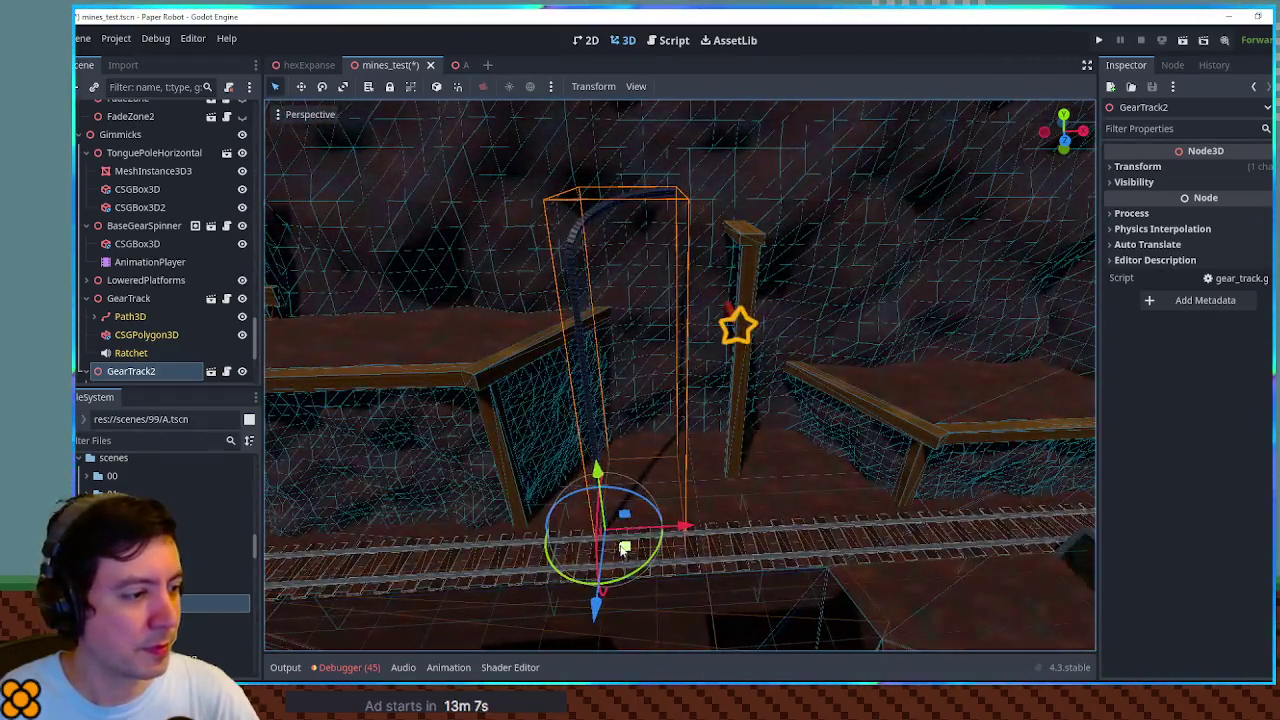
Raise GearTrack2 up and back above the rails and select its Path3D
mouse_move(623, 548)
mouse_down()
mouse_move(634, 449)
mouse_move(646, 443)
mouse_move(637, 456)
mouse_up()
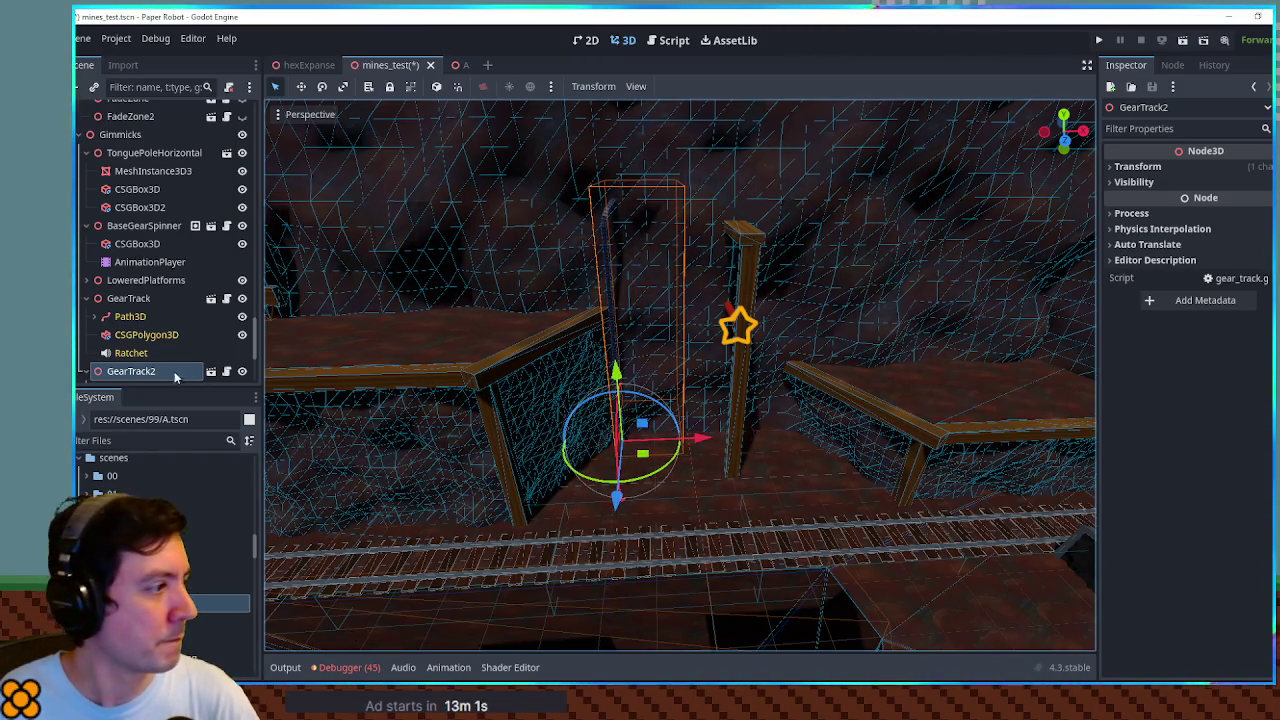
click(86, 371)
scroll(150, 320, down, 3)
click(130, 285)
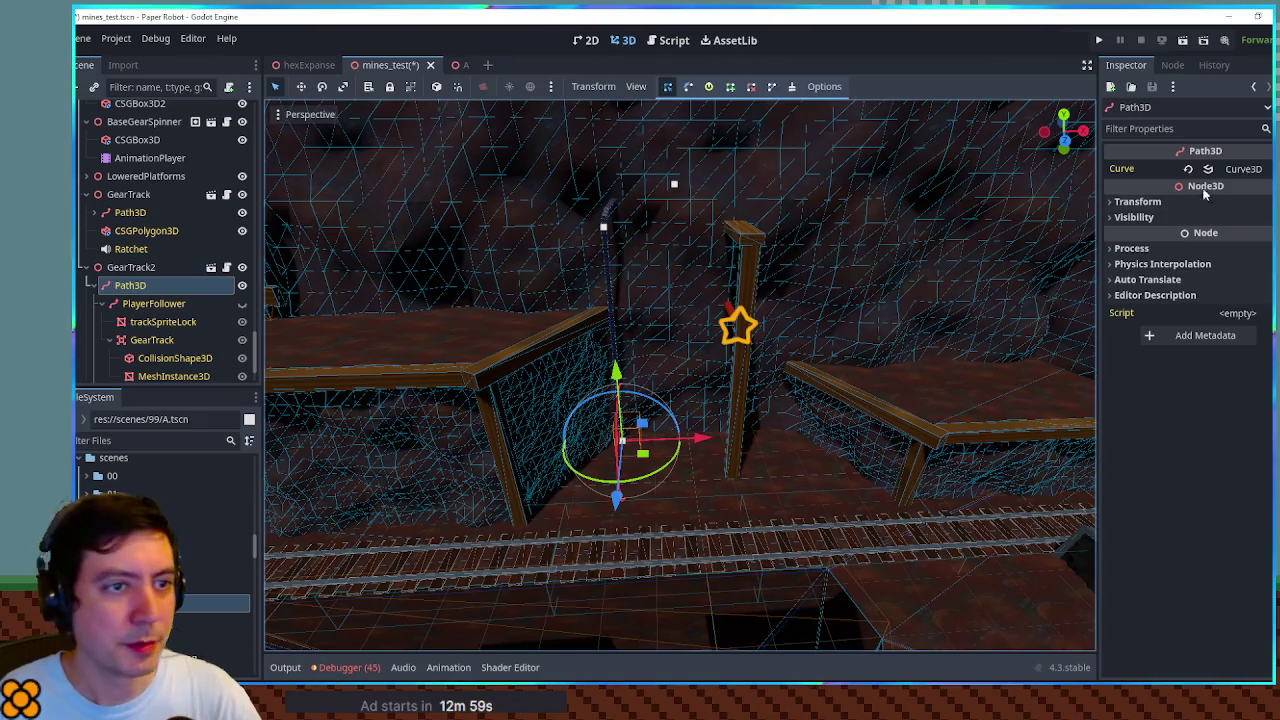
Set the Path3D curve's third point to x -2.3, y 6.68, z 0.07
click(1268, 169)
click(1268, 268)
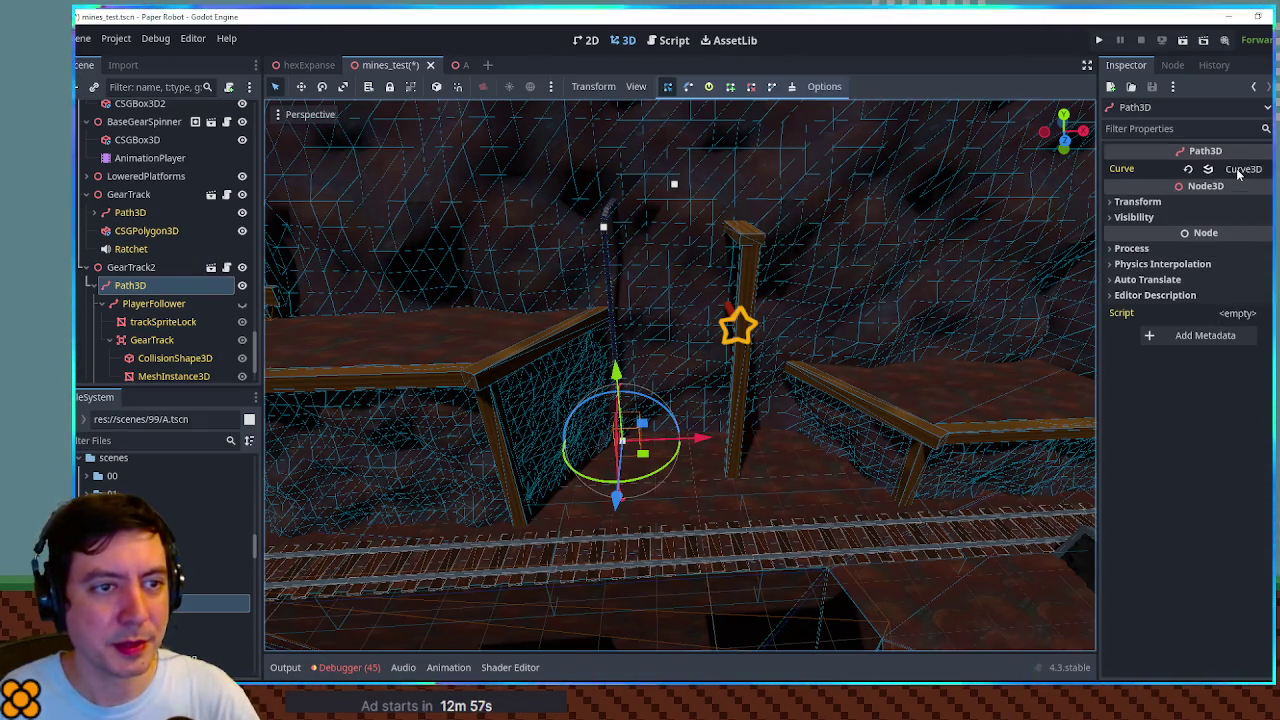
click(1237, 169)
click(1131, 210)
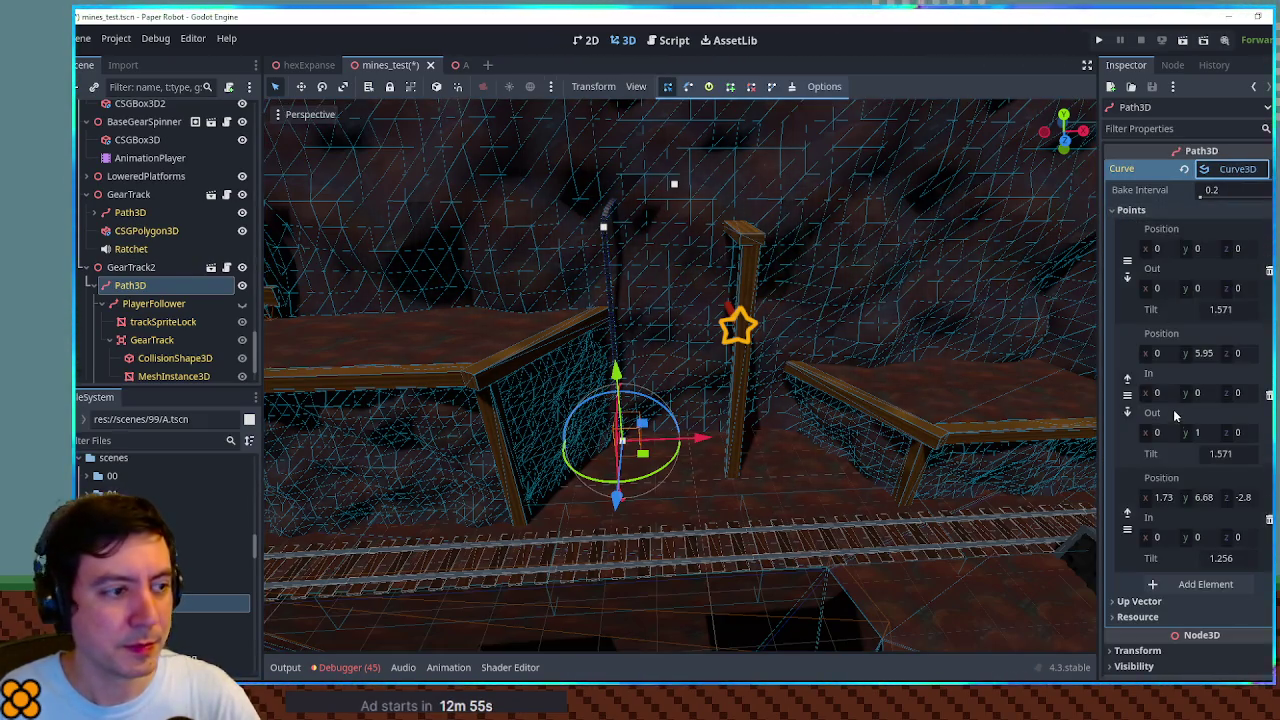
click(1157, 497)
text(-1.0-2.3)
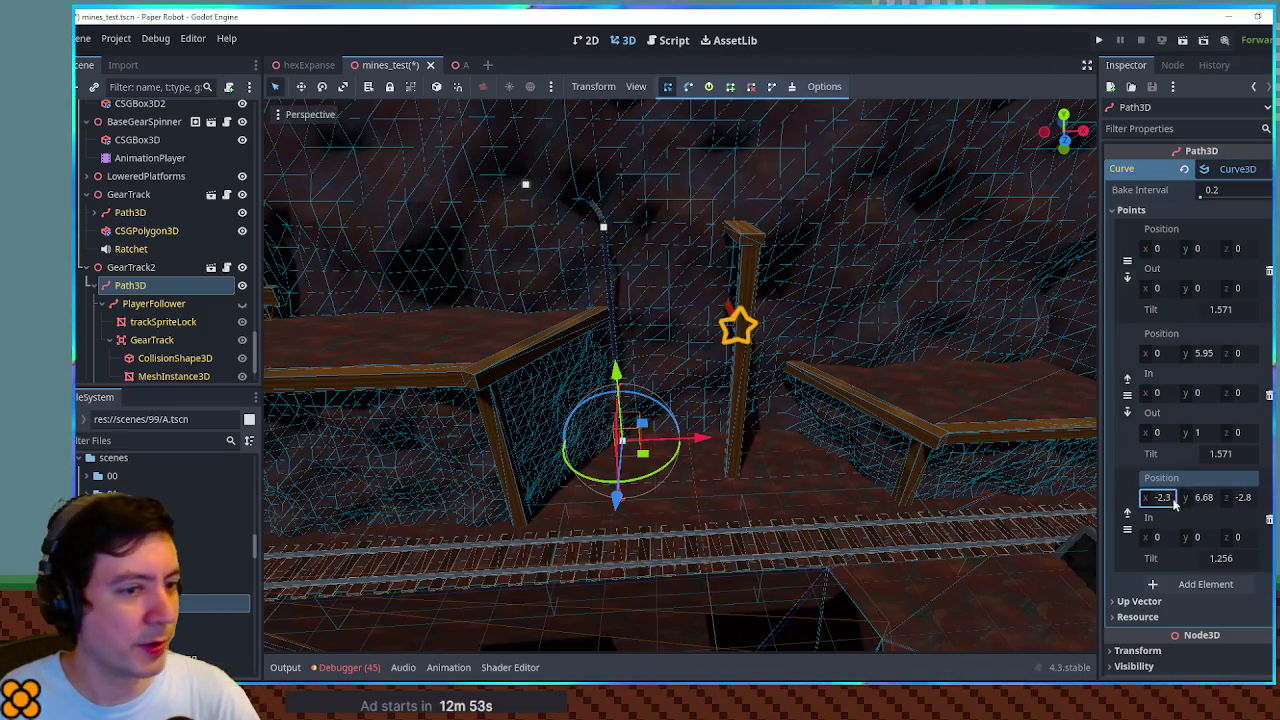
click(1240, 497)
text(0.84)
key(BackSpace)
key(BackSpace)
text(04)
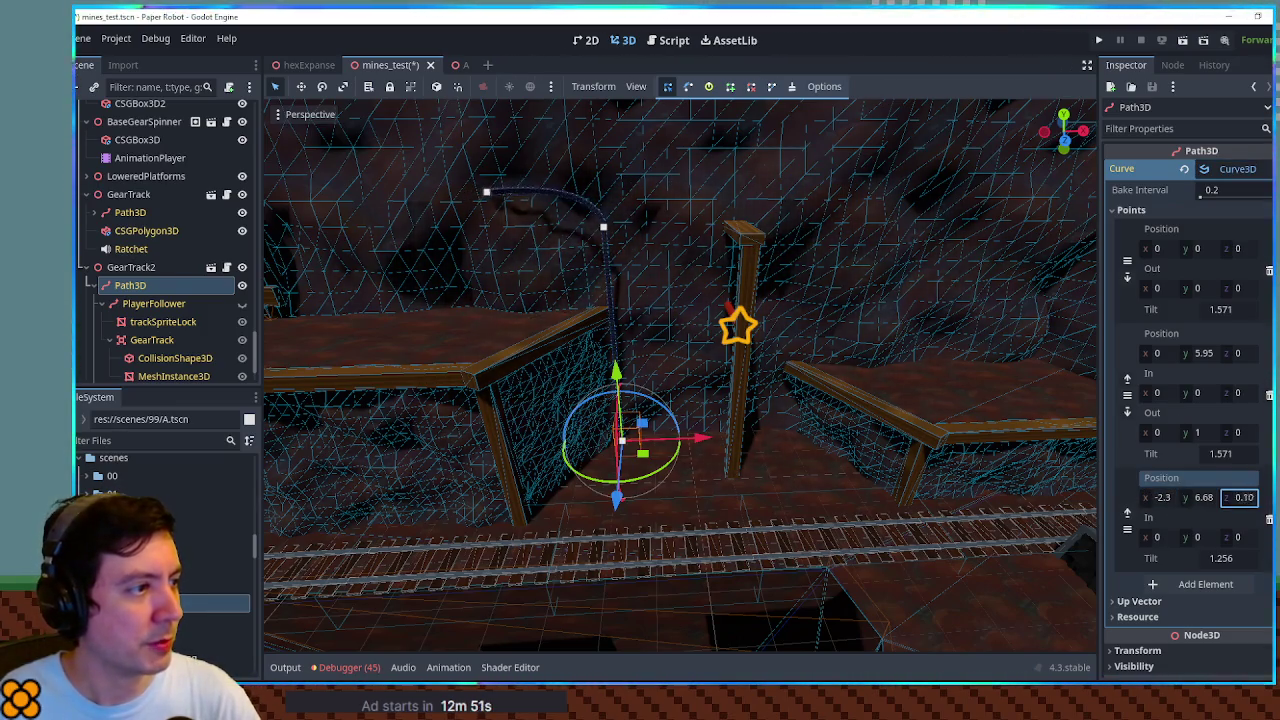
key(BackSpace)
text(7)
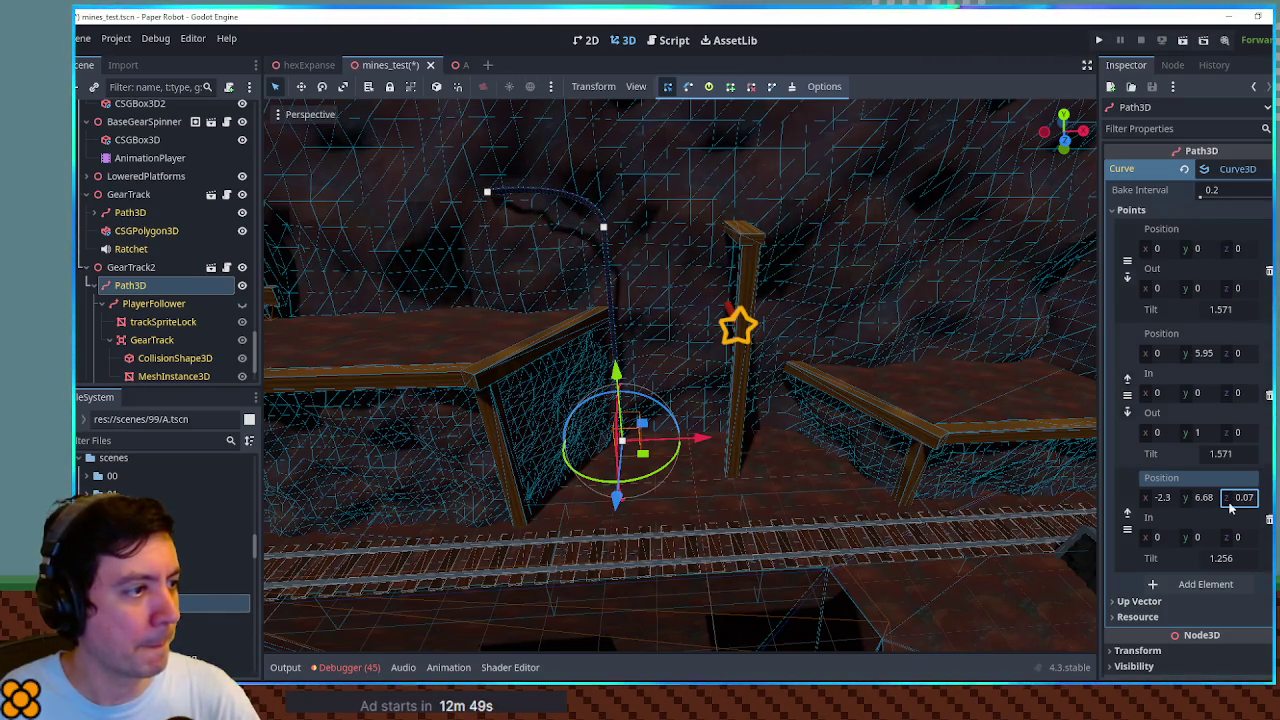
Save the mines_test scene and run it with F6 to playtest the track
mouse_move(1000, 430)
mouse_down()
mouse_move(854, 373)
mouse_move(897, 490)
mouse_move(834, 364)
mouse_up()
key(ctrl+s)
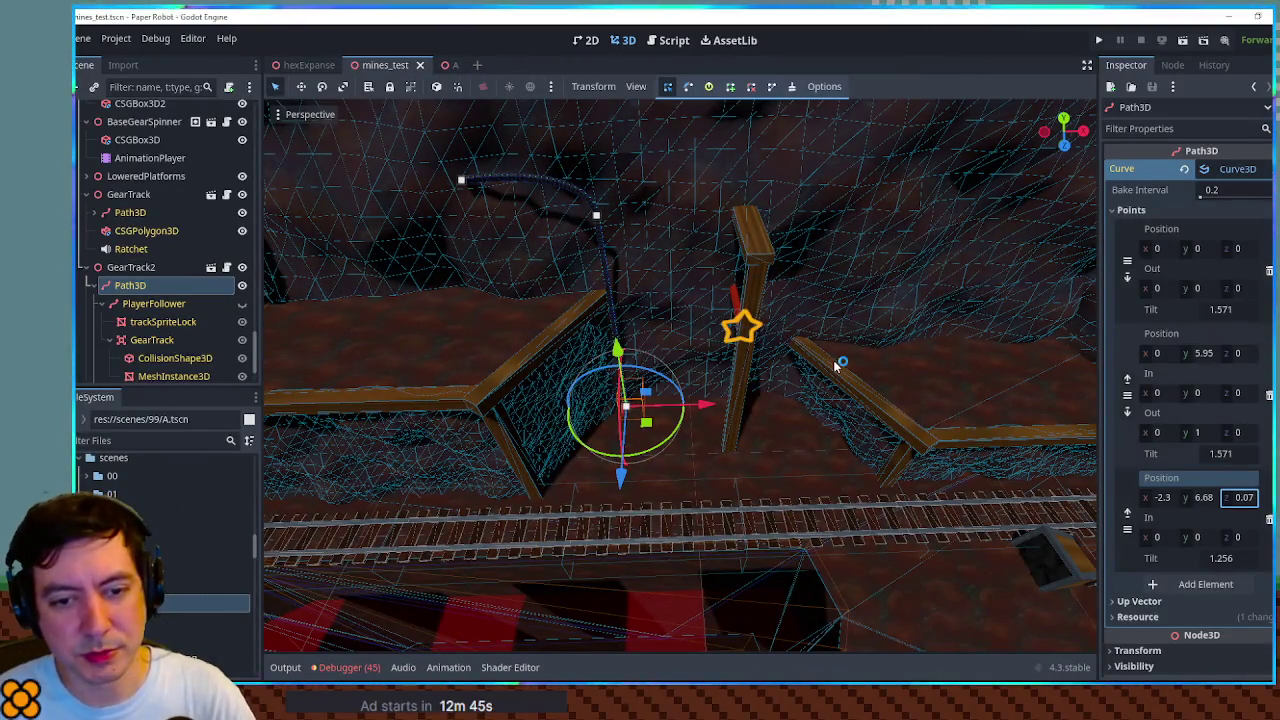
key(F6)
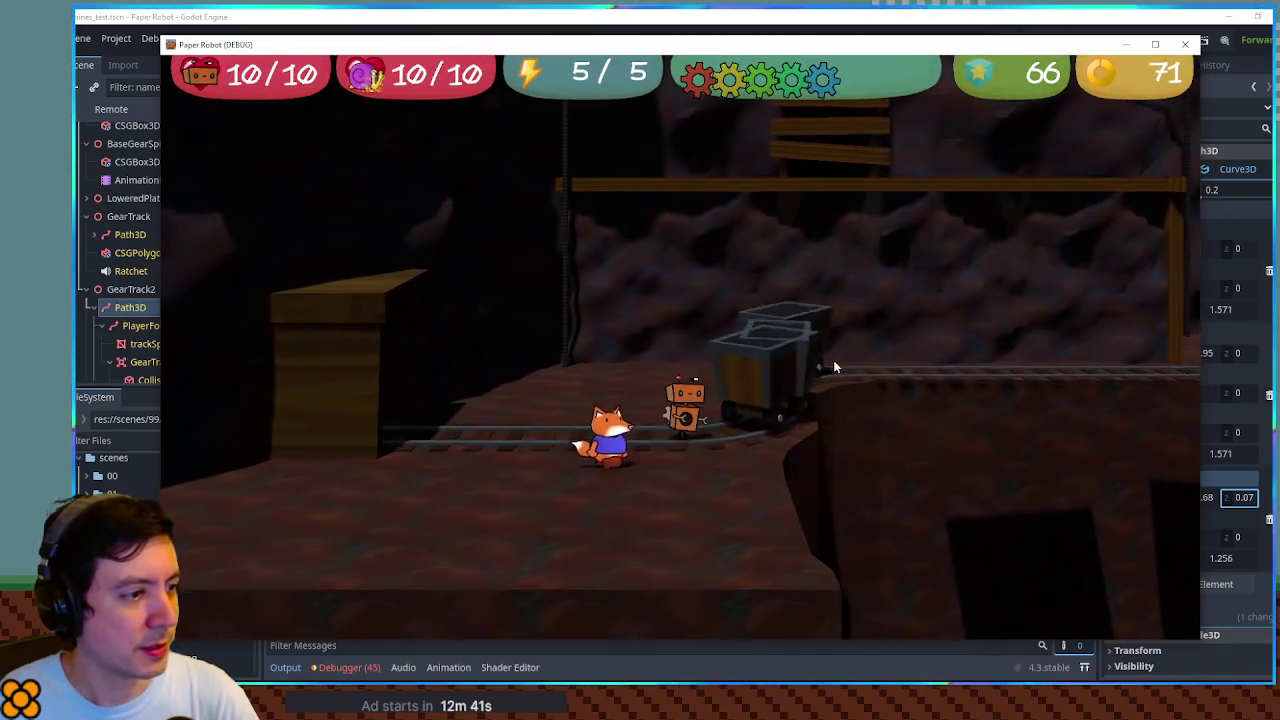
Walk the robot along the ledge, jump beside the hanging gear track, then close the game
key(Right)
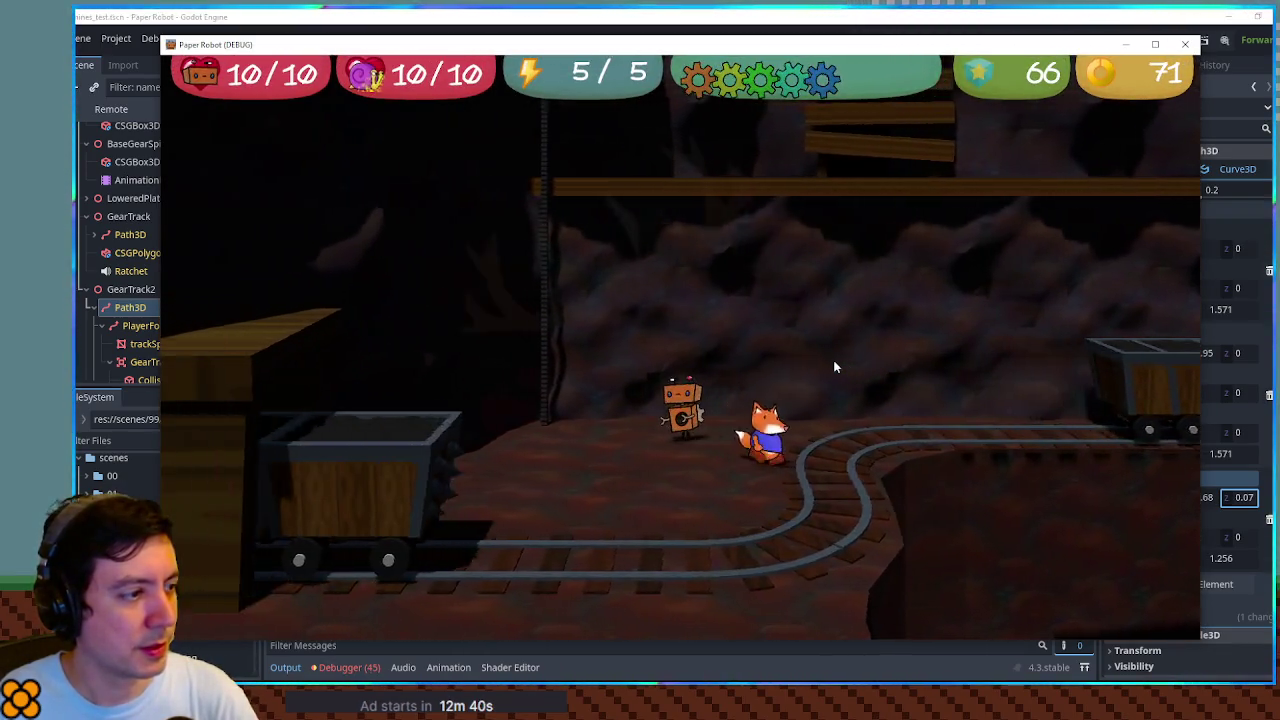
key(Left)
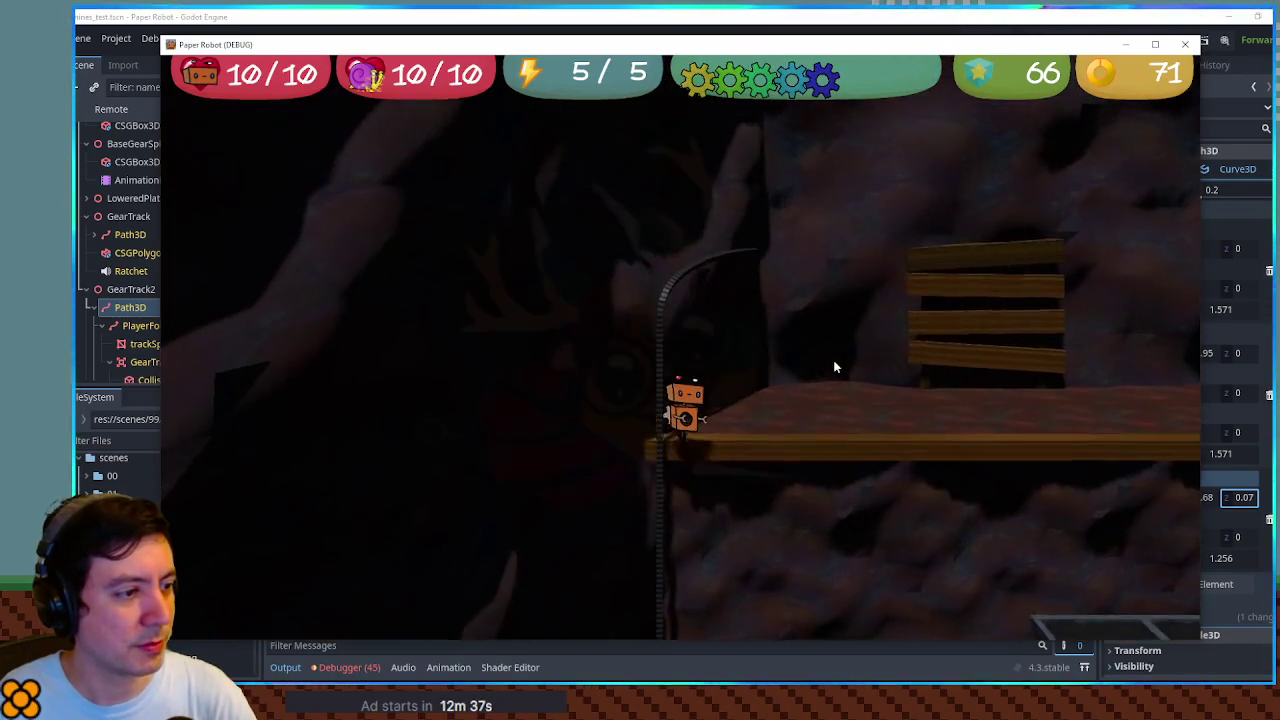
key(Right)
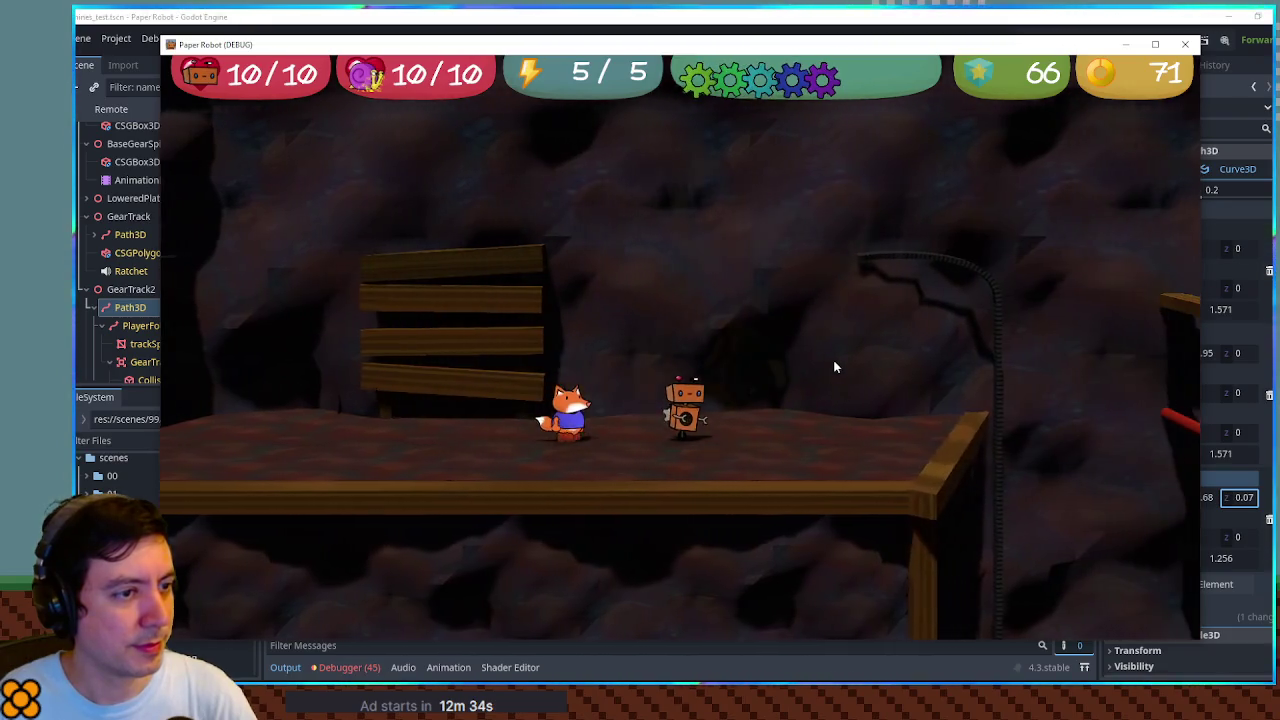
key(Right)
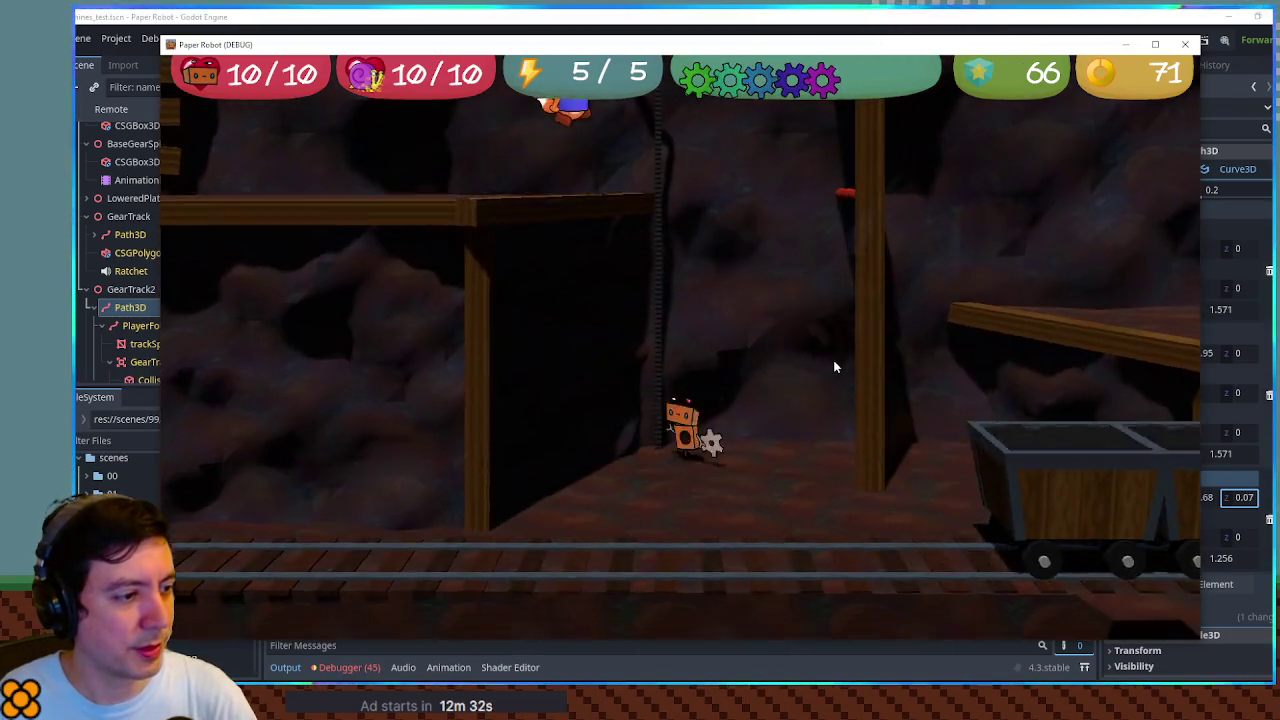
key(space)
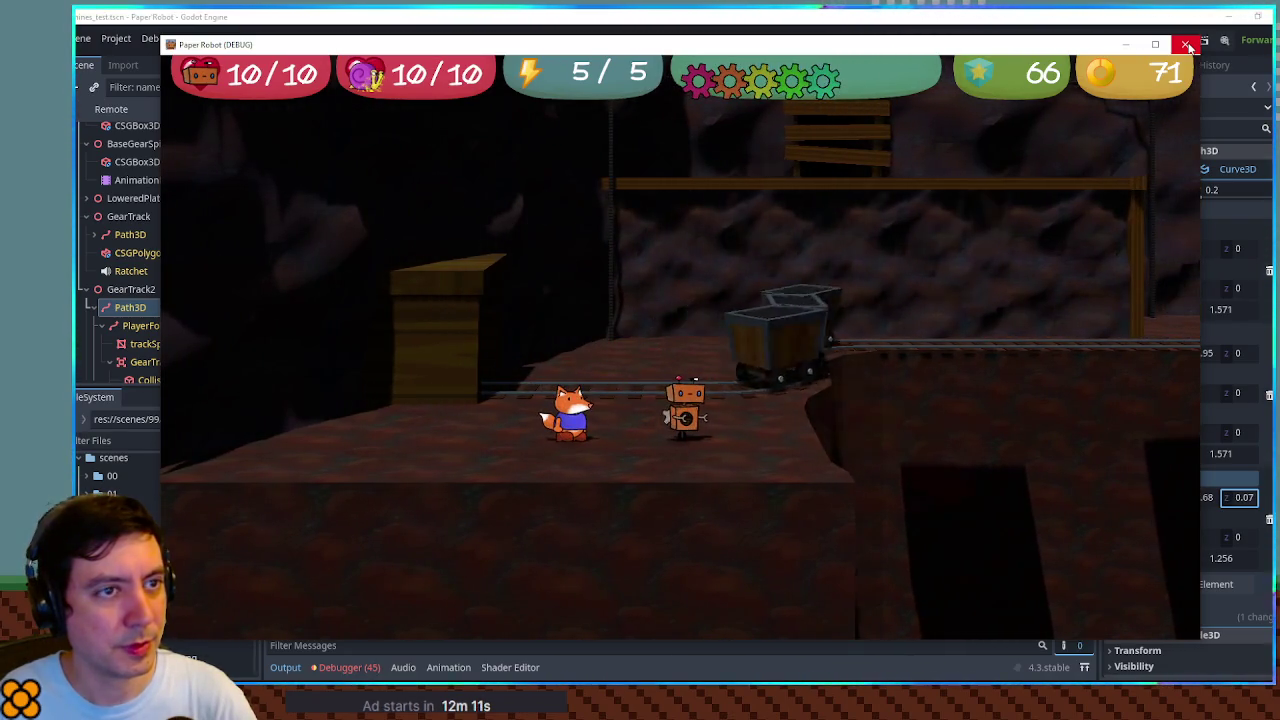
click(1188, 47)
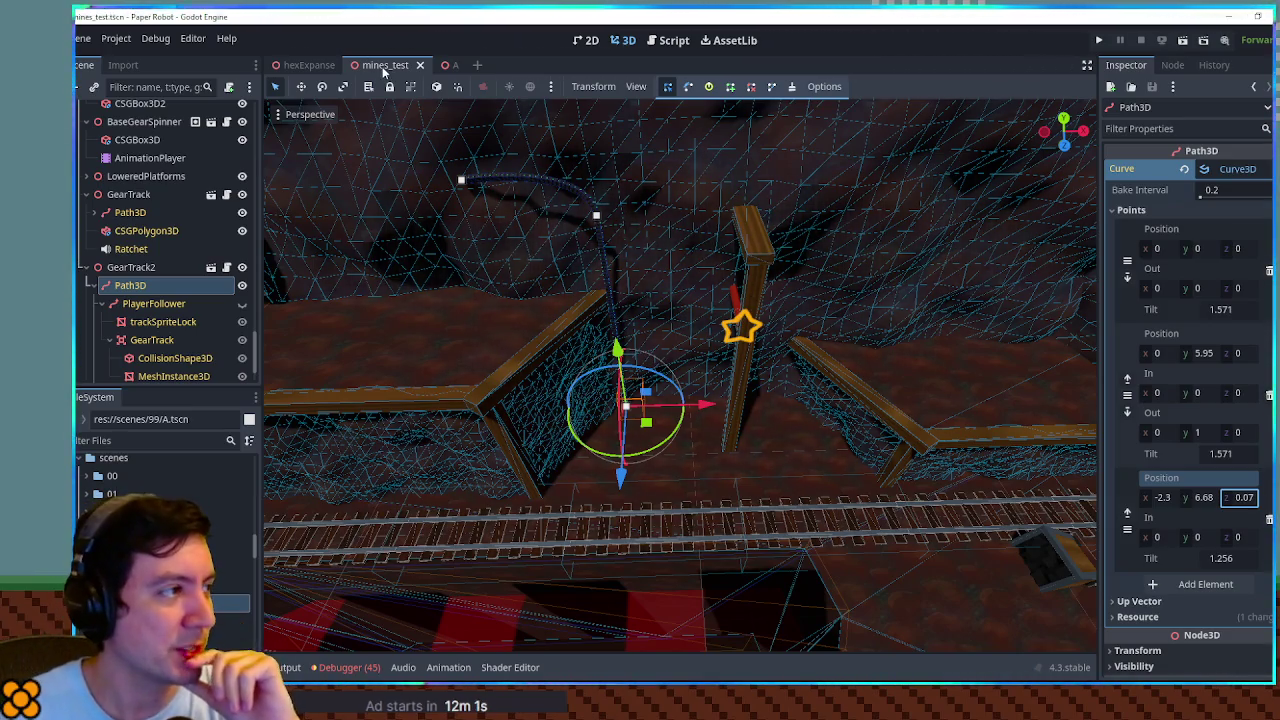
Filter the FileSystem file list by 'mines'
click(150, 440)
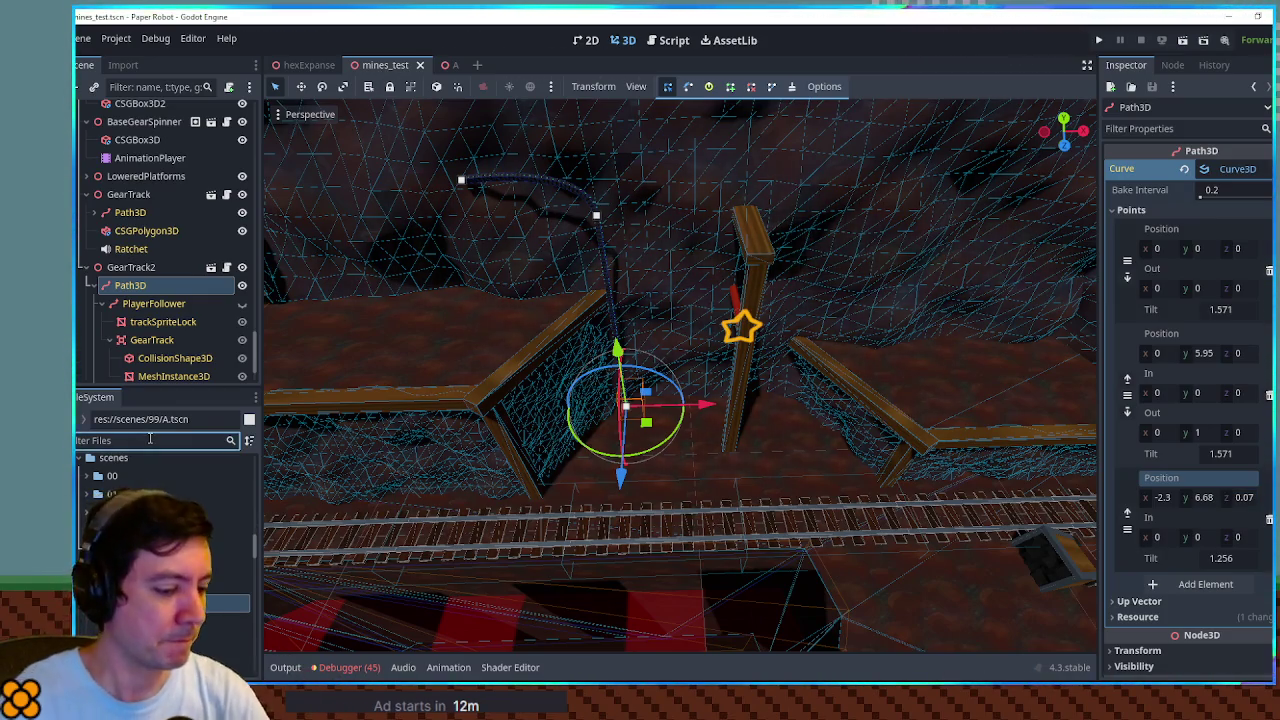
text(mines)
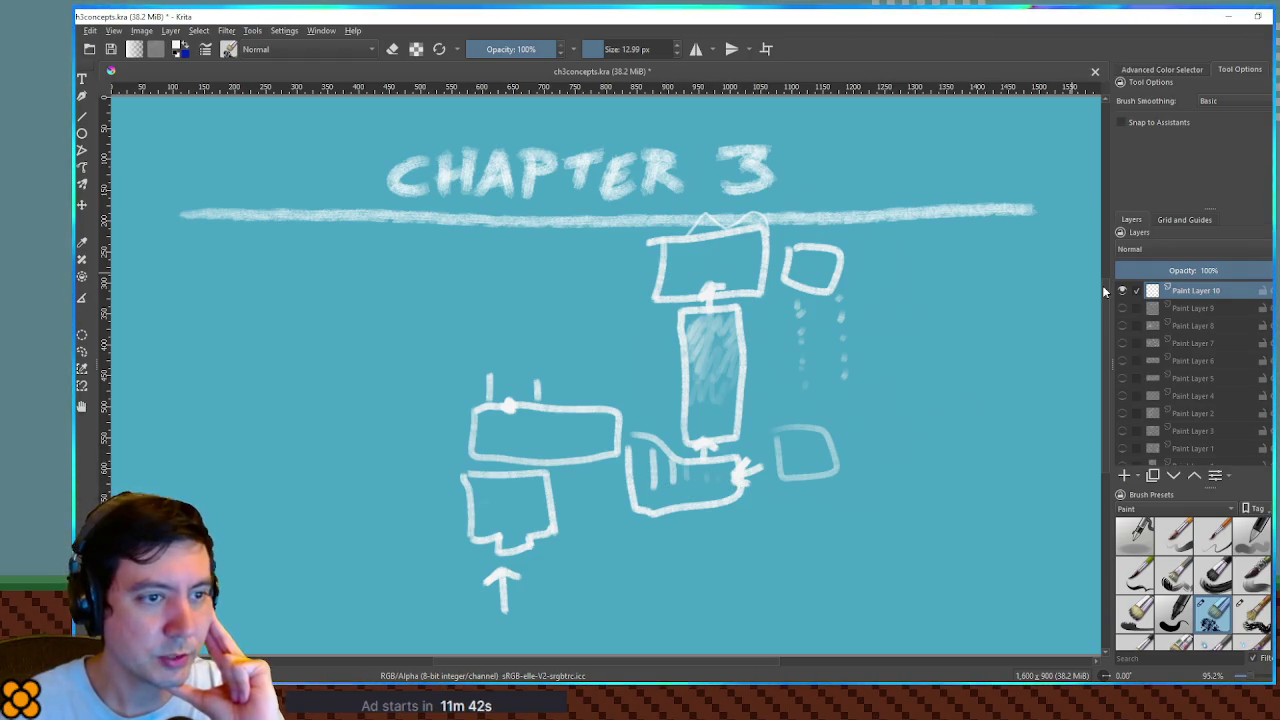
Hide Paint Layer 10, add a new layer, and sketch a long track with cross-ties
click(1122, 290)
click(1123, 475)
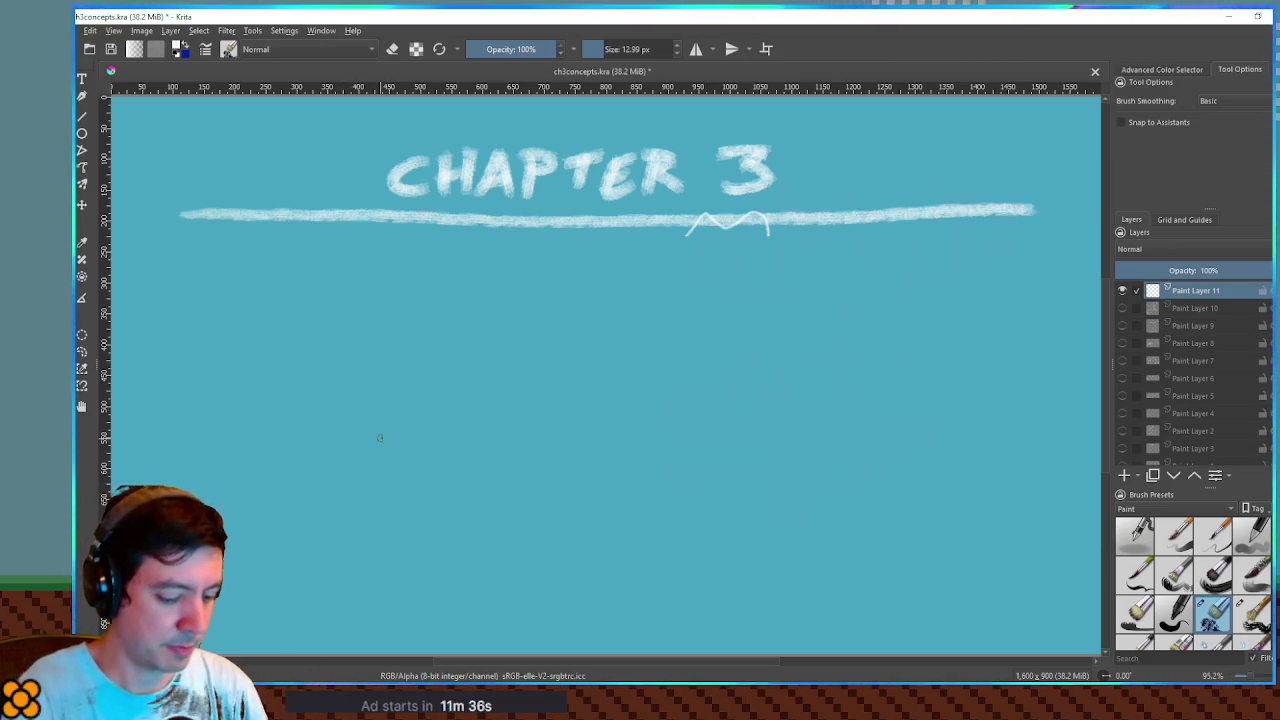
mouse_move(255, 530)
mouse_down()
mouse_move(330, 457)
mouse_move(789, 441)
mouse_move(902, 518)
mouse_up()
mouse_move(267, 540)
mouse_down()
mouse_move(672, 558)
mouse_move(897, 548)
mouse_move(906, 530)
mouse_up()
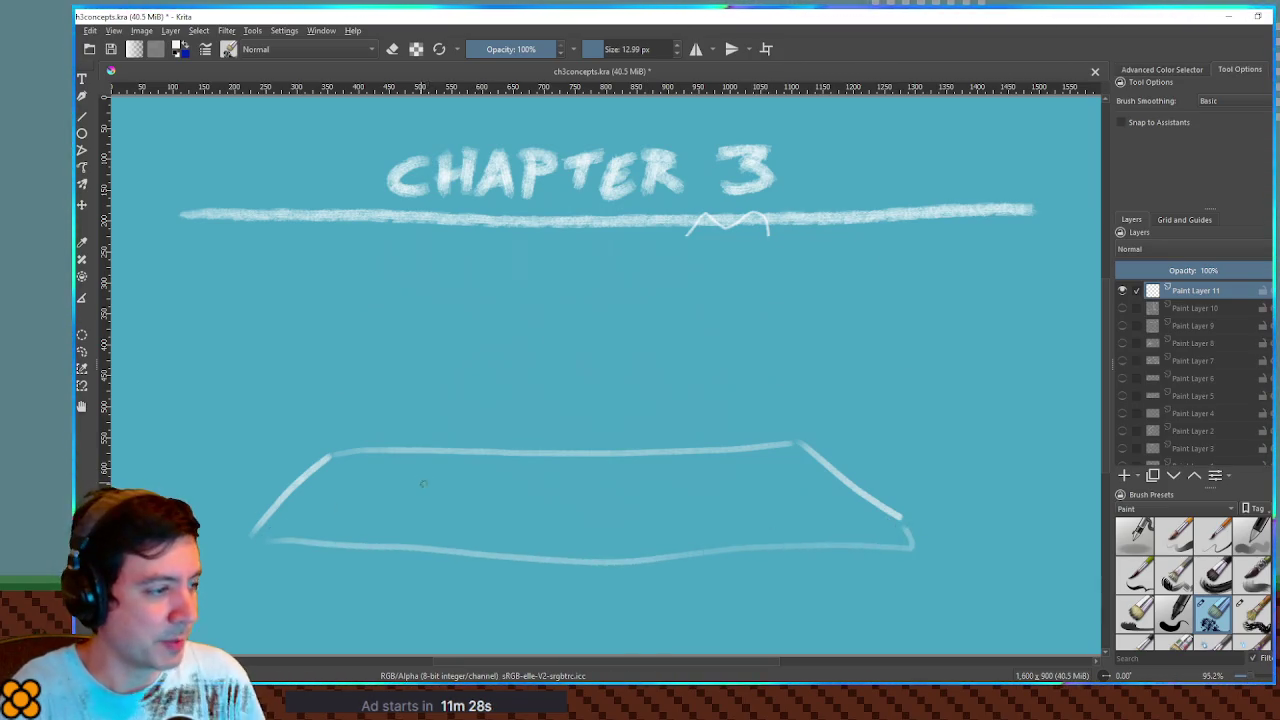
drag(411, 467, 375, 540)
drag(461, 462, 444, 543)
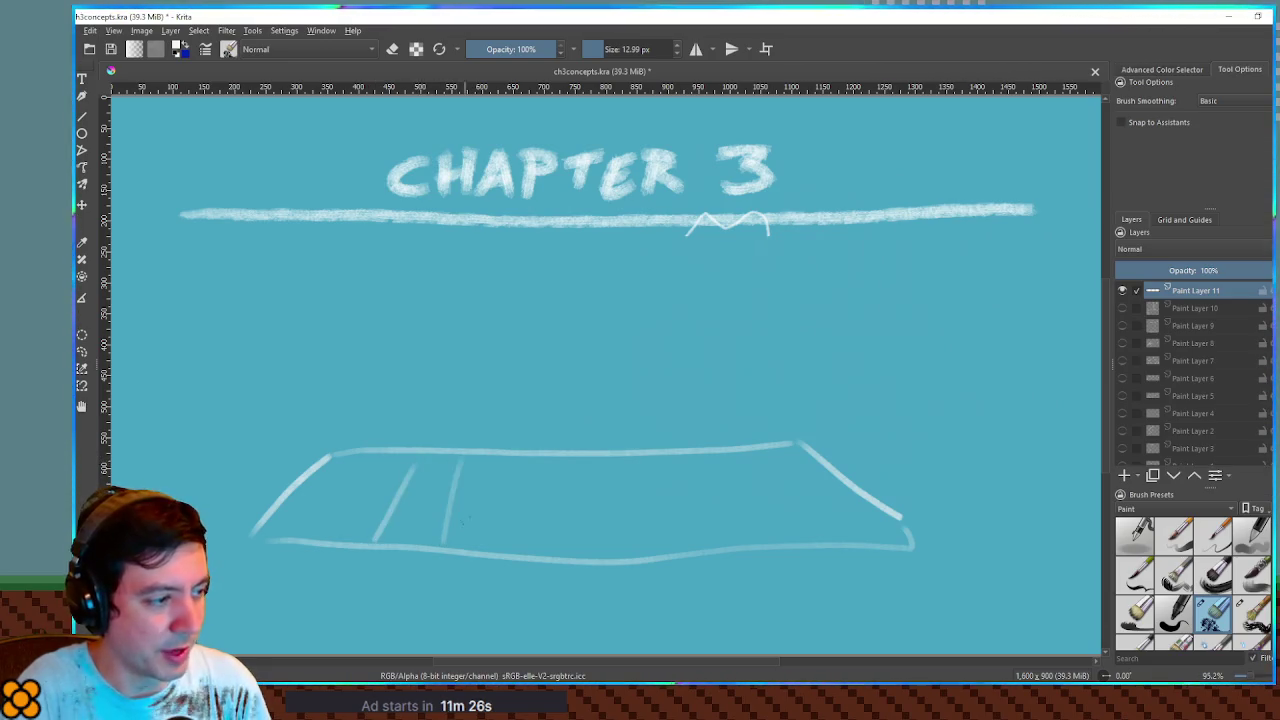
drag(527, 464, 517, 550)
drag(591, 460, 588, 549)
drag(637, 468, 652, 553)
drag(679, 467, 712, 537)
mouse_move(737, 452)
mouse_down()
mouse_move(782, 533)
mouse_move(852, 548)
mouse_up()
drag(373, 459, 326, 549)
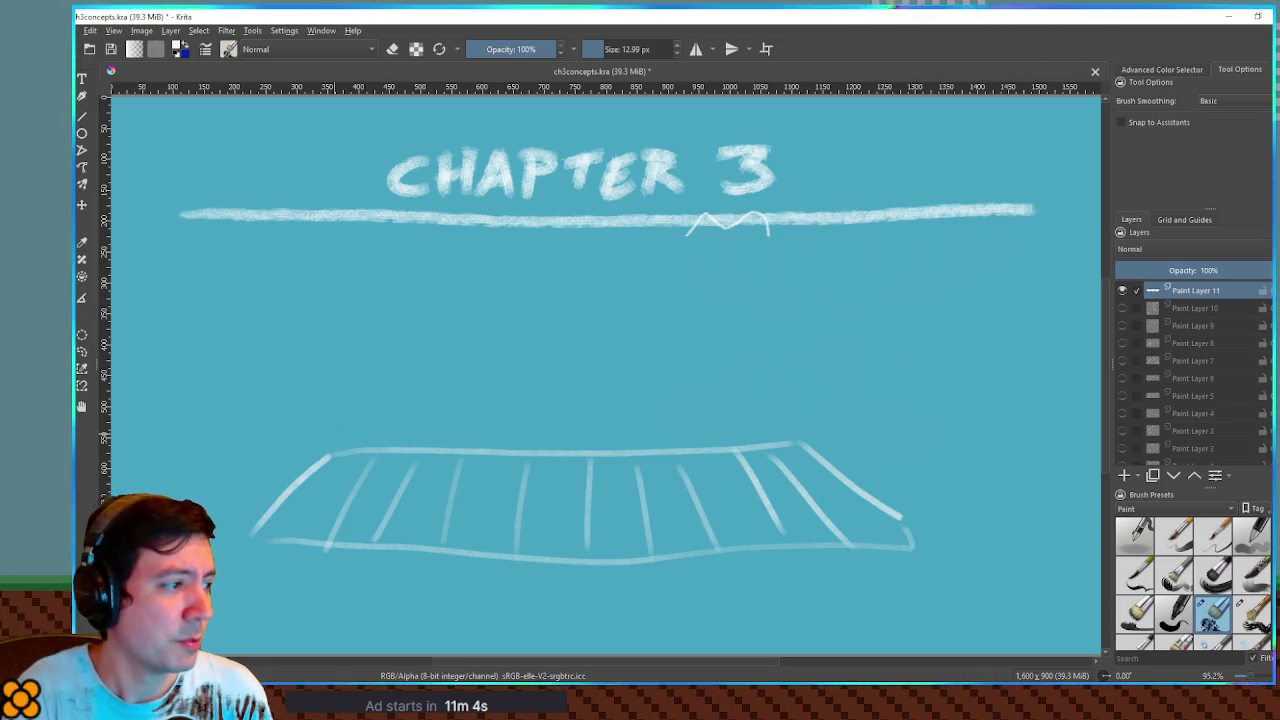
Sketch a hook, a small robot figure and a long box above the track's left end
mouse_move(327, 397)
mouse_down()
mouse_move(324, 450)
mouse_move(324, 396)
mouse_move(236, 462)
mouse_up()
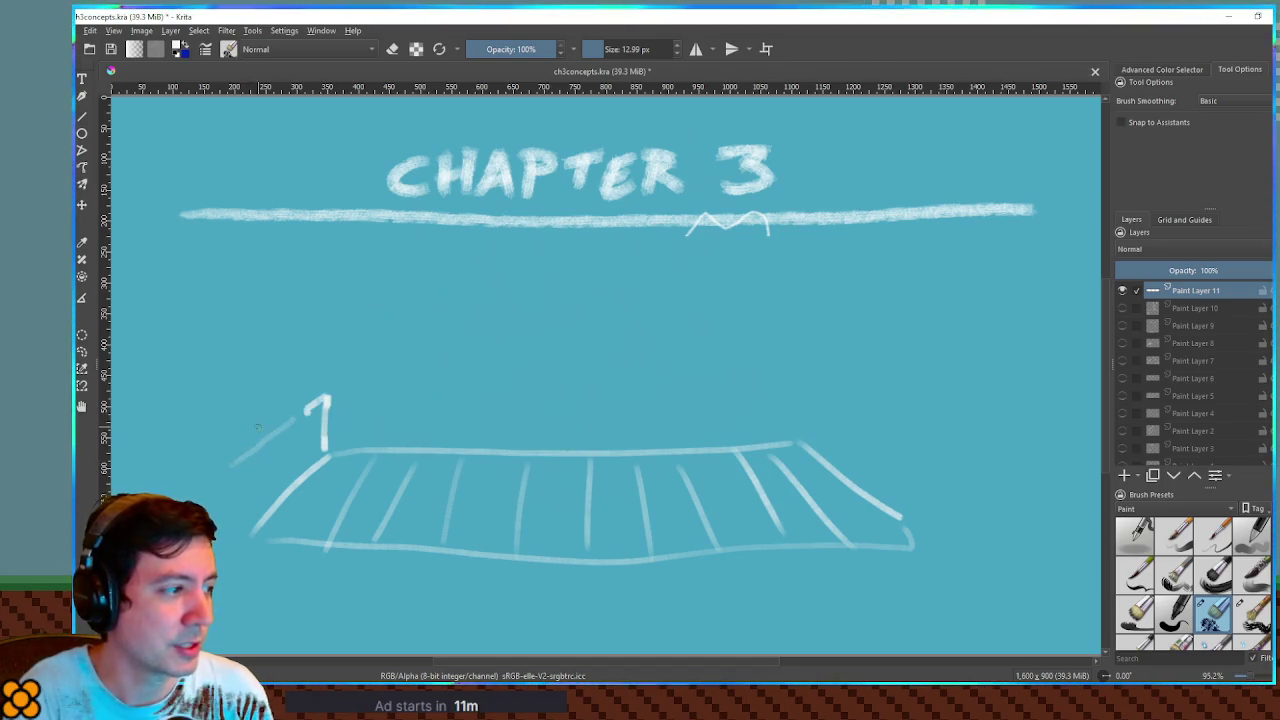
drag(222, 391, 306, 389)
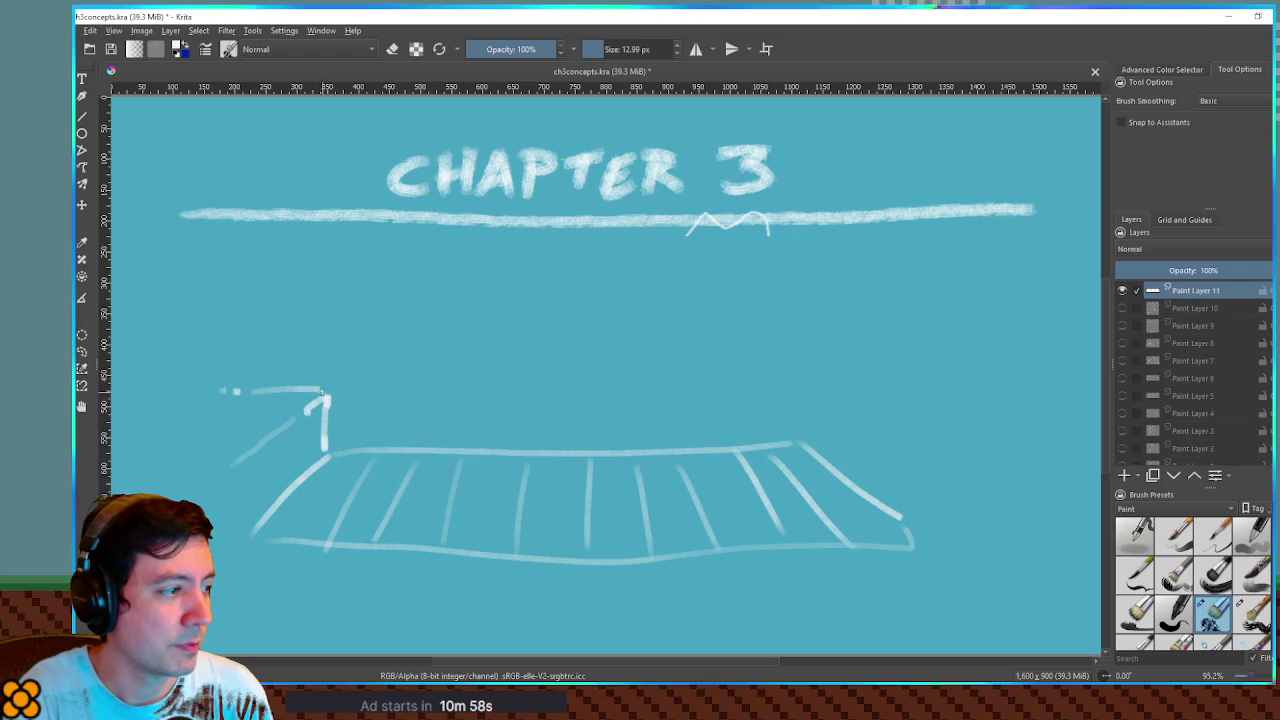
mouse_move(264, 388)
mouse_down()
mouse_move(256, 406)
mouse_move(281, 375)
mouse_move(266, 366)
mouse_move(272, 388)
mouse_up()
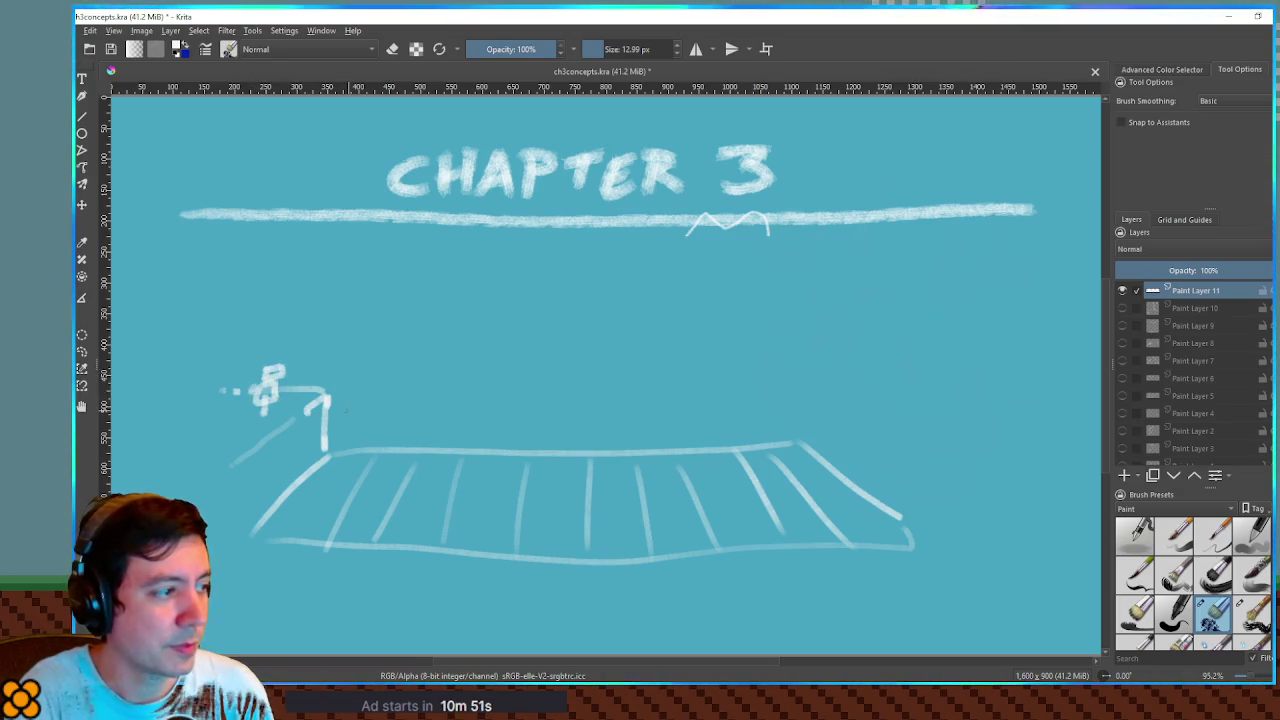
mouse_move(354, 396)
mouse_down()
mouse_move(338, 428)
mouse_move(384, 398)
mouse_move(352, 396)
mouse_move(382, 434)
mouse_move(356, 456)
mouse_move(386, 430)
mouse_move(326, 460)
mouse_move(354, 454)
mouse_move(386, 368)
mouse_move(414, 368)
mouse_move(384, 400)
mouse_move(412, 406)
mouse_up()
drag(412, 406, 390, 425)
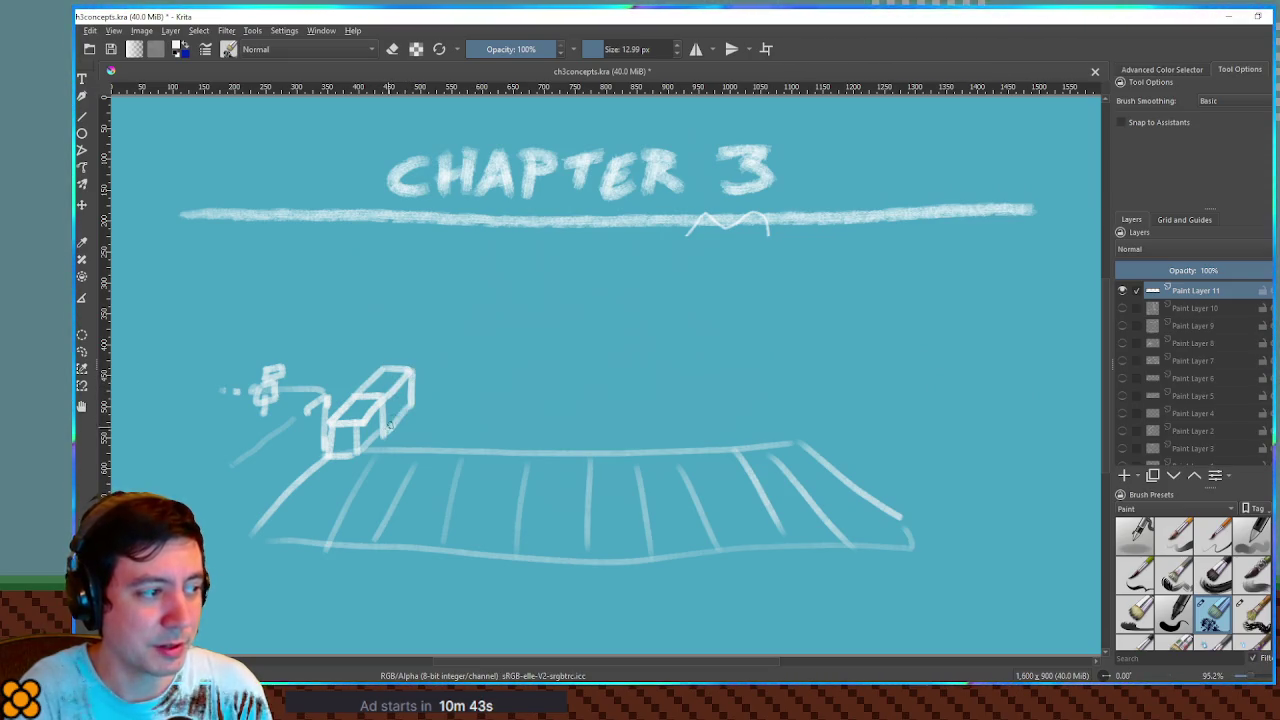
mouse_move(320, 392)
mouse_down()
mouse_move(502, 380)
mouse_move(580, 402)
mouse_up()
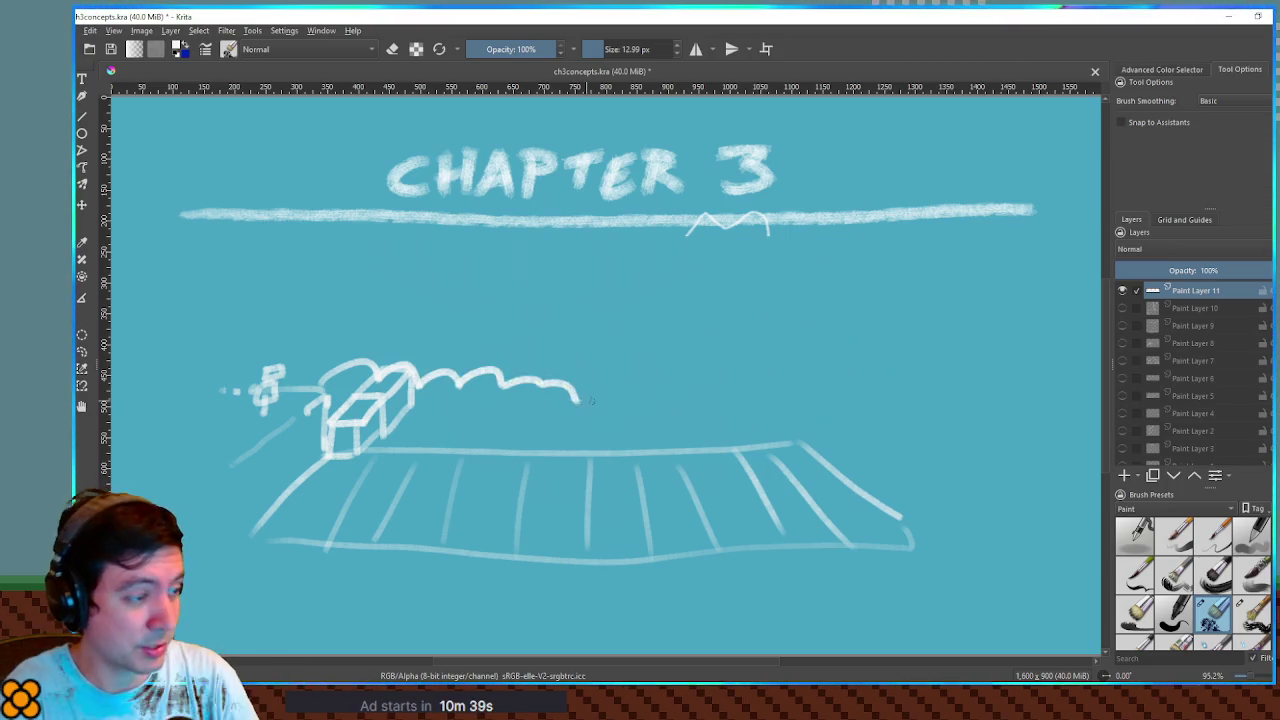
key(ctrl+z)
Redraw the box's right end and draw a tall block standing on the track
drag(413, 372, 390, 428)
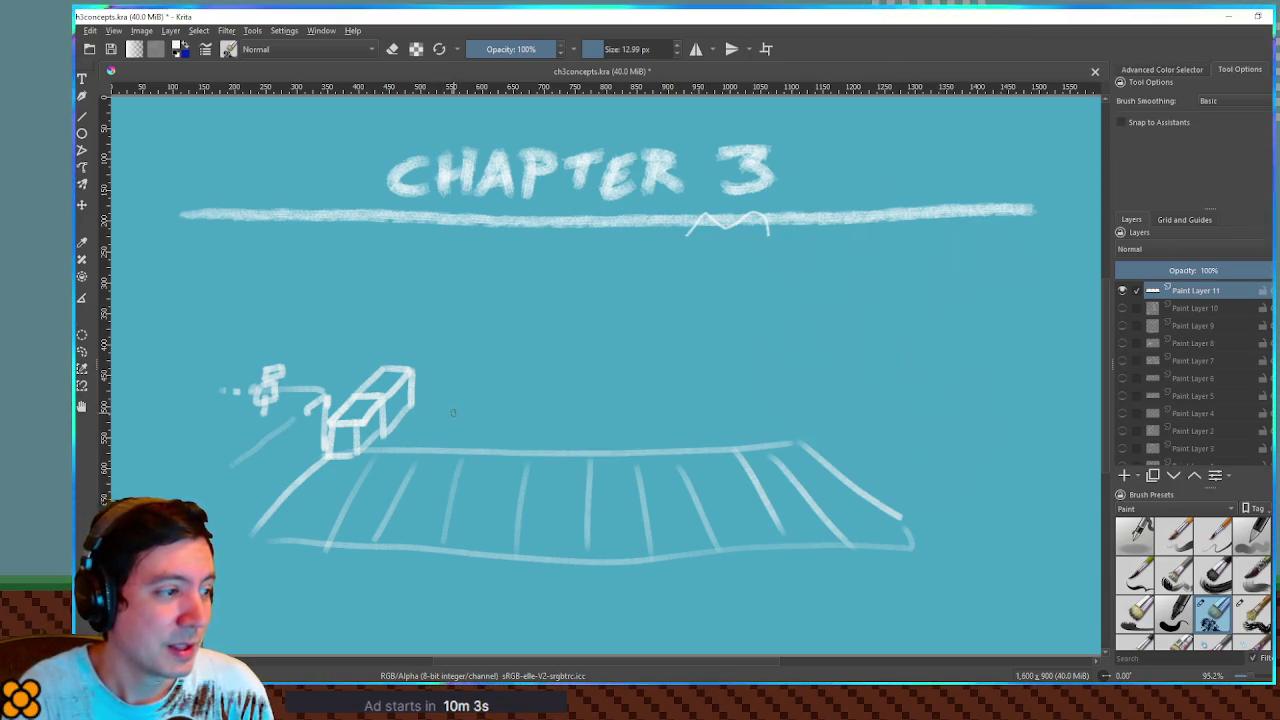
mouse_move(474, 384)
mouse_down()
mouse_move(552, 382)
mouse_move(540, 456)
mouse_up()
mouse_move(476, 385)
mouse_down()
mouse_move(447, 452)
mouse_move(441, 545)
mouse_up()
mouse_move(445, 468)
mouse_down()
mouse_move(497, 477)
mouse_move(508, 550)
mouse_up()
drag(507, 478, 550, 386)
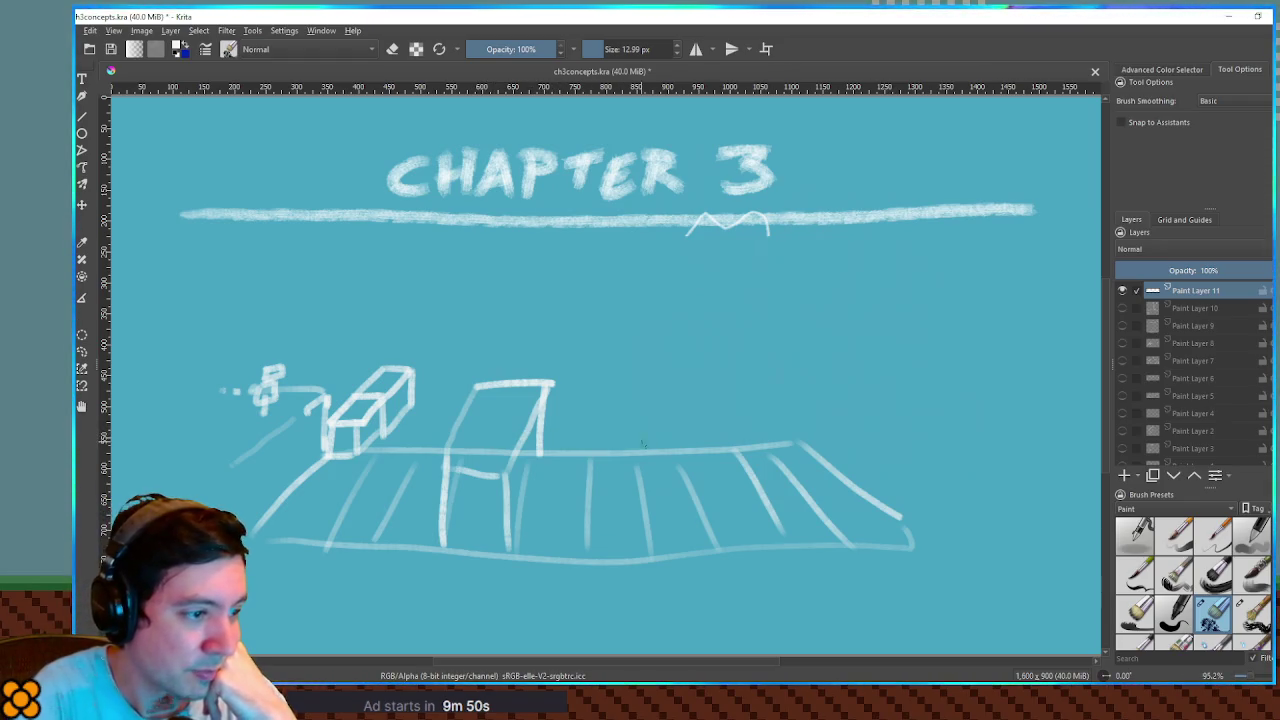
Draw a raised platform at the track's right end, undoing its extra strokes
mouse_move(797, 437)
mouse_down()
mouse_move(810, 389)
mouse_move(911, 466)
mouse_move(910, 545)
mouse_up()
drag(810, 388, 946, 391)
drag(910, 465, 1040, 464)
drag(930, 391, 992, 392)
mouse_move(1000, 304)
mouse_down()
mouse_move(978, 394)
mouse_move(1008, 404)
mouse_move(1040, 384)
mouse_move(1024, 428)
mouse_move(1043, 464)
mouse_up()
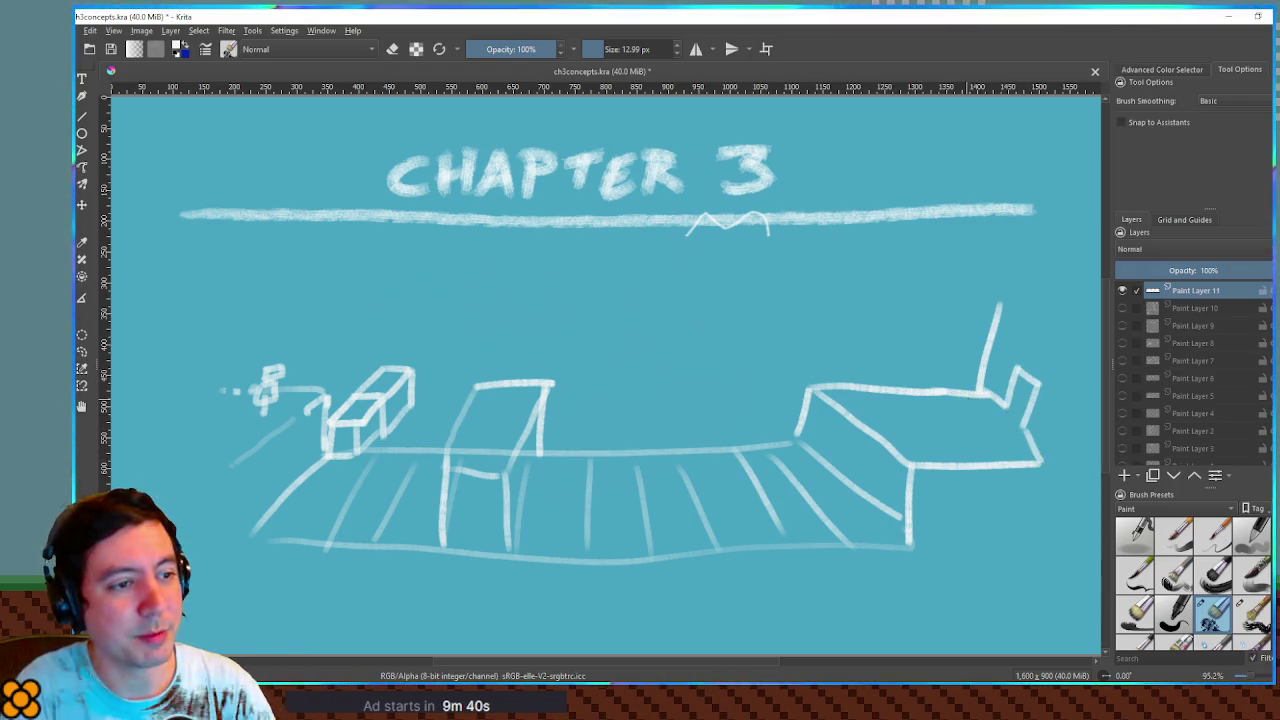
key(ctrl+z)
key(ctrl+z)
key(ctrl+z)
Add a small cube on the platform and tall vertical uprights, drawing and undoing an arc
mouse_move(918, 390)
mouse_down()
mouse_move(920, 366)
mouse_move(964, 350)
mouse_move(960, 392)
mouse_move(940, 384)
mouse_move(936, 368)
mouse_move(952, 362)
mouse_move(1010, 400)
mouse_move(1062, 464)
mouse_up()
drag(1004, 396, 1016, 276)
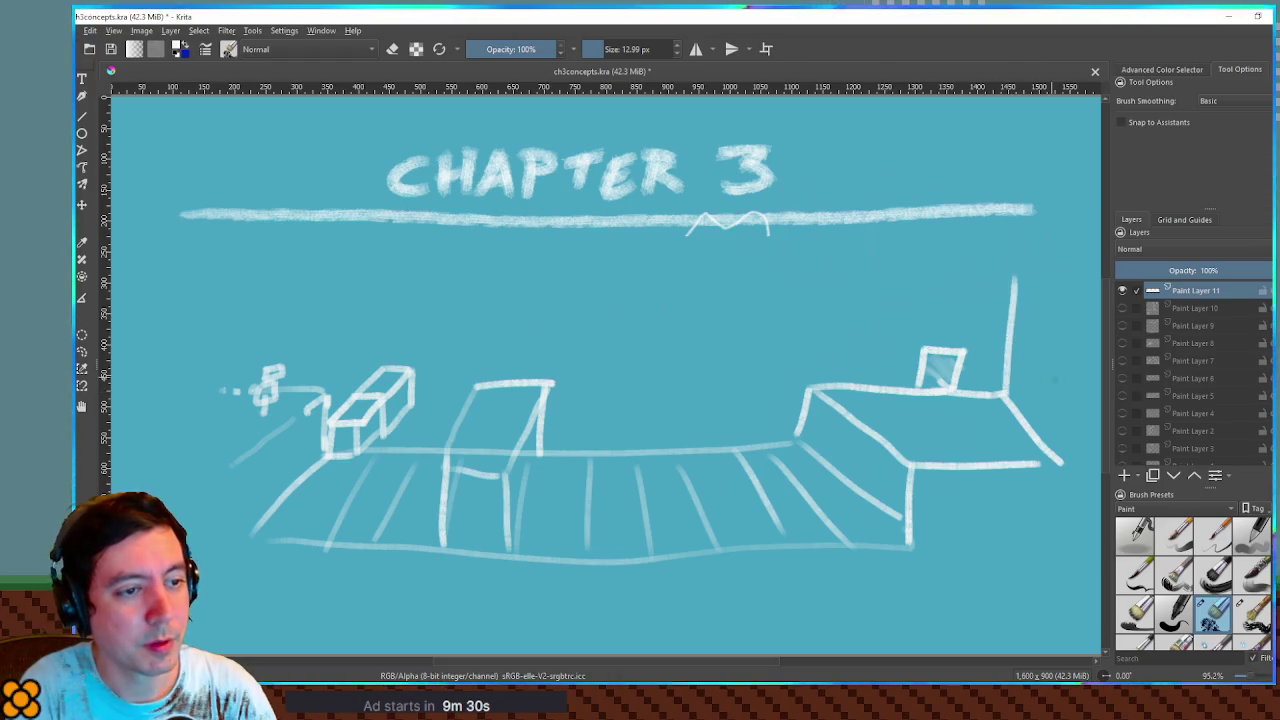
drag(1082, 246, 1068, 460)
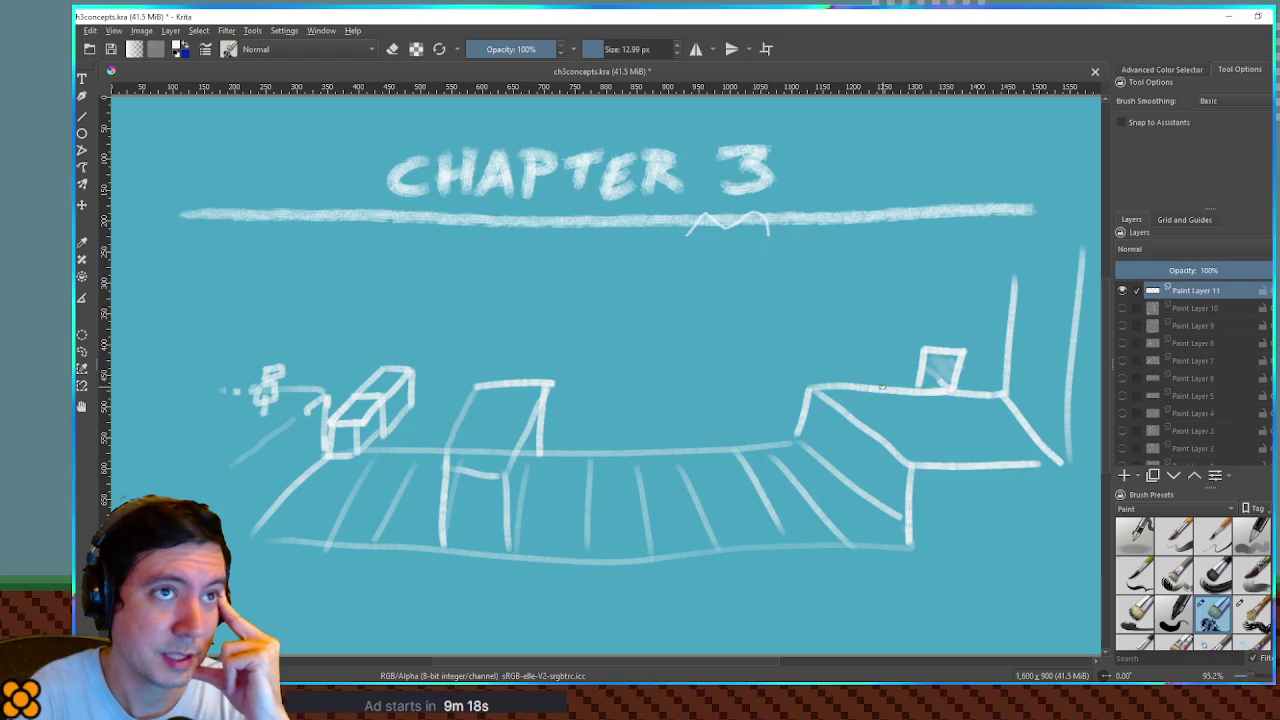
mouse_move(860, 384)
mouse_down()
mouse_move(846, 334)
mouse_move(624, 315)
mouse_move(342, 338)
mouse_move(310, 388)
mouse_up()
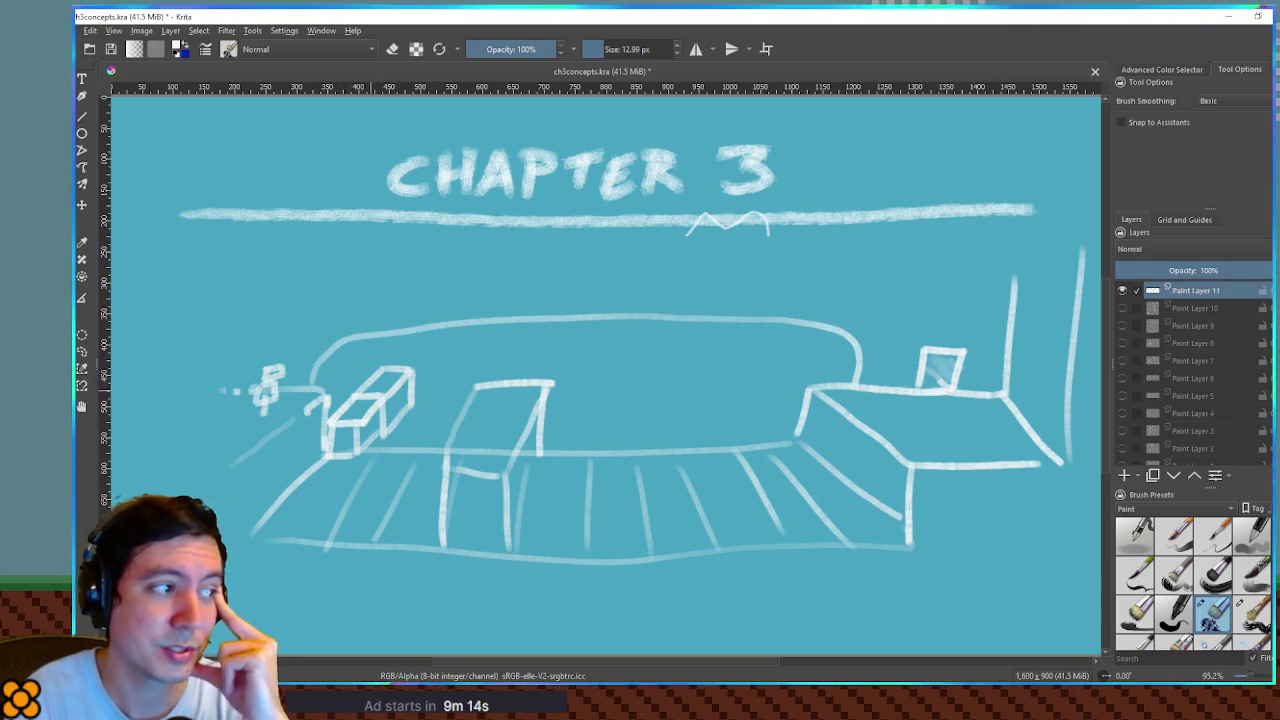
key(ctrl+z)
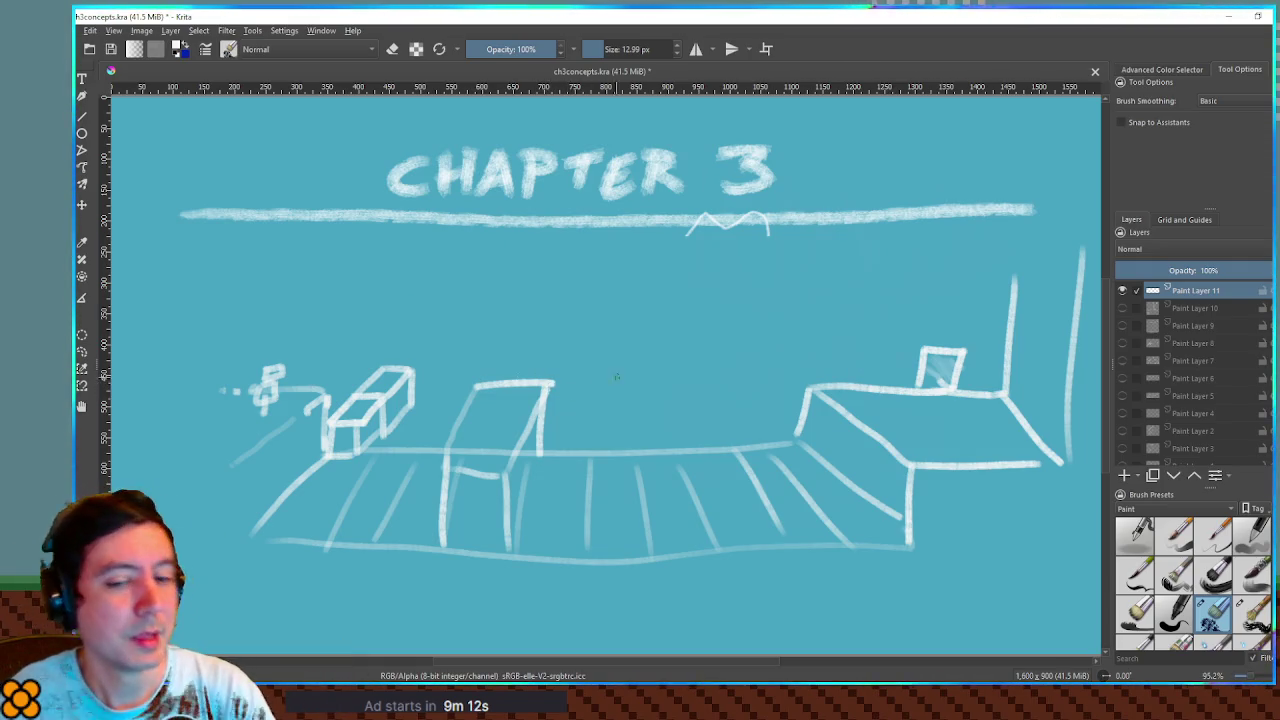
Redraw the arc from the ramp top over the boxes and add a new paint layer
mouse_move(862, 386)
mouse_down()
mouse_move(844, 320)
mouse_move(572, 312)
mouse_move(340, 318)
mouse_move(301, 382)
mouse_up()
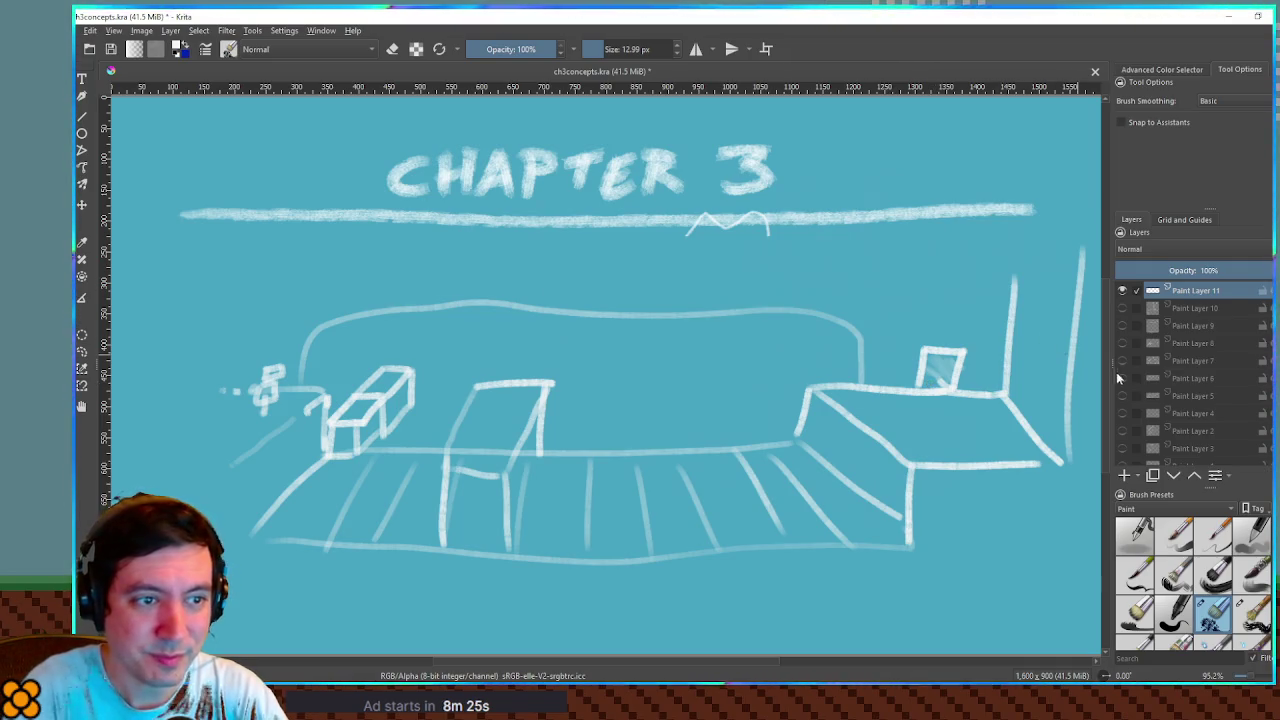
click(1125, 476)
Hide the room sketch and draw a horizontal line leading into a square box
click(1122, 309)
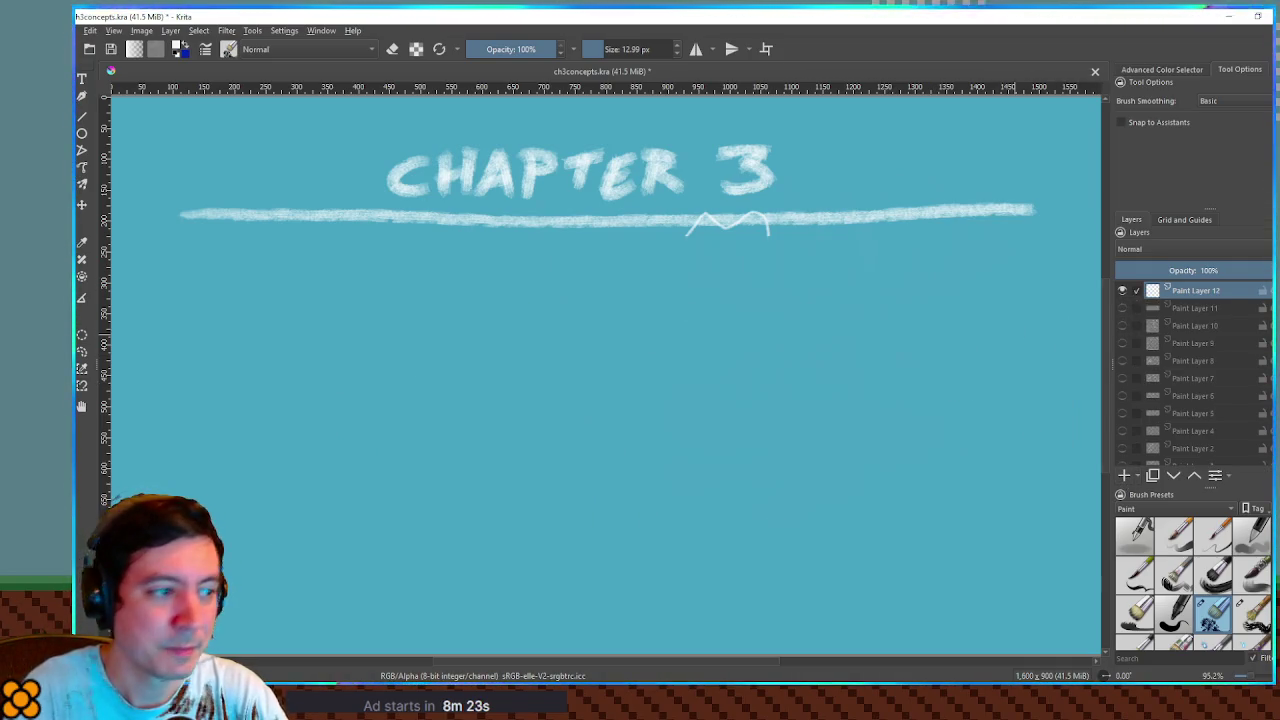
drag(315, 340, 478, 341)
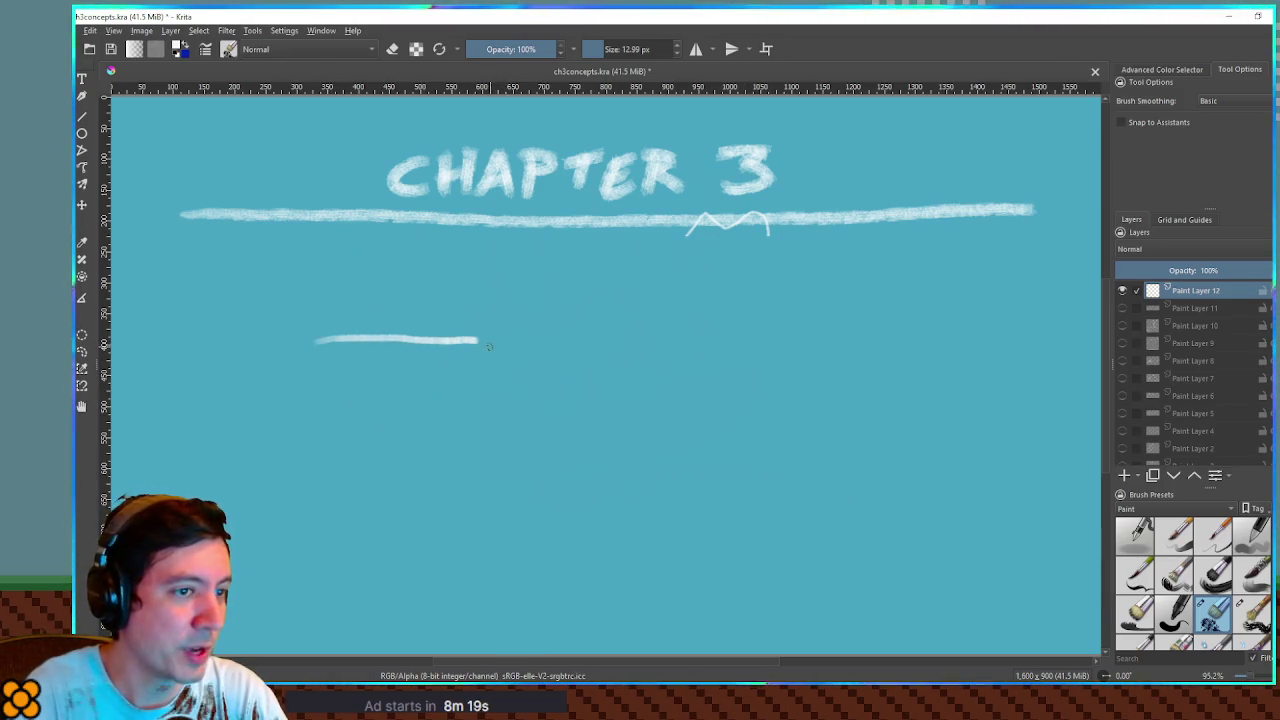
mouse_move(487, 292)
mouse_down()
mouse_move(485, 410)
mouse_move(606, 422)
mouse_move(604, 294)
mouse_move(478, 297)
mouse_up()
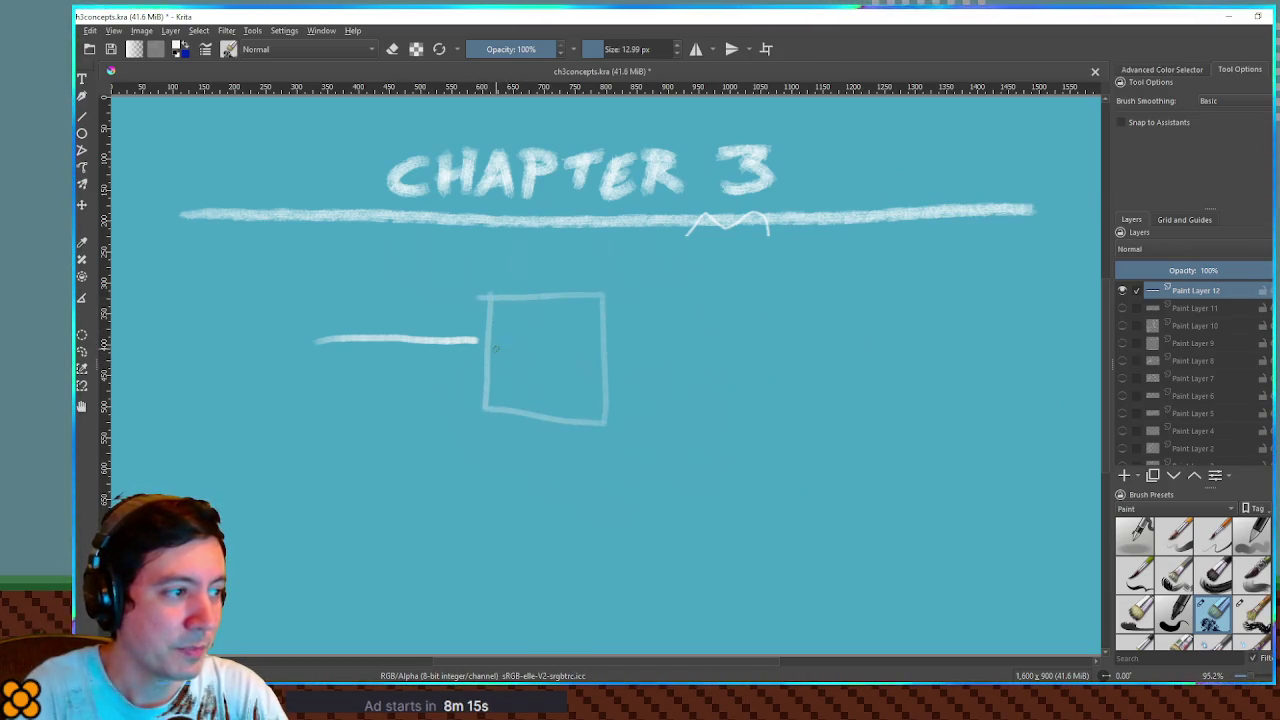
drag(446, 432, 613, 440)
key(ctrl+z)
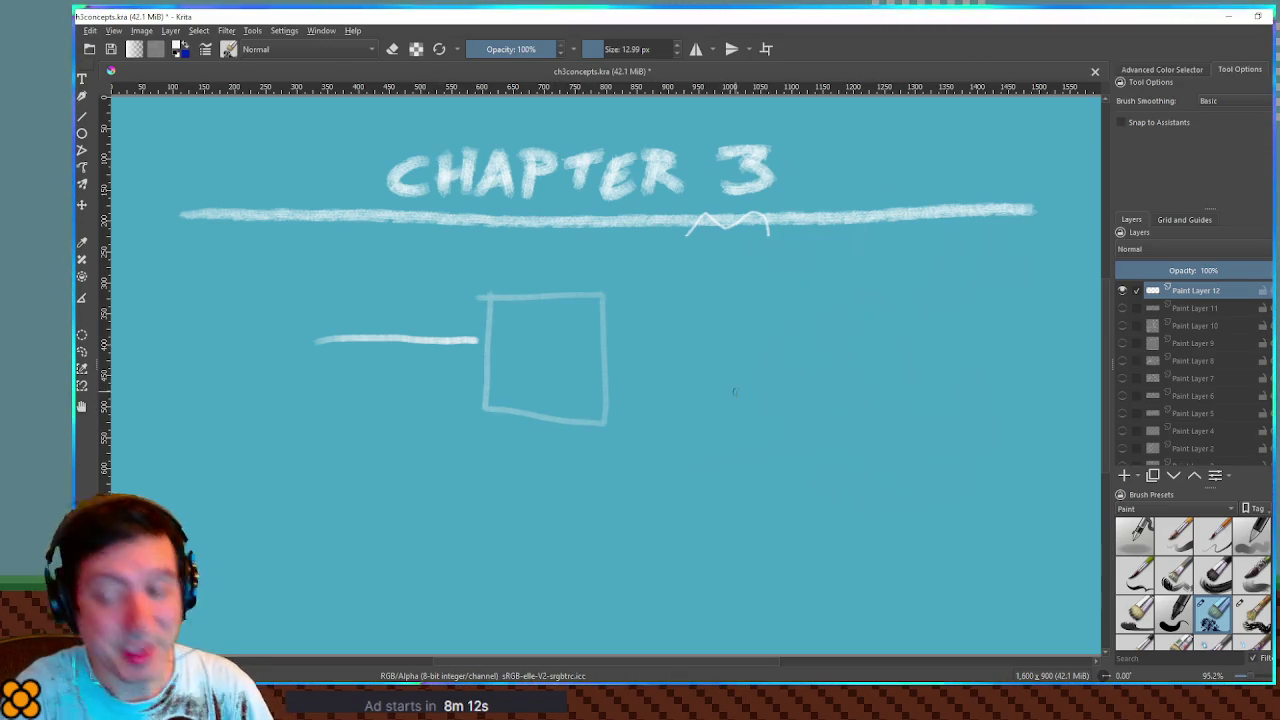
Sketch two walls with an upward arrow and curving path, then undo the whole diagram
drag(963, 572, 965, 364)
drag(773, 548, 771, 342)
mouse_move(793, 574)
mouse_down()
mouse_move(781, 525)
mouse_move(810, 521)
mouse_move(786, 483)
mouse_move(932, 487)
mouse_move(912, 500)
mouse_up()
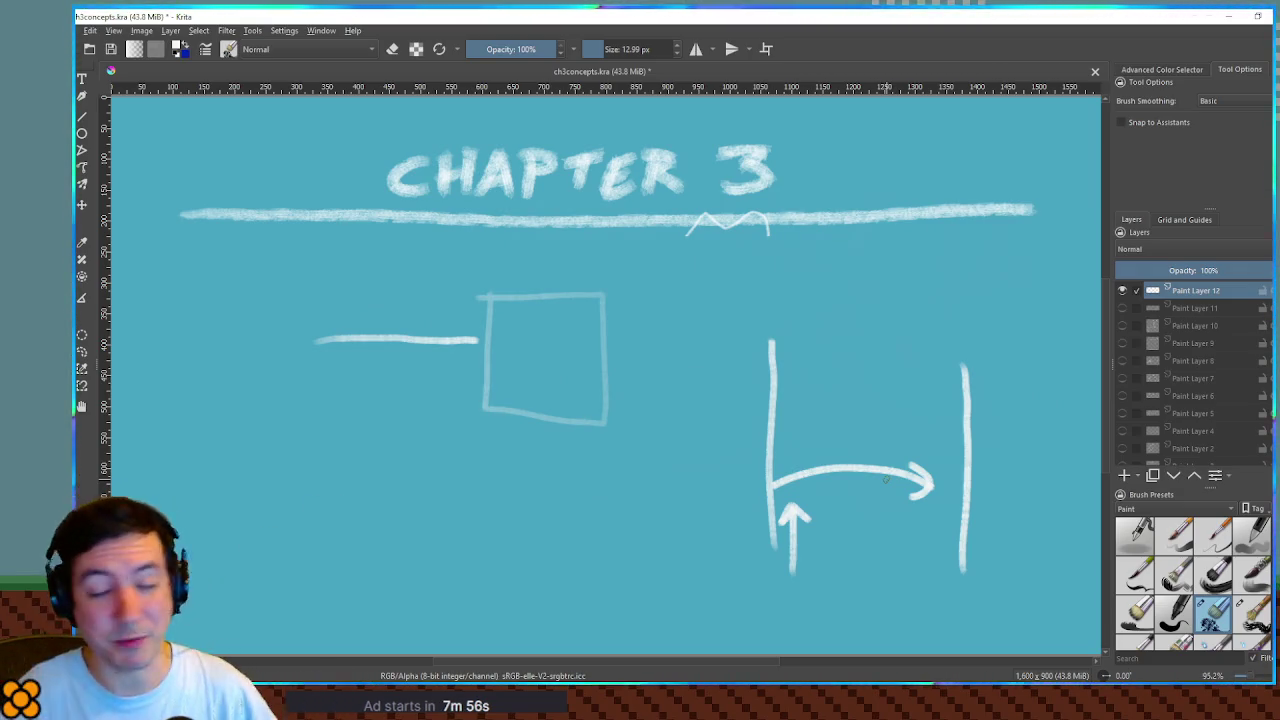
mouse_move(782, 482)
mouse_down()
mouse_move(802, 468)
mouse_move(944, 484)
mouse_up()
key(ctrl+z)
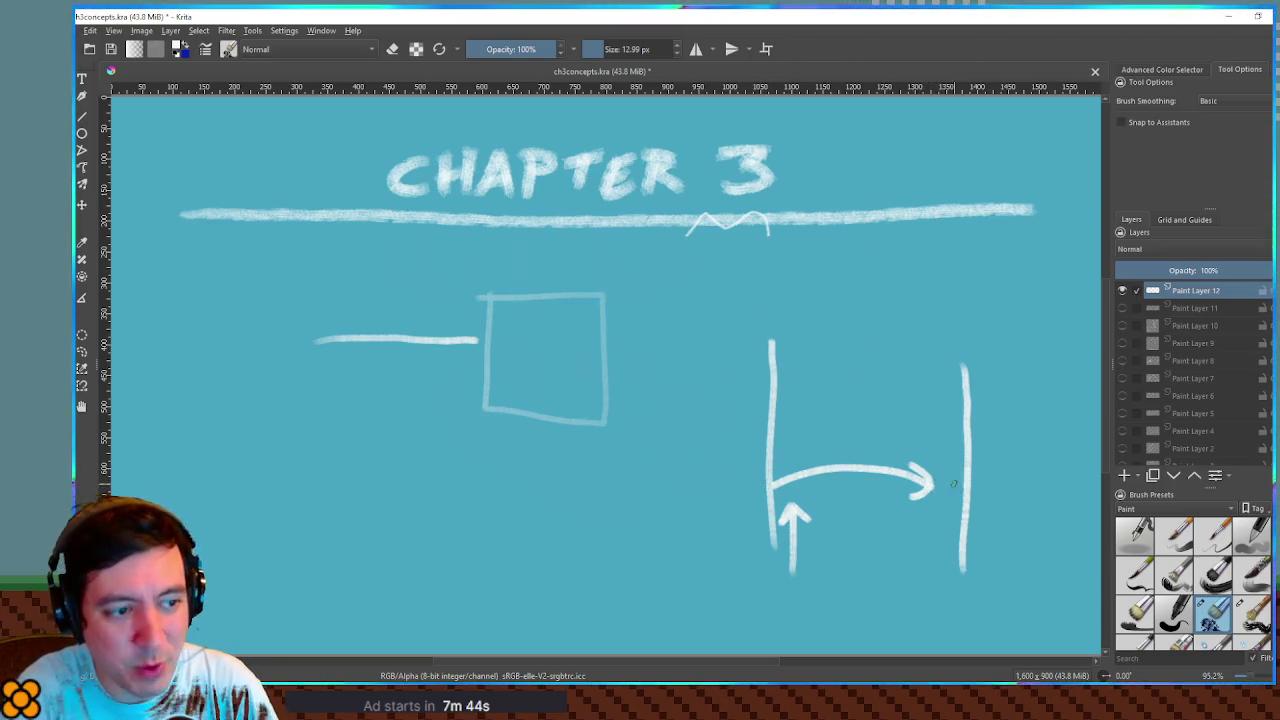
mouse_move(958, 487)
mouse_down()
mouse_move(946, 488)
mouse_move(944, 412)
mouse_move(968, 410)
mouse_up()
key(ctrl+z)
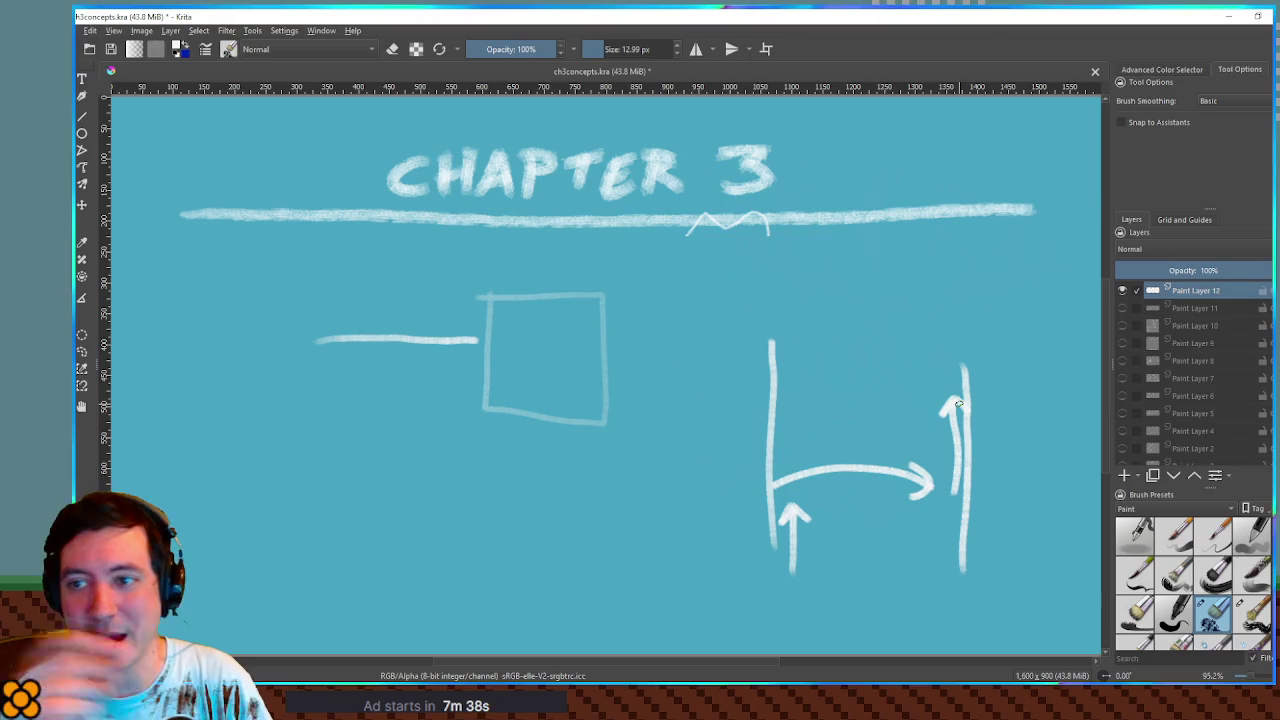
key(ctrl+z)
key(ctrl+z)
key(ctrl+z)
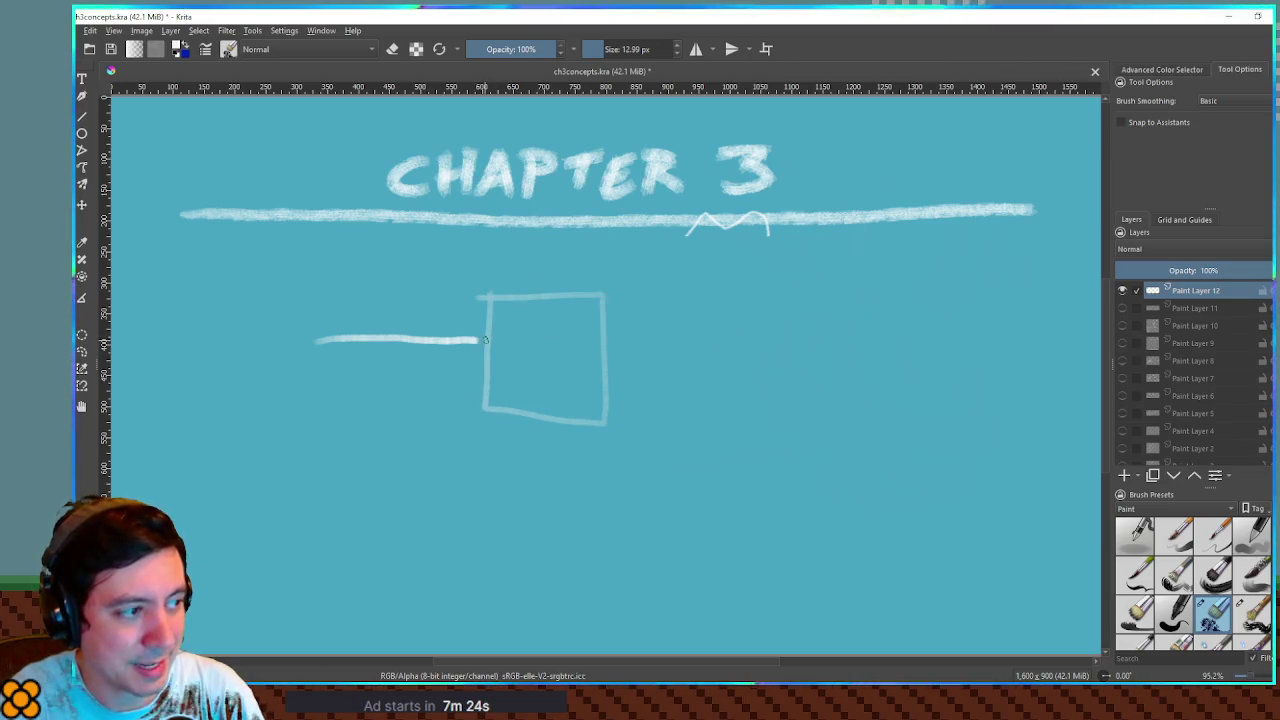
Try marks and lines around the box, then undo them and the square, keeping the horizontal line
mouse_move(505, 338)
mouse_down()
mouse_move(490, 368)
mouse_move(505, 435)
mouse_up()
key(ctrl+z)
key(ctrl+z)
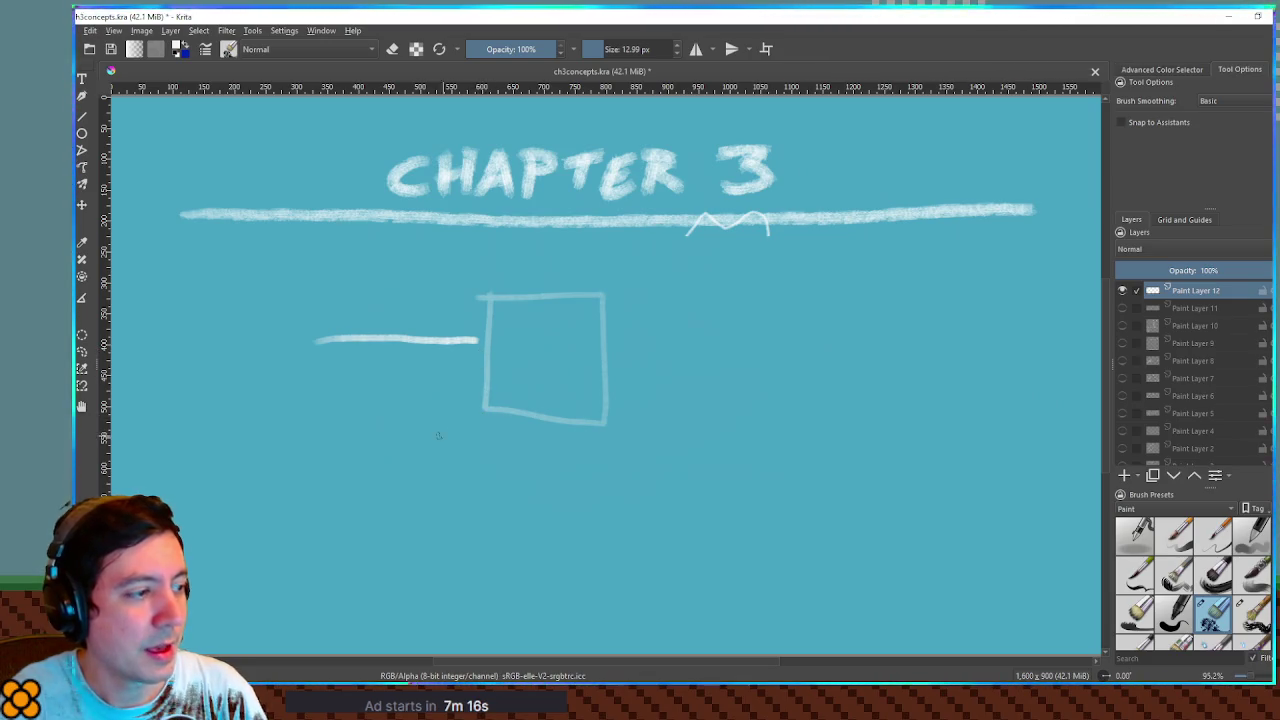
drag(434, 427, 616, 433)
mouse_move(486, 340)
mouse_down()
mouse_move(487, 440)
mouse_move(480, 432)
mouse_up()
key(ctrl+z)
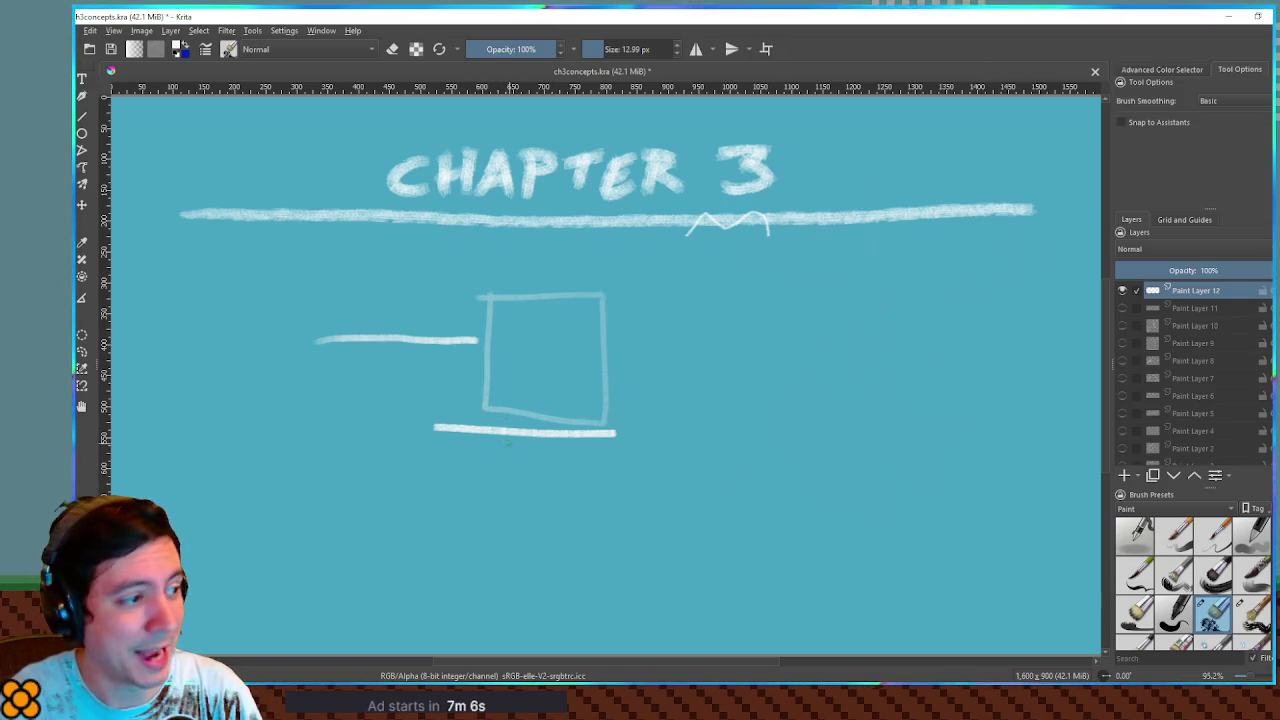
key(ctrl+z)
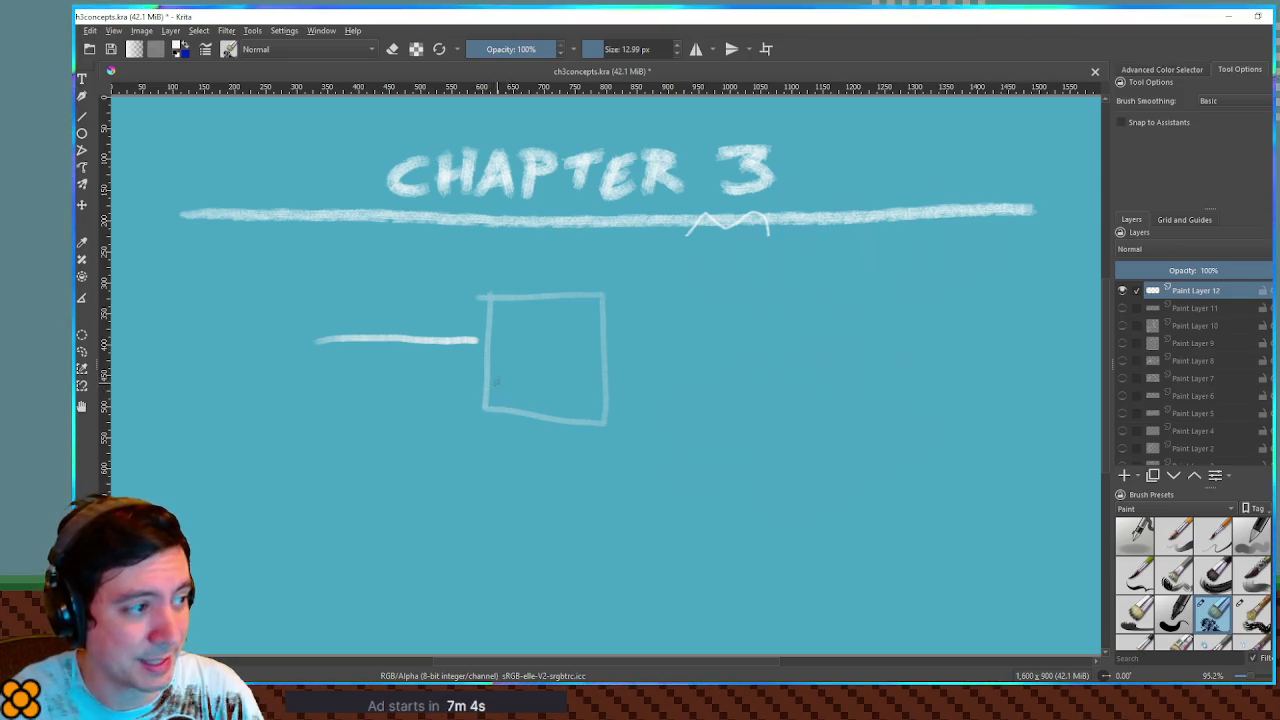
key(ctrl+z)
mouse_move(471, 375)
mouse_down()
mouse_move(400, 440)
mouse_move(518, 503)
mouse_up()
key(ctrl+z)
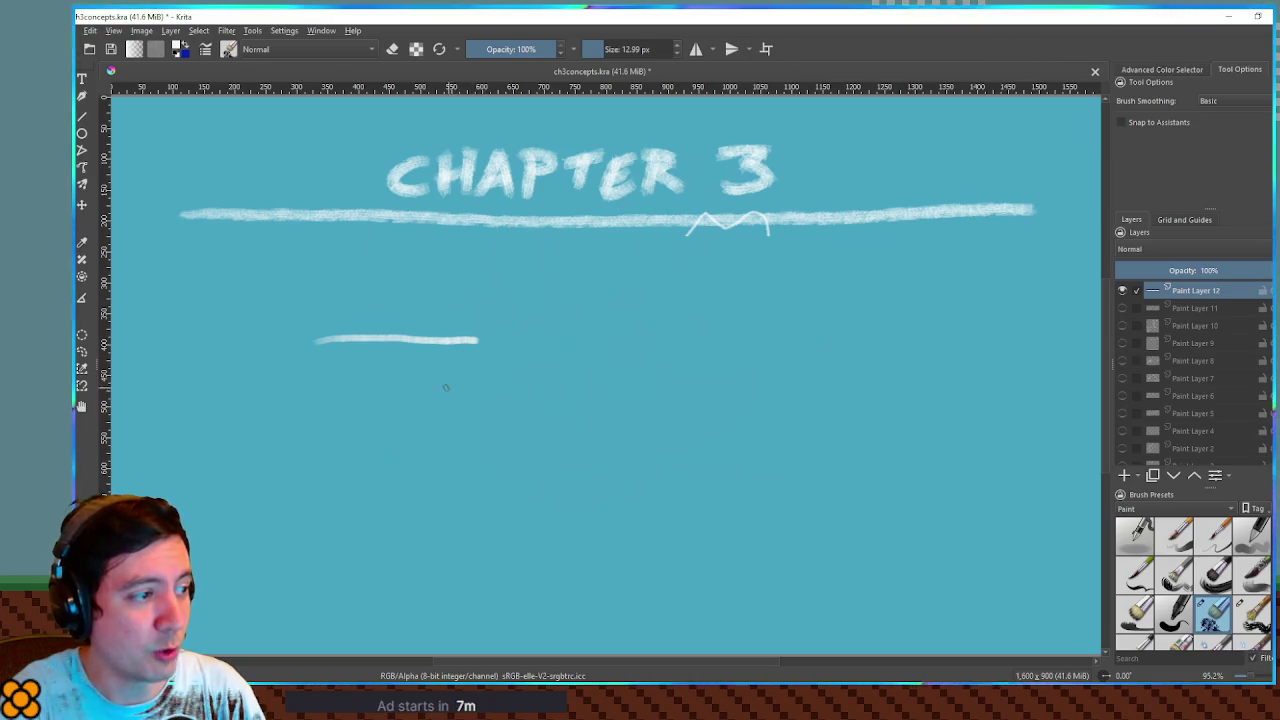
Draw a circle with a dash below the line, join them with a stroke, then return to Godot
mouse_move(446, 386)
mouse_down()
mouse_move(470, 546)
mouse_move(580, 428)
mouse_move(458, 386)
mouse_up()
mouse_move(419, 458)
mouse_down()
mouse_move(482, 458)
mouse_move(438, 410)
mouse_move(447, 418)
mouse_up()
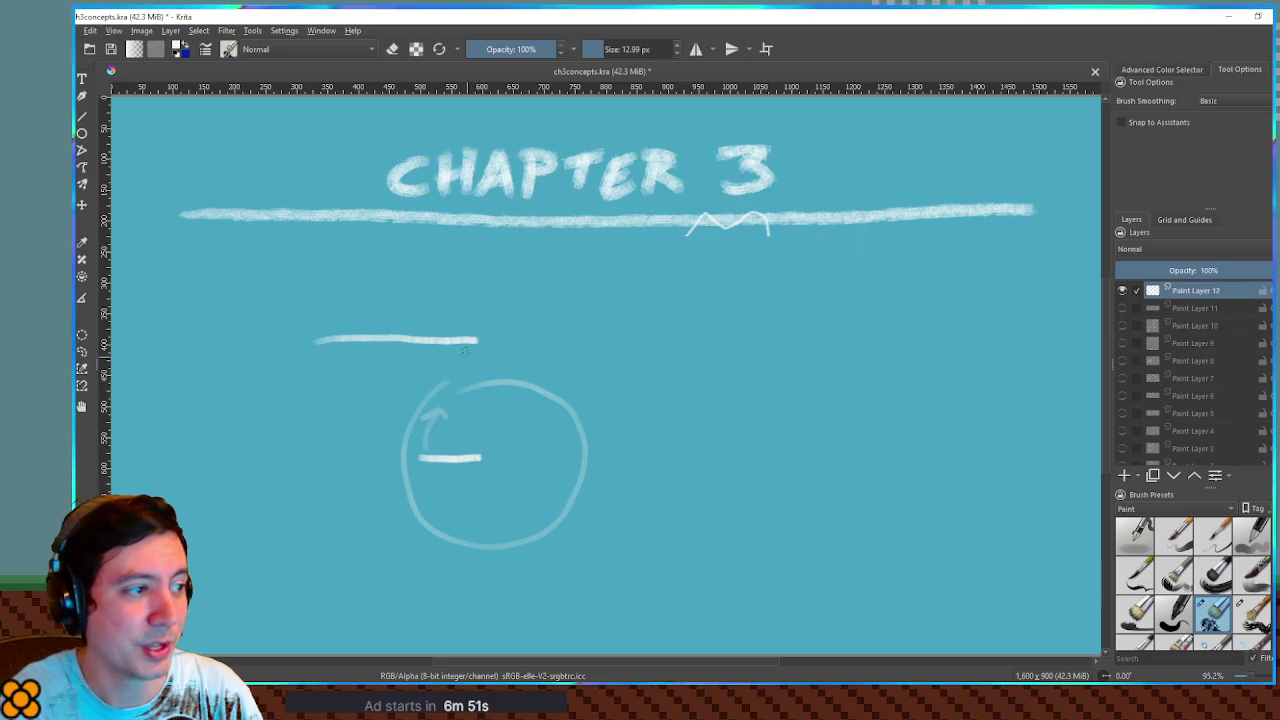
mouse_move(320, 334)
mouse_down()
mouse_move(474, 331)
mouse_move(491, 334)
mouse_move(484, 350)
mouse_up()
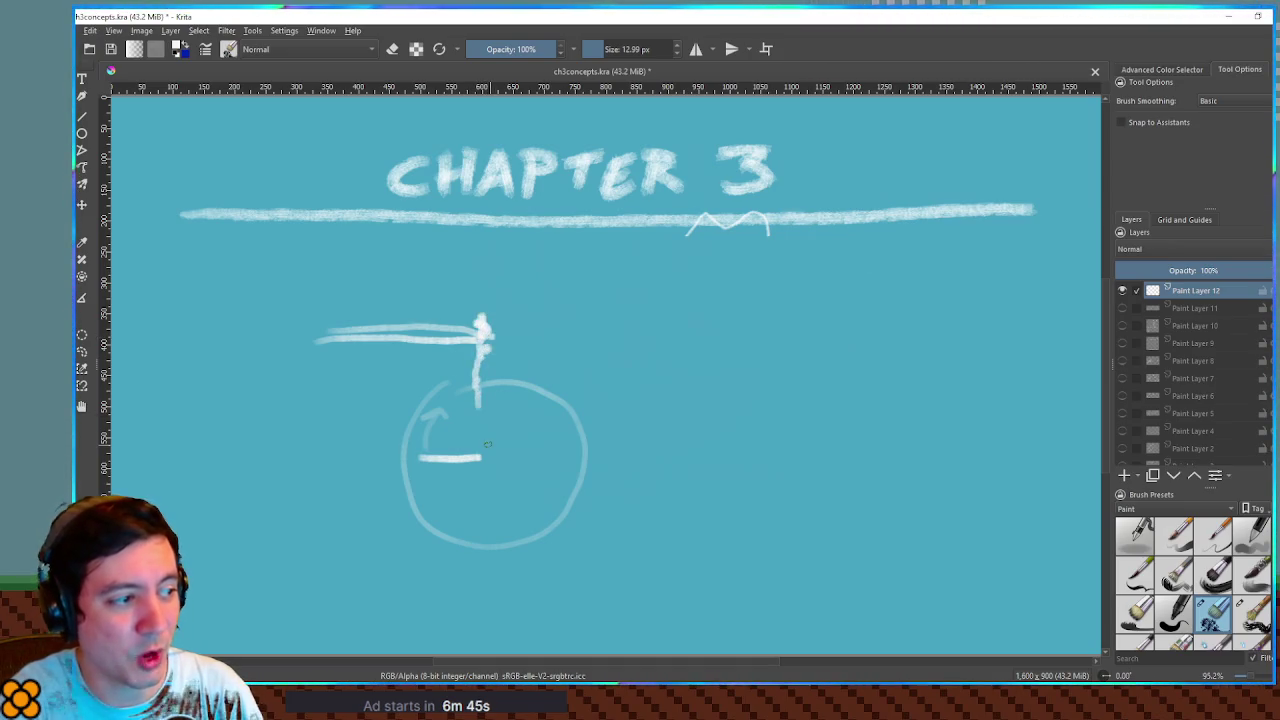
key(ctrl+z)
mouse_move(483, 352)
mouse_down()
mouse_move(482, 426)
mouse_move(510, 385)
mouse_move(560, 404)
mouse_move(585, 388)
mouse_move(650, 456)
mouse_up()
key(ctrl+z)
key(ctrl+z)
key(ctrl+z)
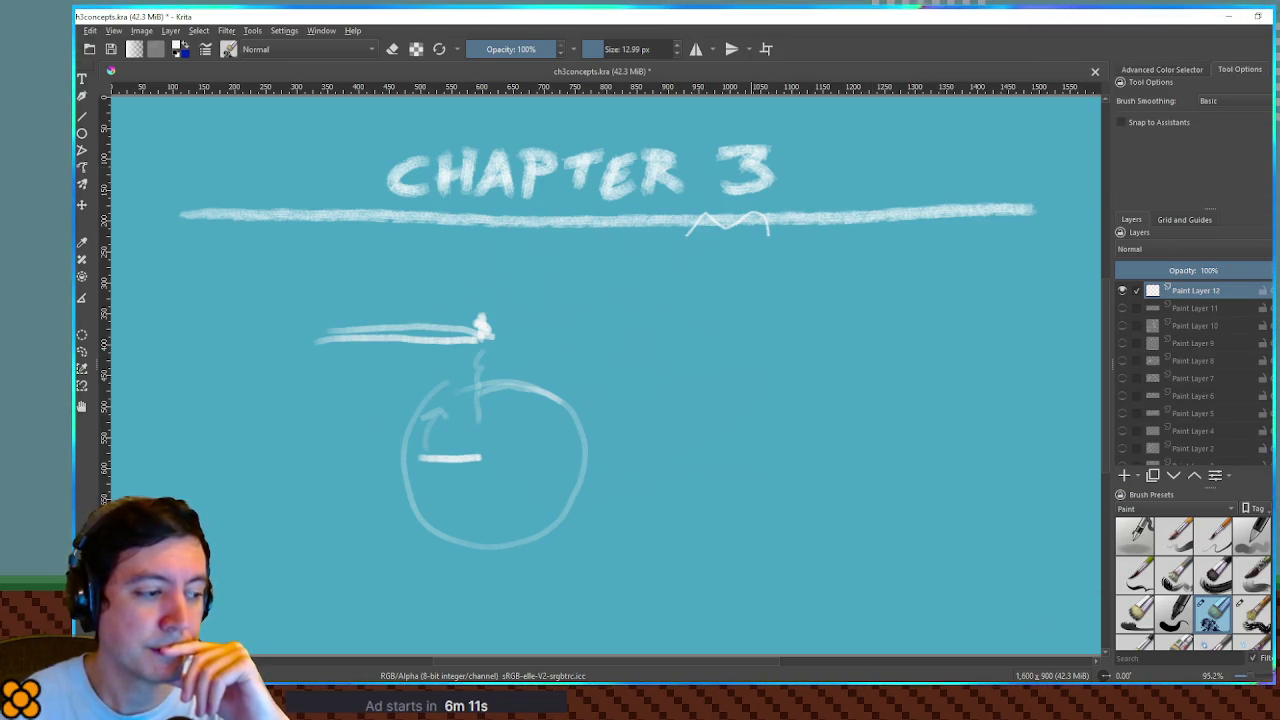
key(alt+Tab)
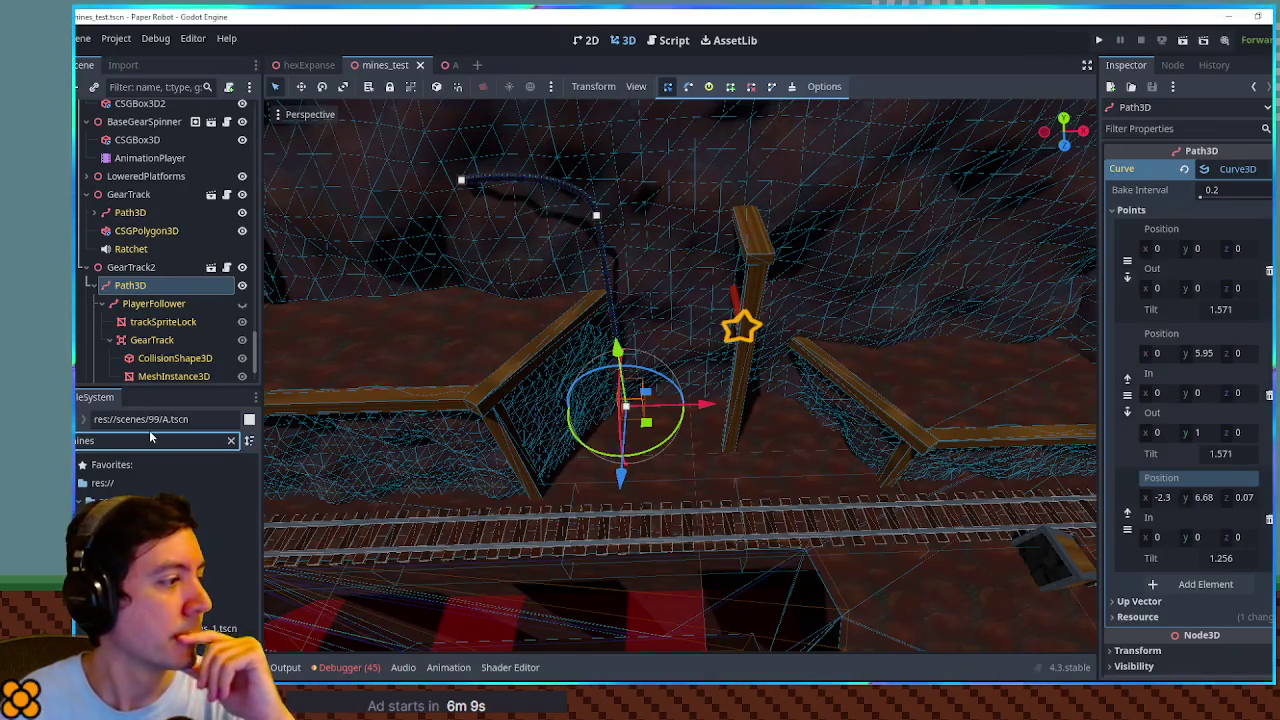
Filter the FileSystem by 'player' and open player.tscn
key(ctrl+a)
text(play)
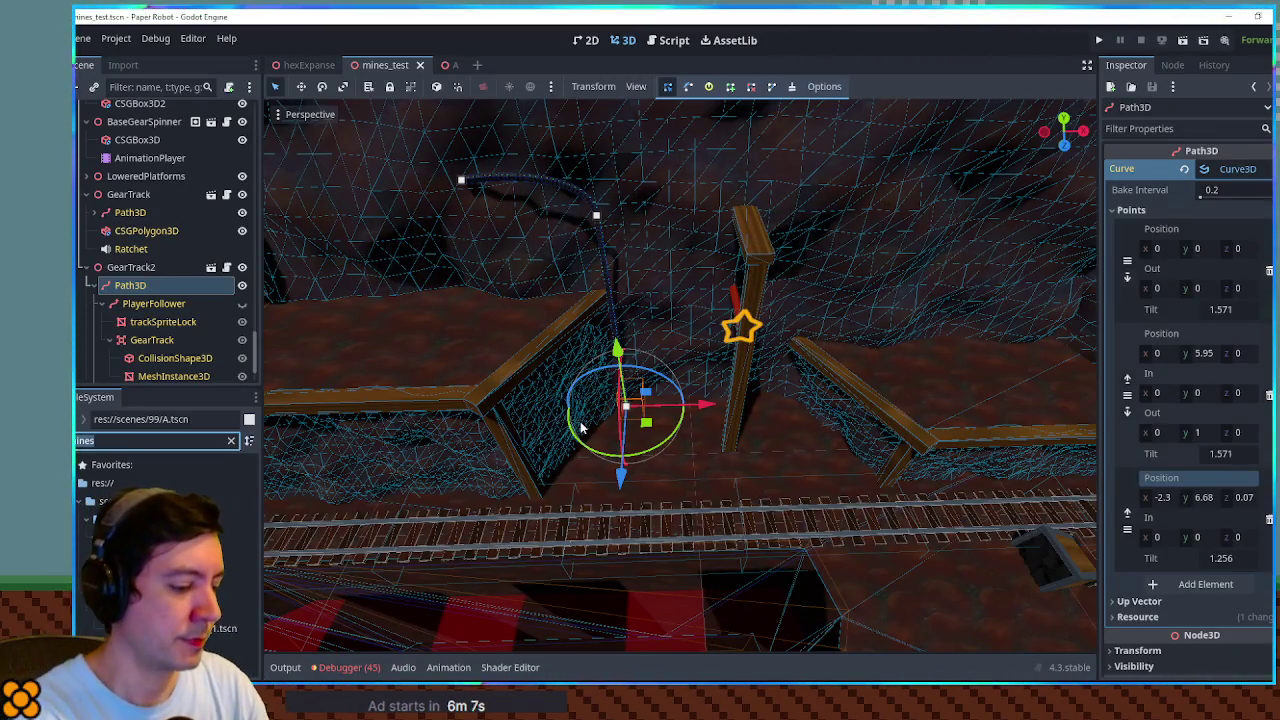
text(er)
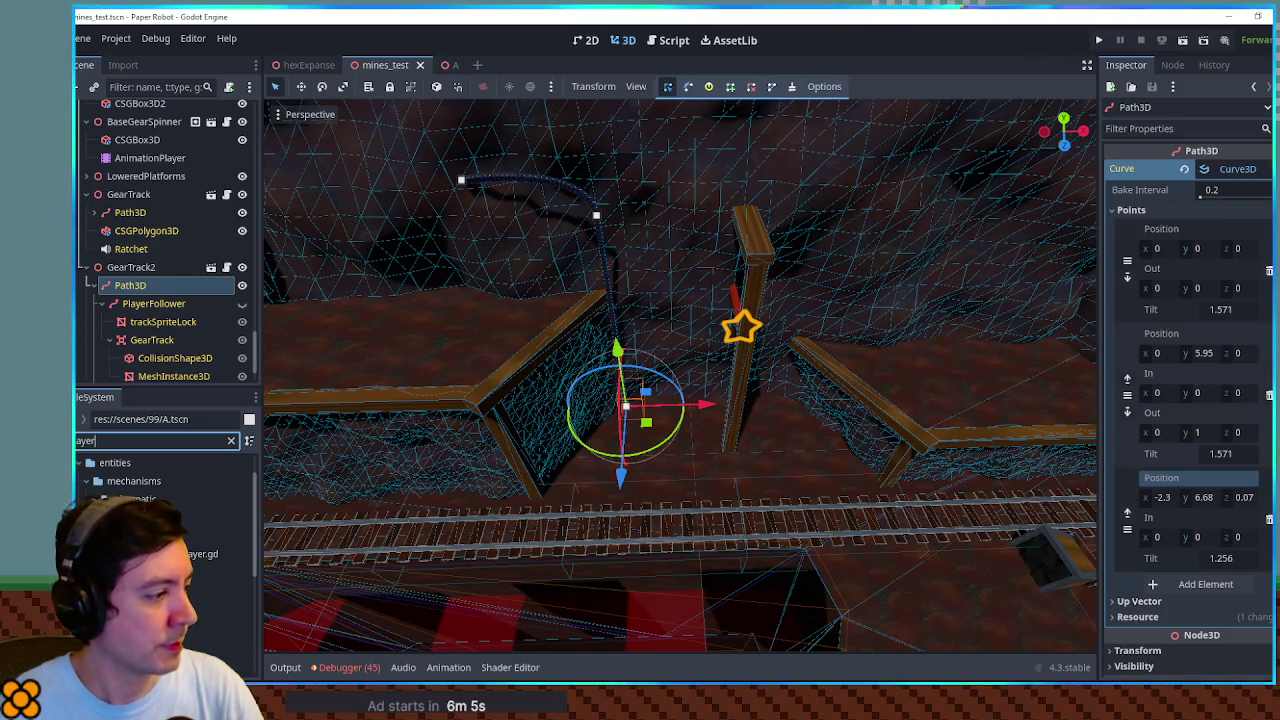
click(215, 608)
double_click(215, 608)
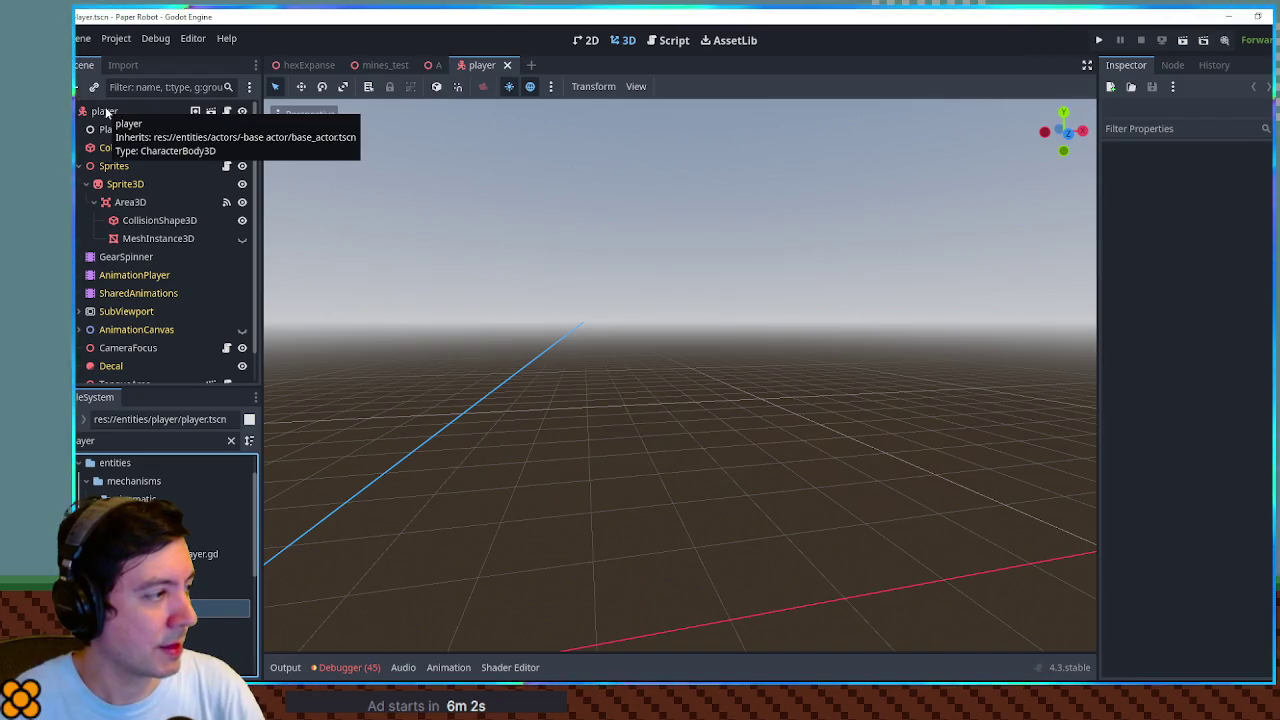
Filter the files again and open the actor_partner_leon.gd script
key(ctrl+f)
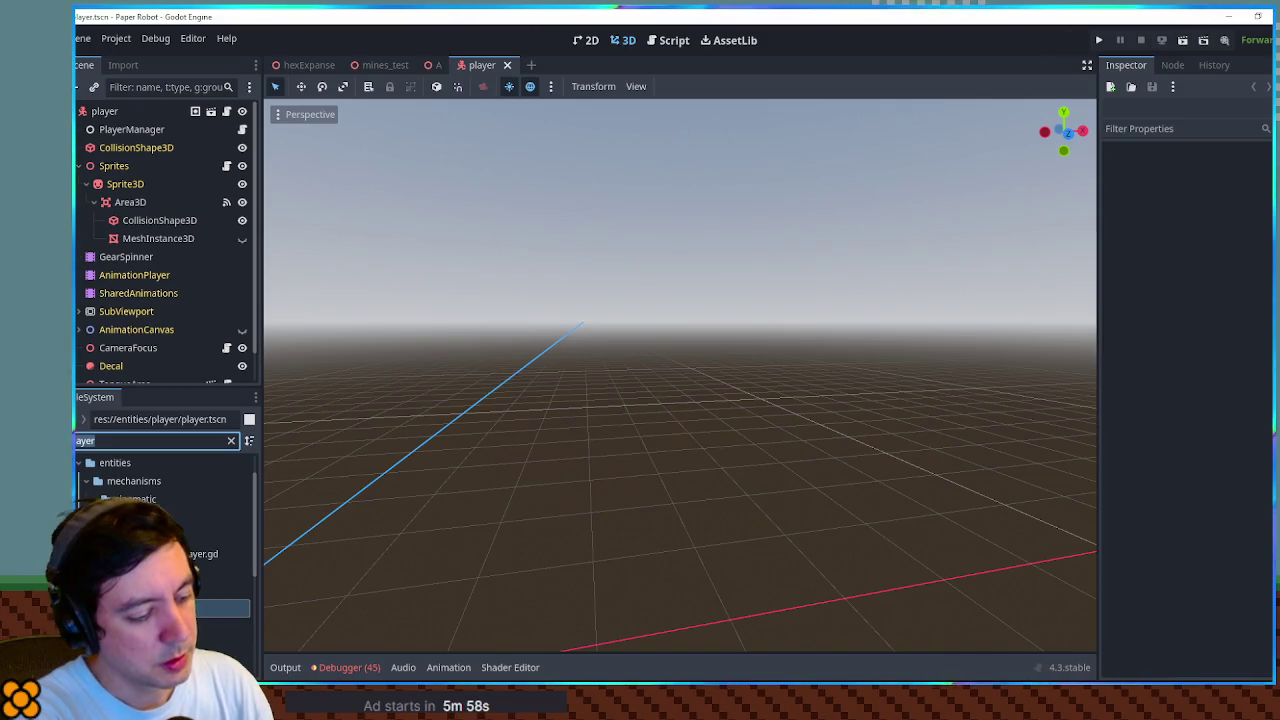
text(icon)
scroll(165, 540, down, 5)
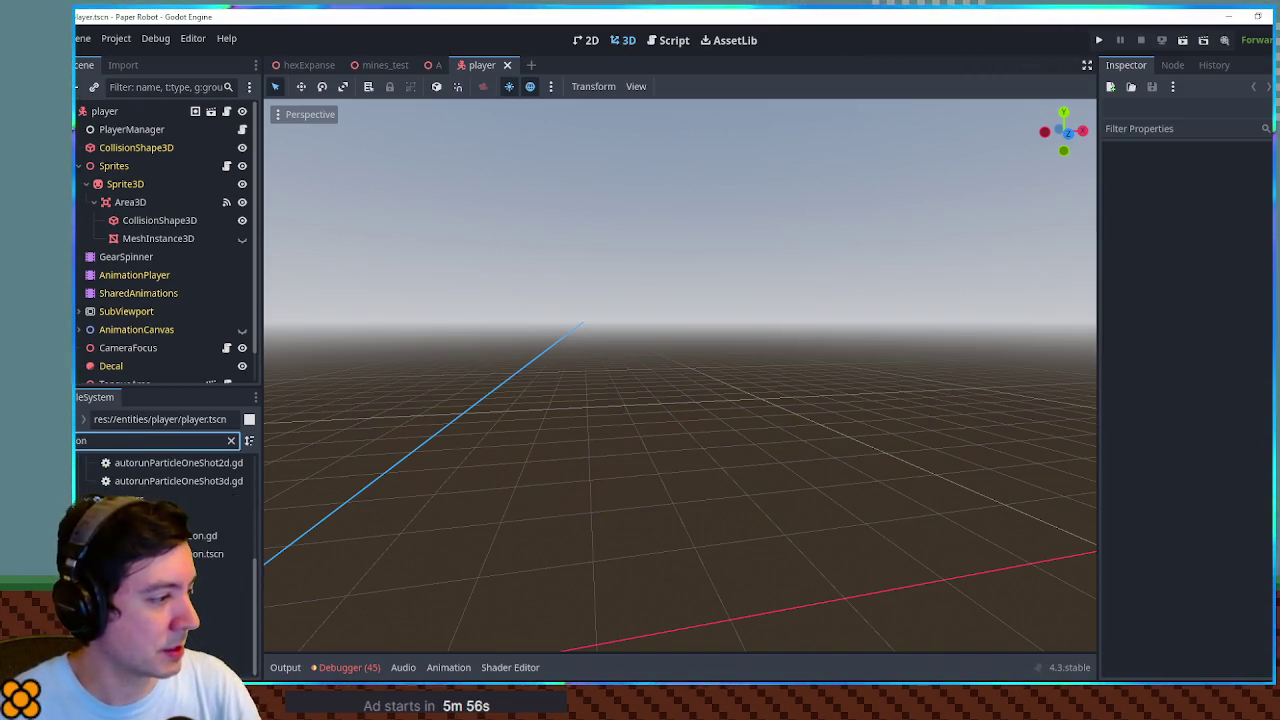
double_click(203, 535)
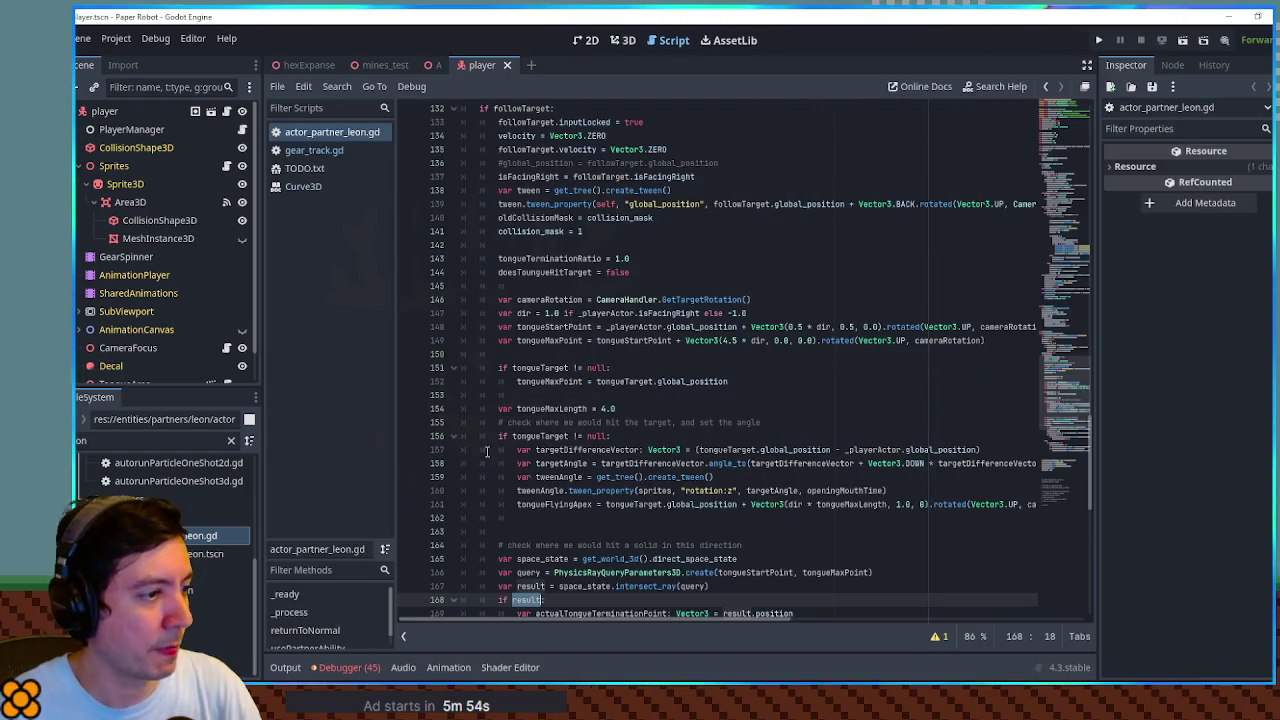
Scroll up through actor_partner_leon.gd and select the word Flying on line 100
click(830, 382)
scroll(834, 395, up, 15)
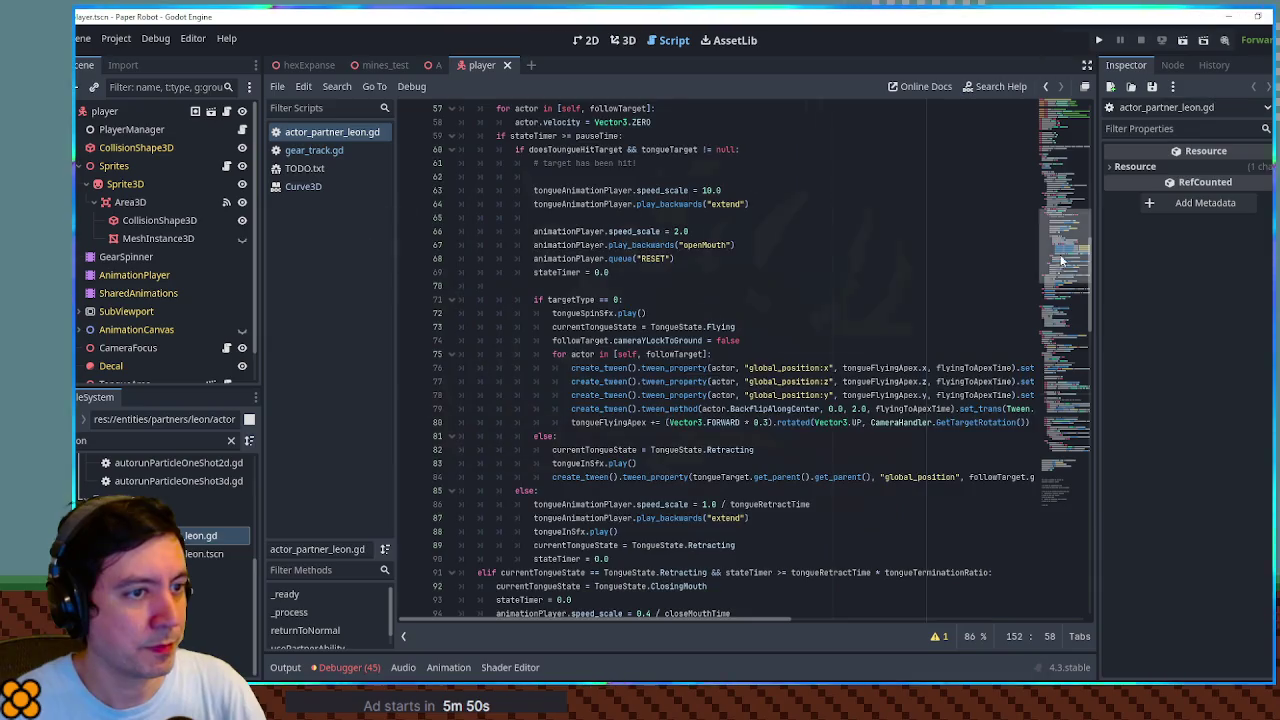
click(1066, 217)
drag(1066, 217, 1073, 303)
double_click(675, 364)
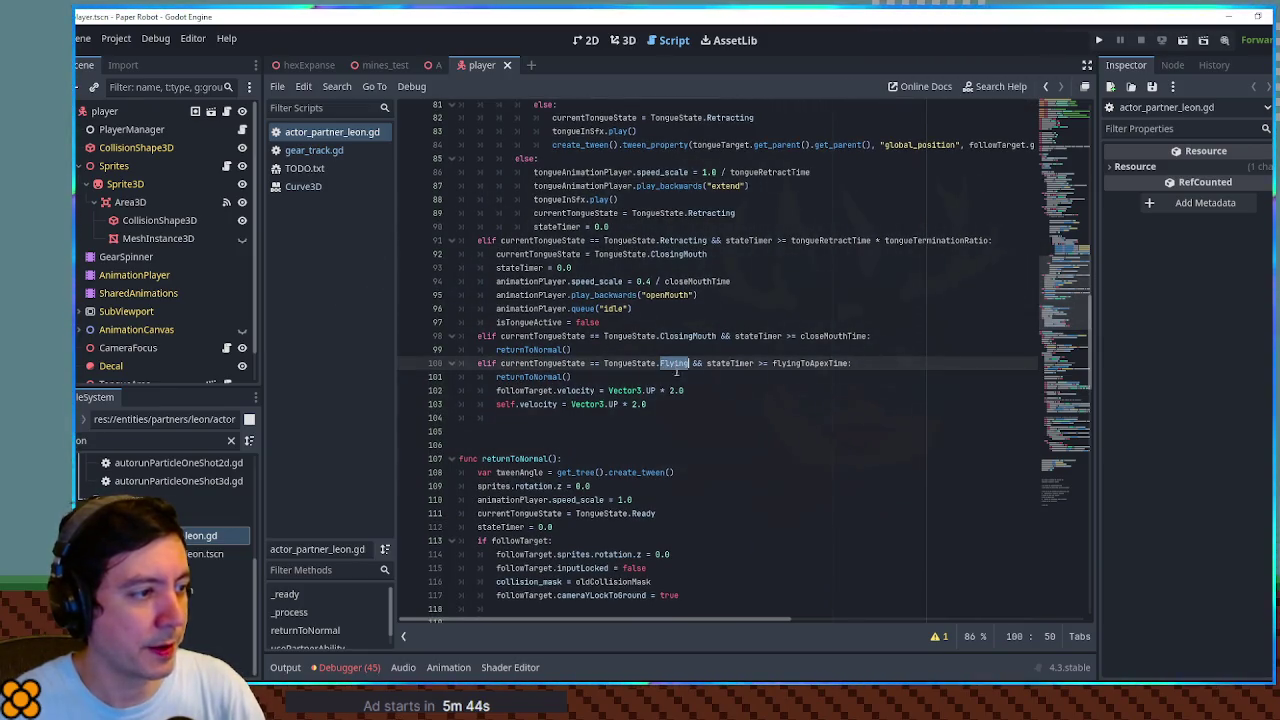
Search the script for Flying and cycle through its matches, ending at line 73
key(ctrl+f)
click(919, 640)
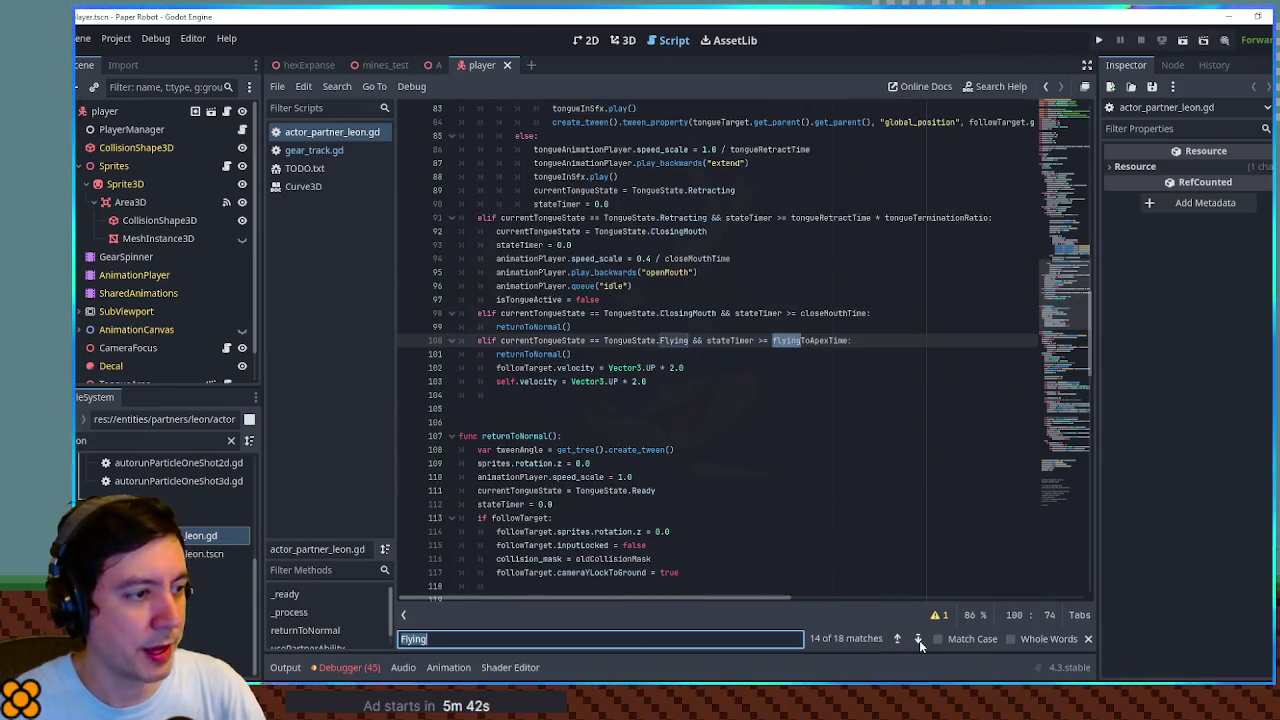
click(919, 640)
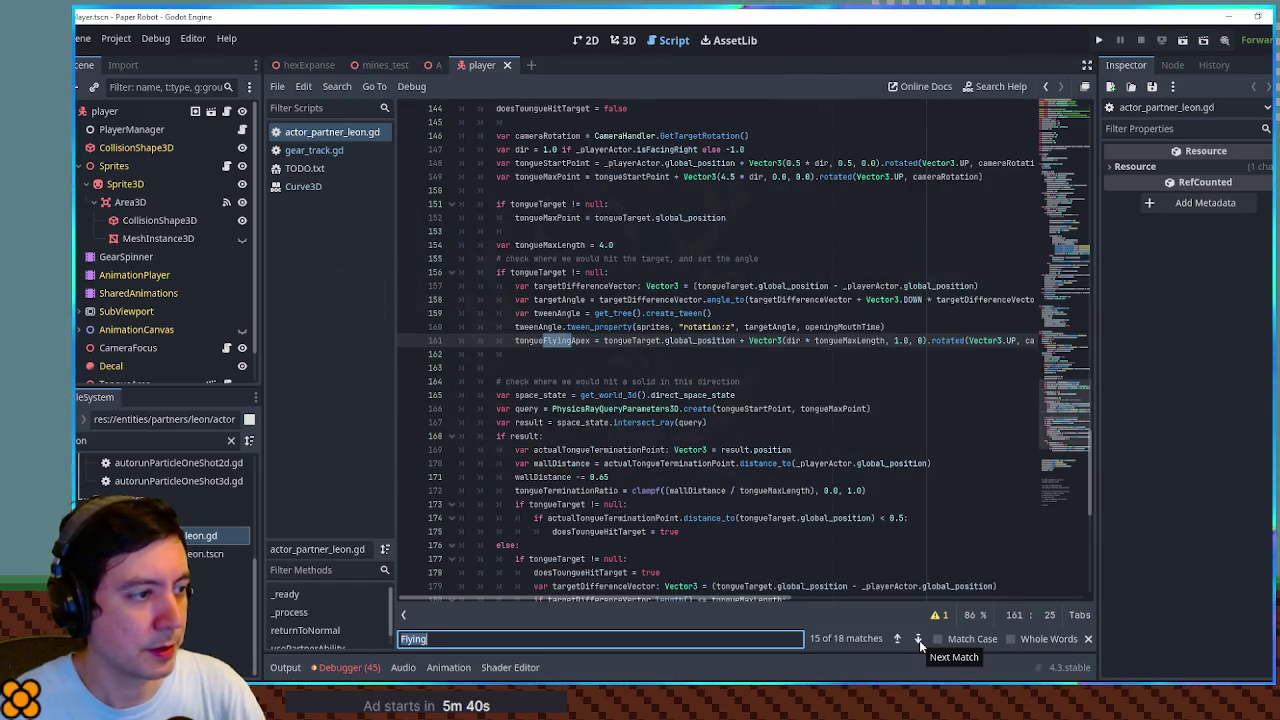
click(919, 640)
click(919, 640)
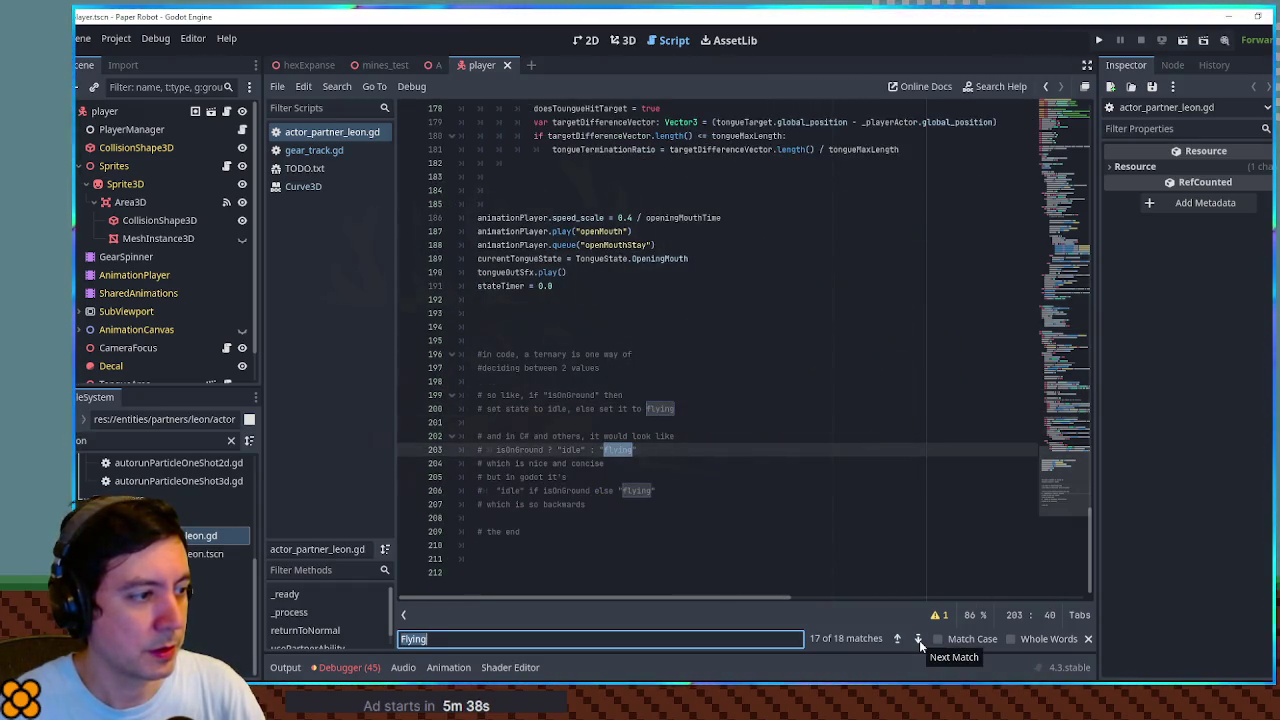
click(919, 640)
click(919, 640)
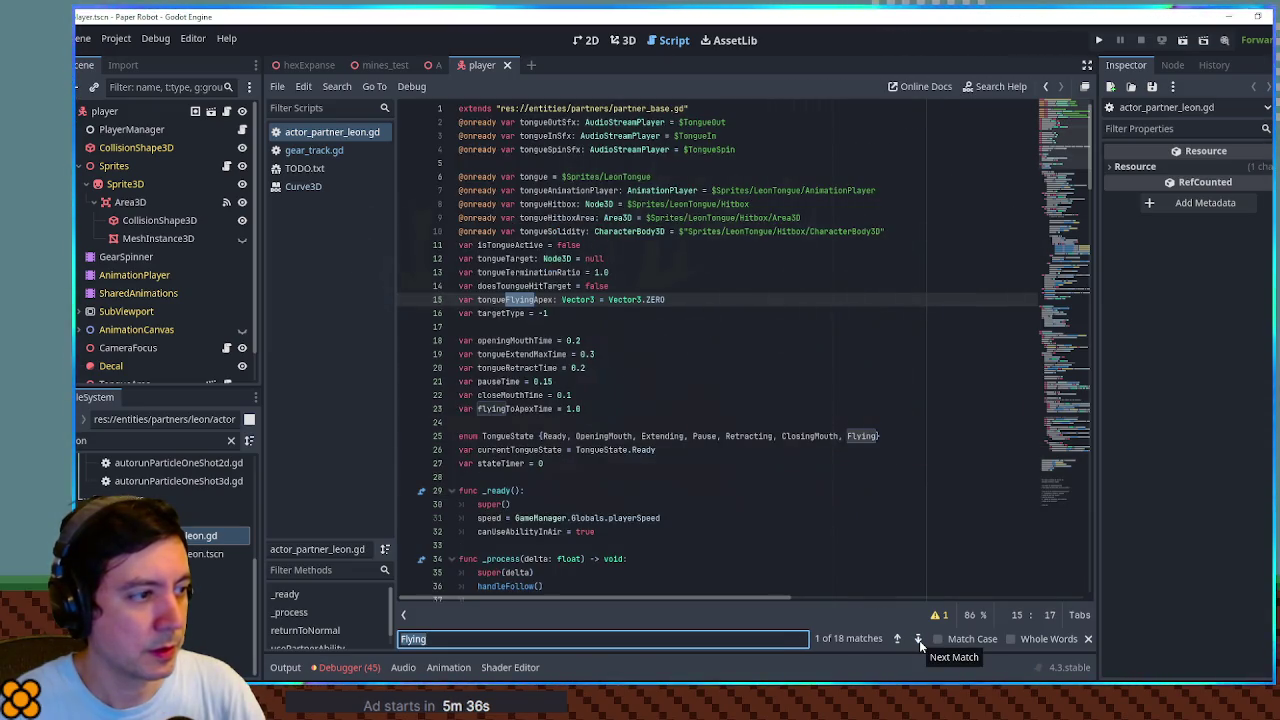
click(919, 640)
click(919, 640)
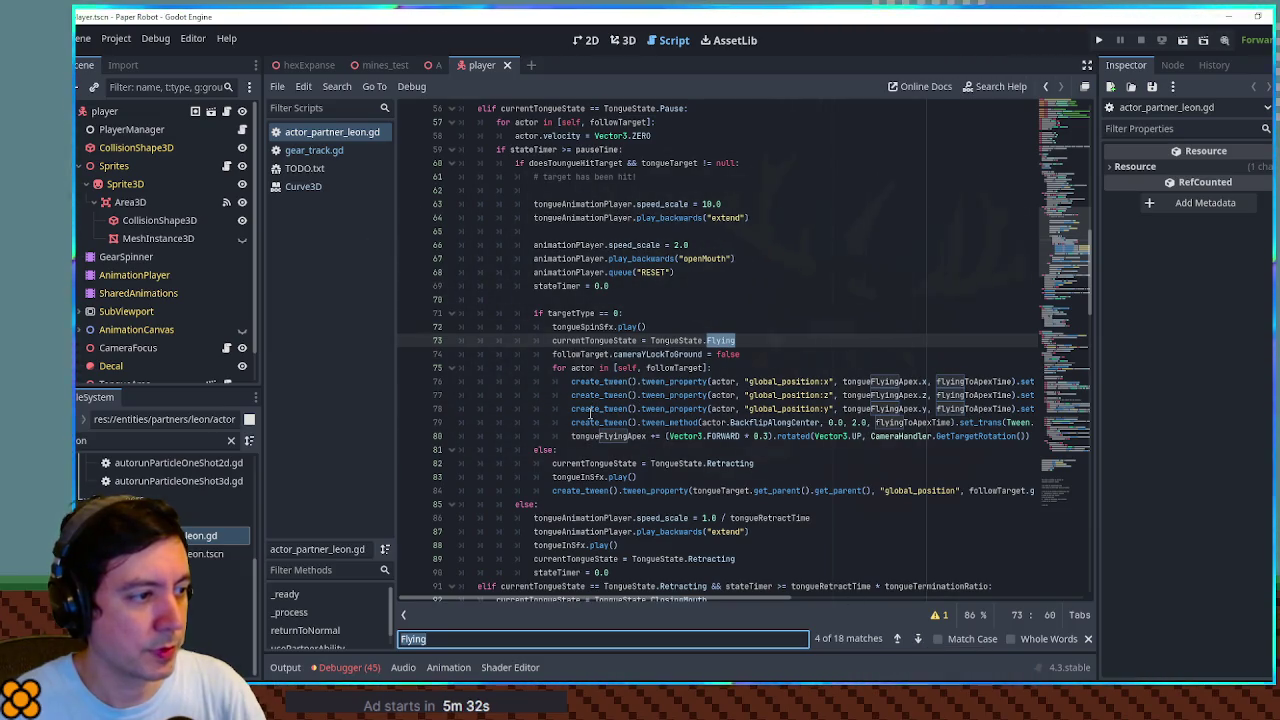
Select BackflipAlongCenter on line 79 and start a project-wide search for it
mouse_move(700, 600)
mouse_down()
mouse_move(811, 600)
mouse_move(723, 597)
mouse_move(755, 594)
mouse_up()
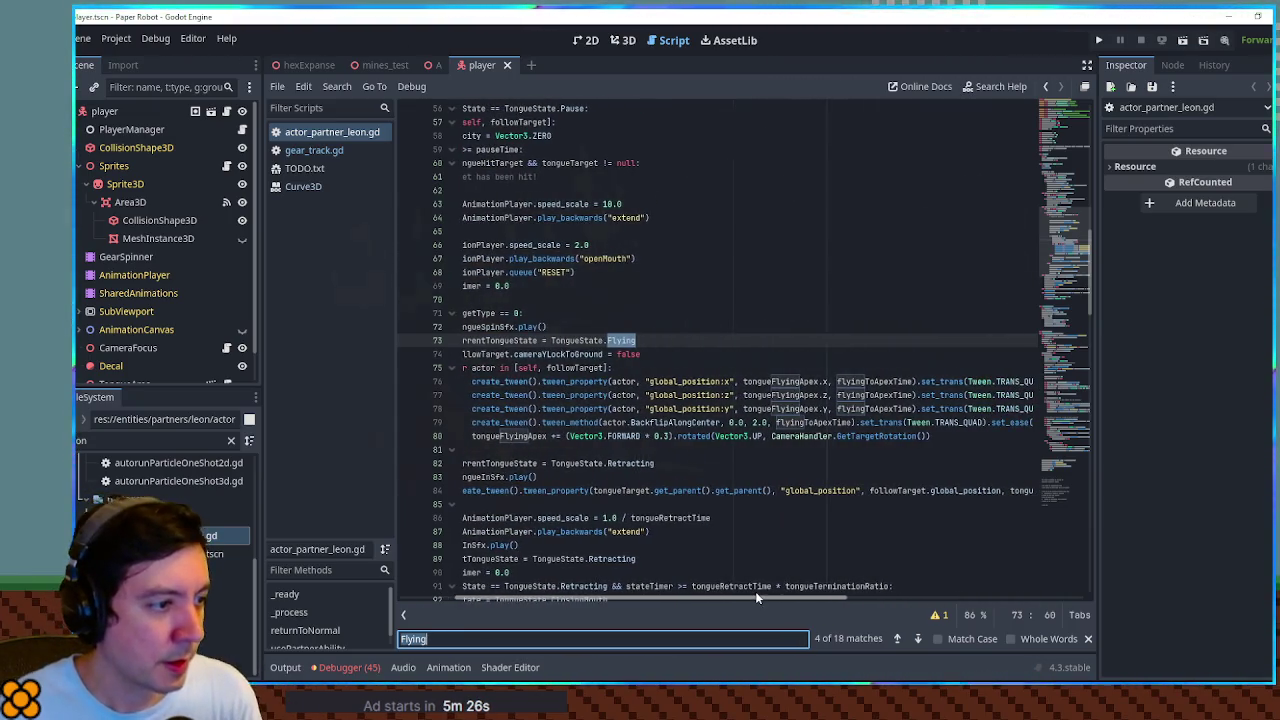
double_click(665, 422)
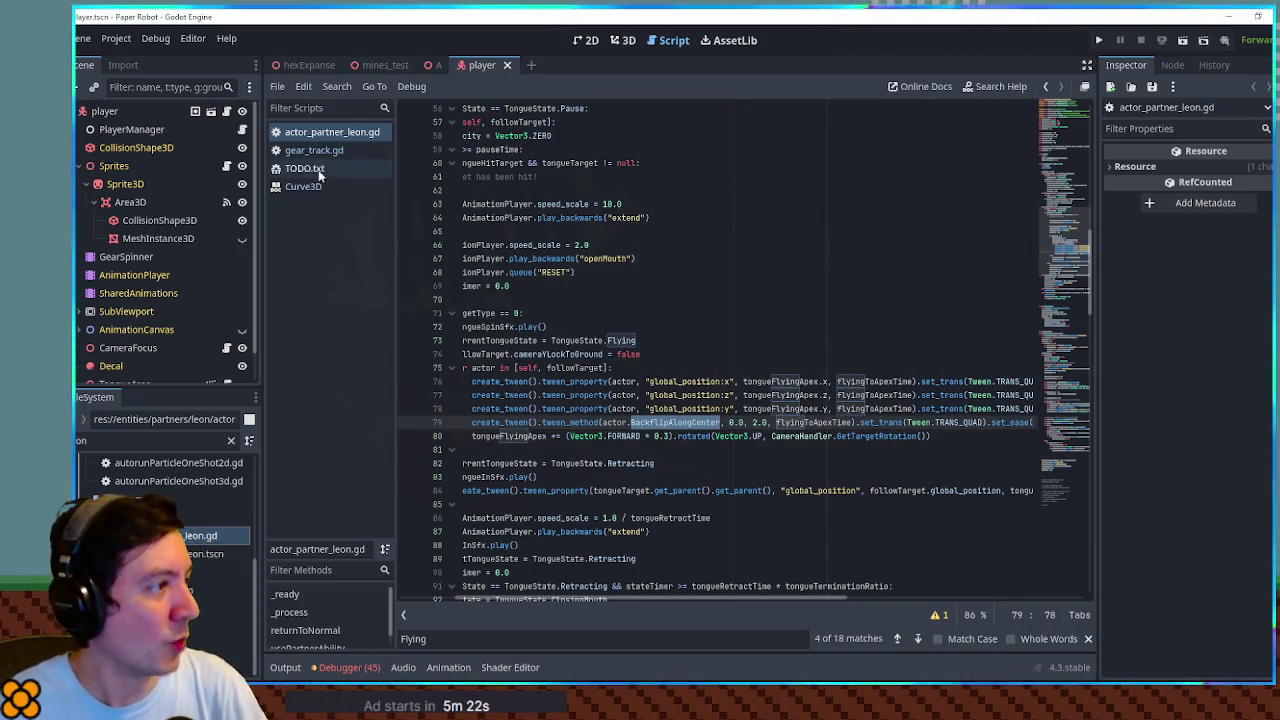
key(ctrl+shift+f)
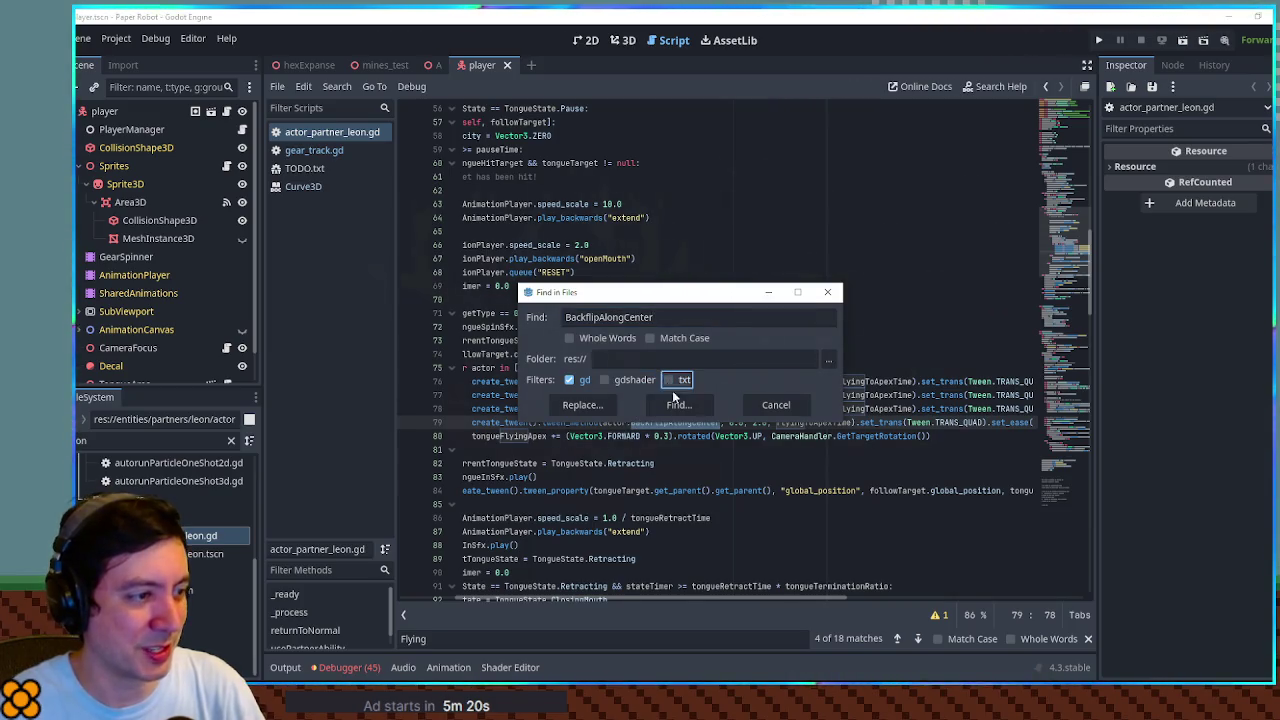
Find BackflipAlongCenter project-wide, open its actor_base.gd definition at line 251, then show the player scene in 3D
click(678, 405)
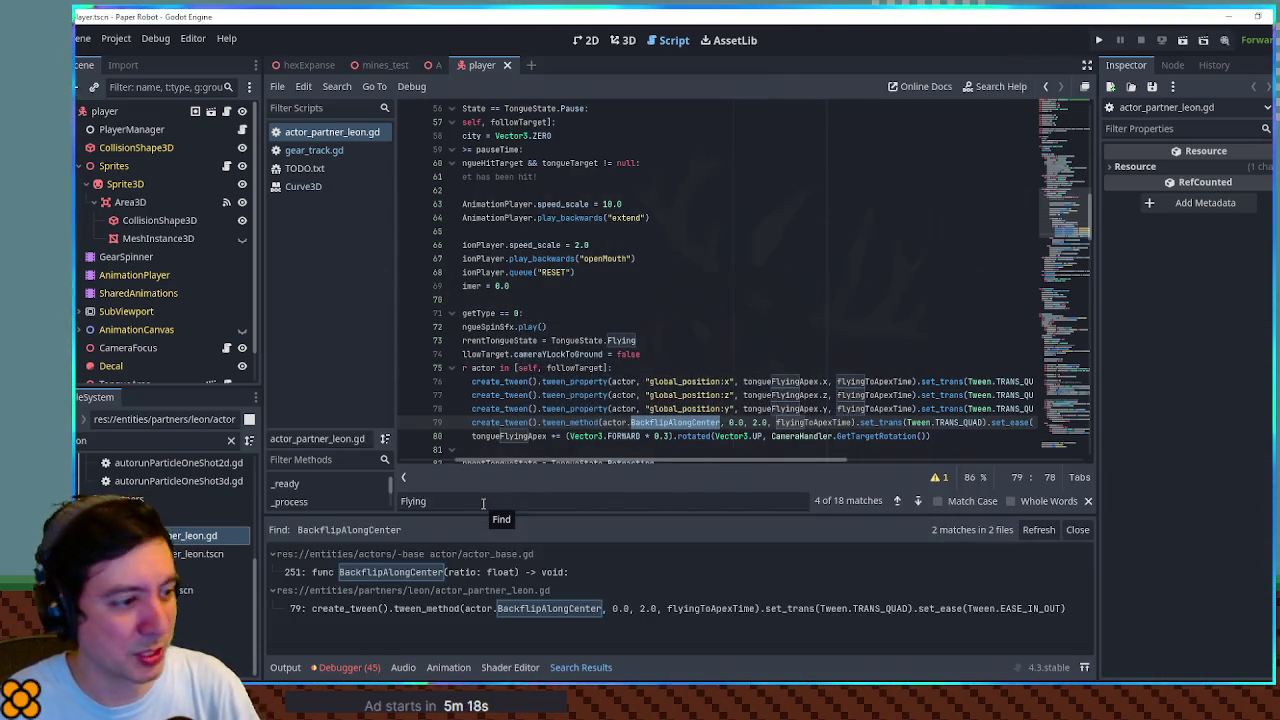
click(440, 569)
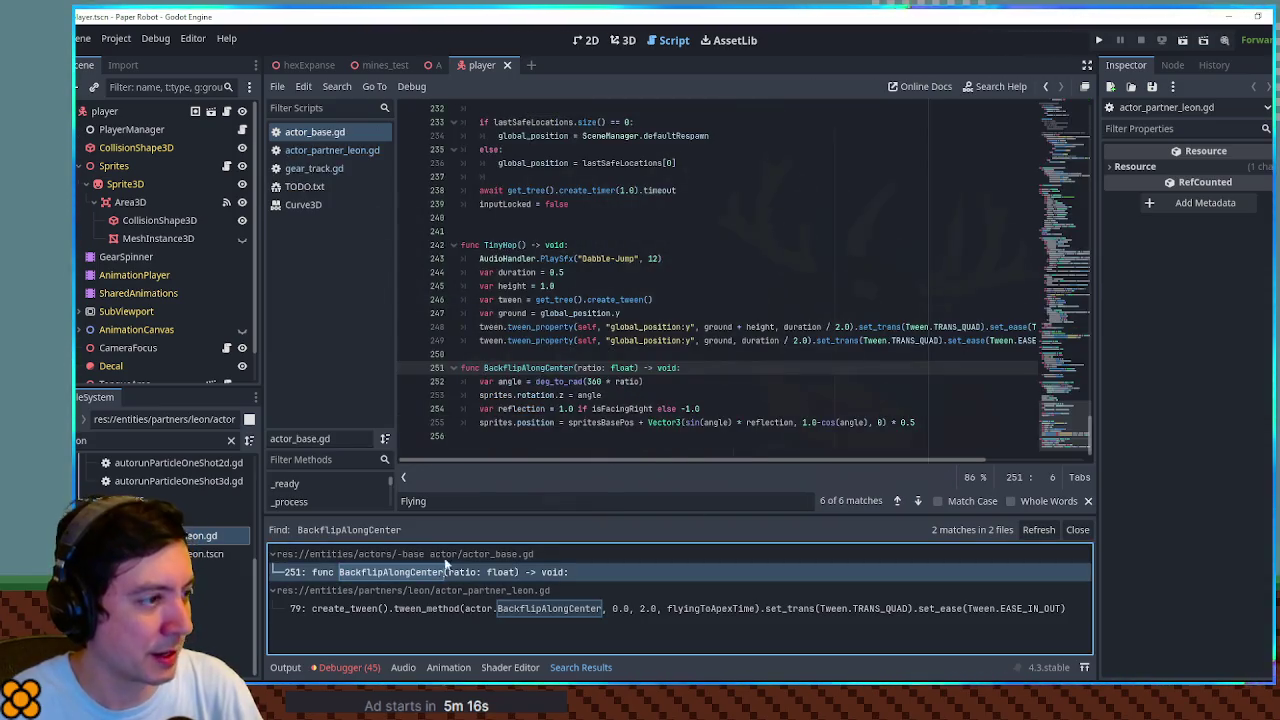
drag(478, 395, 553, 395)
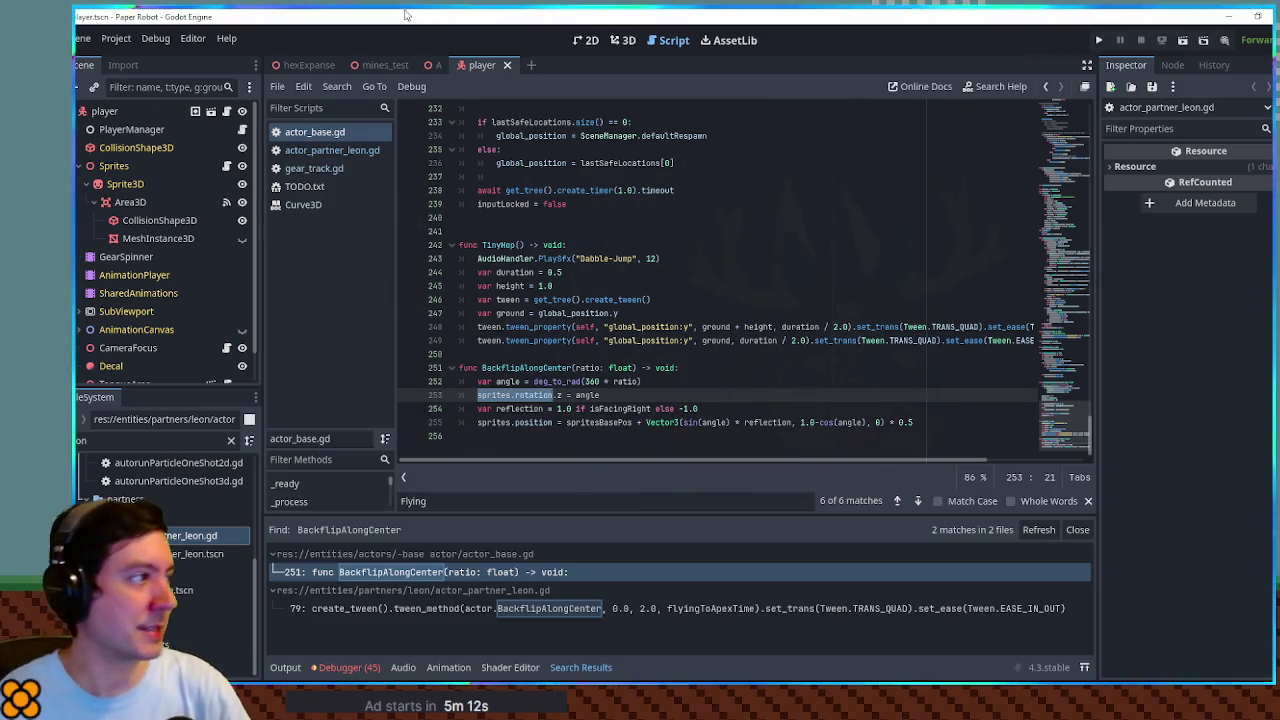
click(622, 40)
scroll(569, 236, up, 3)
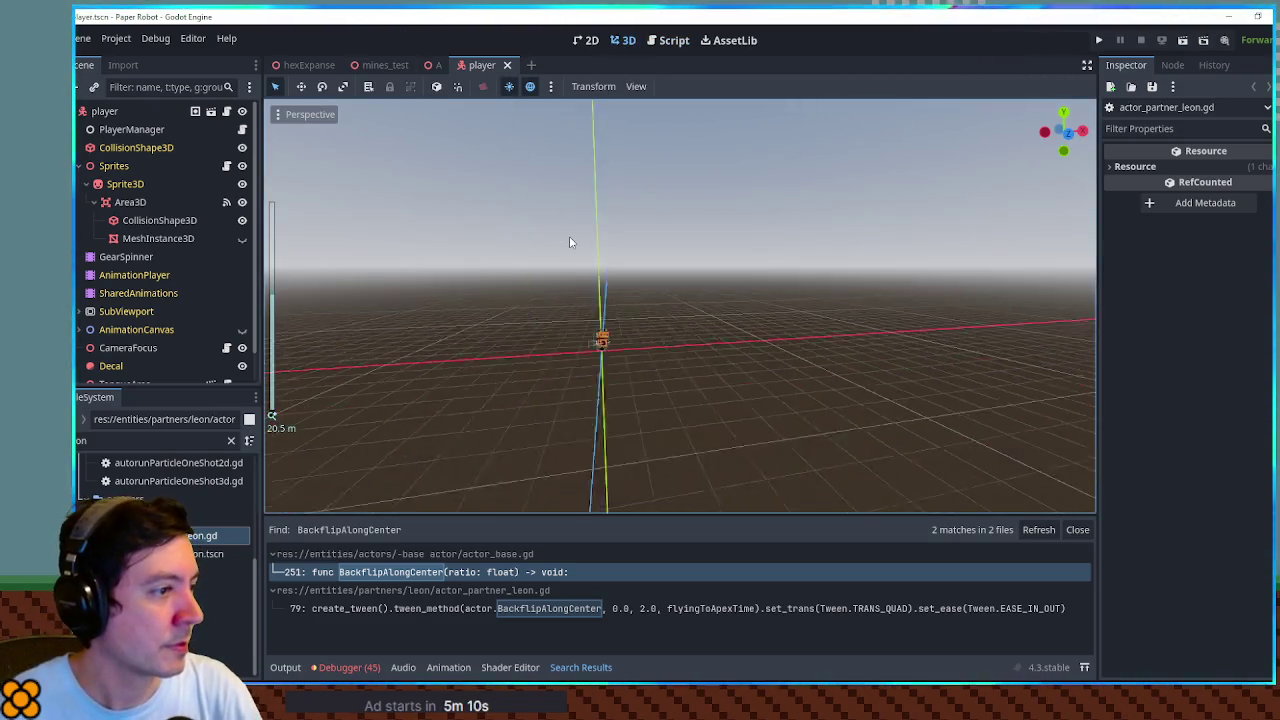
Frame the robot, rotate the Sprites node to preview the flip, and select CollisionShape3D
key(f)
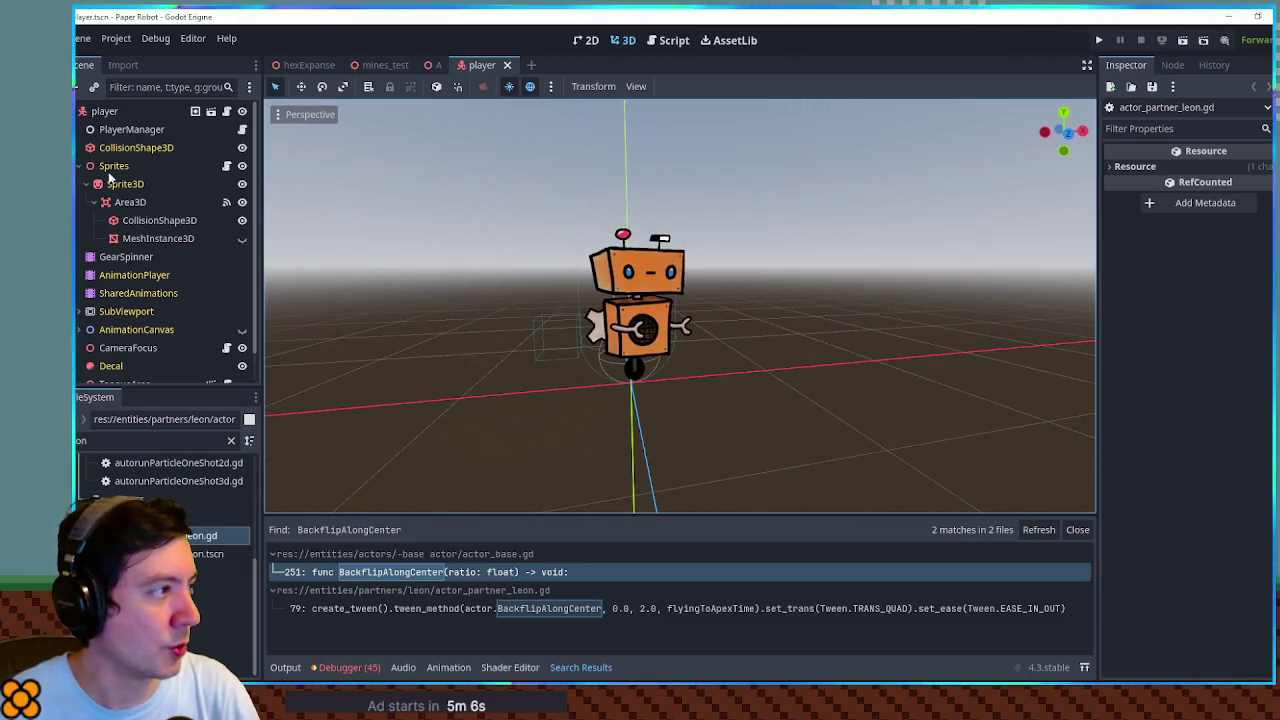
click(114, 166)
mouse_move(628, 336)
mouse_down()
mouse_move(590, 345)
mouse_move(570, 380)
mouse_move(585, 420)
mouse_move(690, 390)
mouse_move(645, 365)
mouse_move(640, 380)
mouse_move(650, 370)
mouse_up()
click(165, 221)
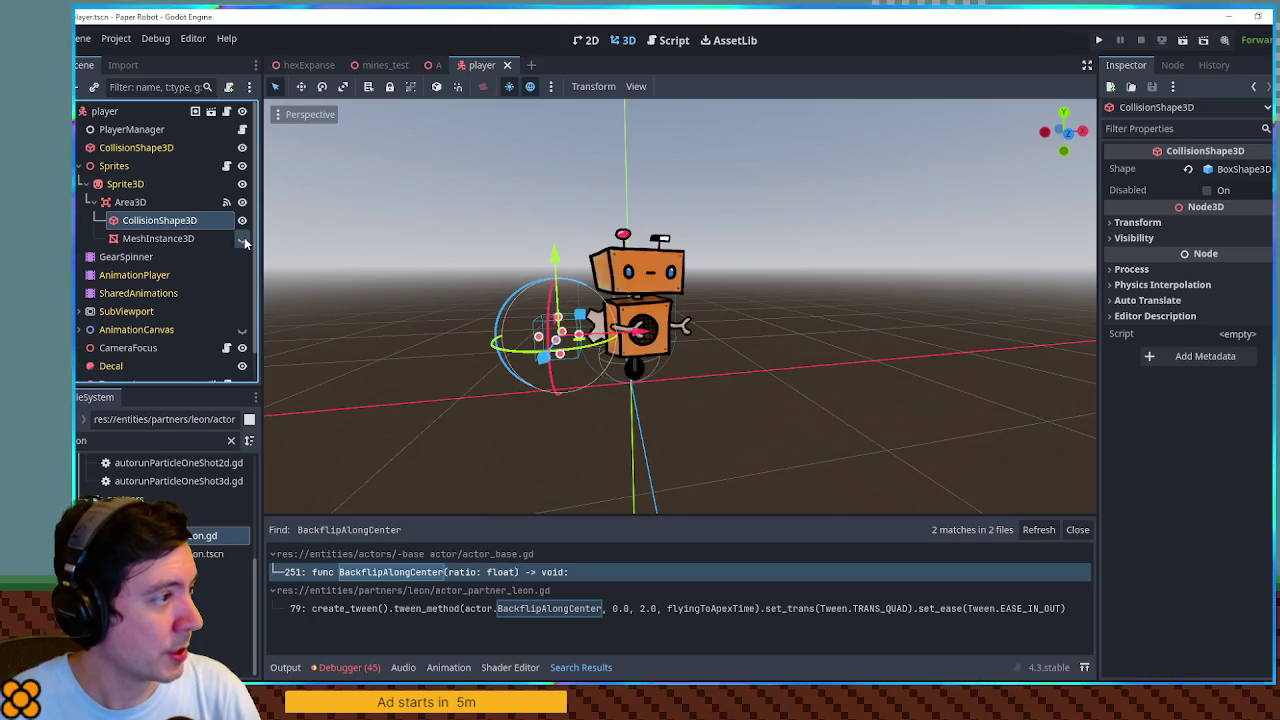
click(548, 330)
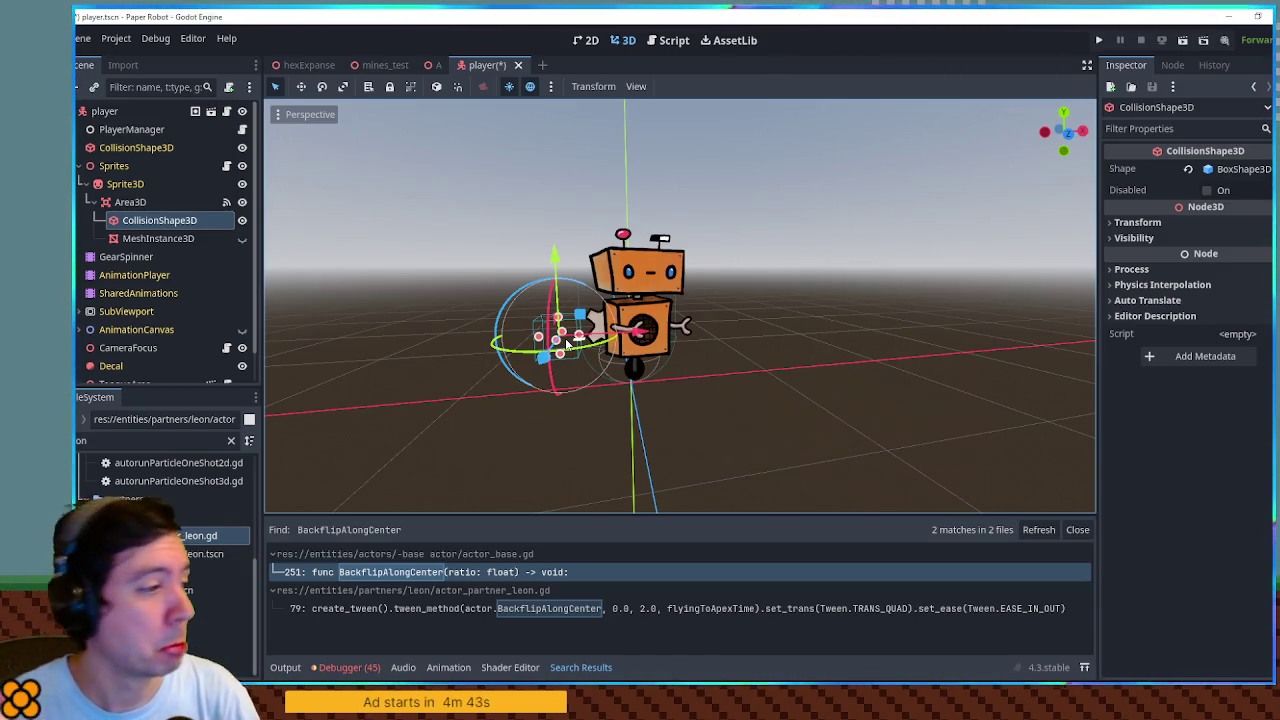
Close the search results, clear the selection, and save the player scene
click(1078, 530)
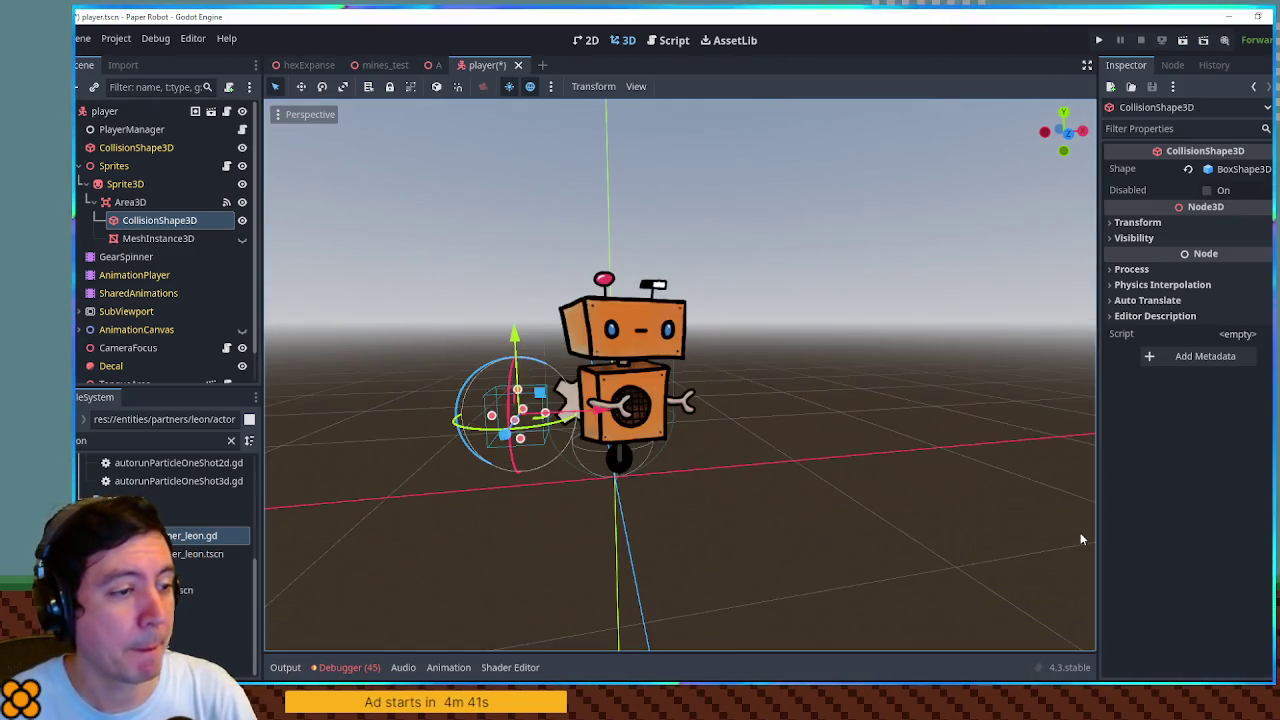
click(793, 395)
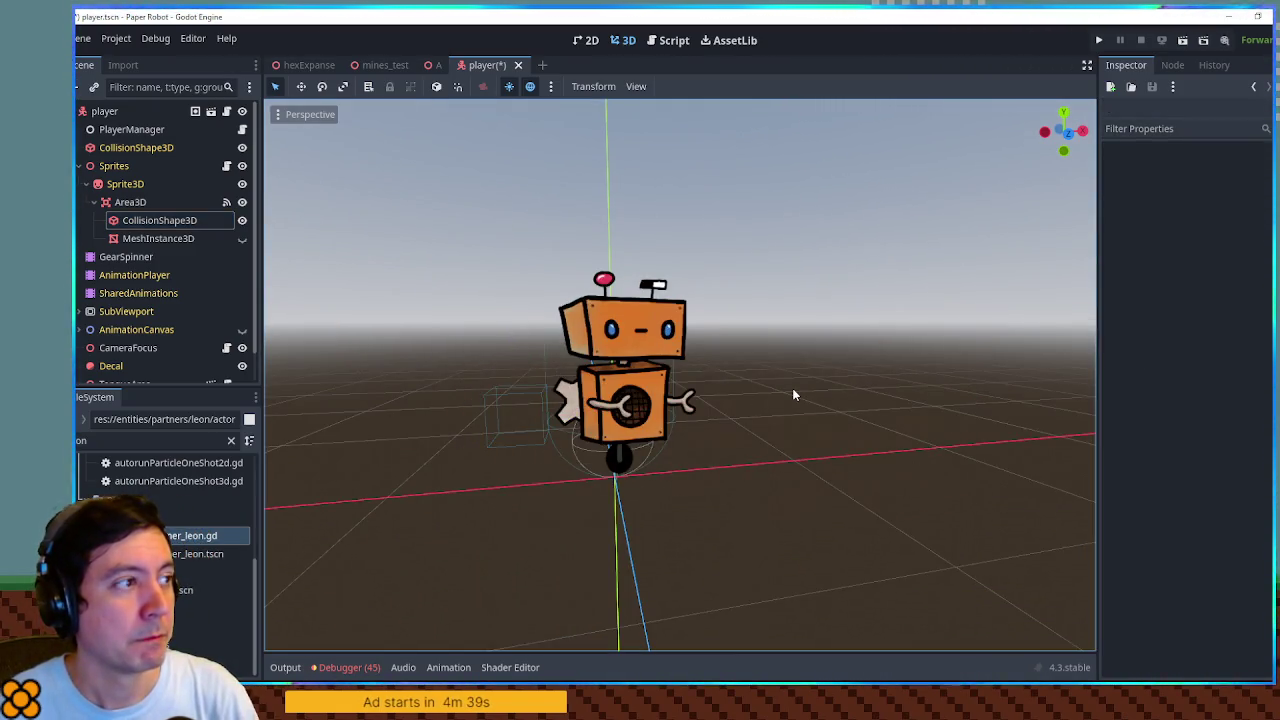
key(ctrl+s)
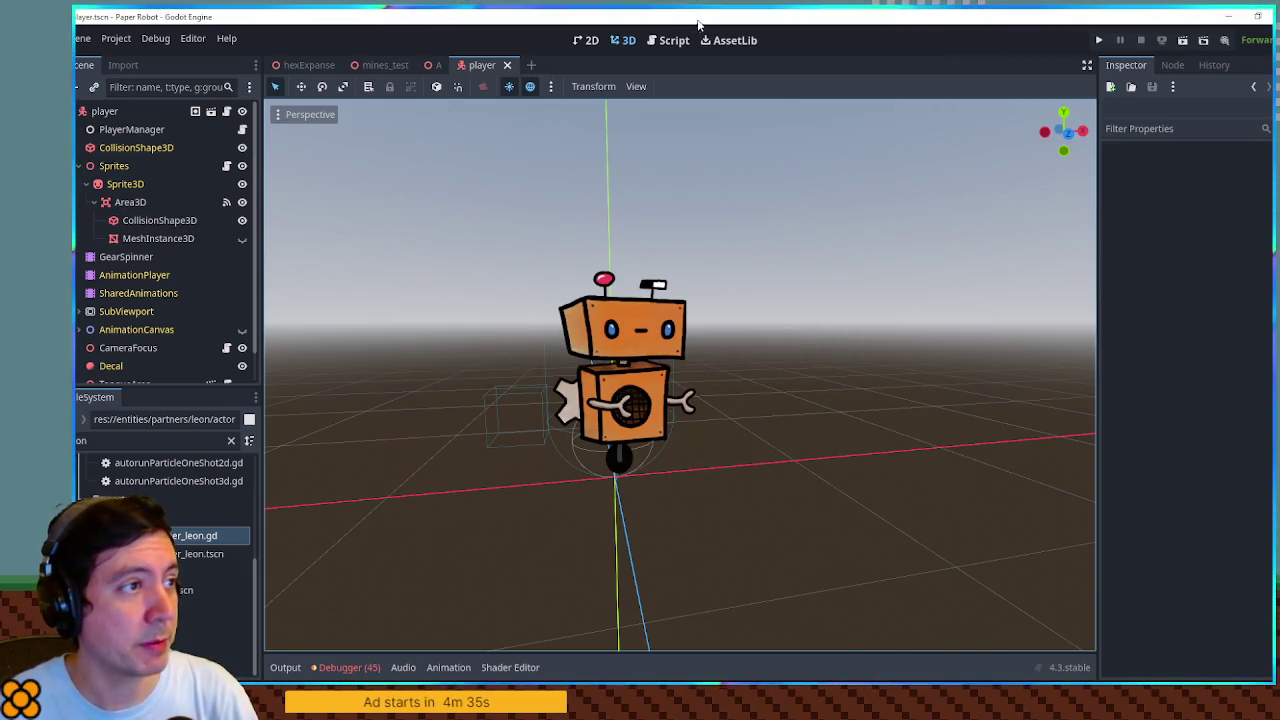
click(674, 40)
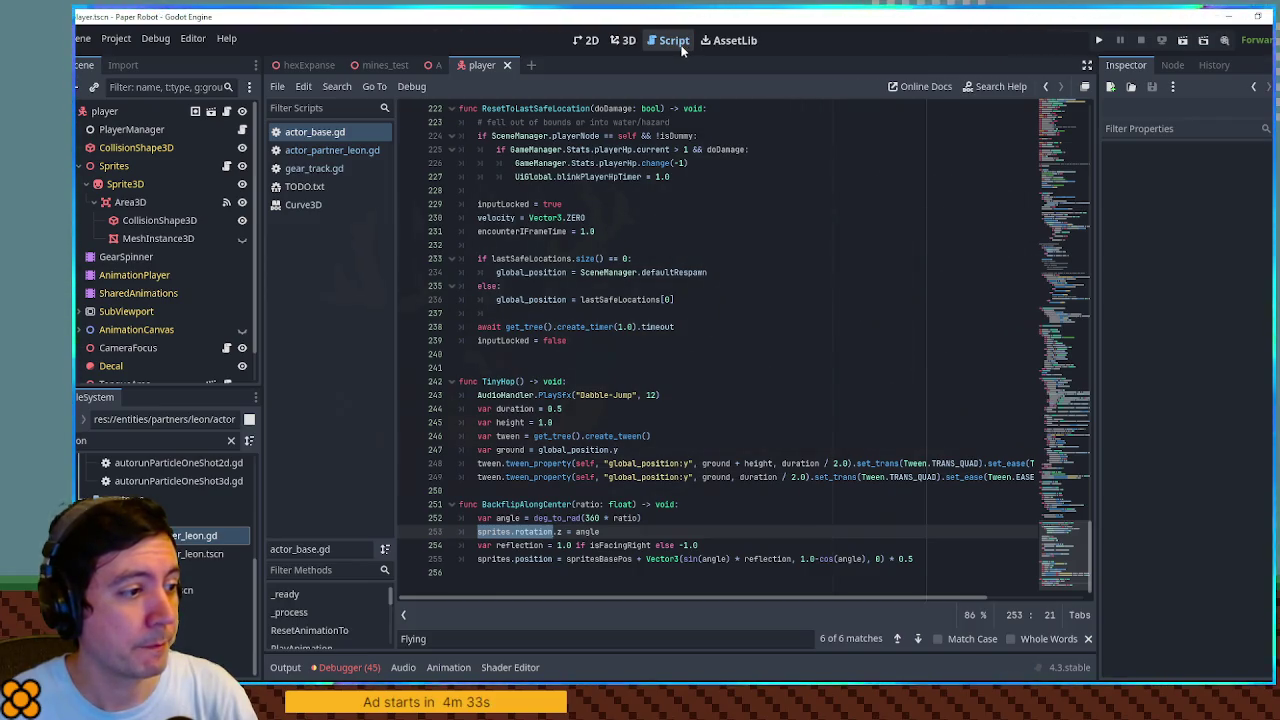
Review BackflipAlongCenter on actor_base.gd line 251, then switch to gear_track.gd
scroll(694, 278, up, 15)
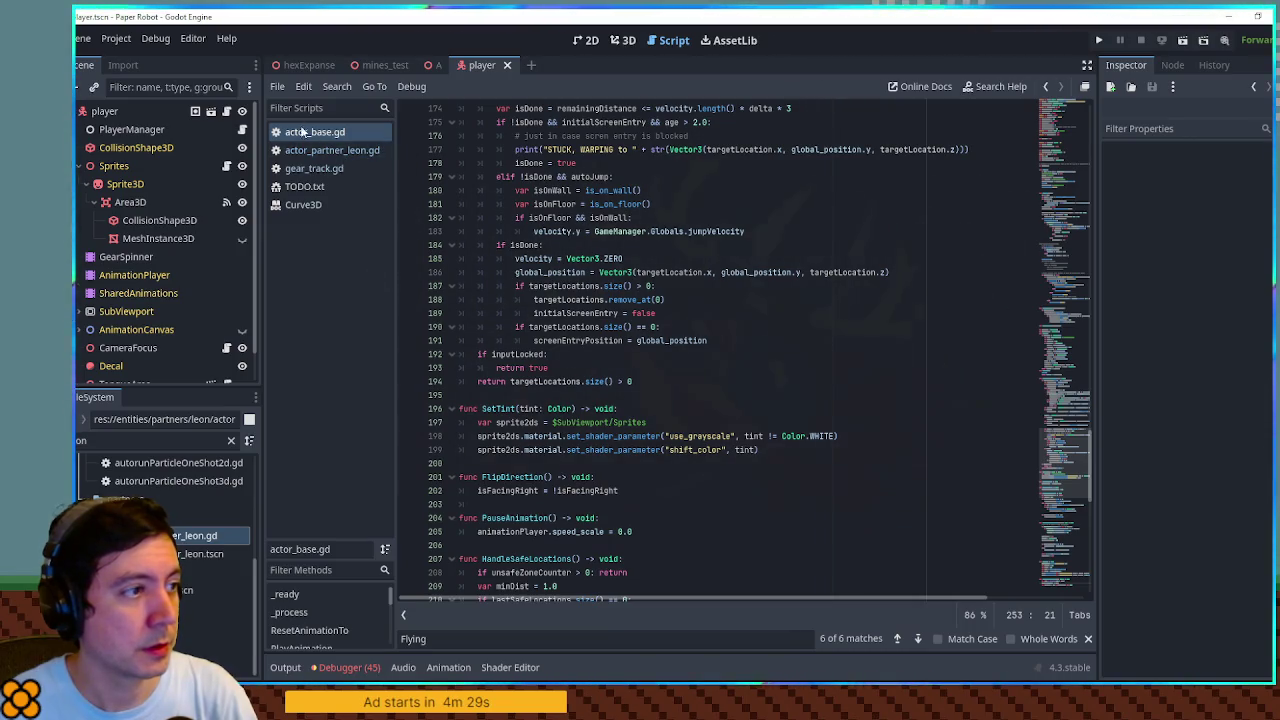
scroll(610, 478, down, 15)
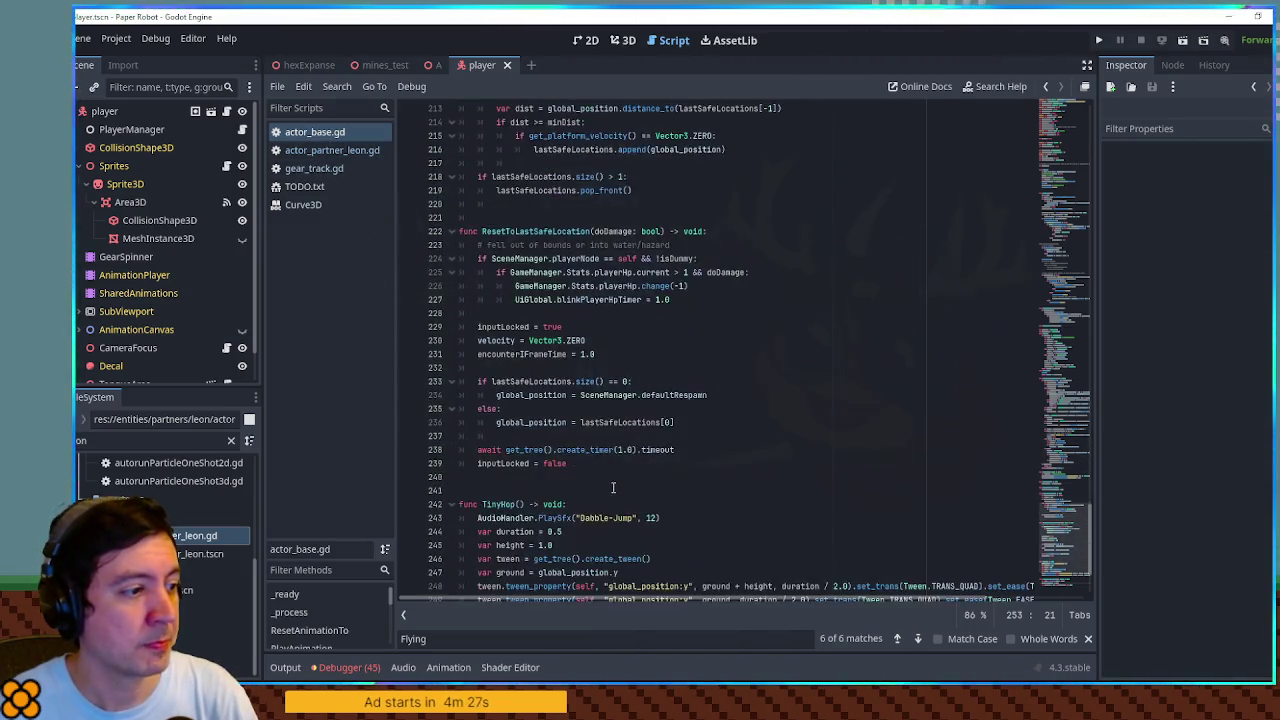
drag(482, 504, 573, 504)
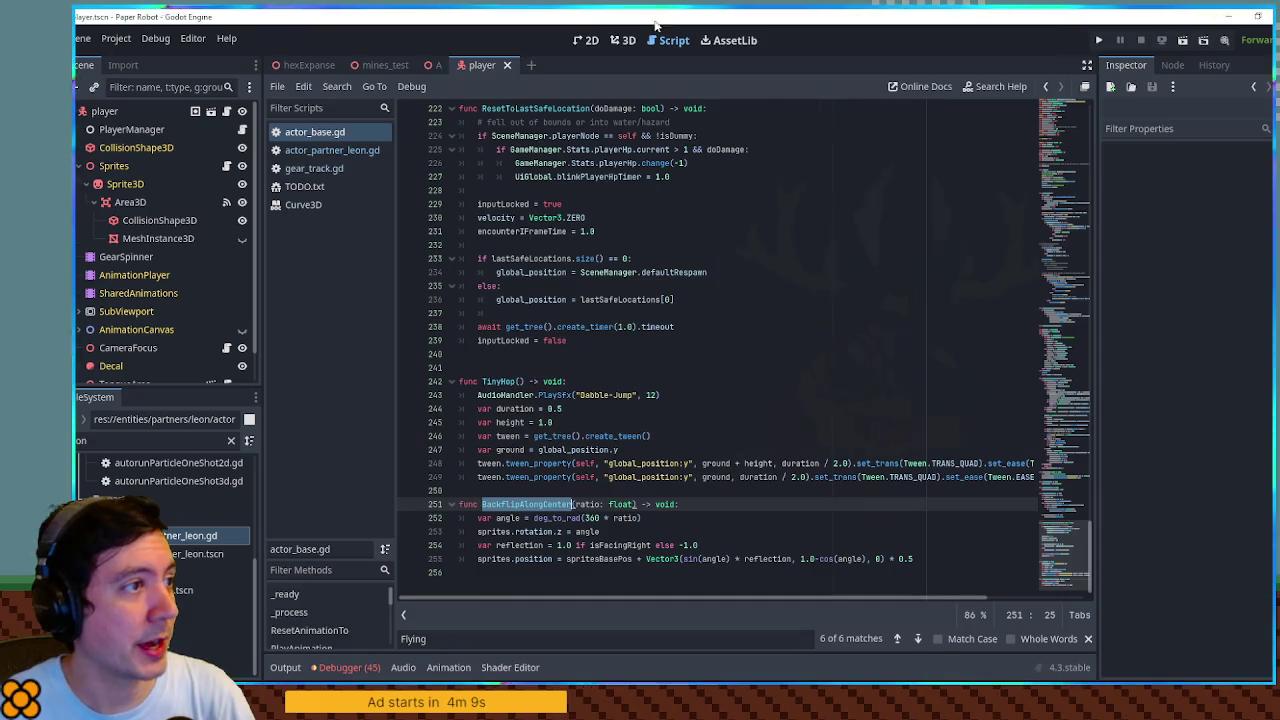
click(322, 170)
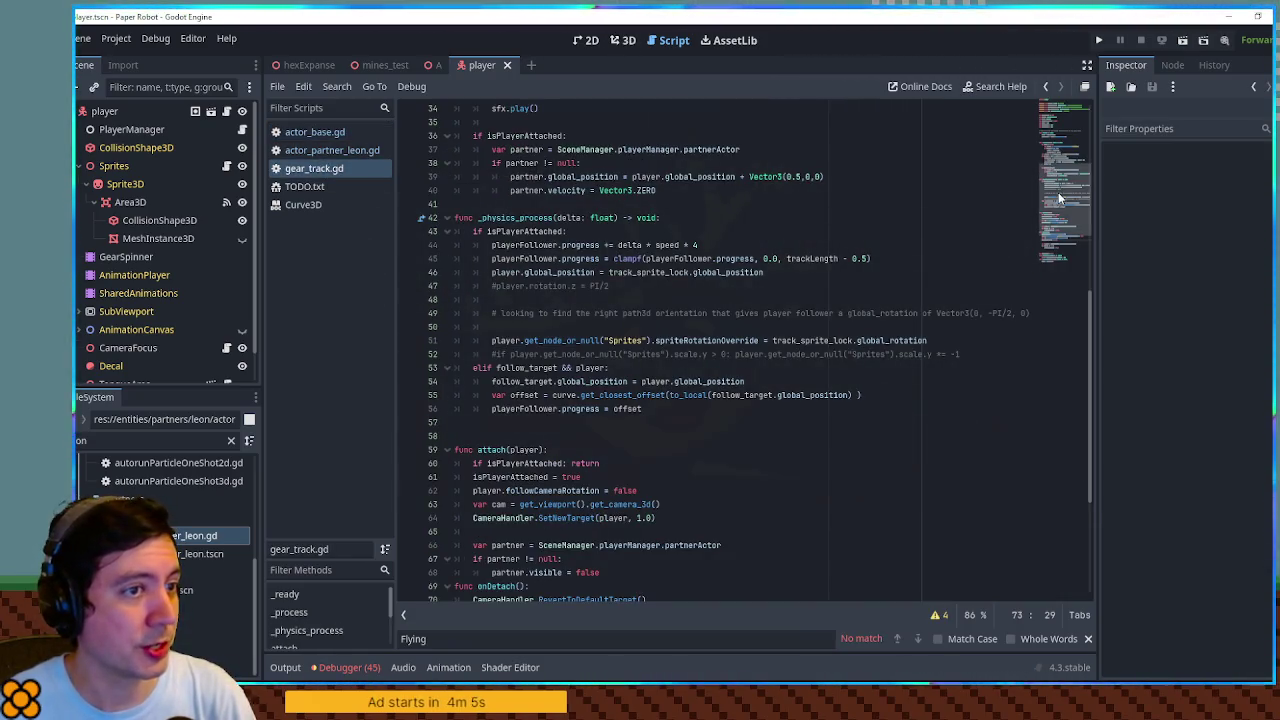
Review gear_track.gd, inspecting the onDetach function and isPlayerAttached on line 73
click(1066, 248)
click(1066, 140)
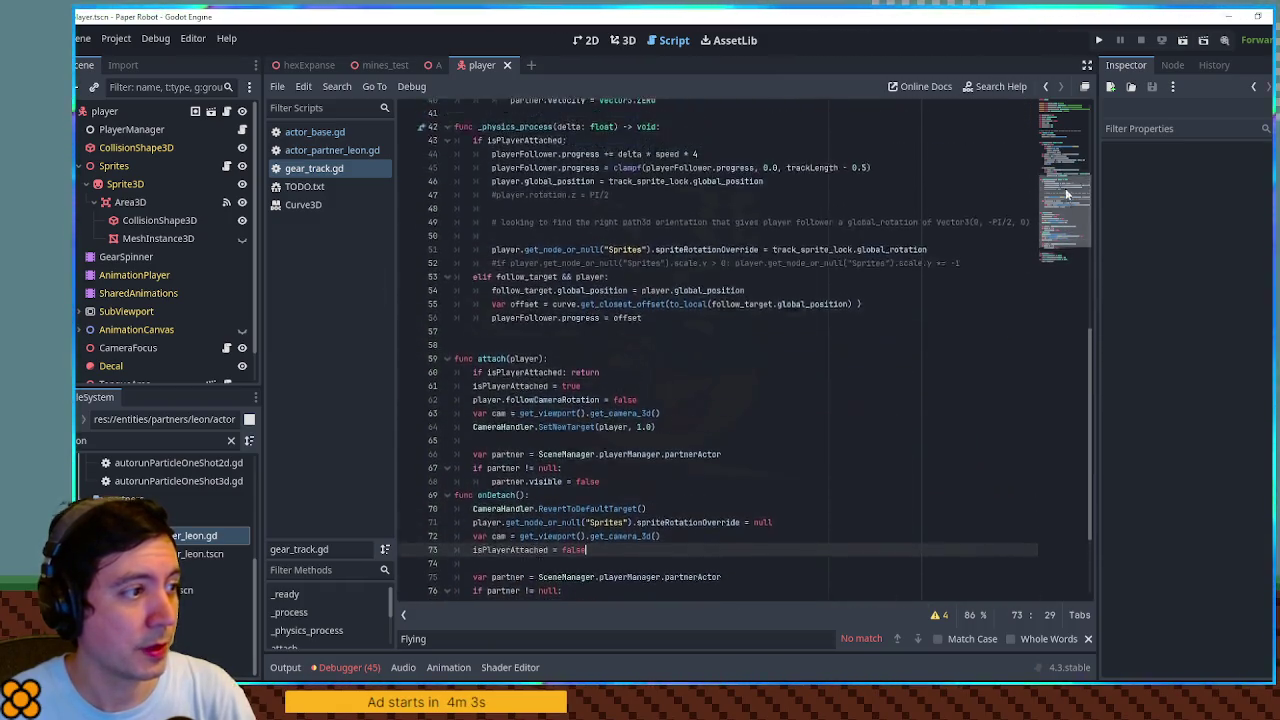
scroll(1066, 140, down, 10)
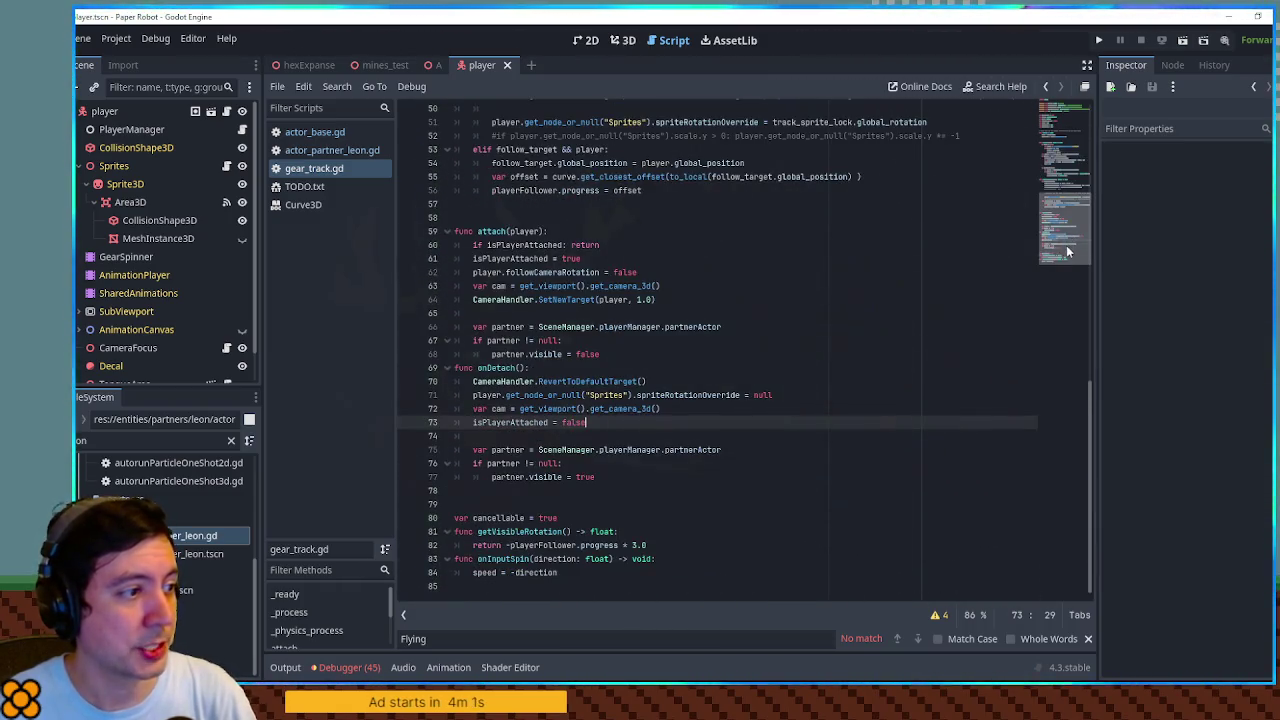
double_click(484, 367)
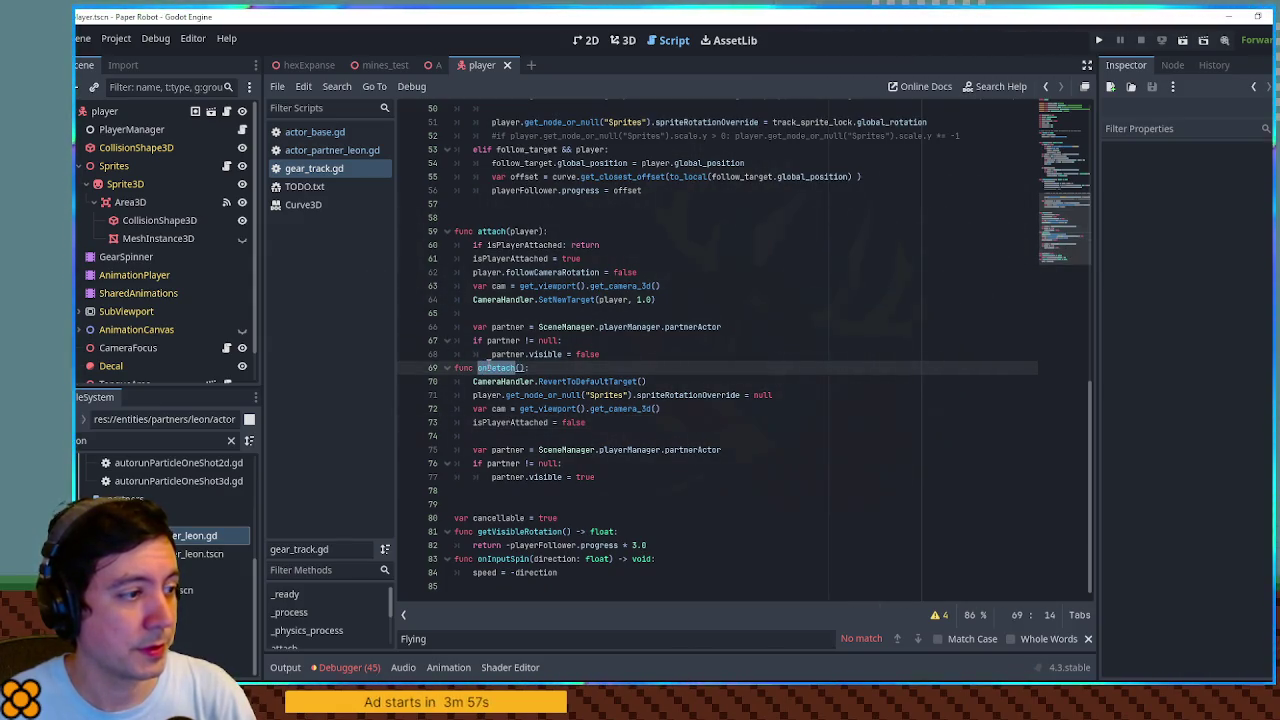
double_click(498, 422)
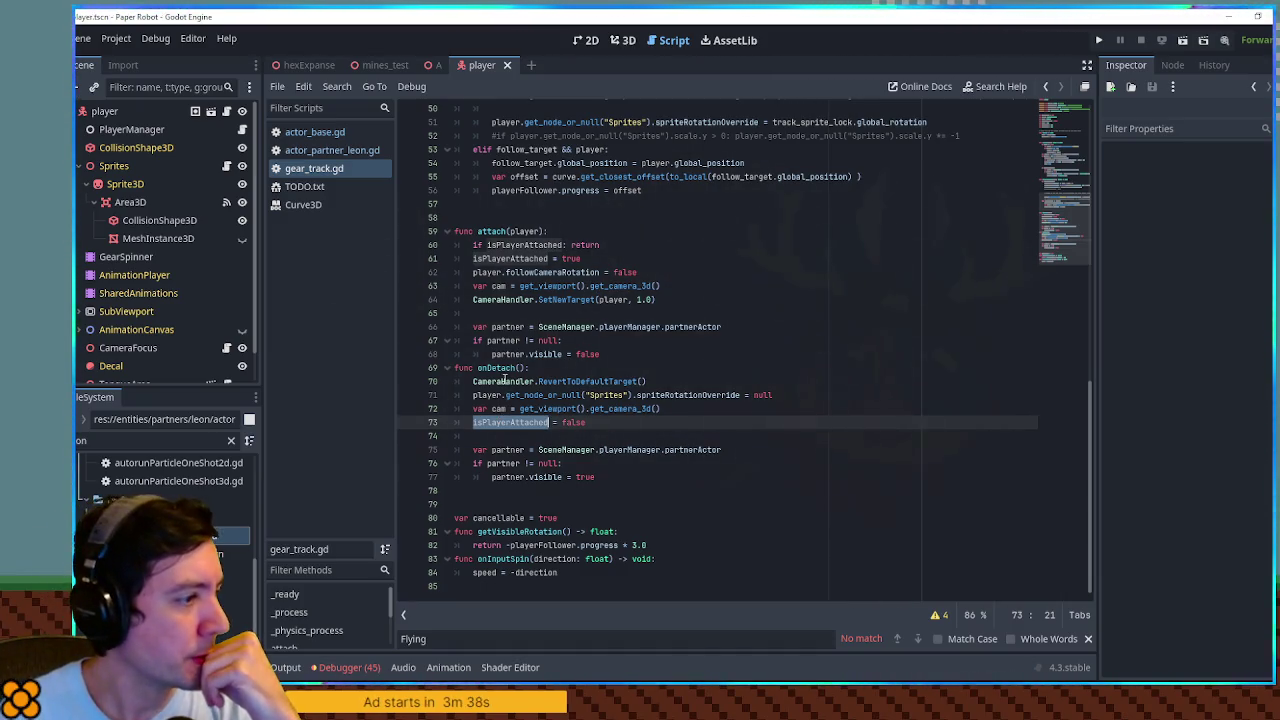
double_click(510, 368)
scroll(532, 373, up, 10)
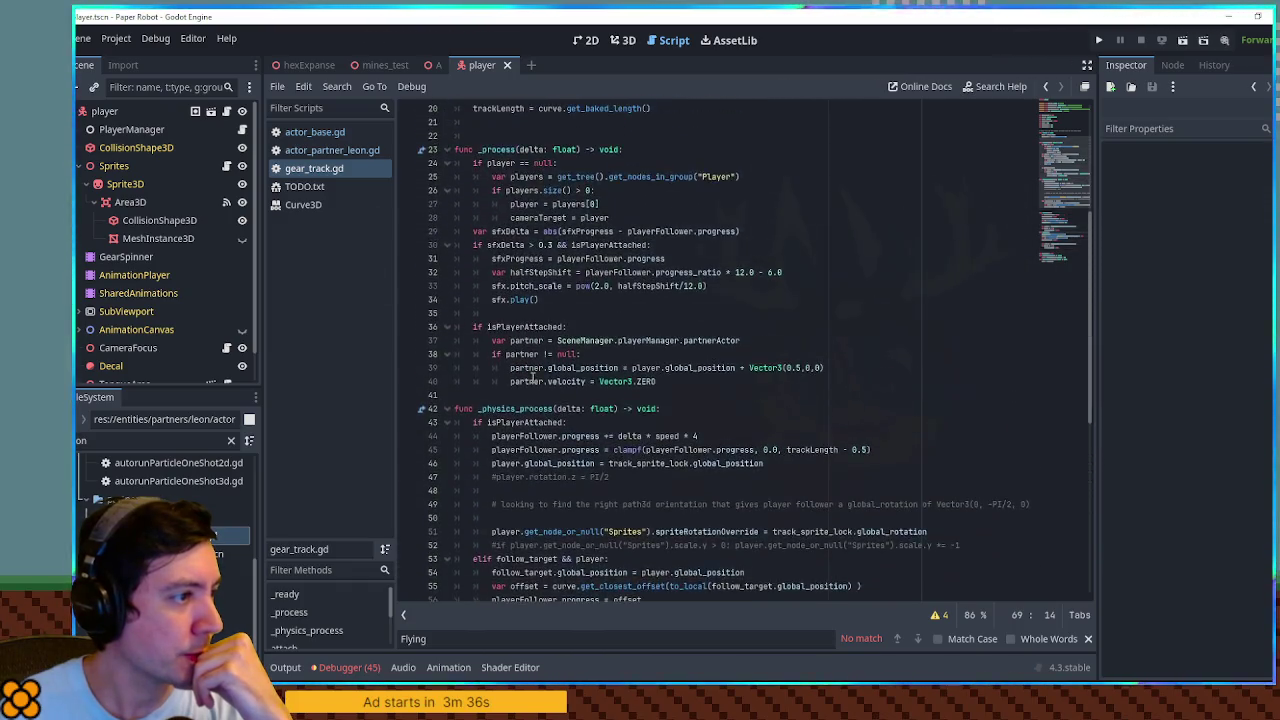
scroll(532, 377, down, 10)
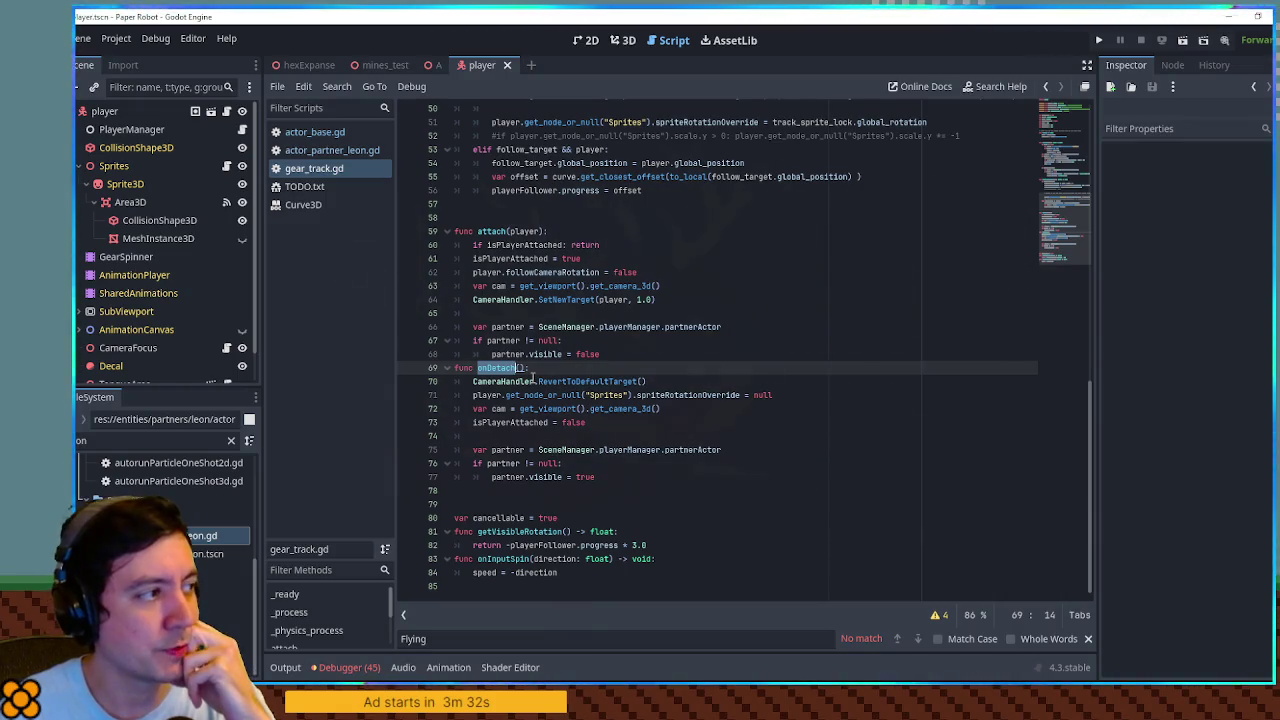
scroll(532, 373, up, 3)
scroll(532, 373, down, 3)
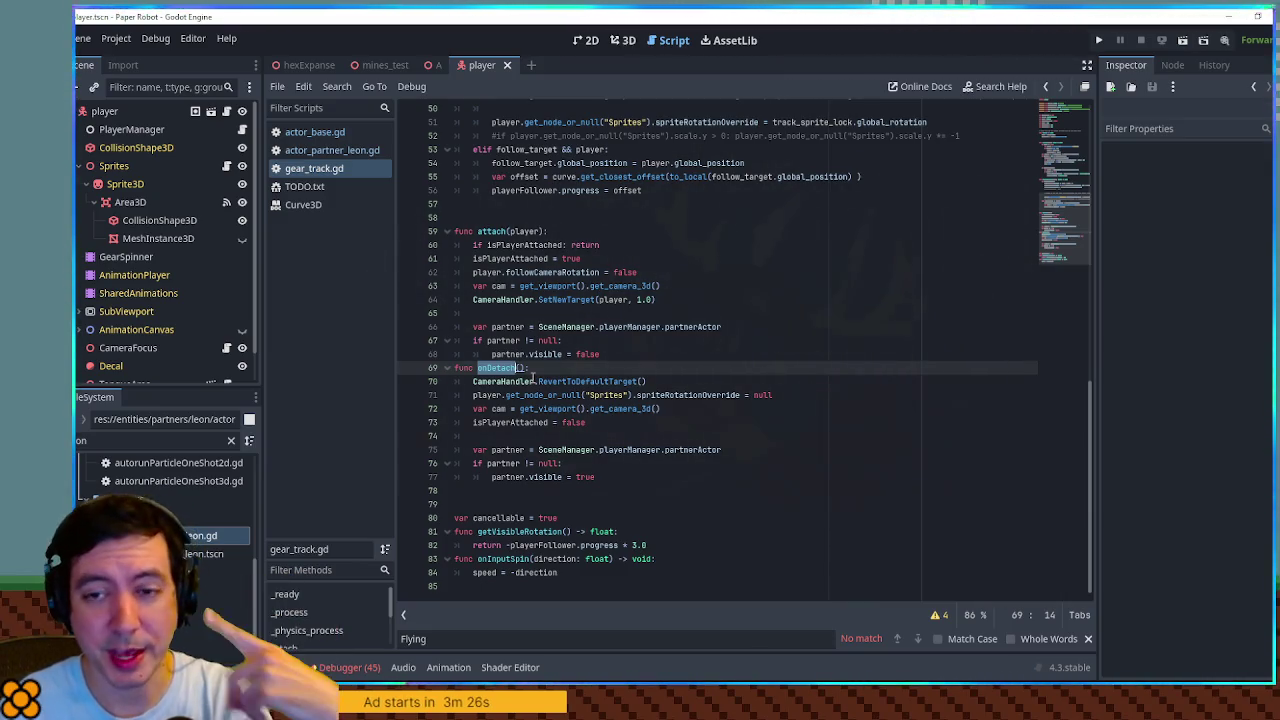
Insert a new line below onDetach for the fallOff function
click(599, 482)
click(606, 491)
key(Return)
text(func fallOff()
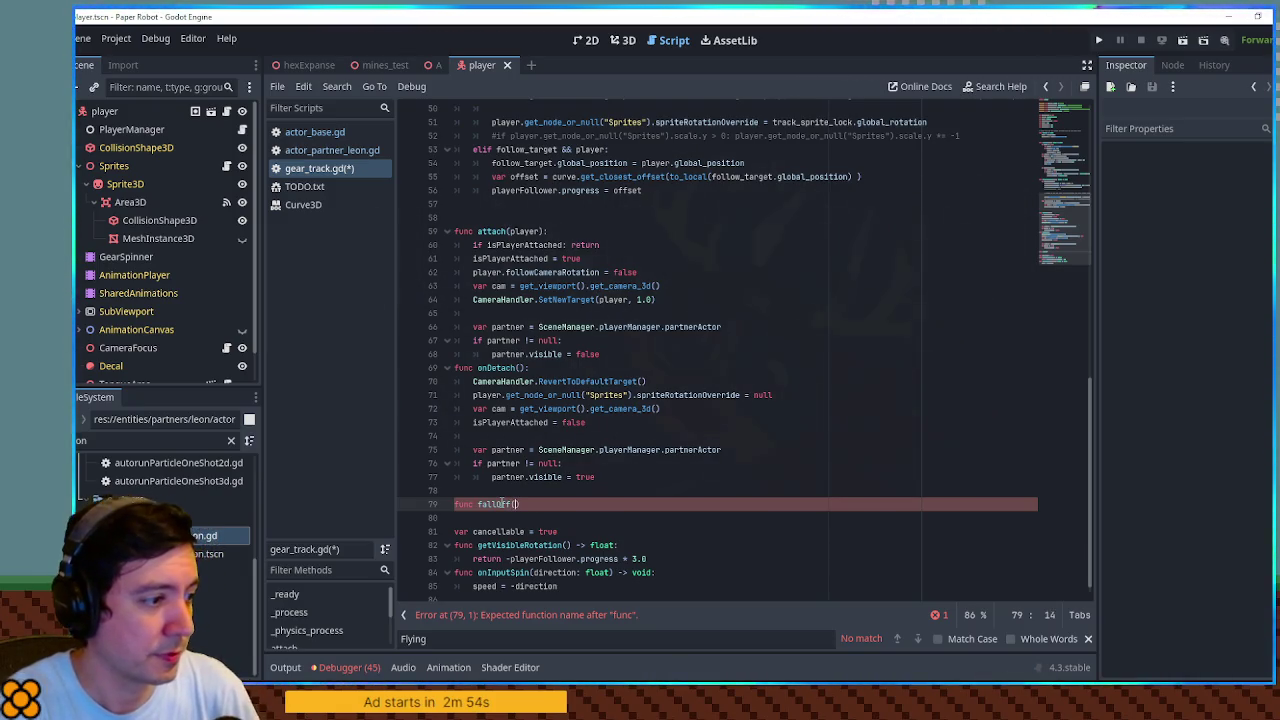
Complete func fallOff(): with a pass body and inspect the player reference in onDetach
text(:)
key(Return)
text(pass)
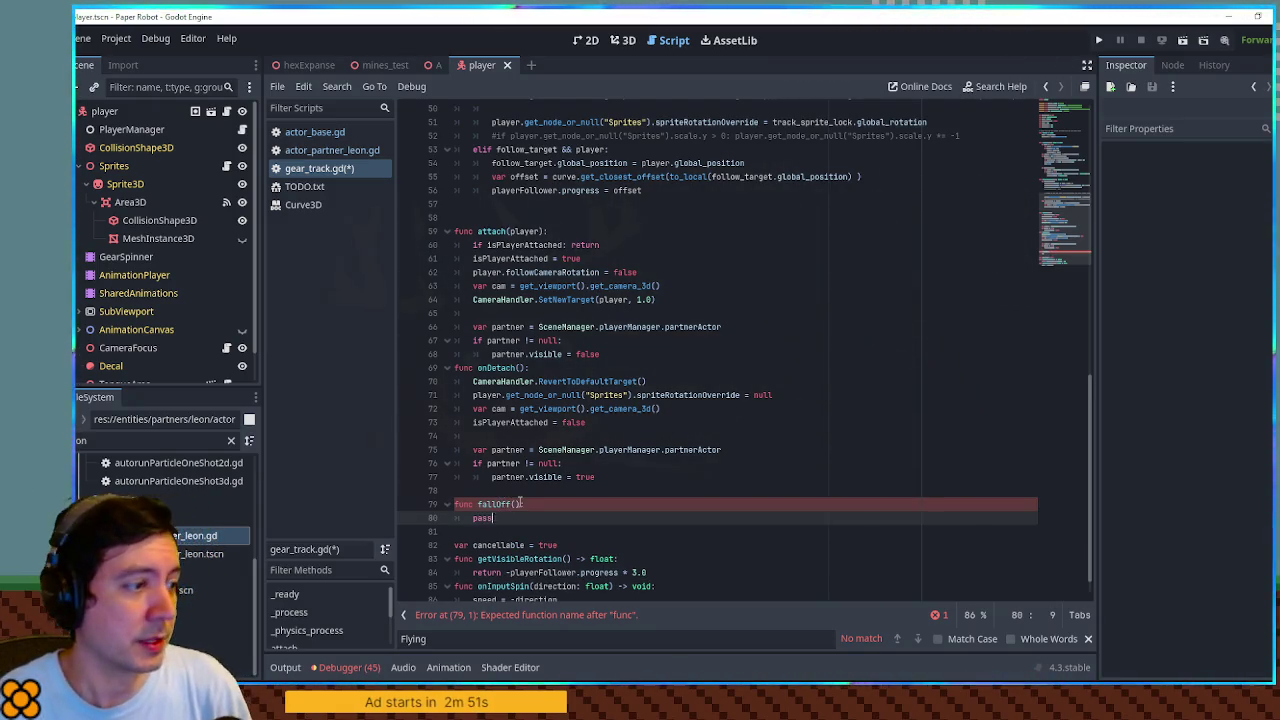
double_click(500, 504)
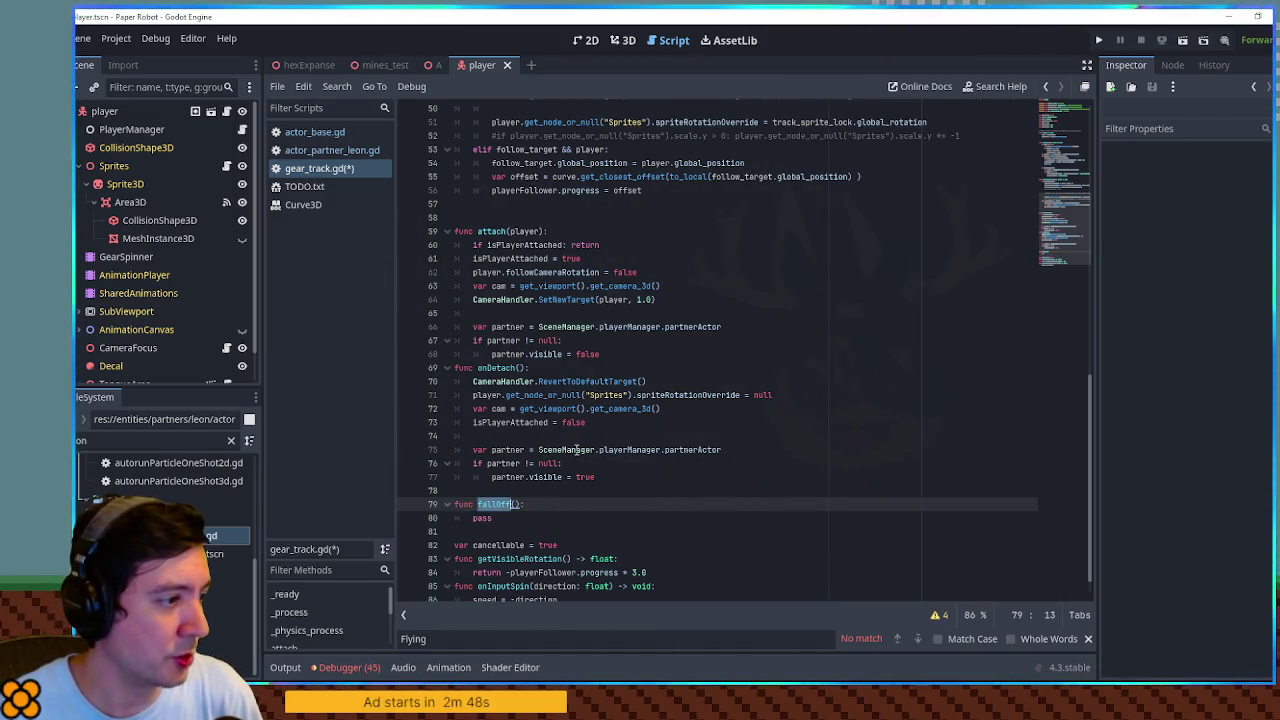
double_click(490, 396)
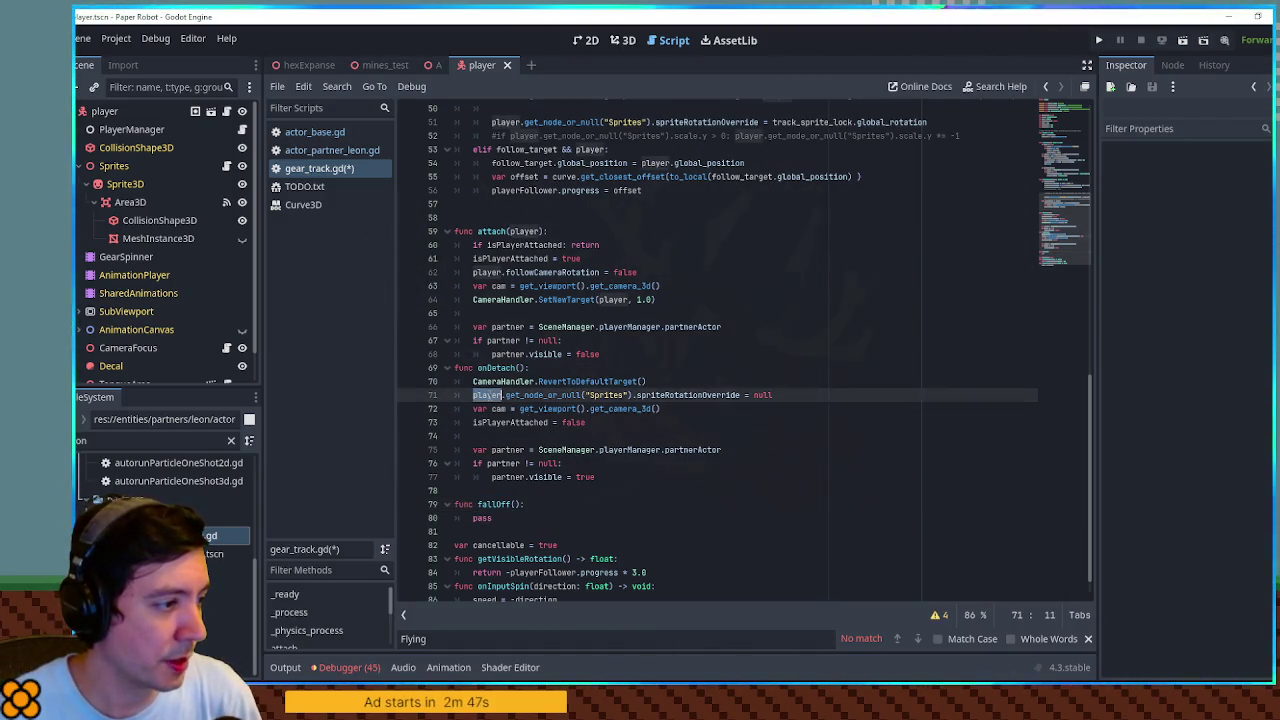
click(493, 517)
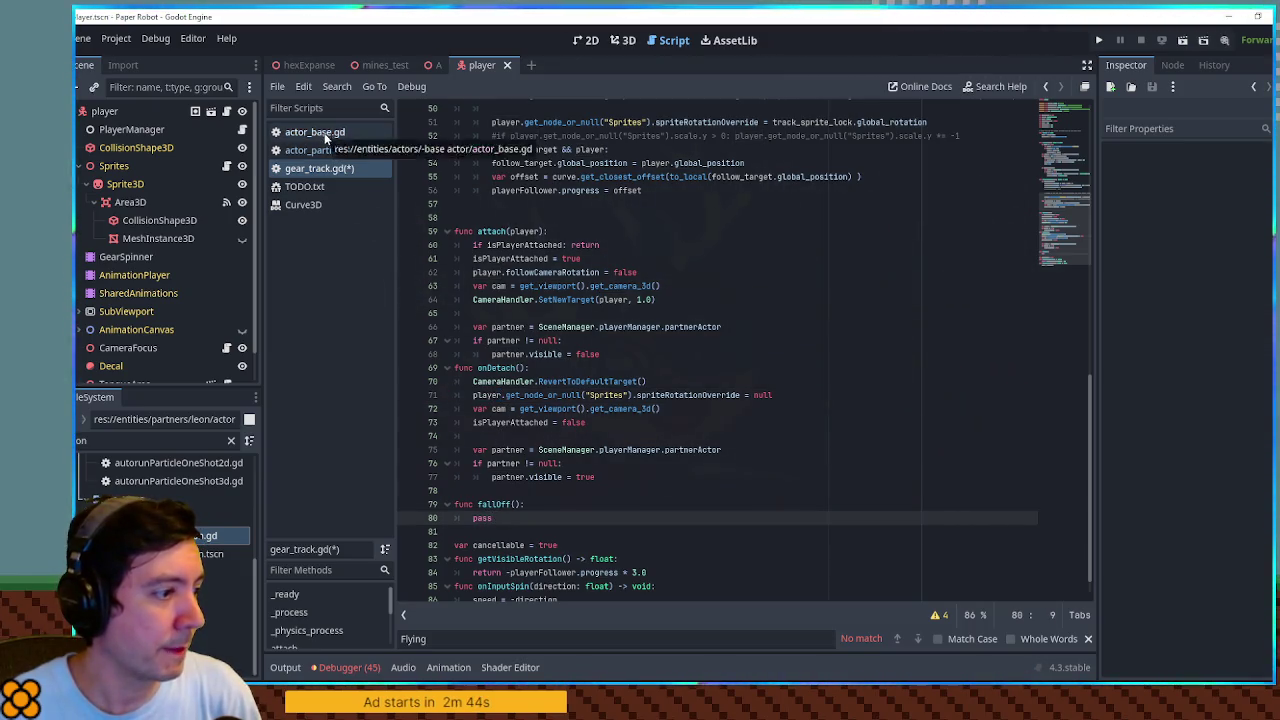
double_click(490, 395)
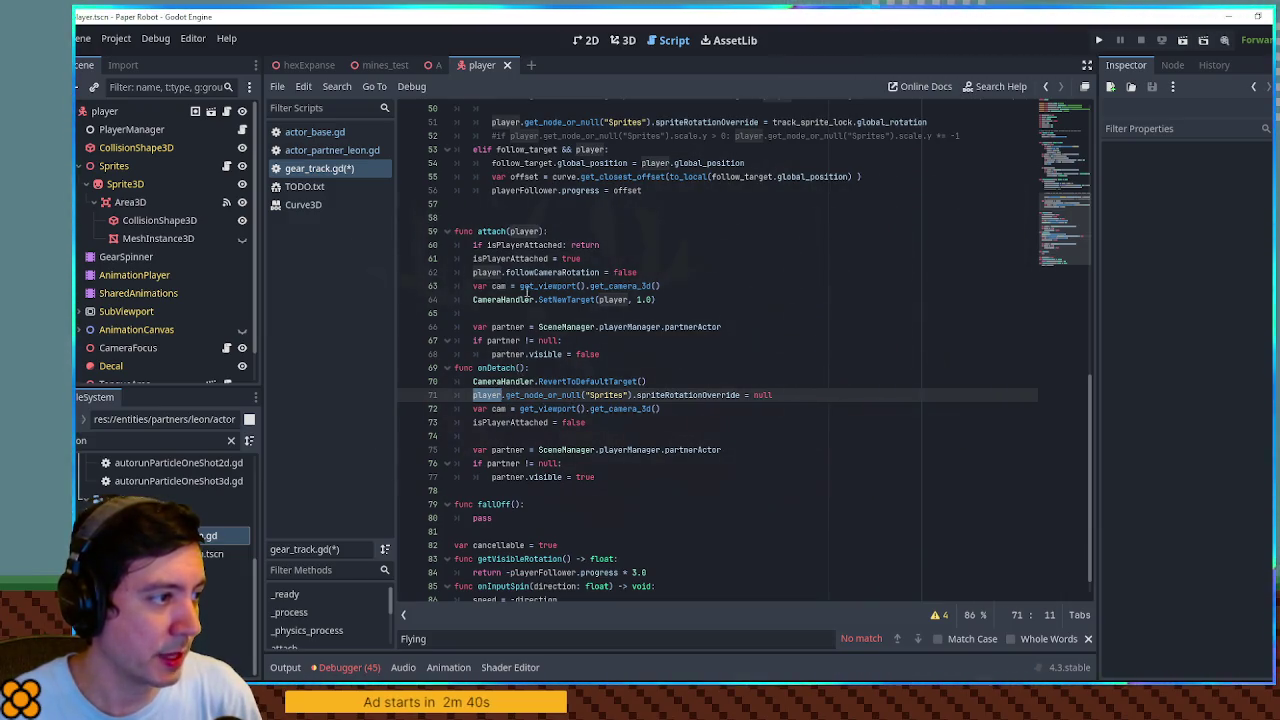
scroll(535, 300, up, 3)
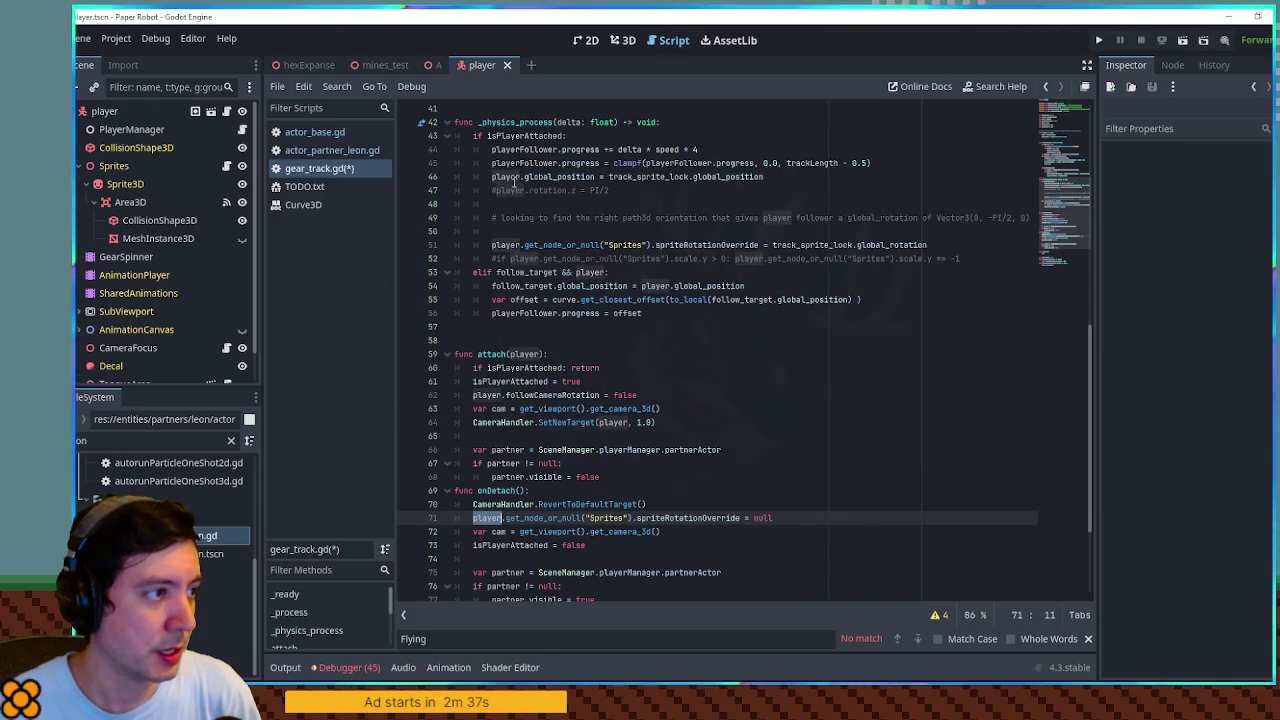
scroll(742, 382, up, 6)
Copy SceneManager.playerManager from line 66 and paste it over pass in fallOff()
key(ctrl+f)
text(manager)
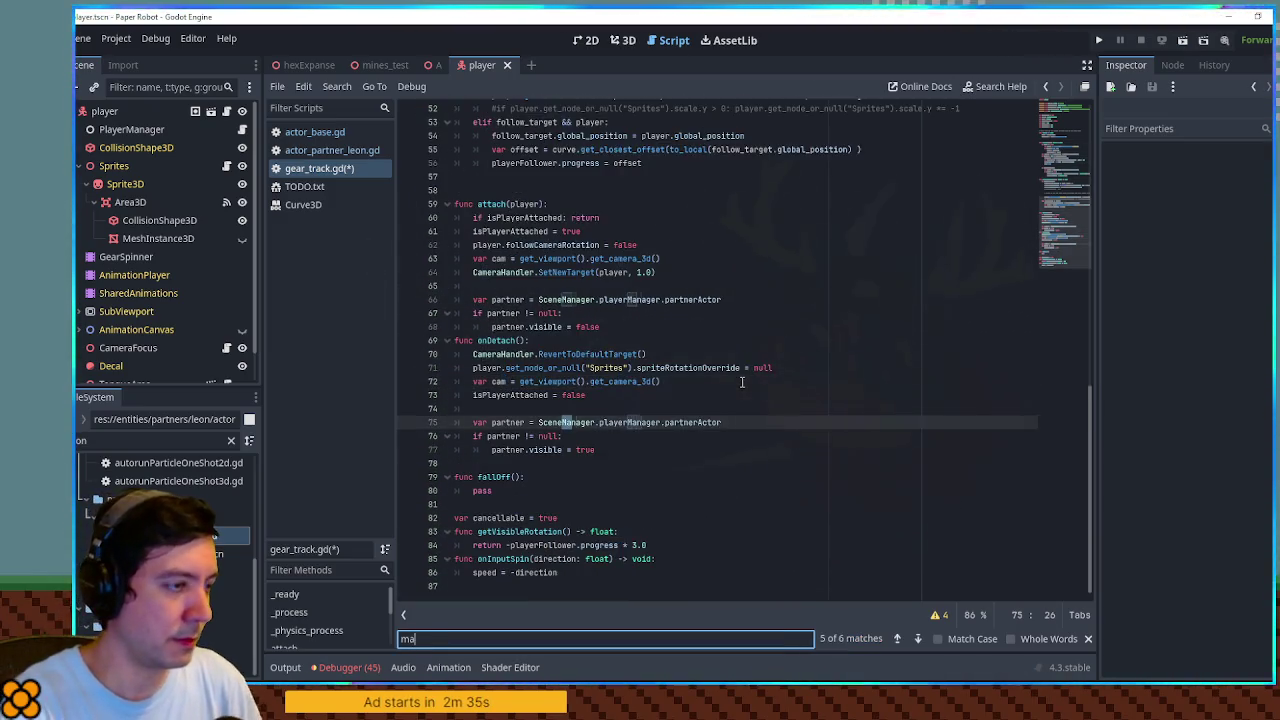
drag(538, 299, 660, 299)
key(ctrl+c)
double_click(482, 490)
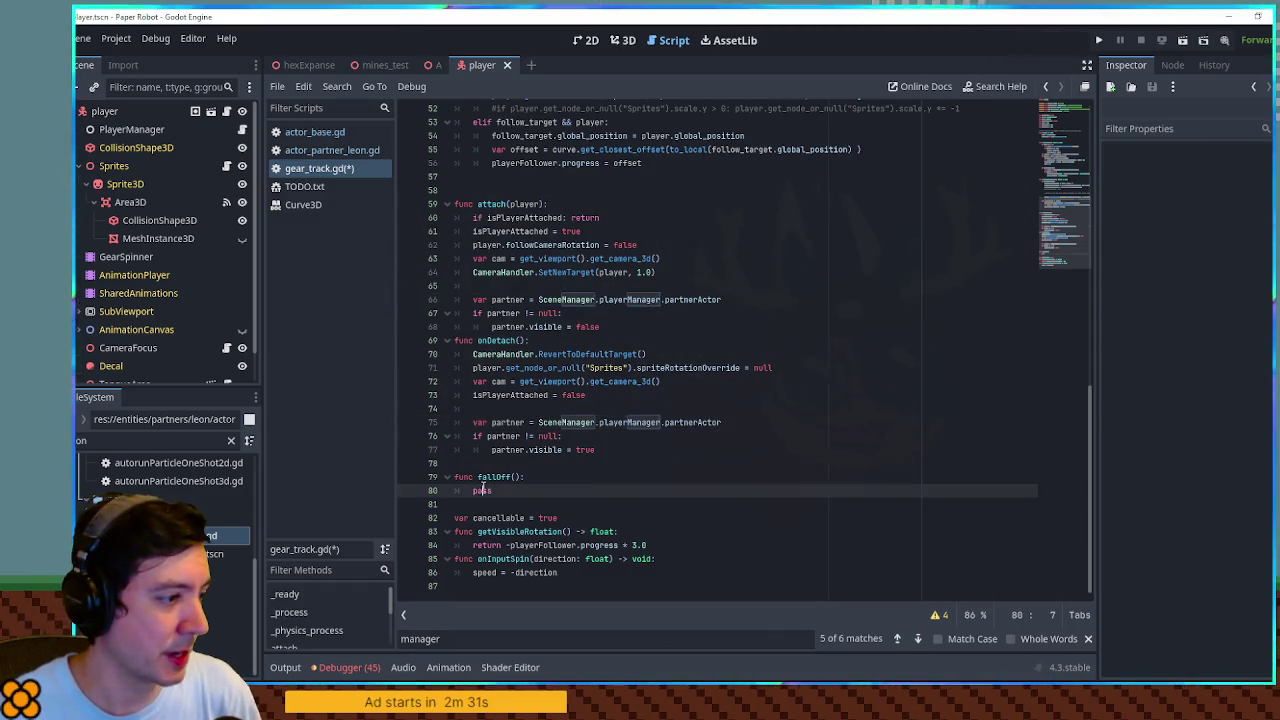
key(ctrl+v)
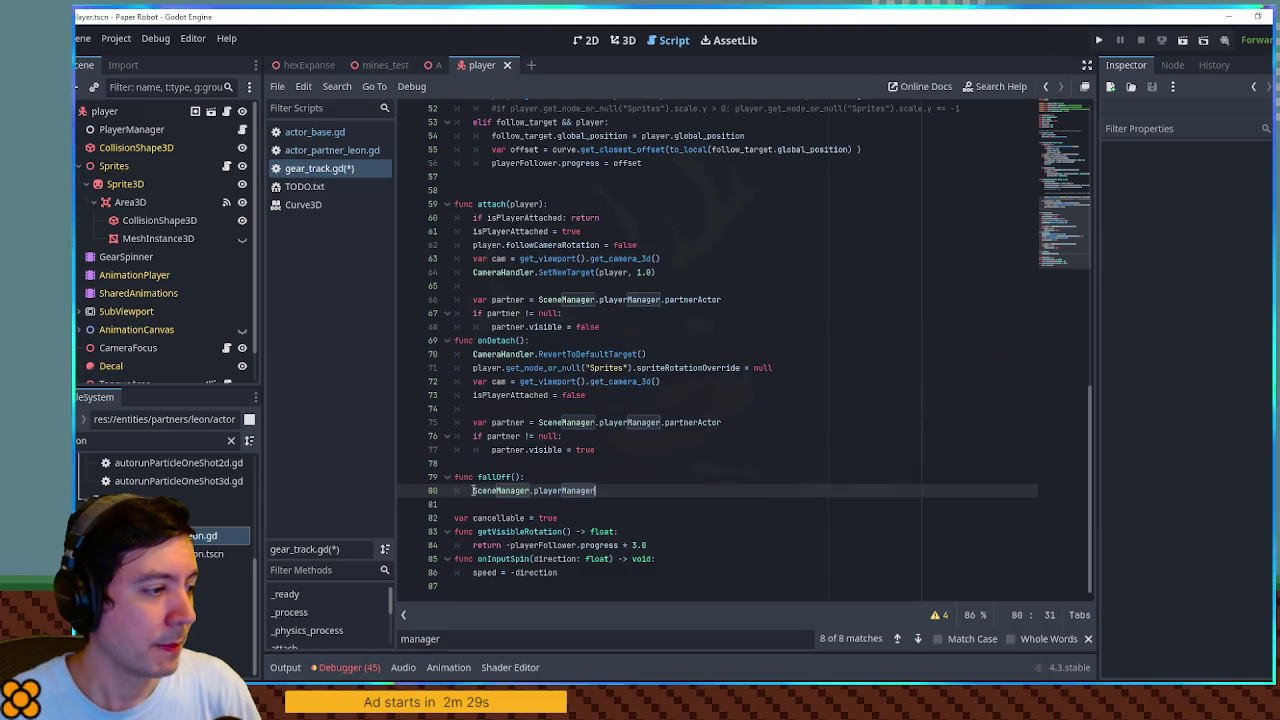
Filter the FileSystem for player.gd, open and skim it, then return to gear_track.gd
click(150, 440)
text(player.gd)
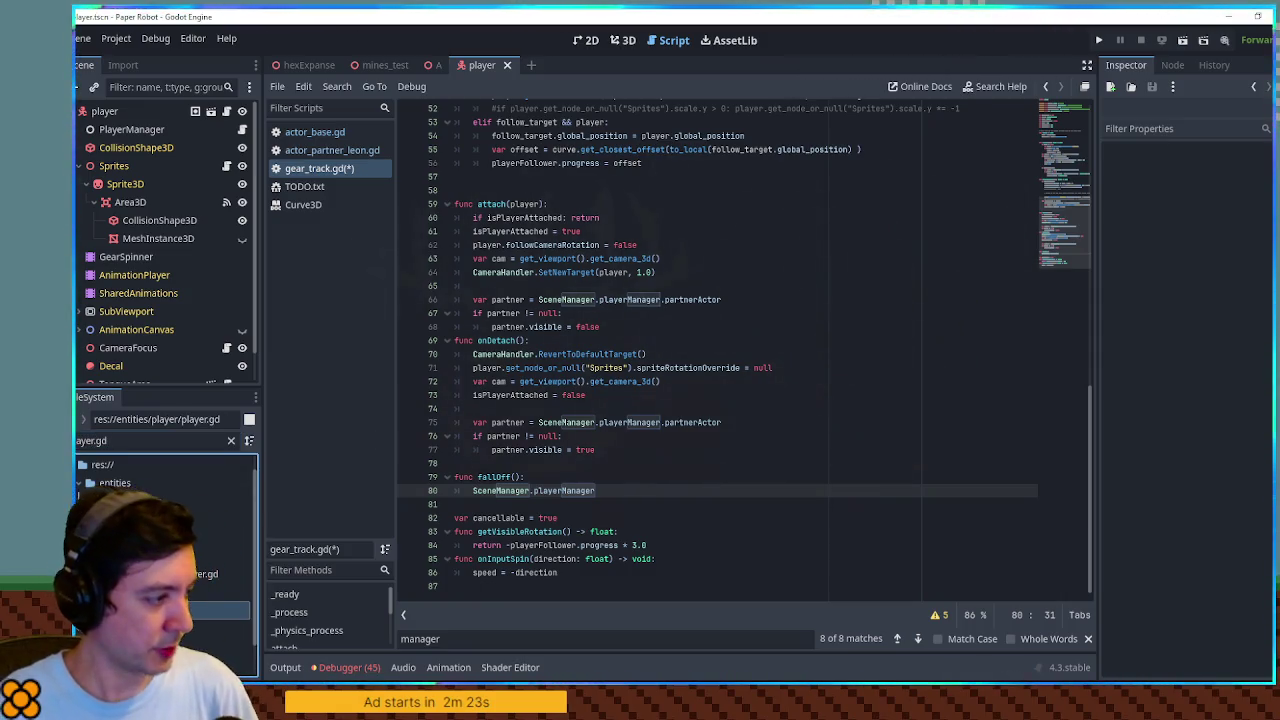
double_click(198, 574)
drag(1062, 155, 1074, 436)
scroll(417, 229, down, 5)
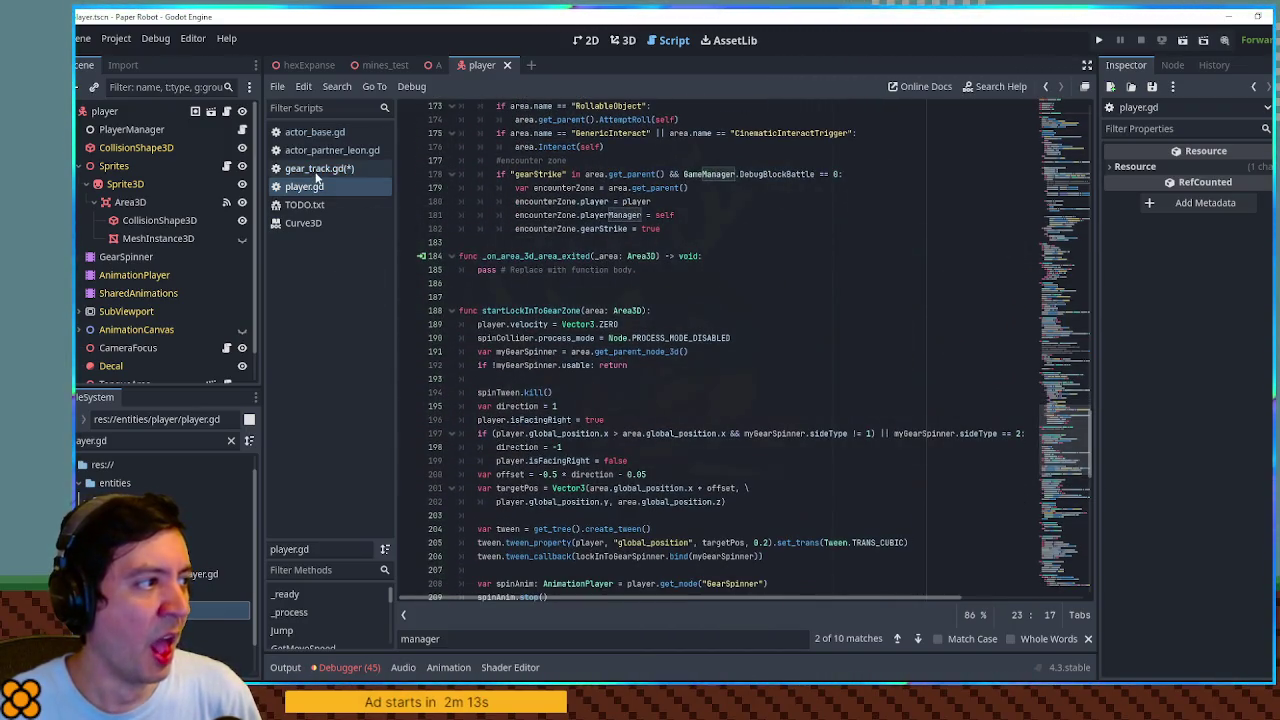
click(316, 172)
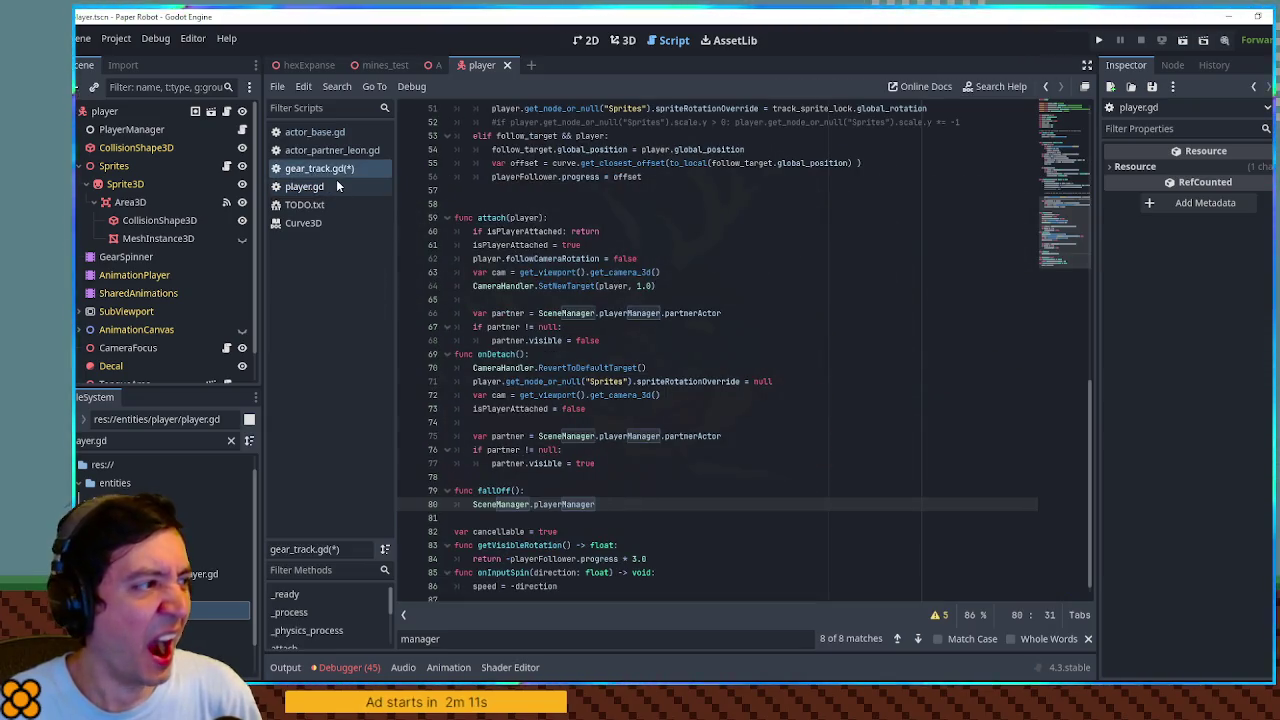
Select onDetach in gear_track.gd and search all project files for it
double_click(510, 355)
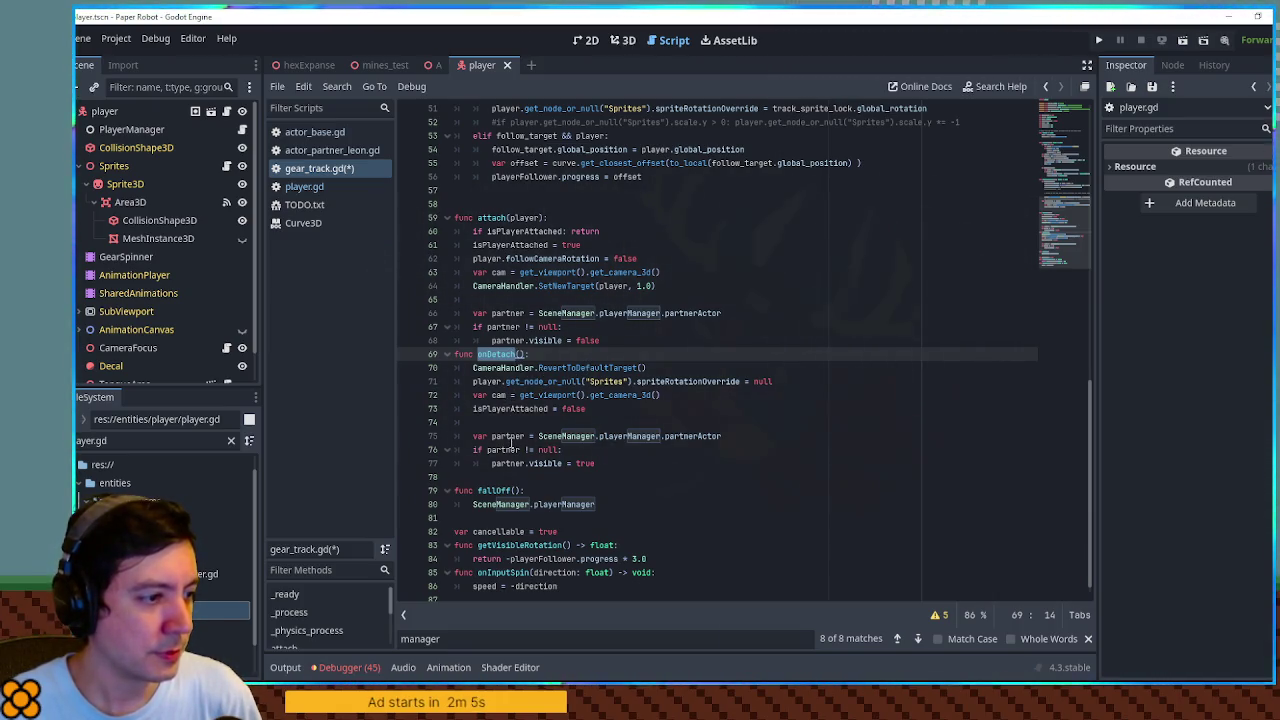
double_click(508, 436)
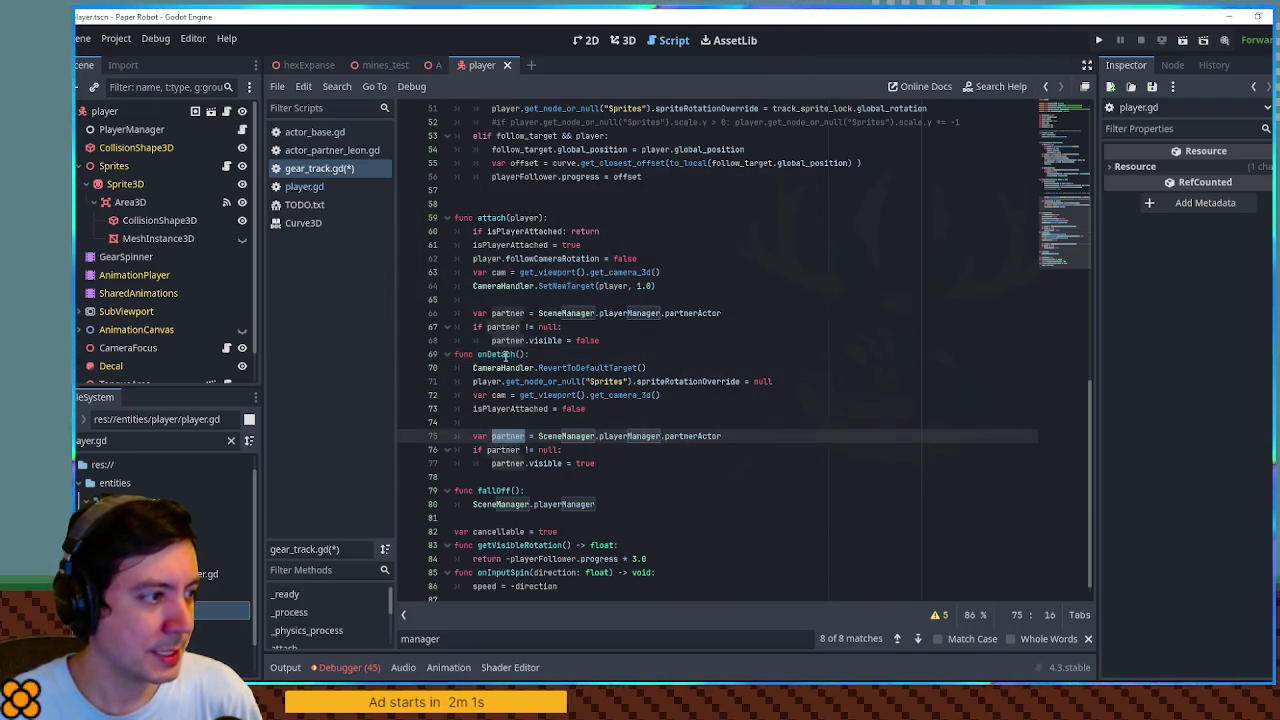
double_click(500, 354)
key(ctrl+shift+f)
click(687, 403)
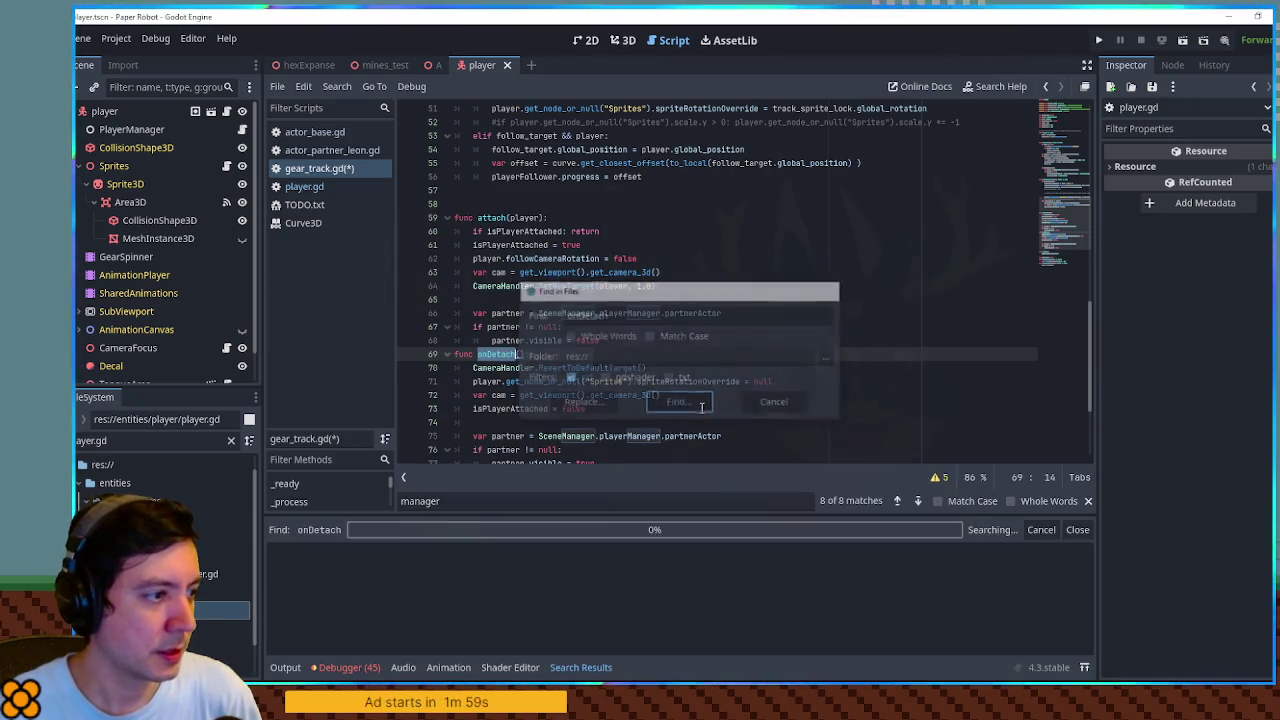
Open the onDetach call on player.gd line 224 inside releaseGearSpinner
scroll(398, 590, down, 5)
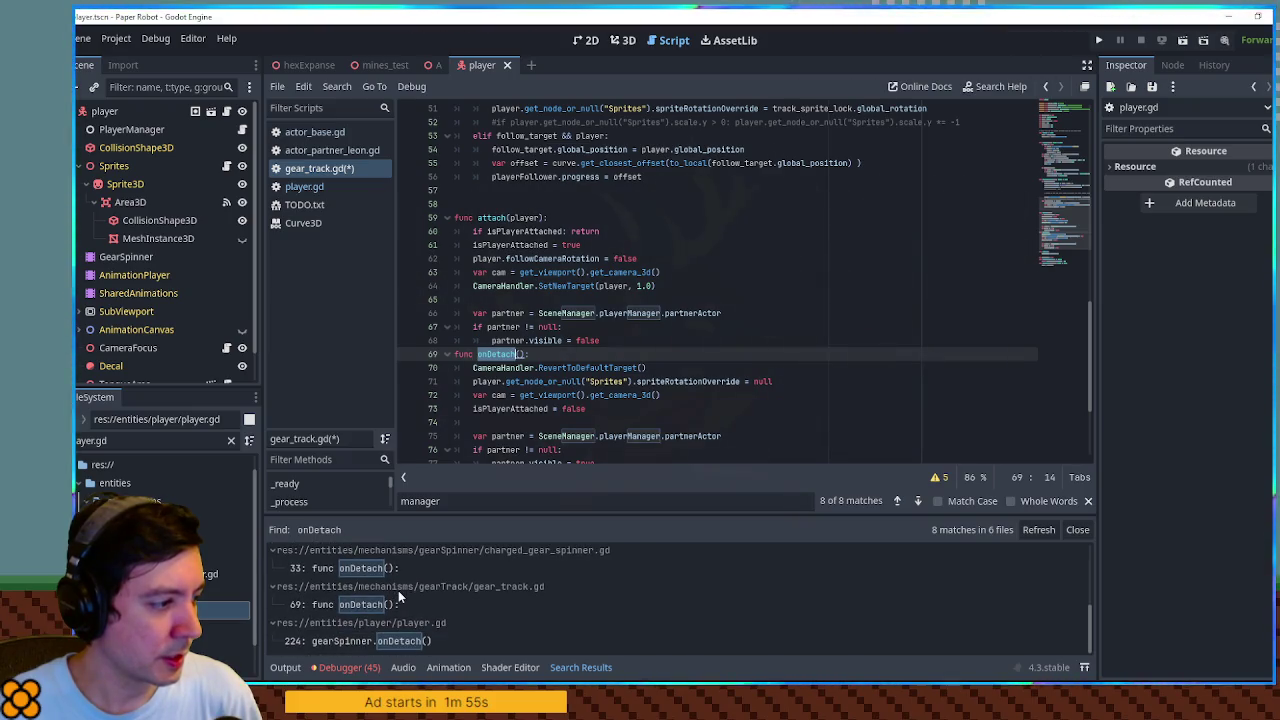
click(366, 642)
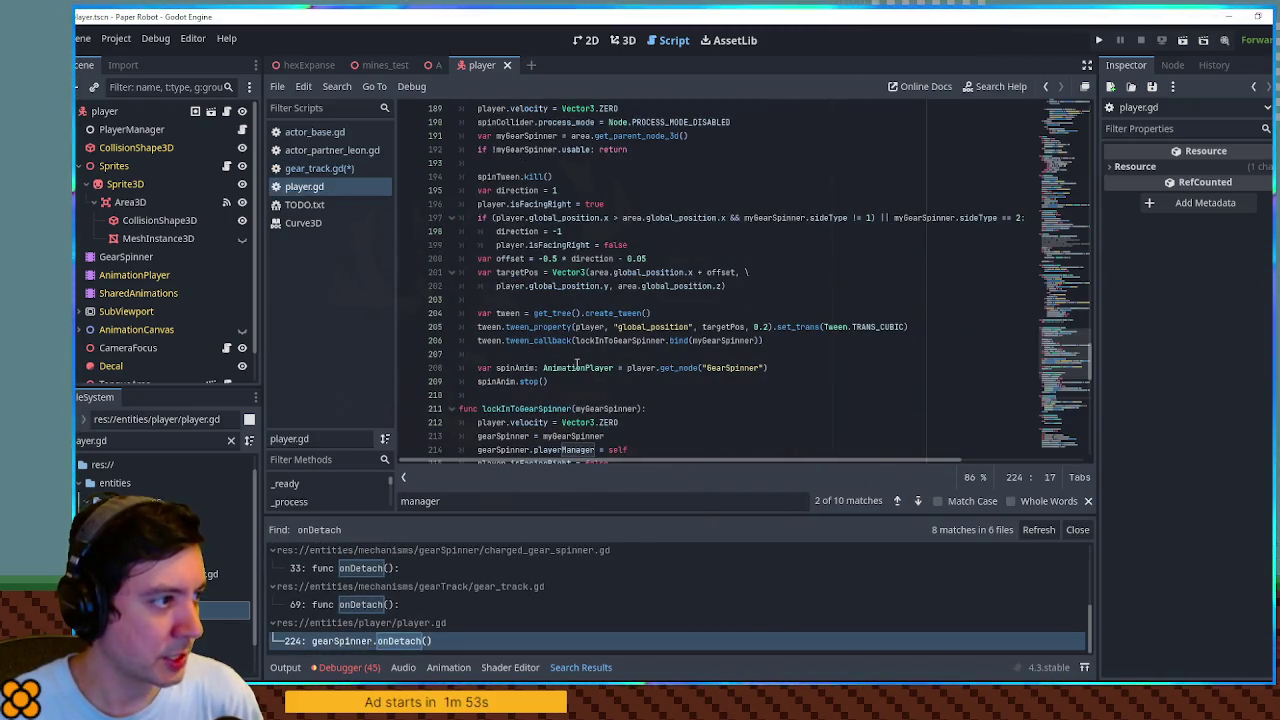
scroll(570, 333, down, 5)
scroll(570, 333, down, 3)
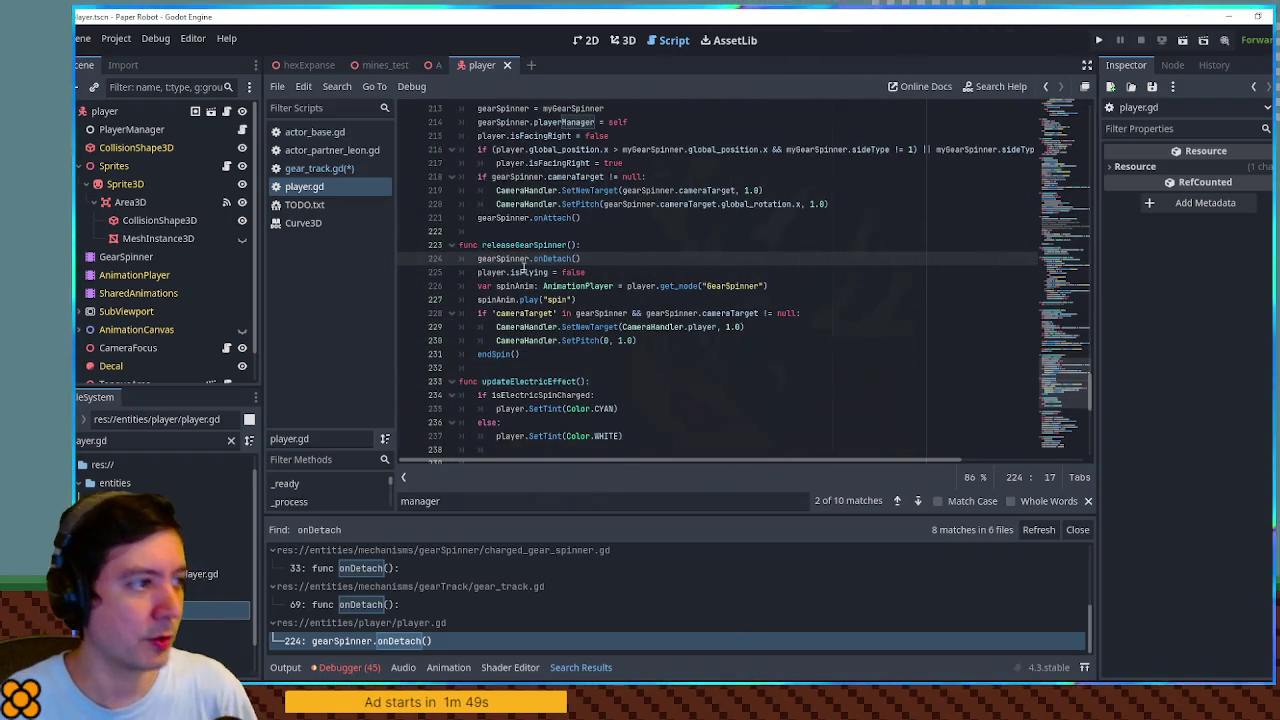
double_click(524, 272)
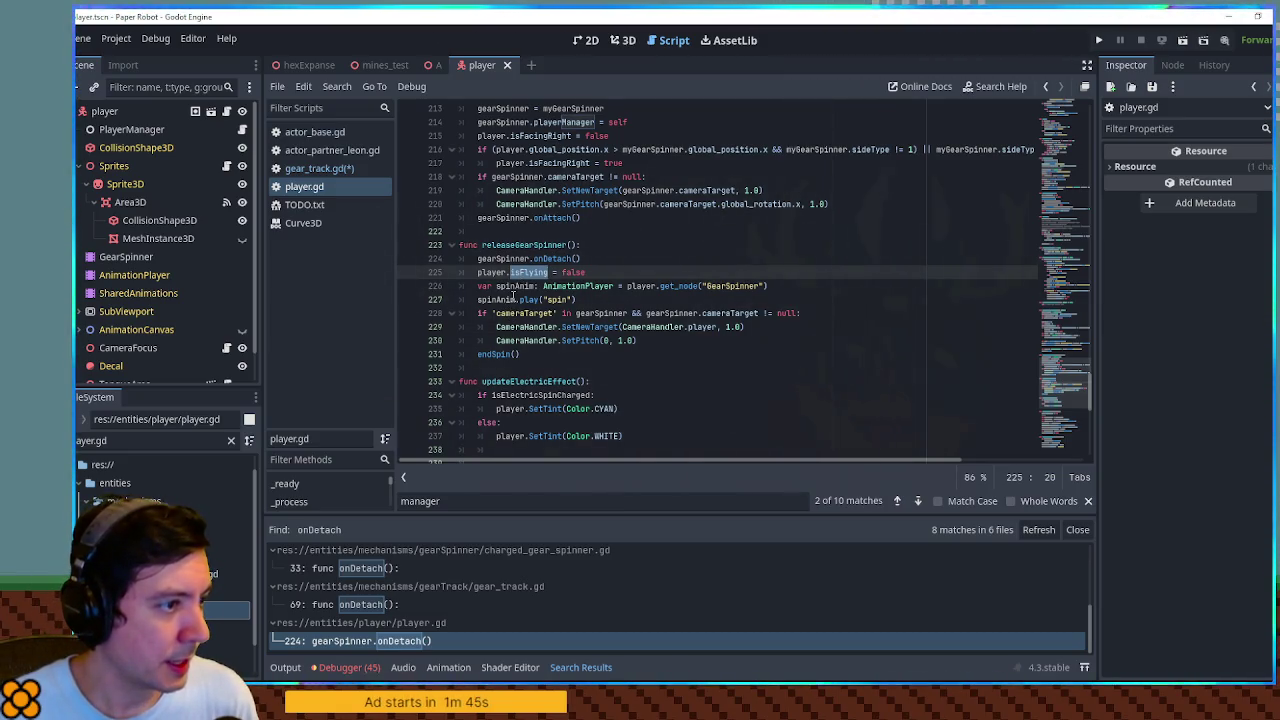
double_click(525, 245)
Search player.gd for releaseGearSpinner and jump to its other occurrence
scroll(554, 271, up, 5)
scroll(554, 271, down, 4)
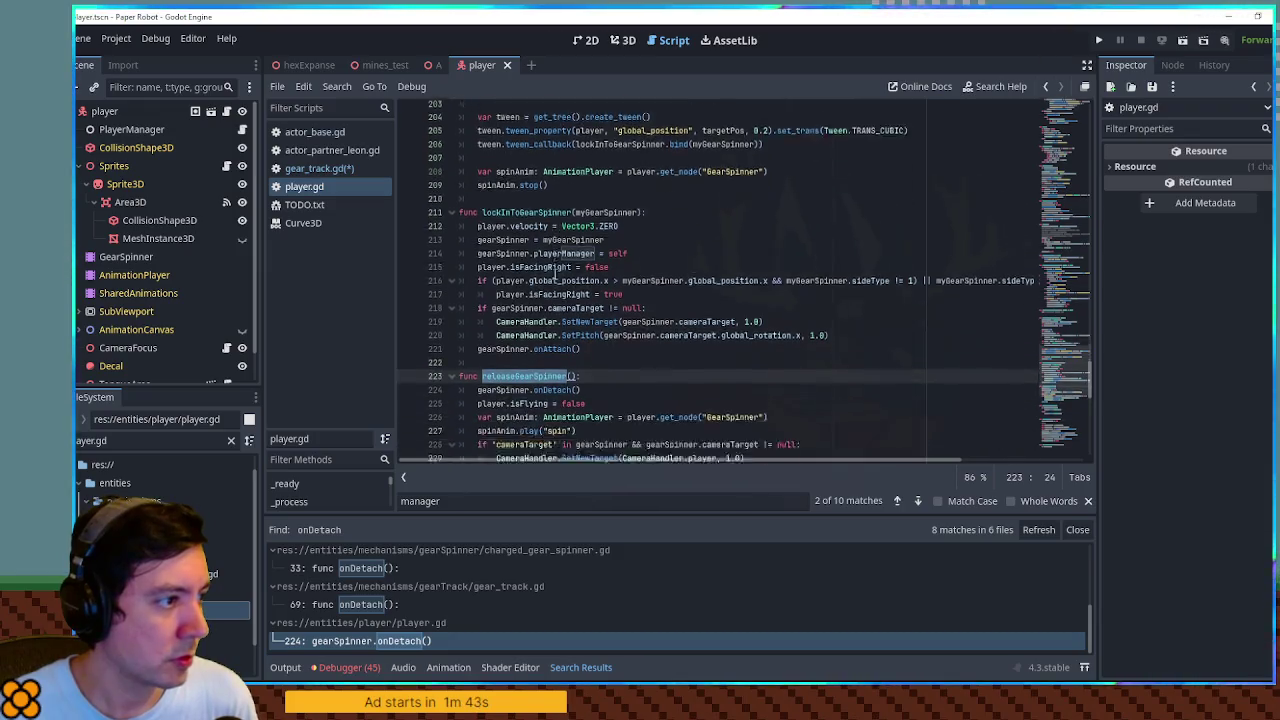
key(ctrl+f)
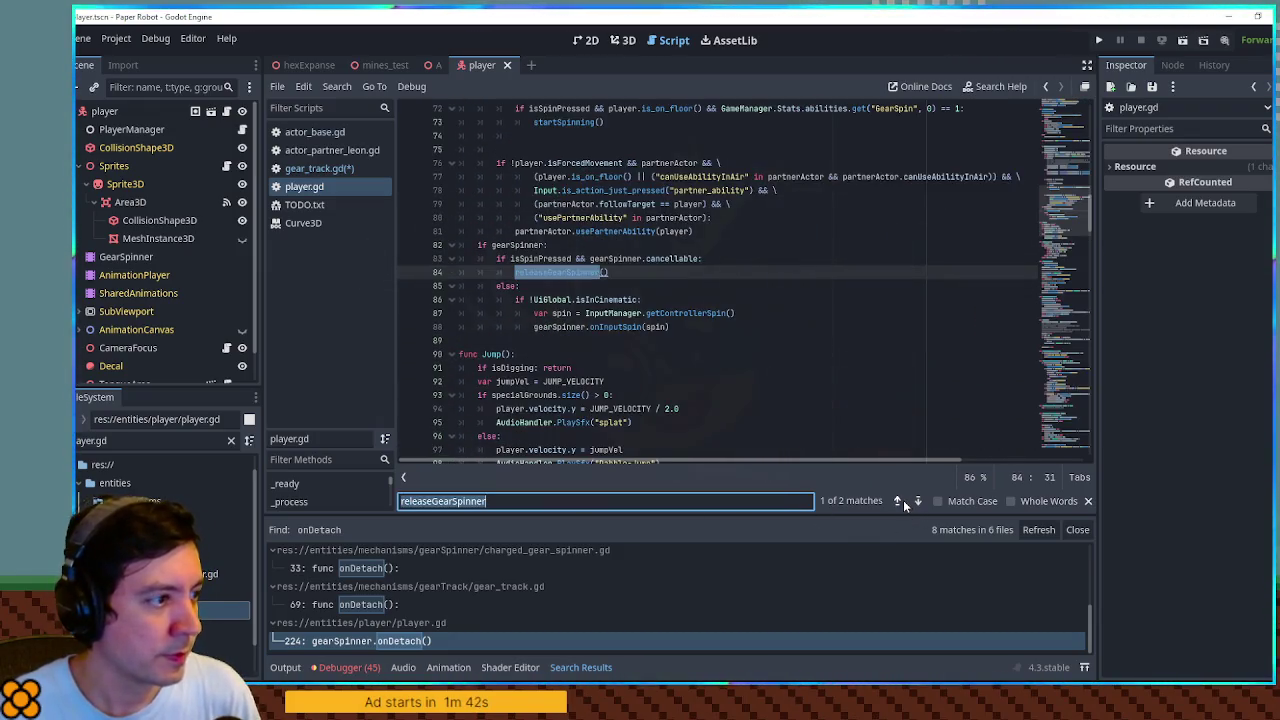
click(903, 501)
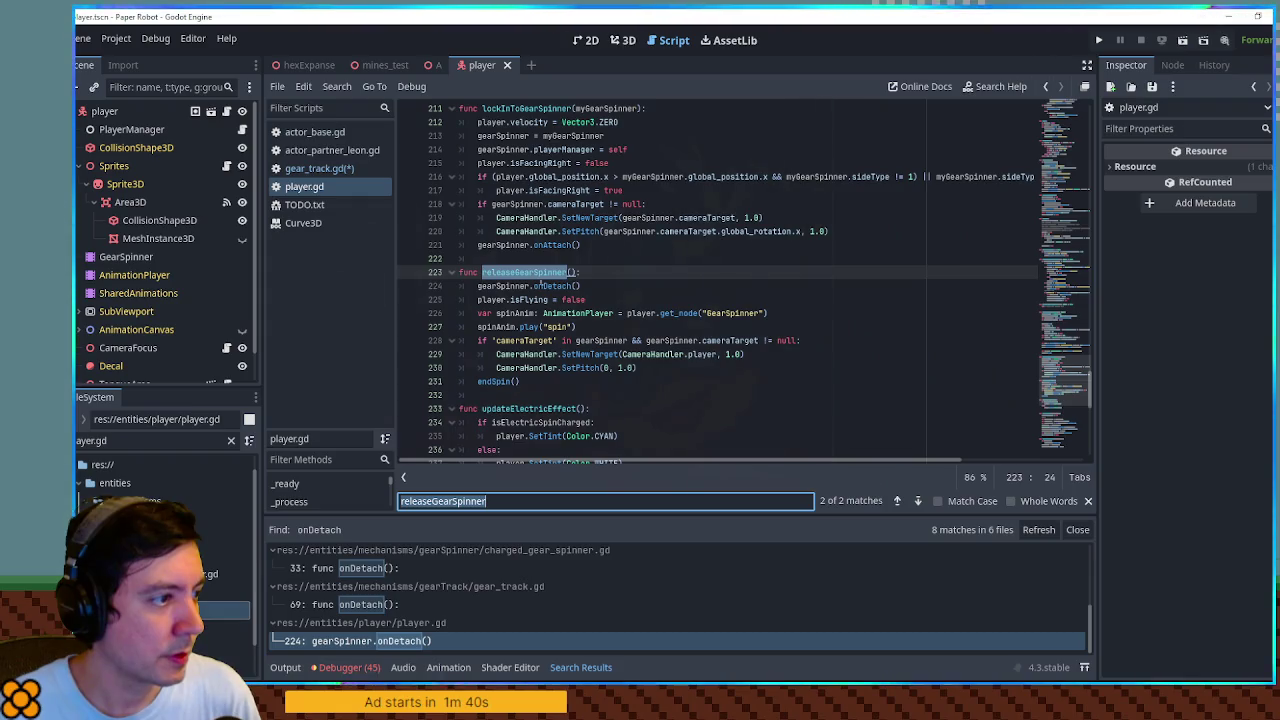
scroll(527, 275, down, 1)
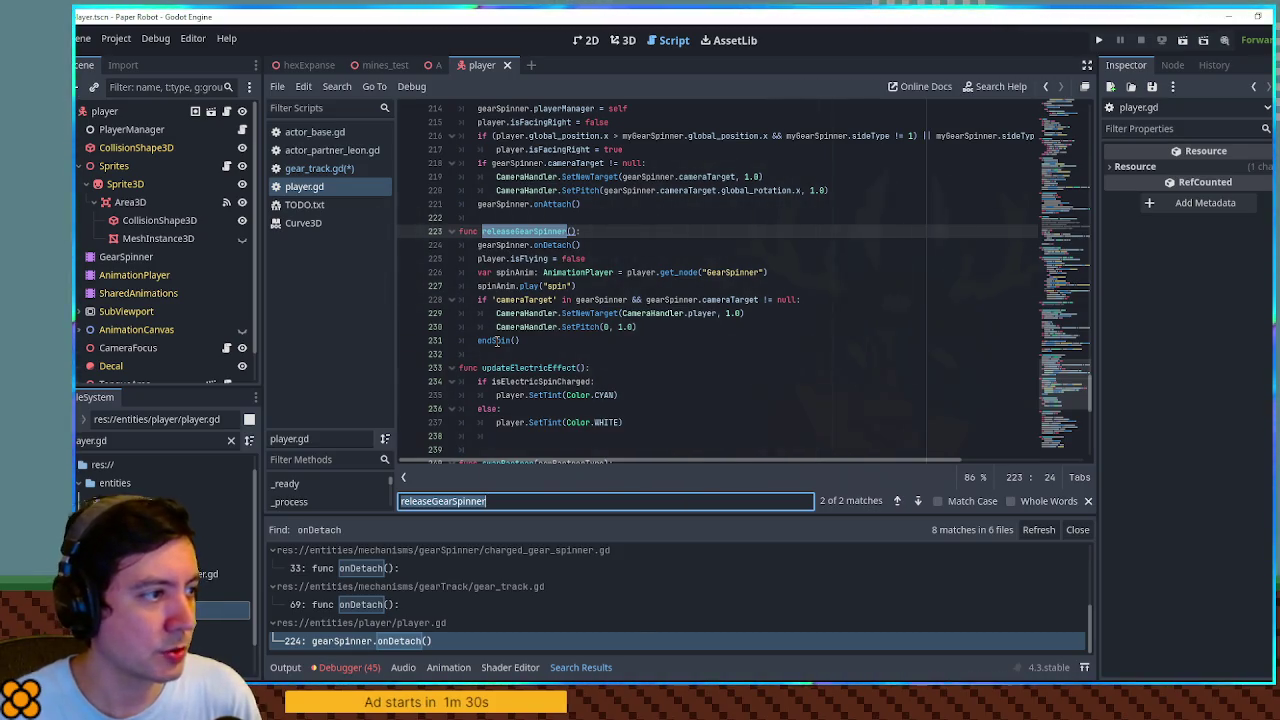
Scroll player.gd up and select player.inputLocked in the line 54 condition
click(1076, 387)
drag(1076, 387, 1066, 181)
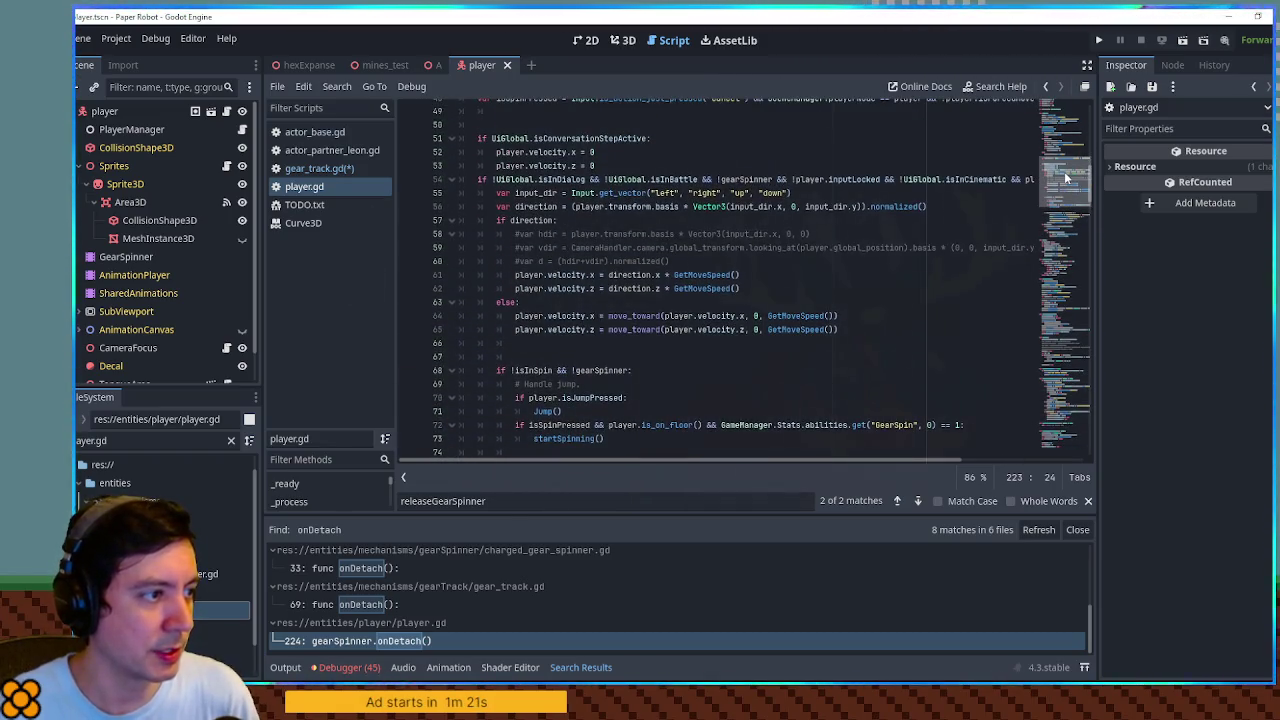
double_click(530, 220)
double_click(744, 179)
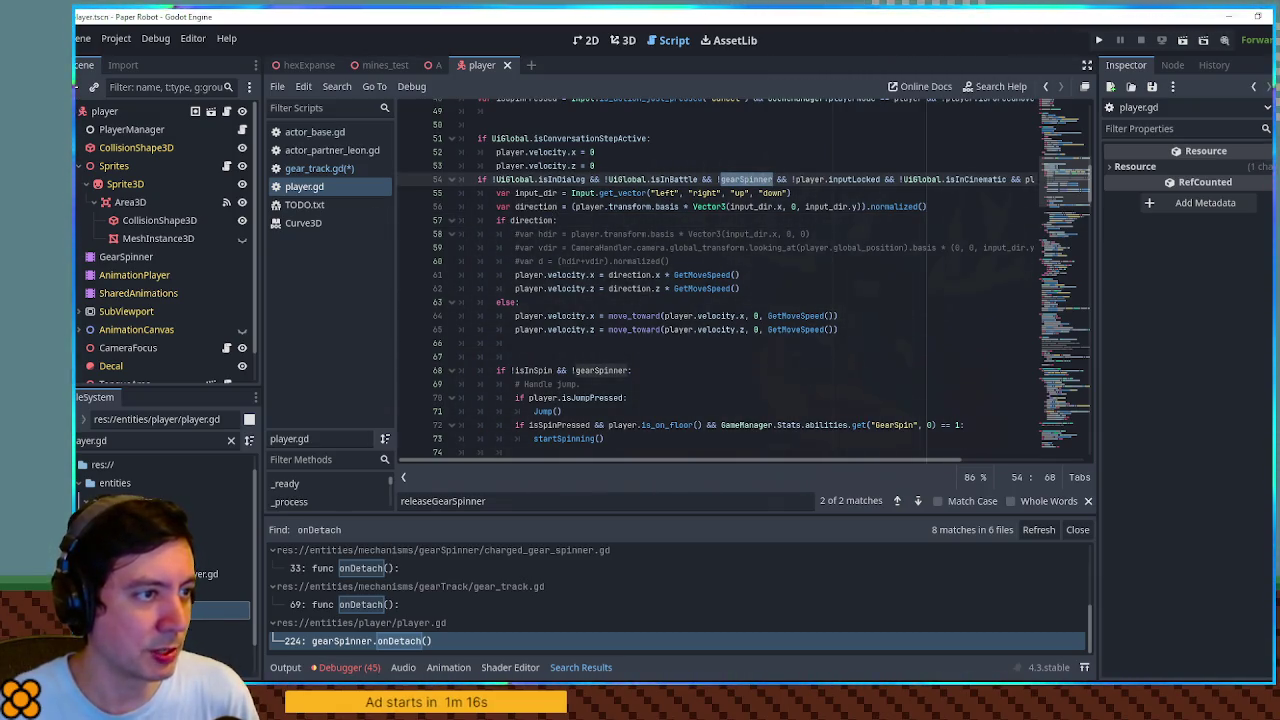
double_click(812, 179)
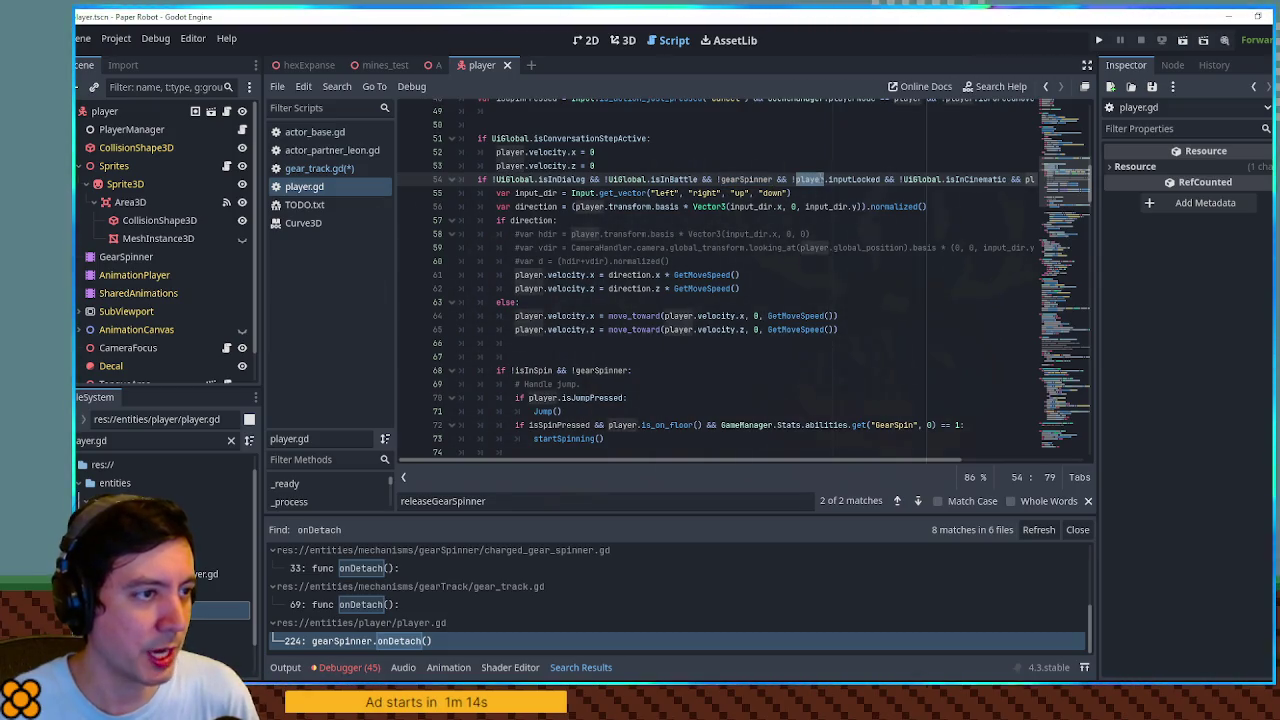
shift+click(881, 179)
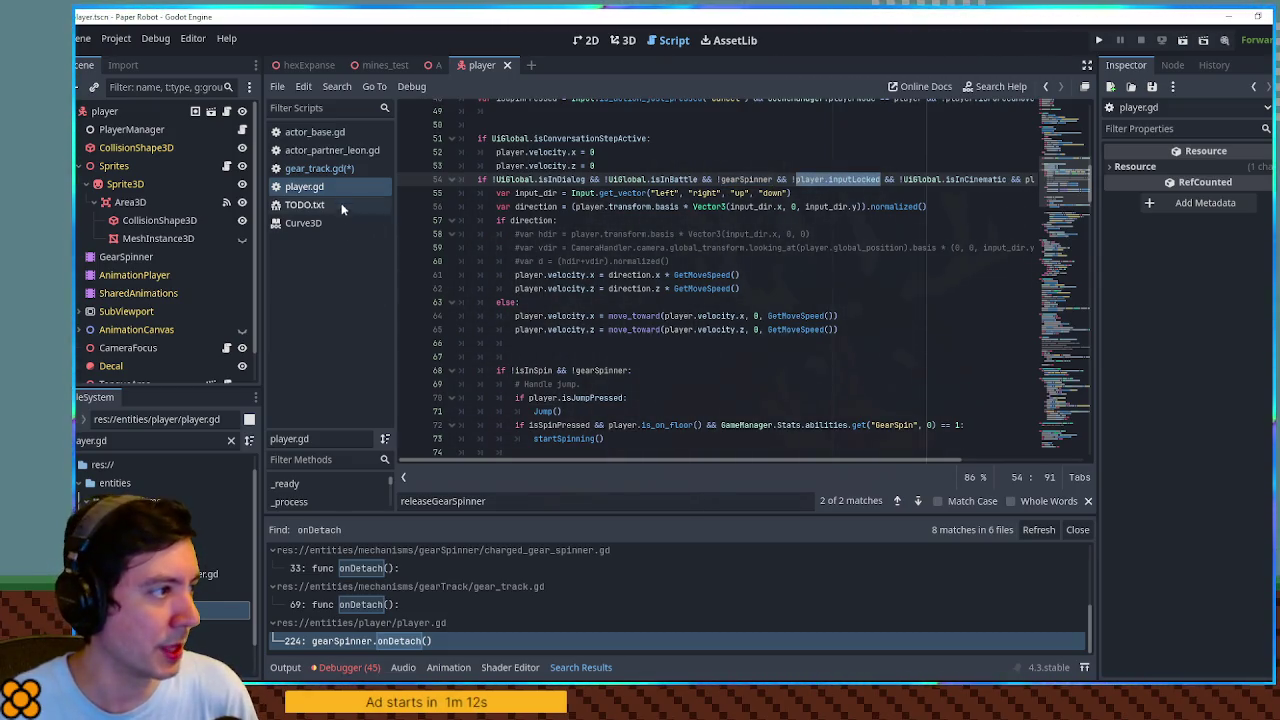
Add 'player.inputLocked = true' as the first line of fallOff() in gear_track.gd
click(340, 170)
scroll(520, 368, down, 4)
double_click(505, 354)
click(549, 343)
key(Return)
text(player.inputLocked)
text(= true)
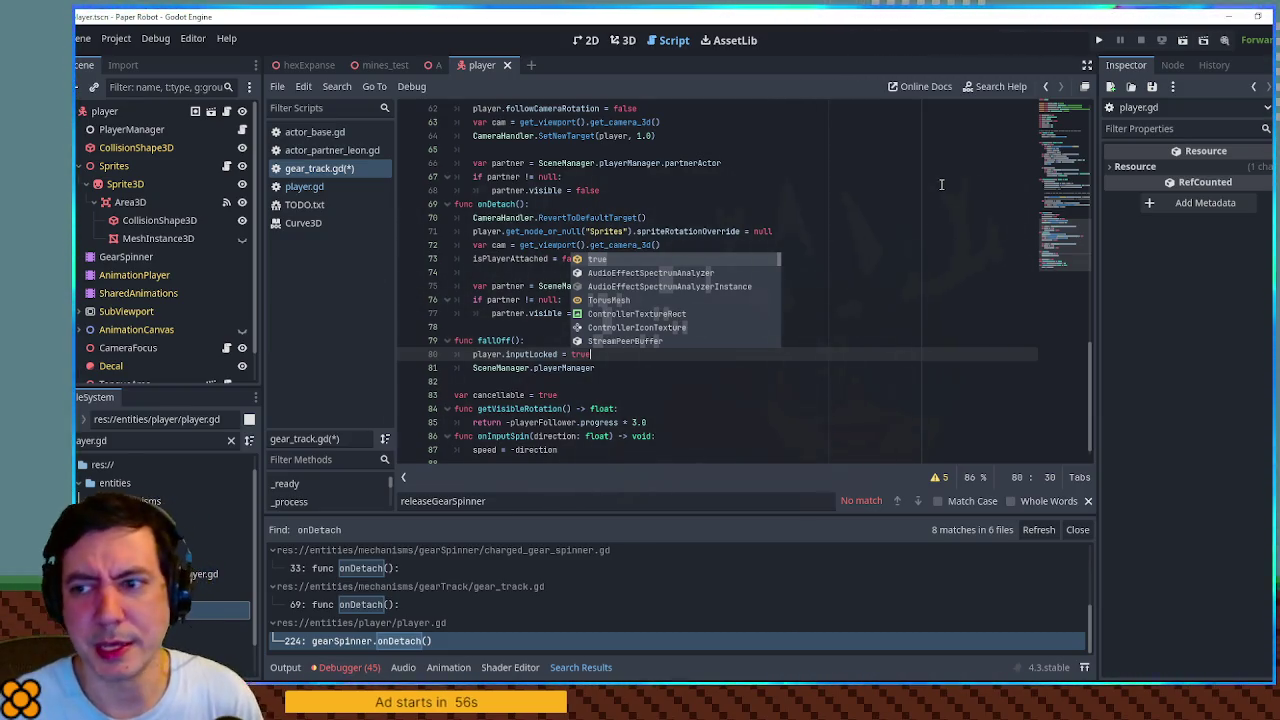
click(1071, 226)
mouse_move(1071, 221)
mouse_down()
mouse_move(1074, 112)
mouse_move(1071, 136)
mouse_up()
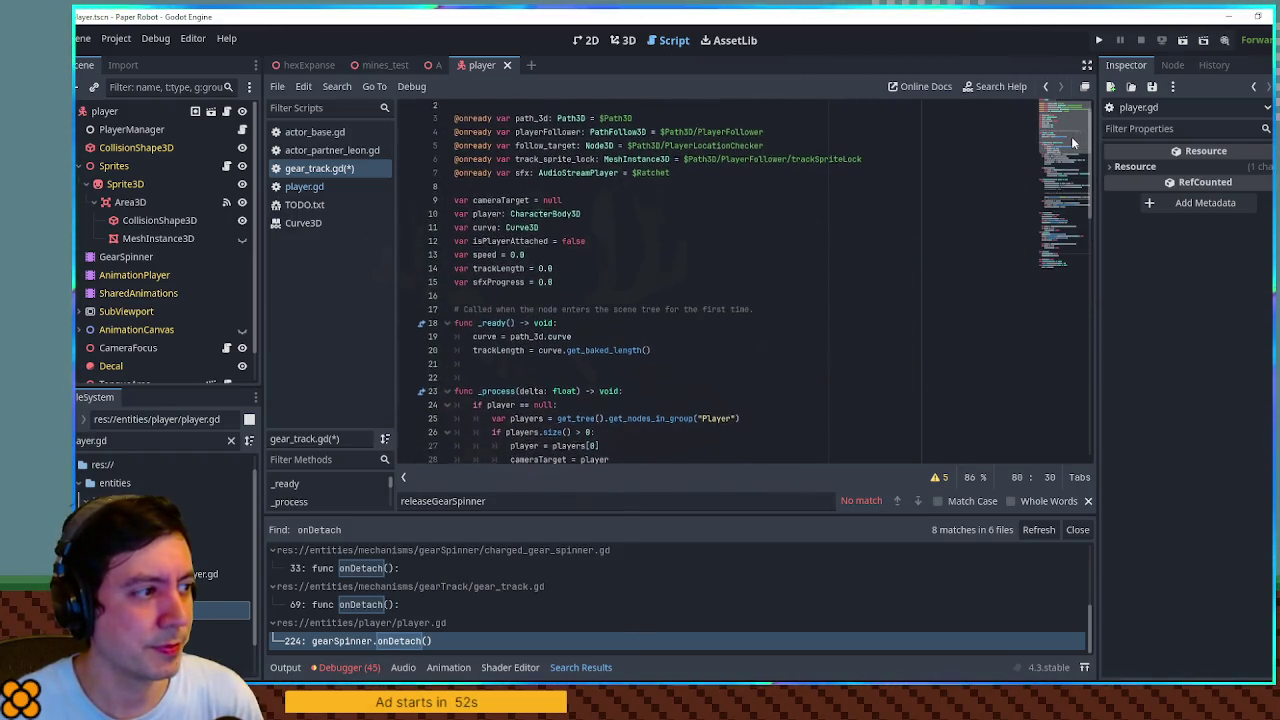
Declare 'var isPlayerPoppedFrom = false' on a new line after sfxProgress
click(583, 272)
key(Return)
text(var )
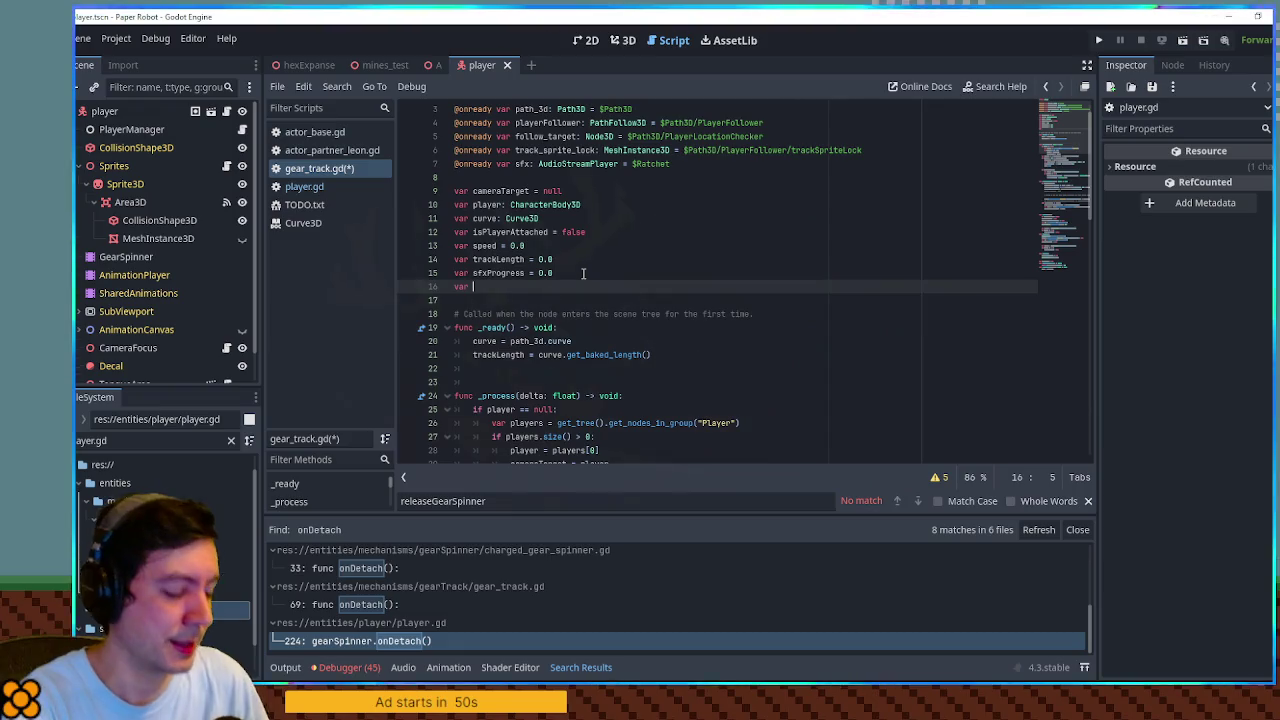
text(isPlayerPopp)
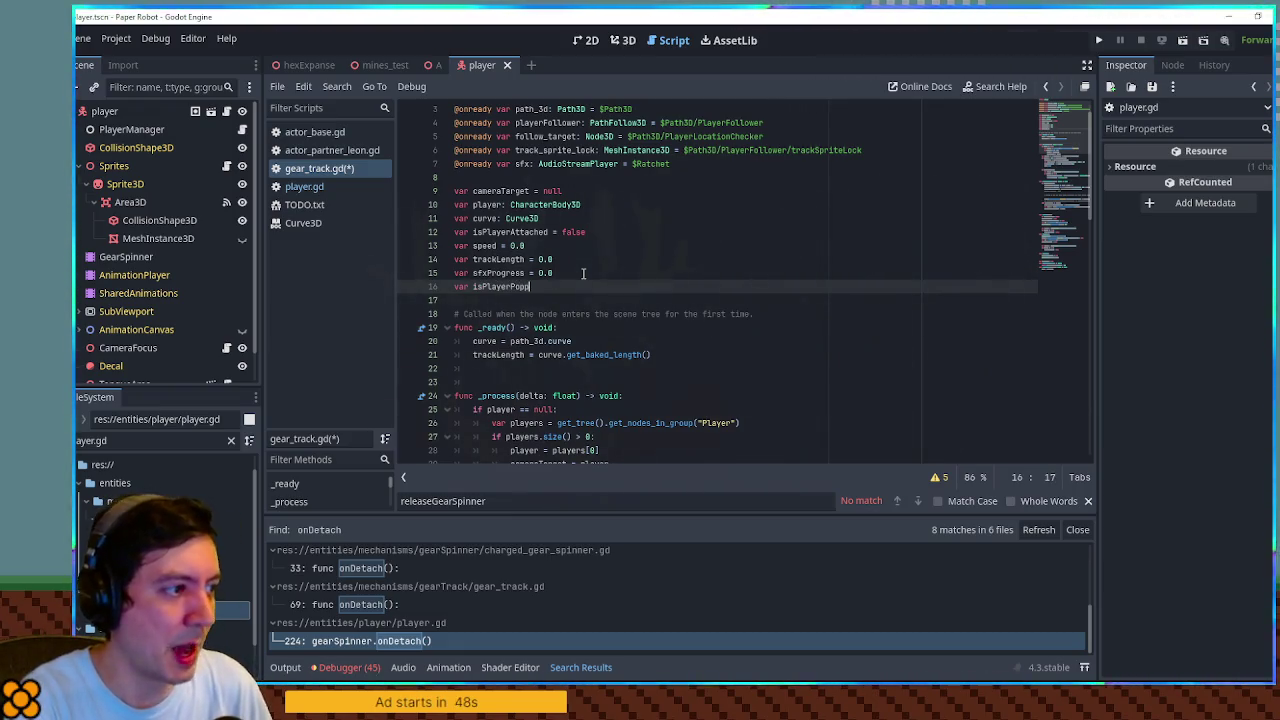
text(edFrom = fa)
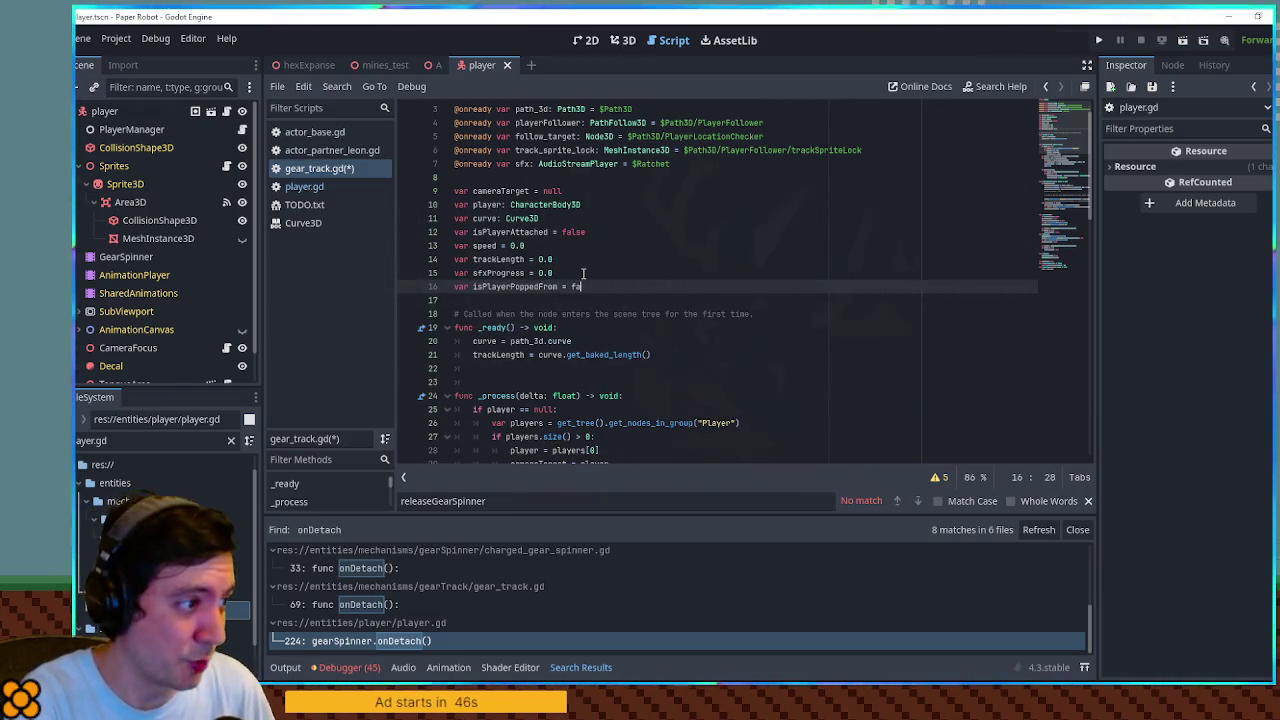
text(lse)
key(Return)
double_click(515, 286)
key(ctrl+c)
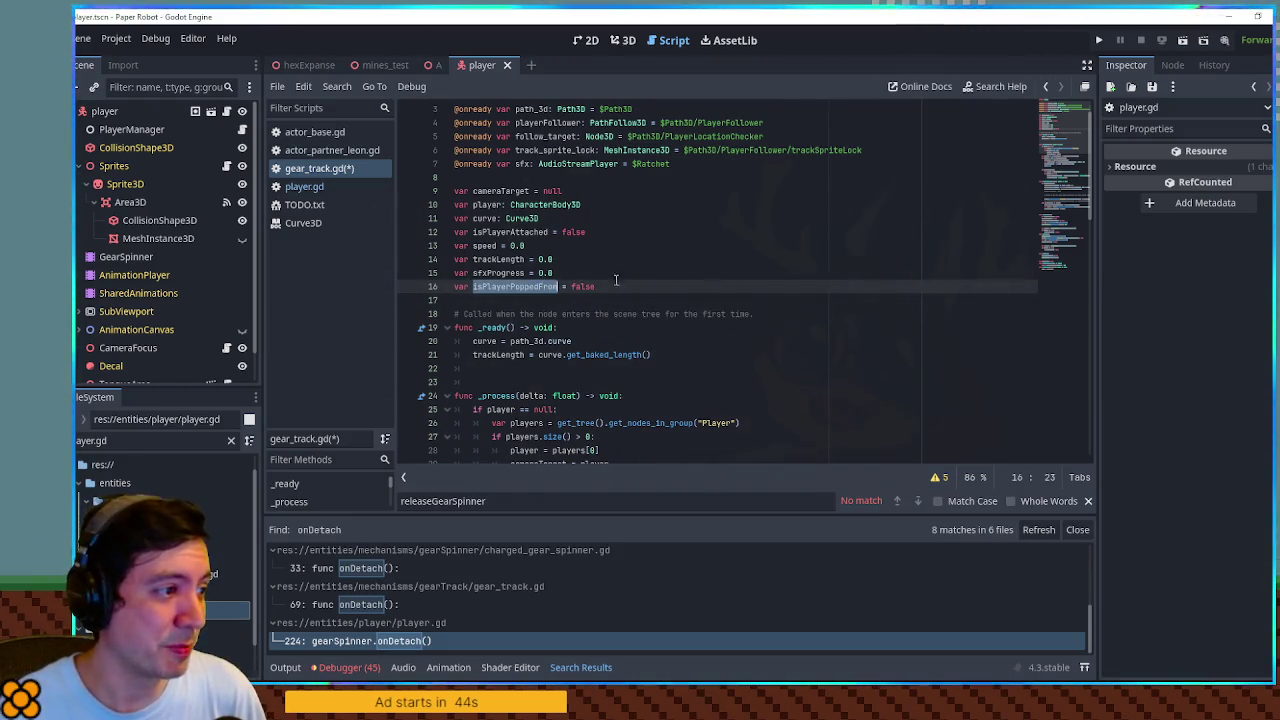
Replace the SceneManager.playerManager line in fallOff() with 'isPlayerPoppedFrom = true'
click(1066, 268)
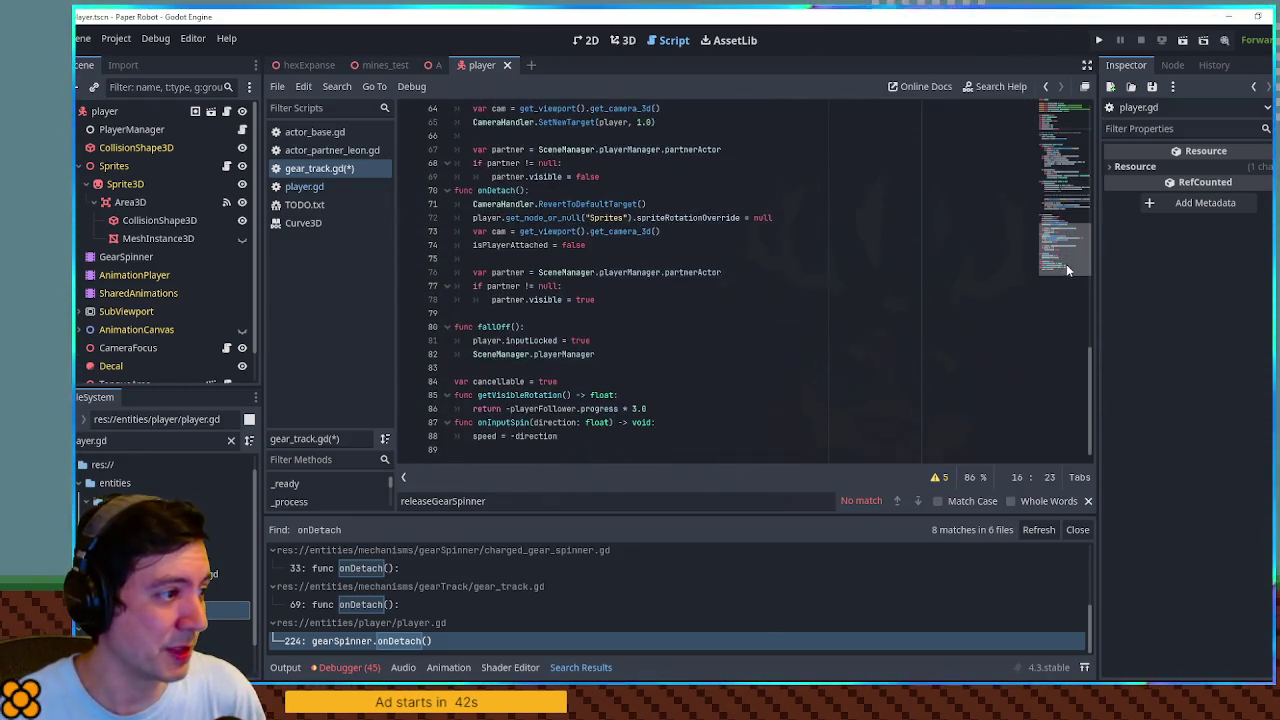
drag(600, 354, 473, 355)
key(ctrl+v)
text(ue)
Add 'isPlayerAttached = false' below line 82 in fallOff()
double_click(514, 354)
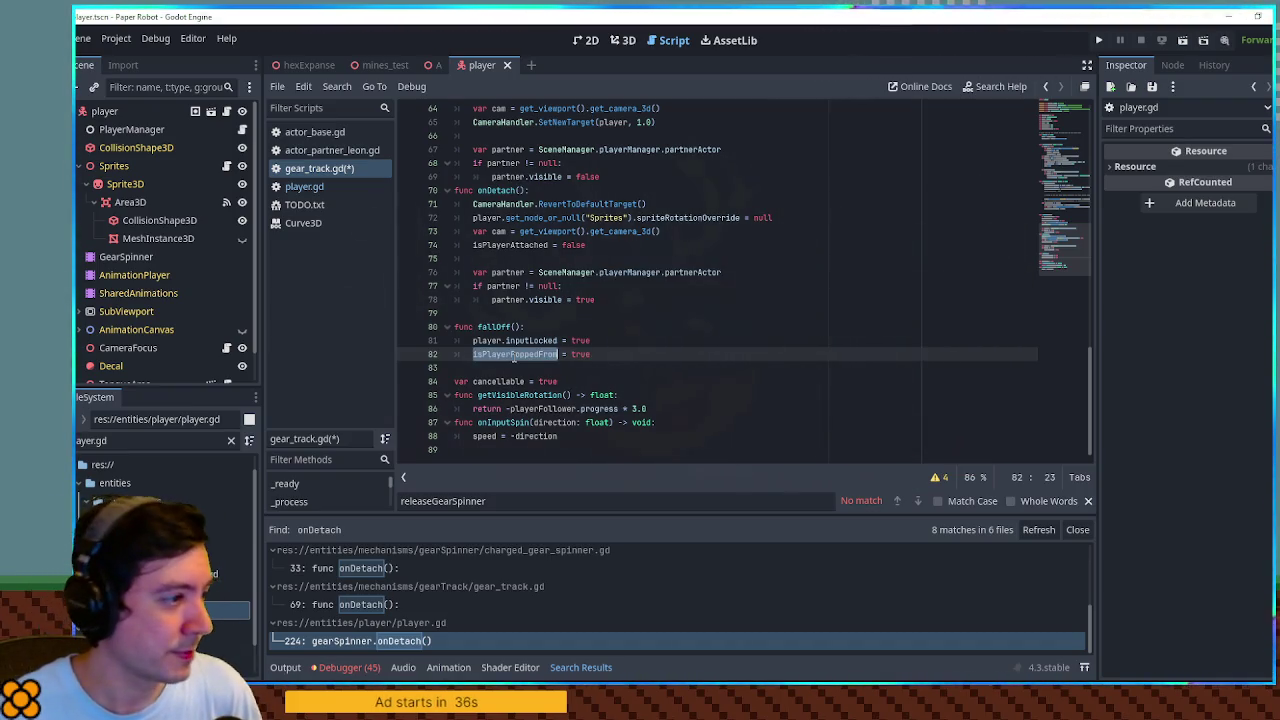
double_click(497, 328)
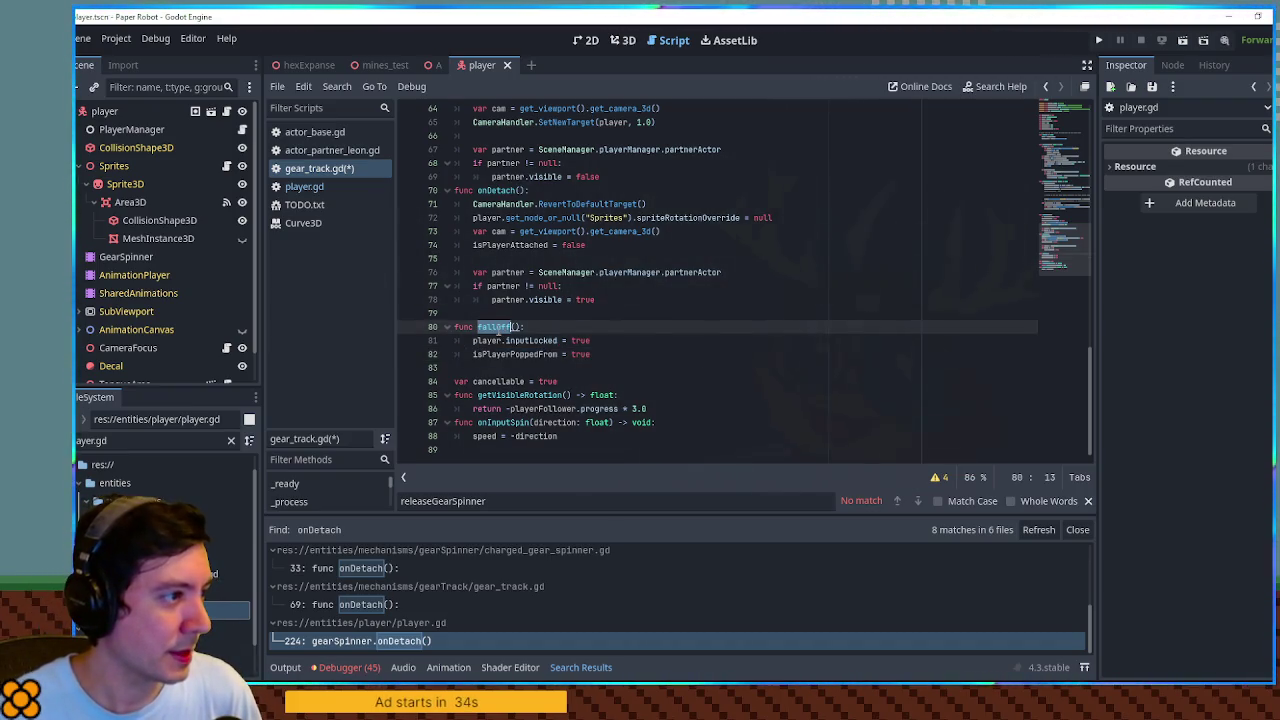
double_click(505, 245)
key(ctrl+c)
click(610, 354)
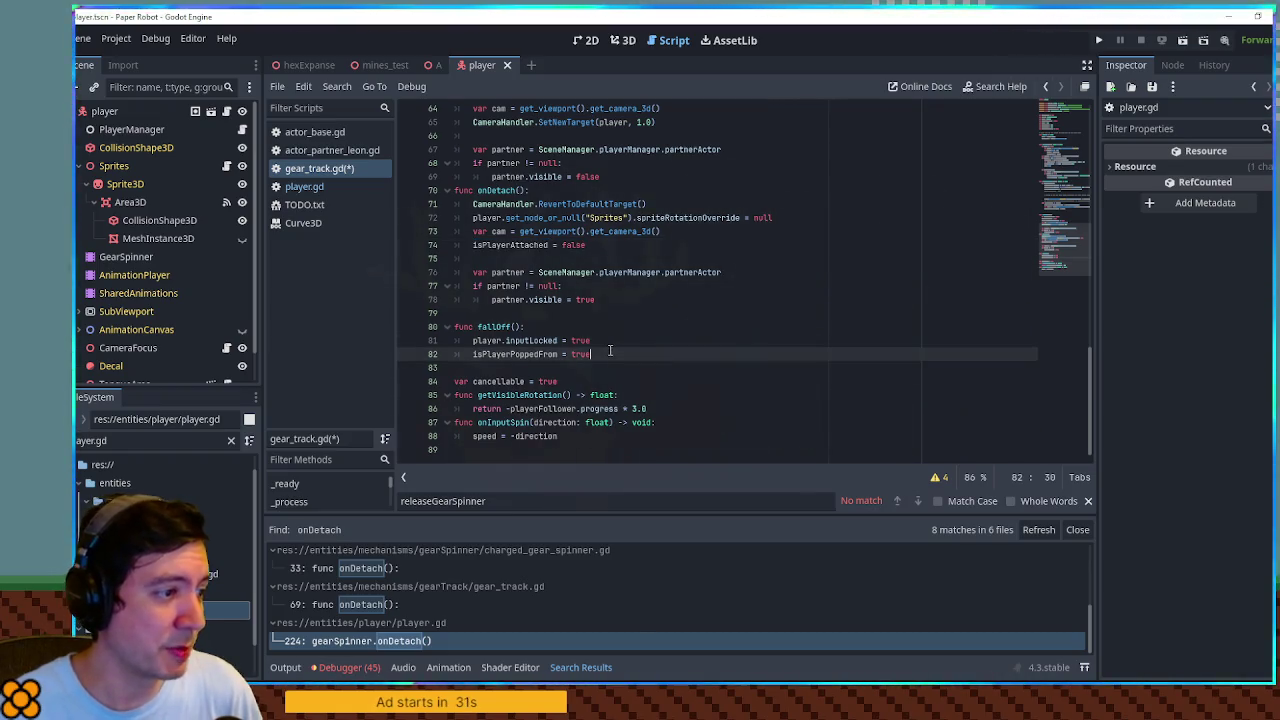
key(Return)
key(ctrl+v)
key(Return)
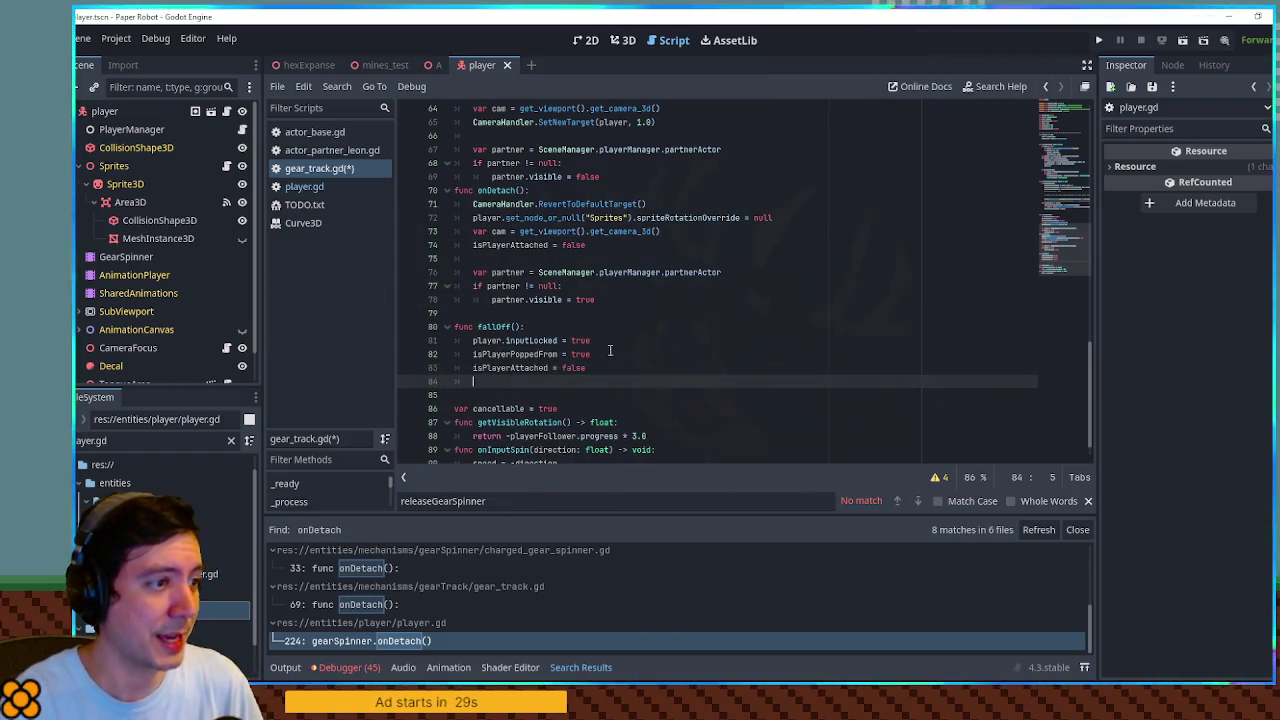
double_click(500, 326)
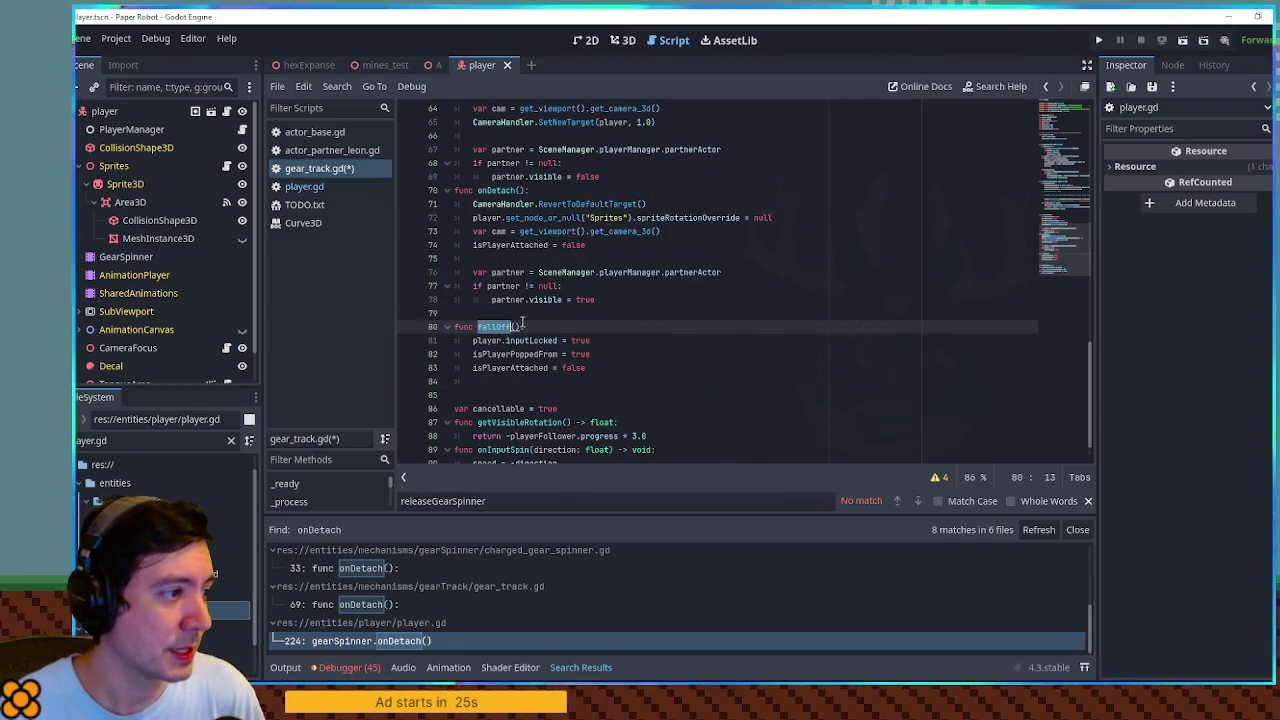
scroll(512, 395, up, 2)
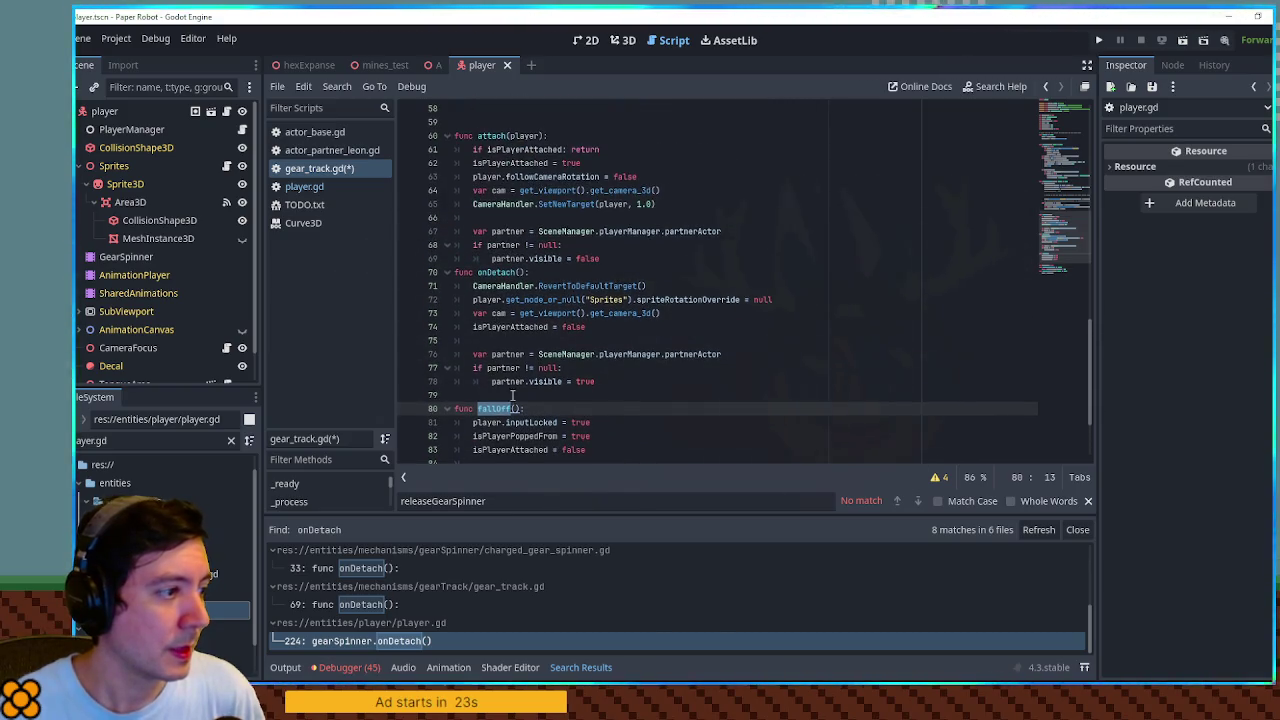
Add 'if isPlayerPoppedFrom:' after the partner velocity reset in _process
click(492, 434)
scroll(525, 360, up, 8)
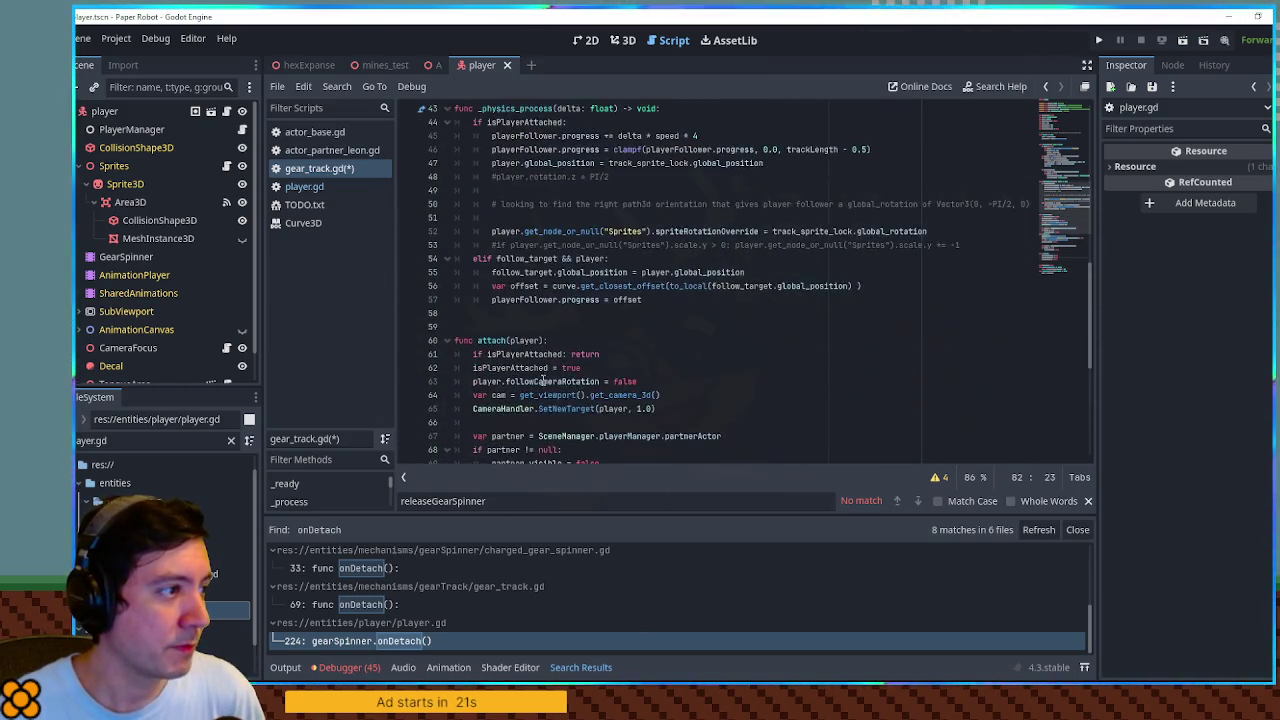
scroll(536, 316, up, 3)
click(685, 329)
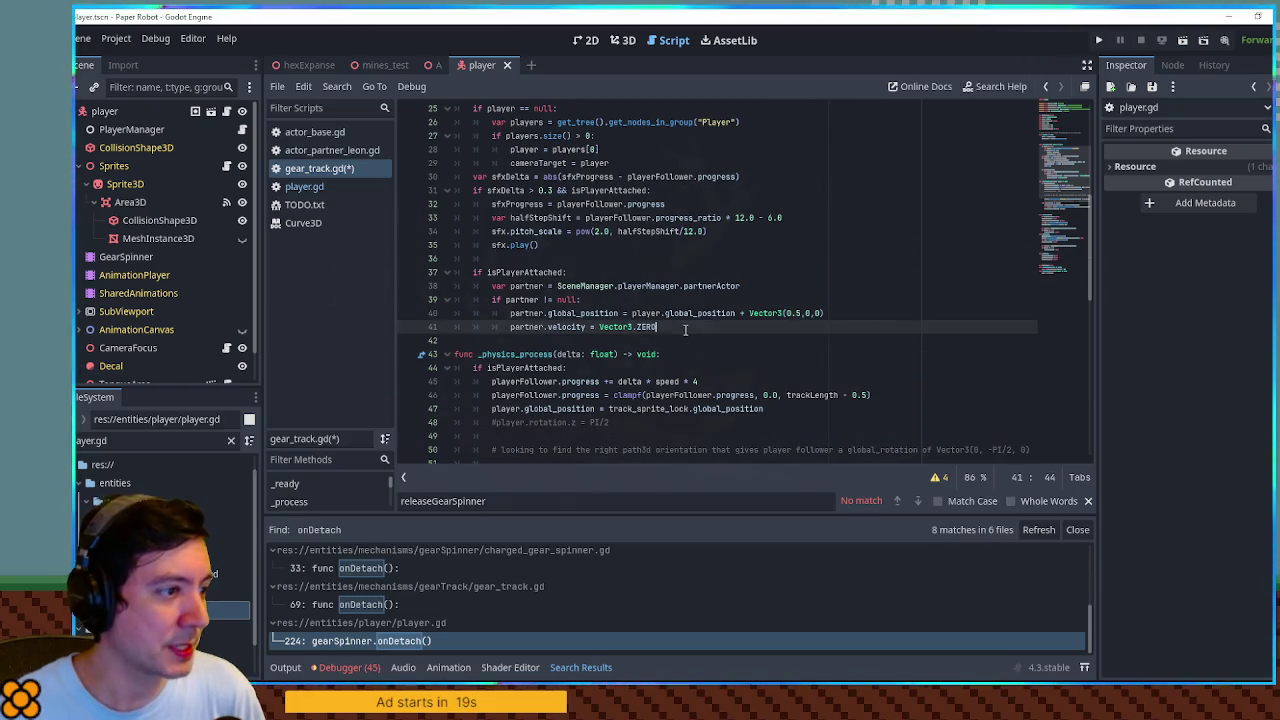
key(Return)
key(Return)
text(f isPlayerPoppedFrom:)
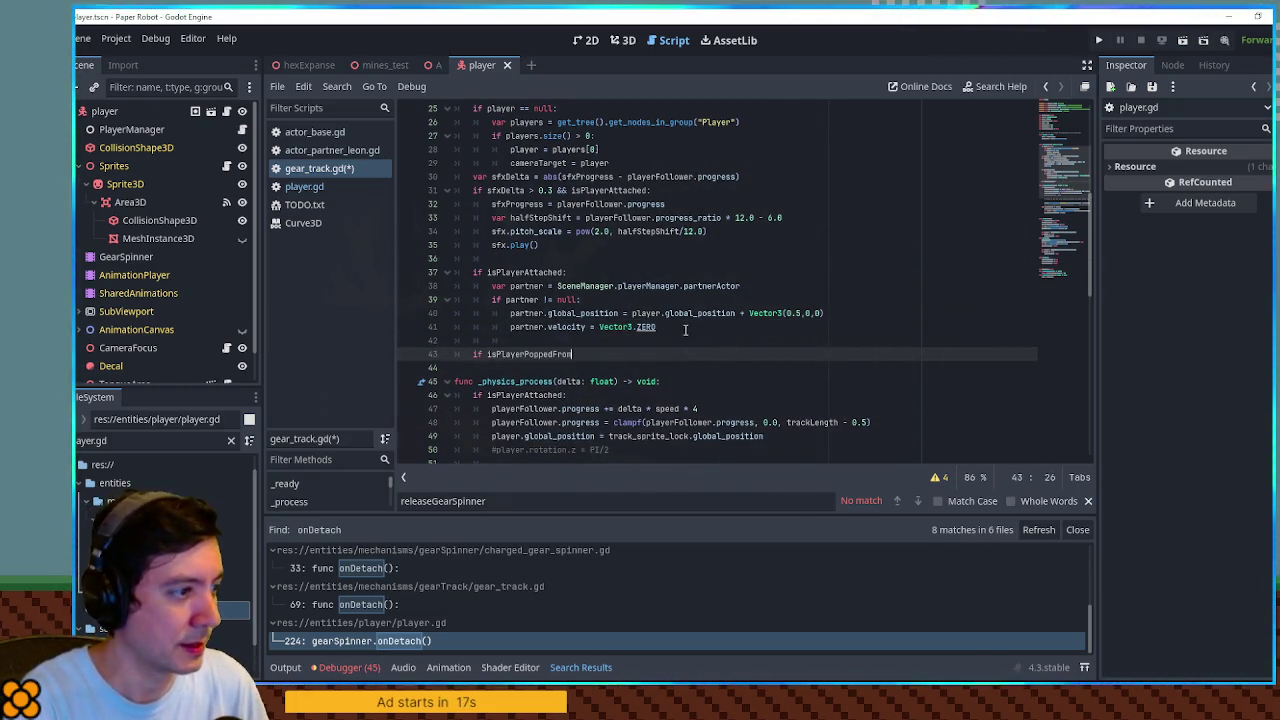
key(Return)
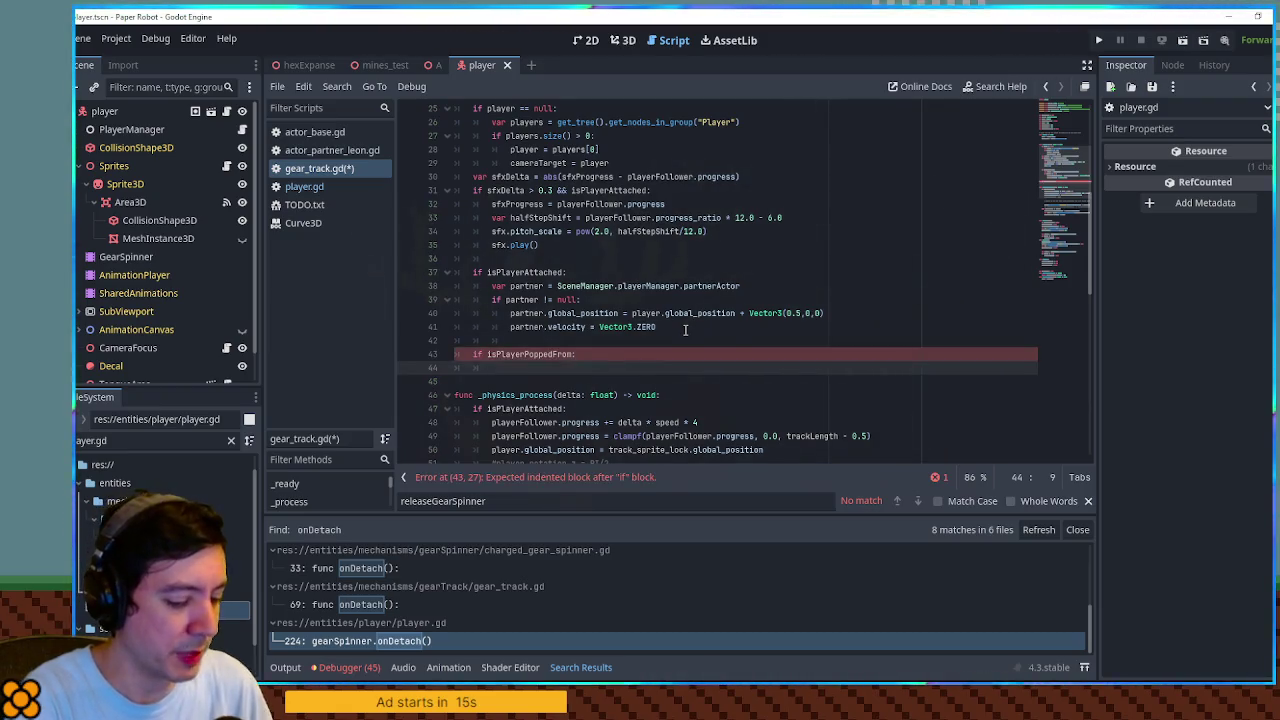
Nest 'if player.is_on_floor():' inside the isPlayerPoppedFrom check
text(player)
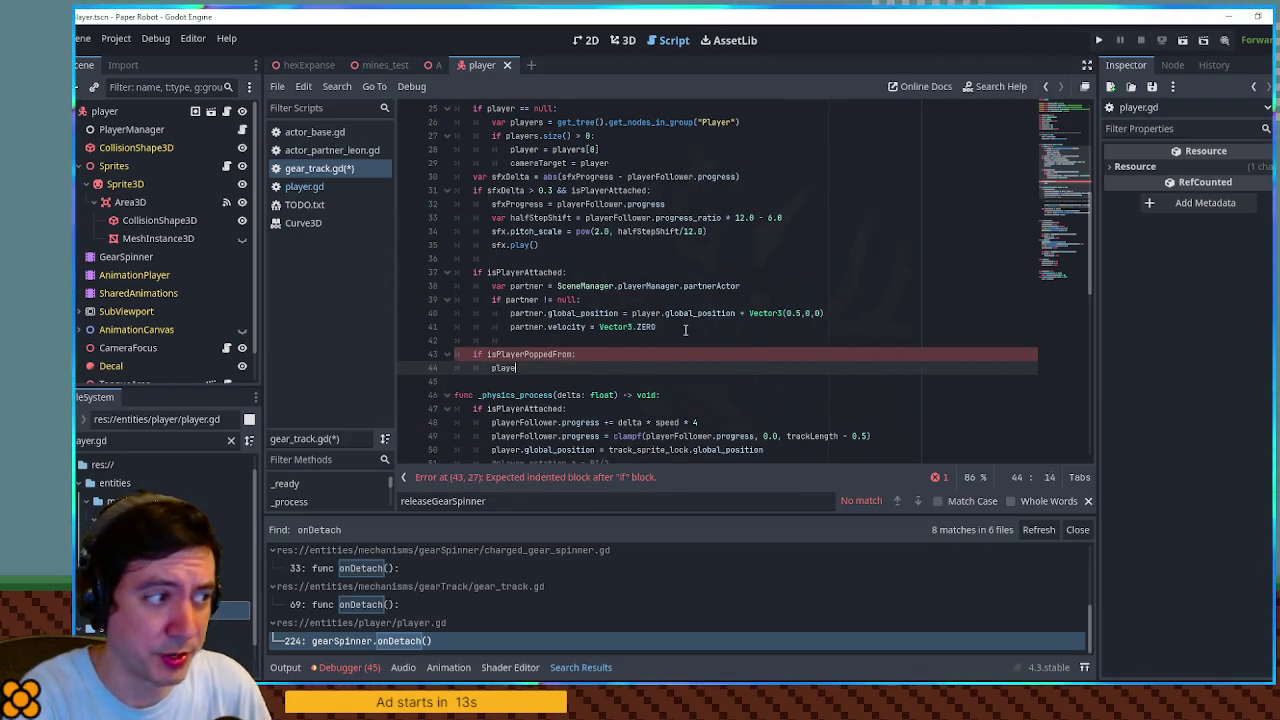
key(BackSpace)
key(BackSpace)
key(BackSpace)
text(if player.is_on_)
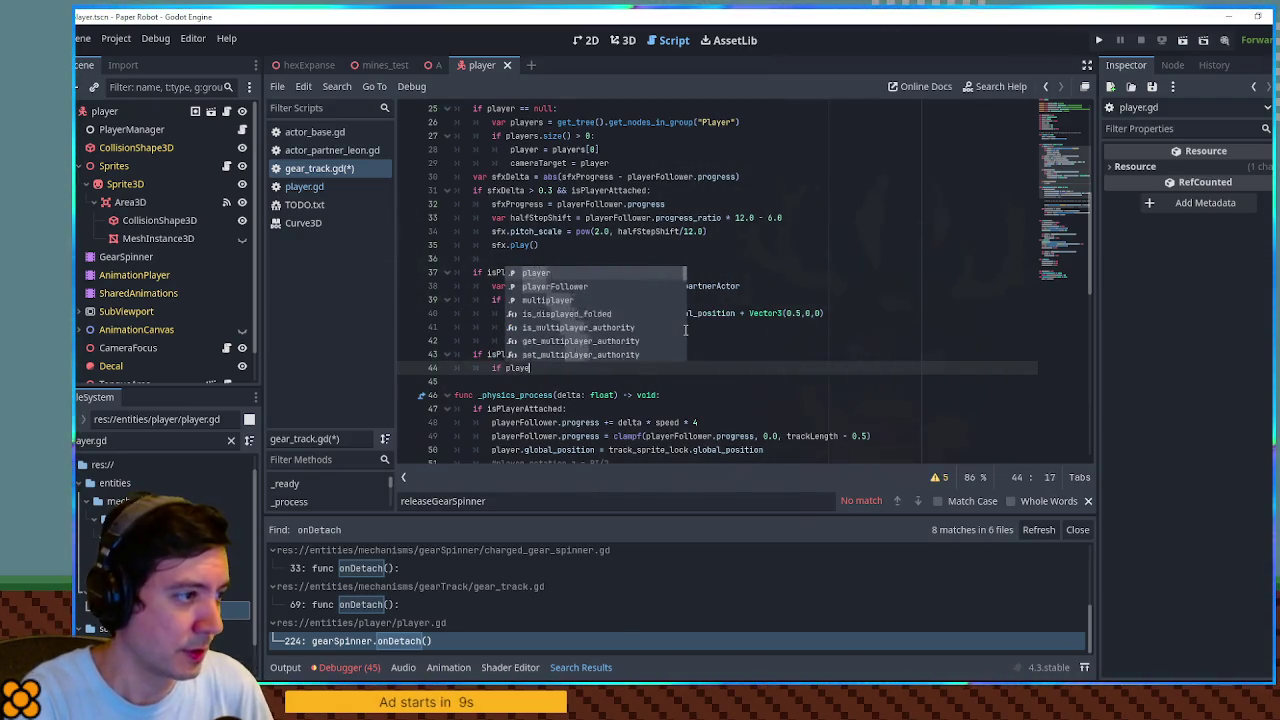
text(floor()
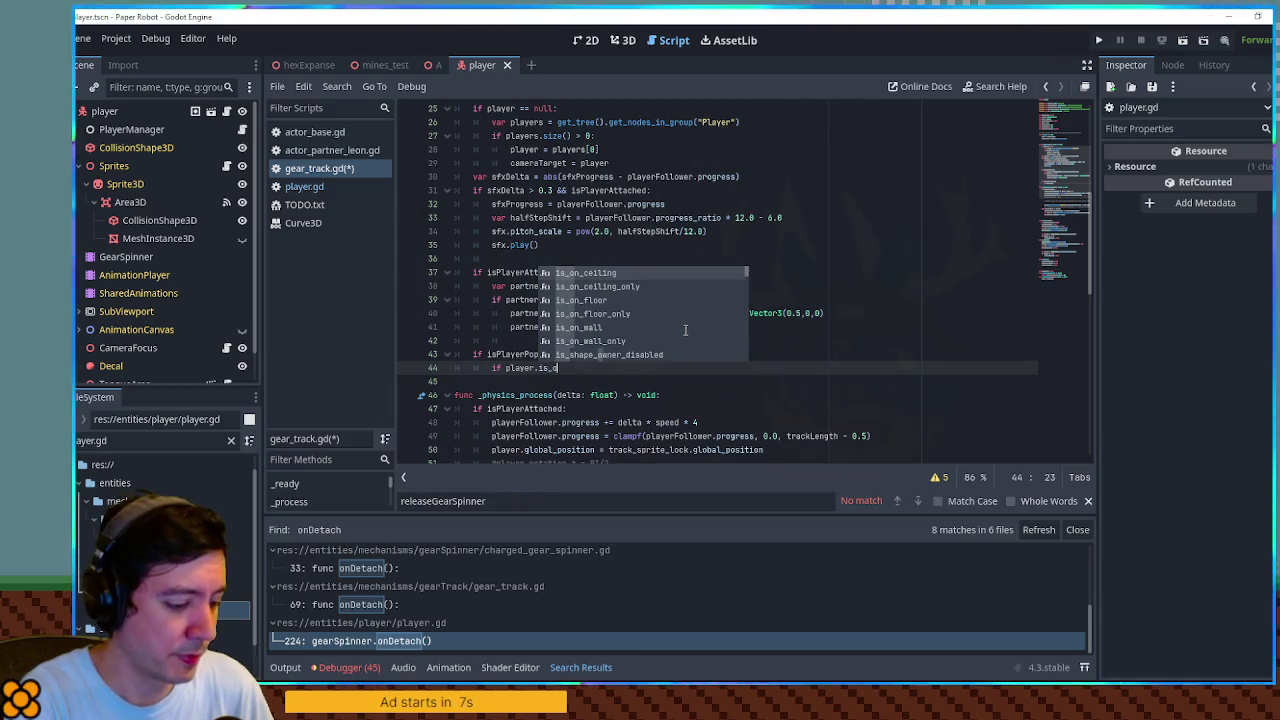
key(Return)
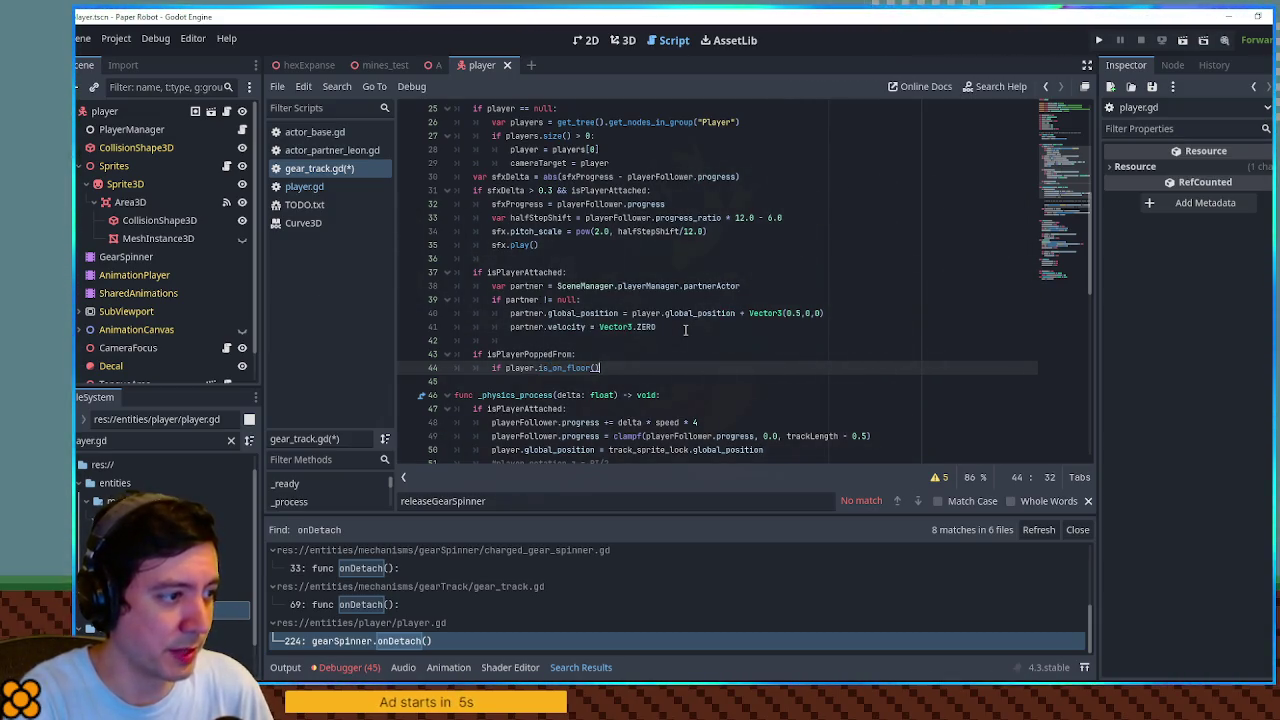
text(:)
key(Return)
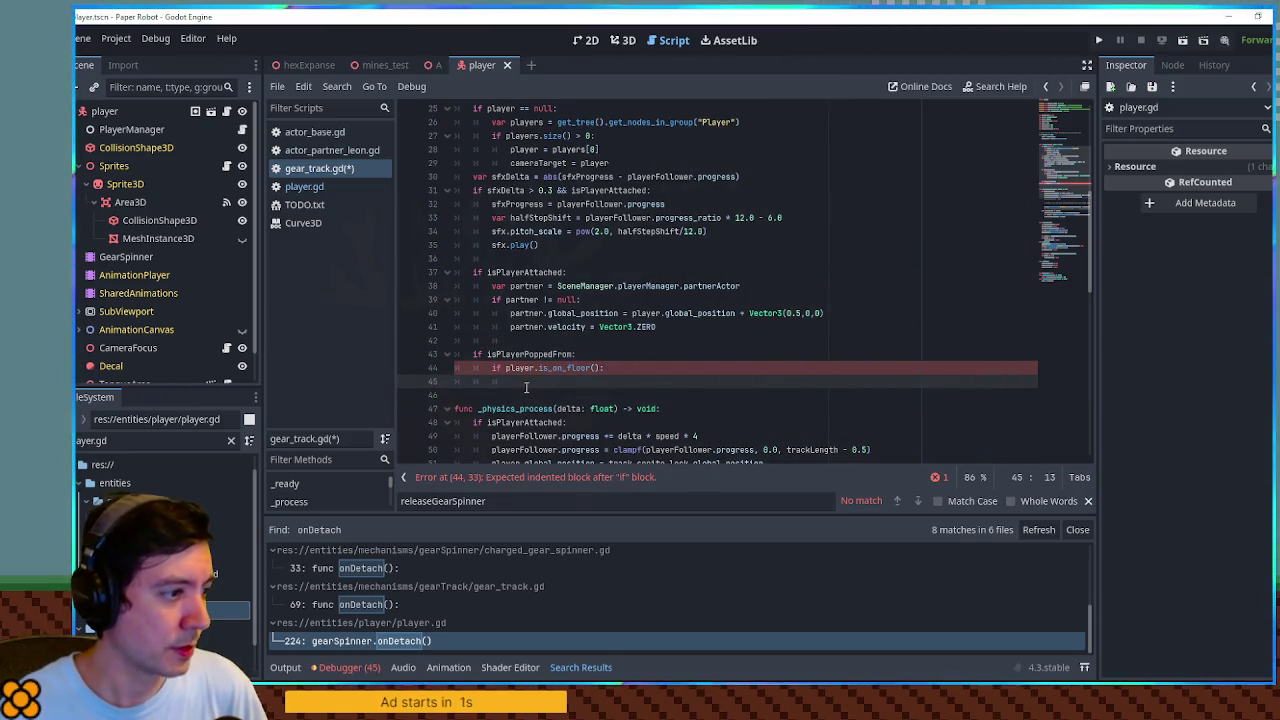
Set 'isPlayerPoppedFrom = false' on line 45 inside the floor check
double_click(528, 355)
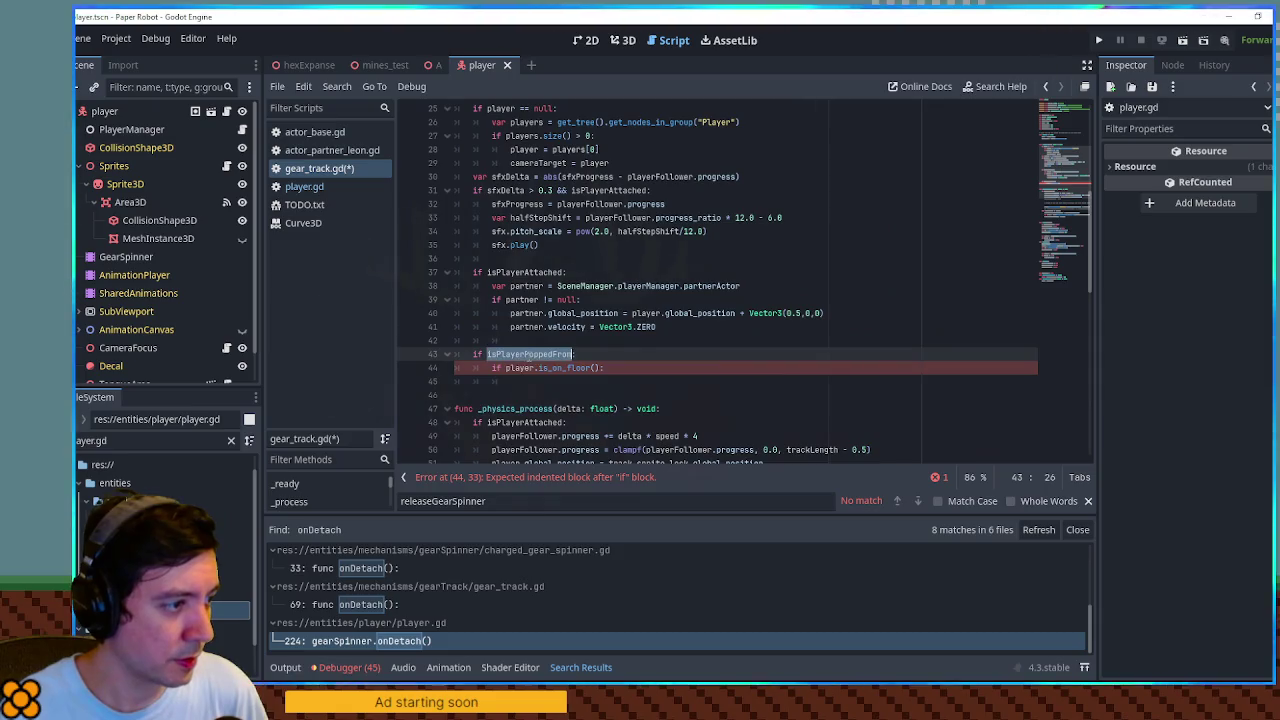
key(ctrl+c)
click(523, 380)
key(ctrl+v)
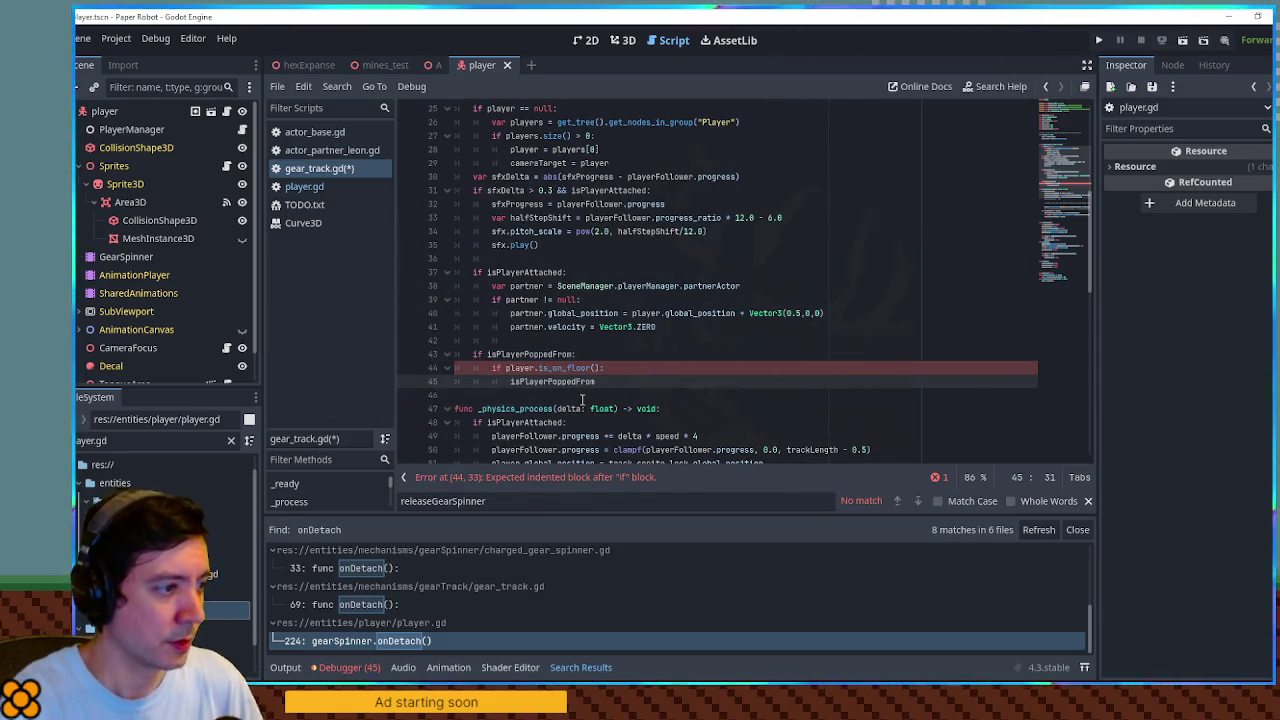
text( = false)
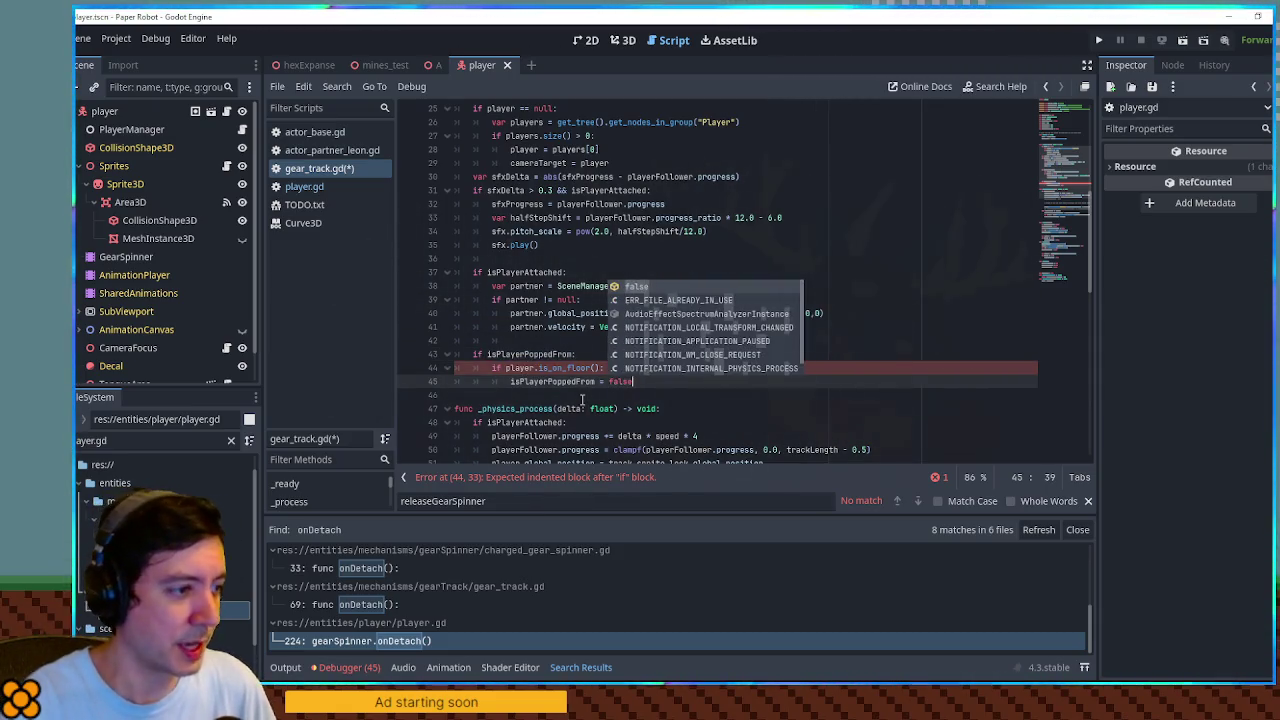
click(551, 378)
scroll(551, 378, down, 7)
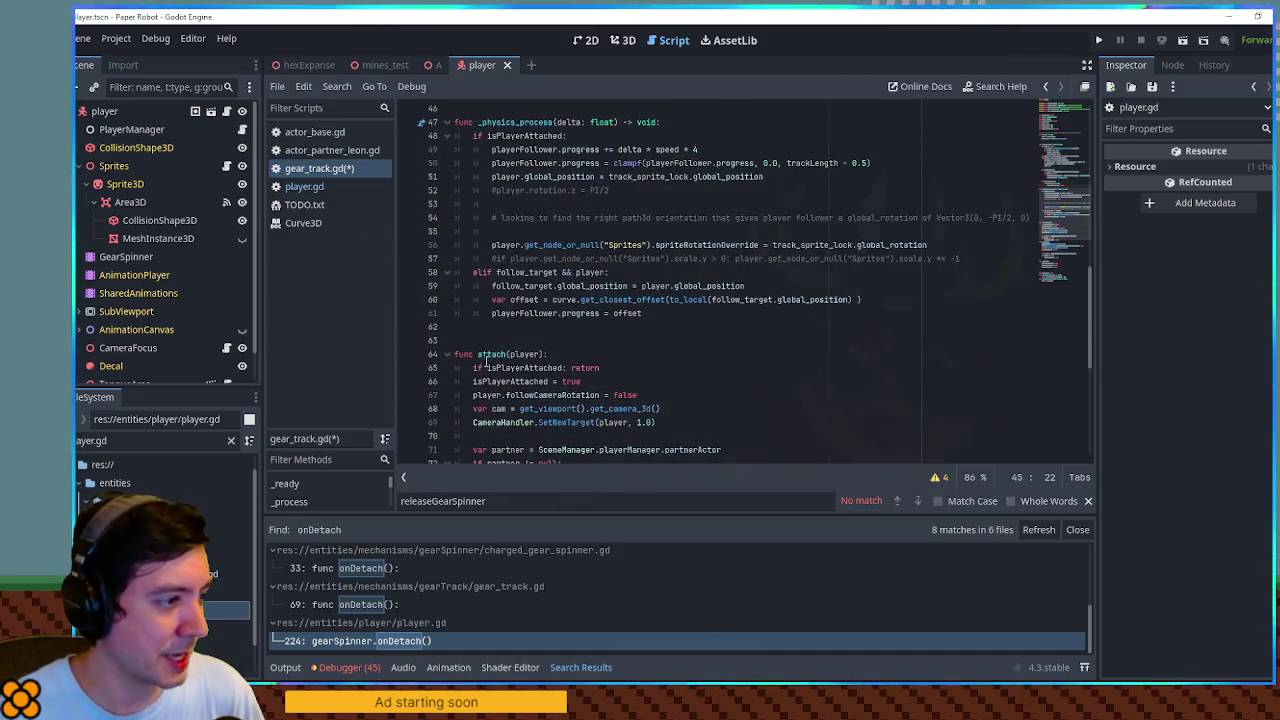
scroll(496, 367, down, 4)
drag(478, 327, 527, 327)
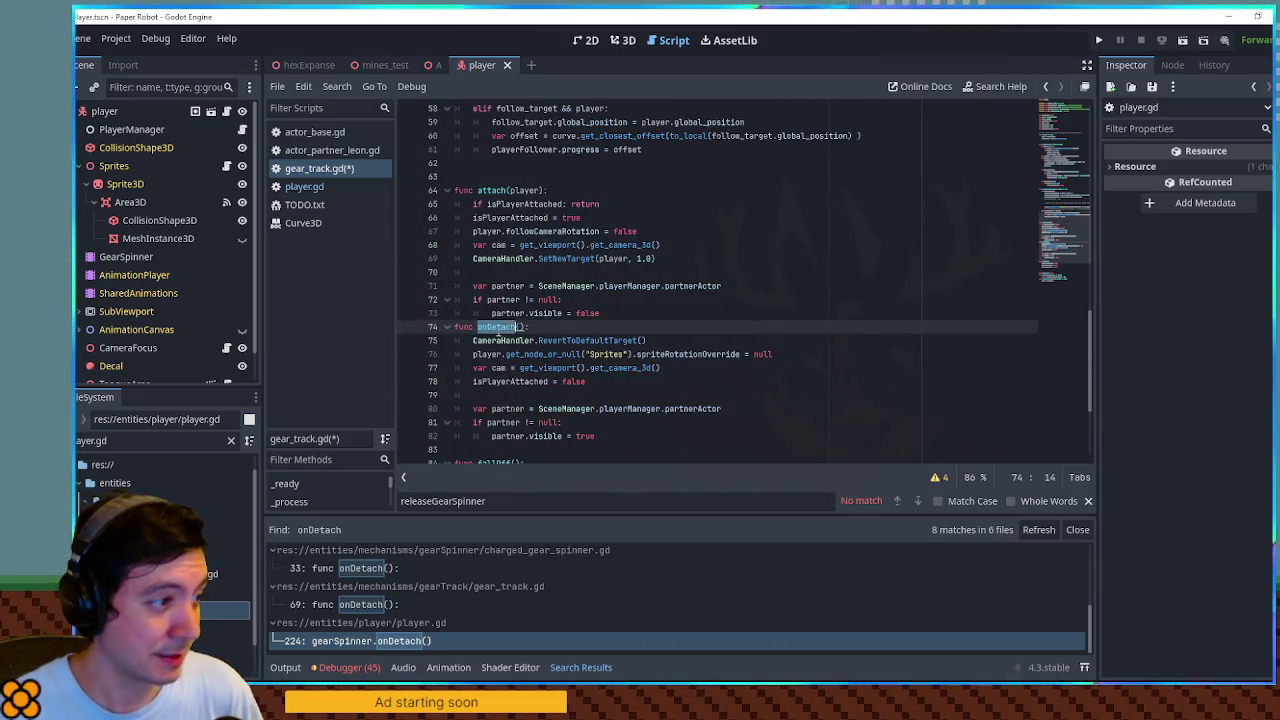
scroll(530, 336, down, 1)
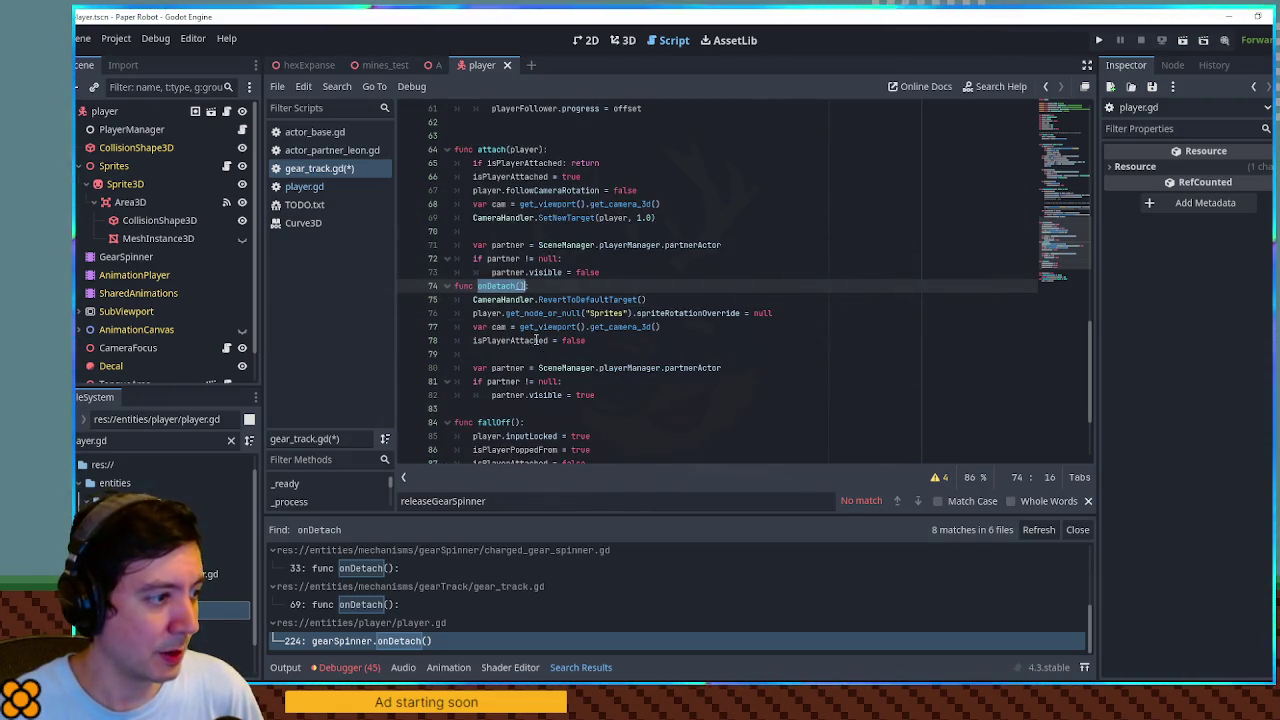
scroll(536, 340, down, 1)
scroll(545, 345, up, 2)
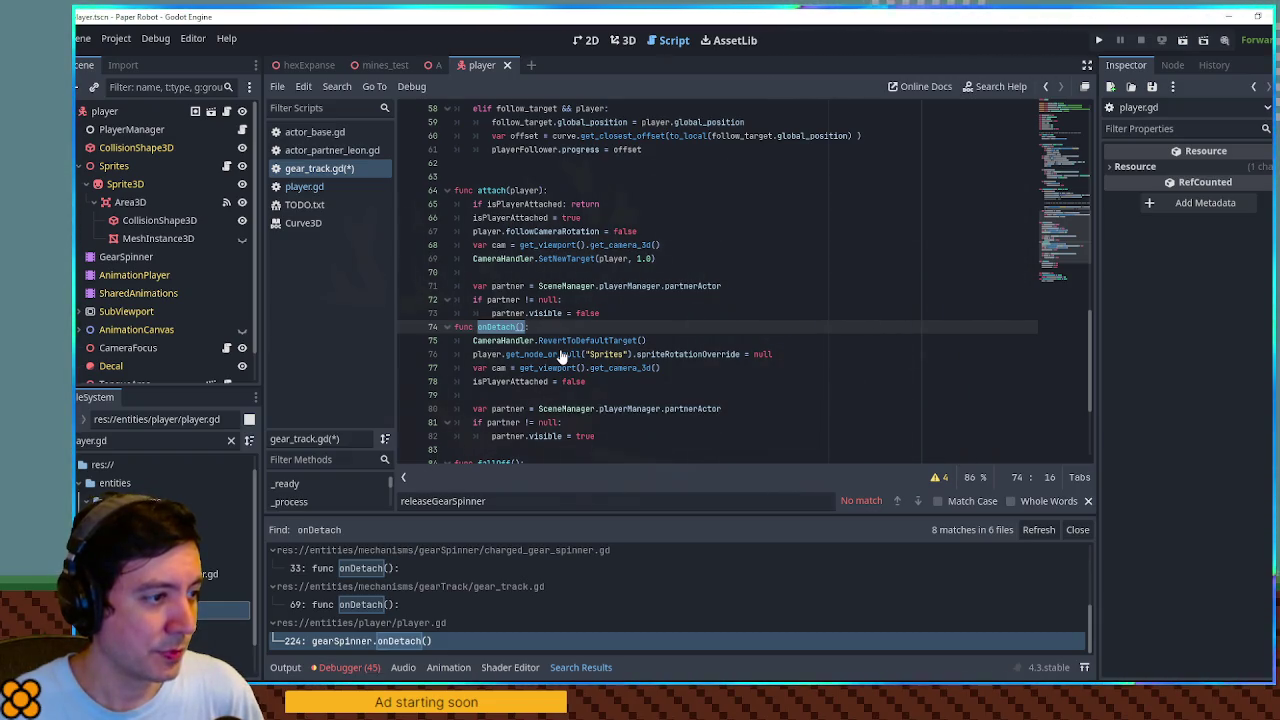
scroll(562, 357, down, 2)
scroll(562, 354, up, 1)
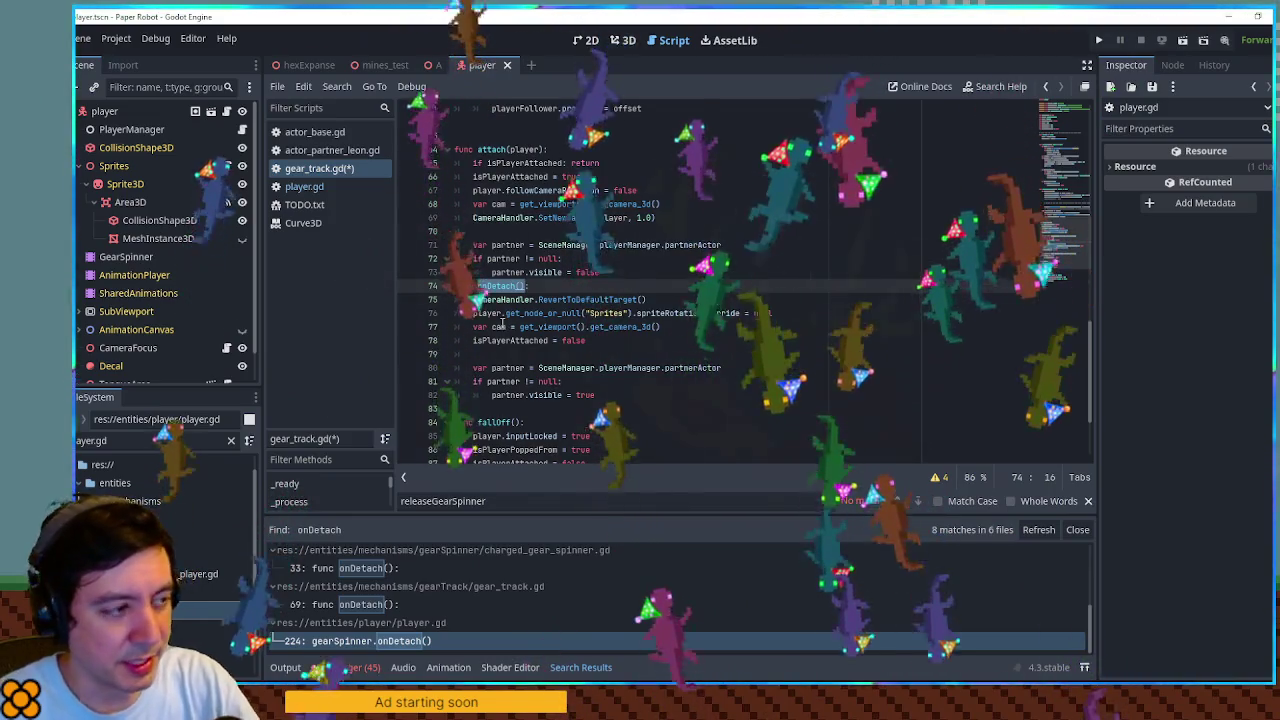
scroll(505, 326, down, 2)
scroll(508, 327, up, 1)
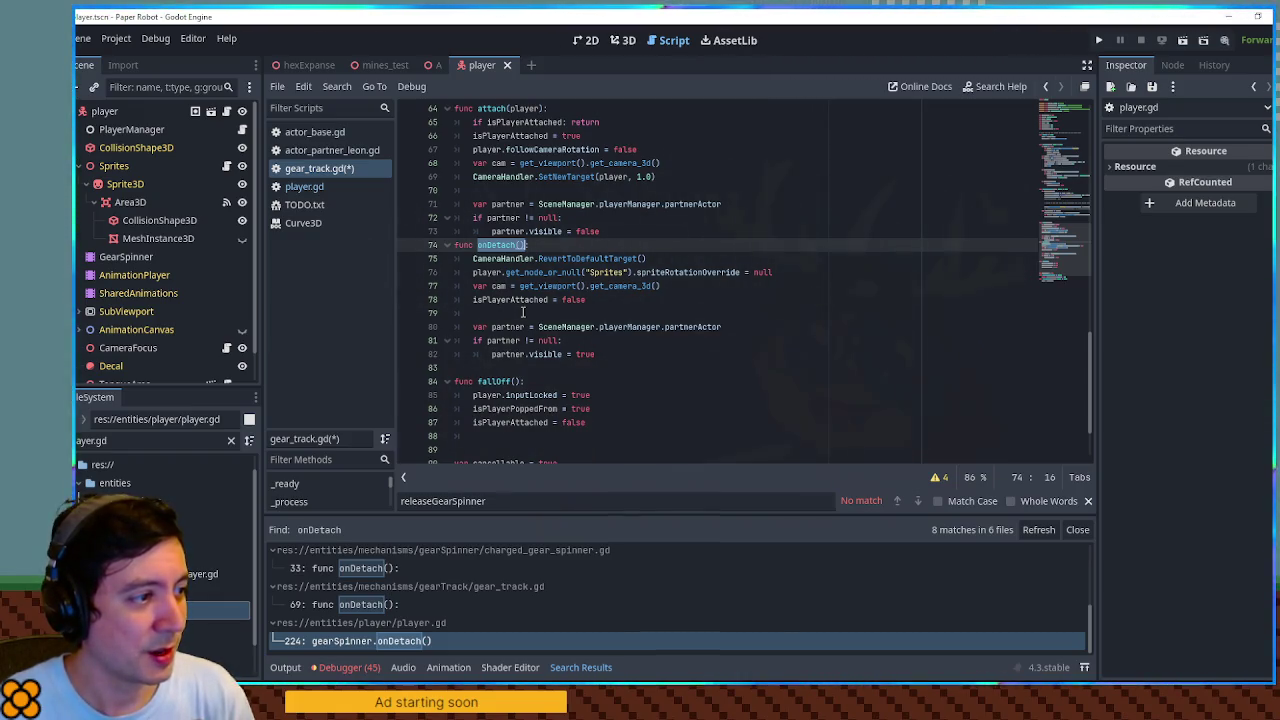
click(489, 381)
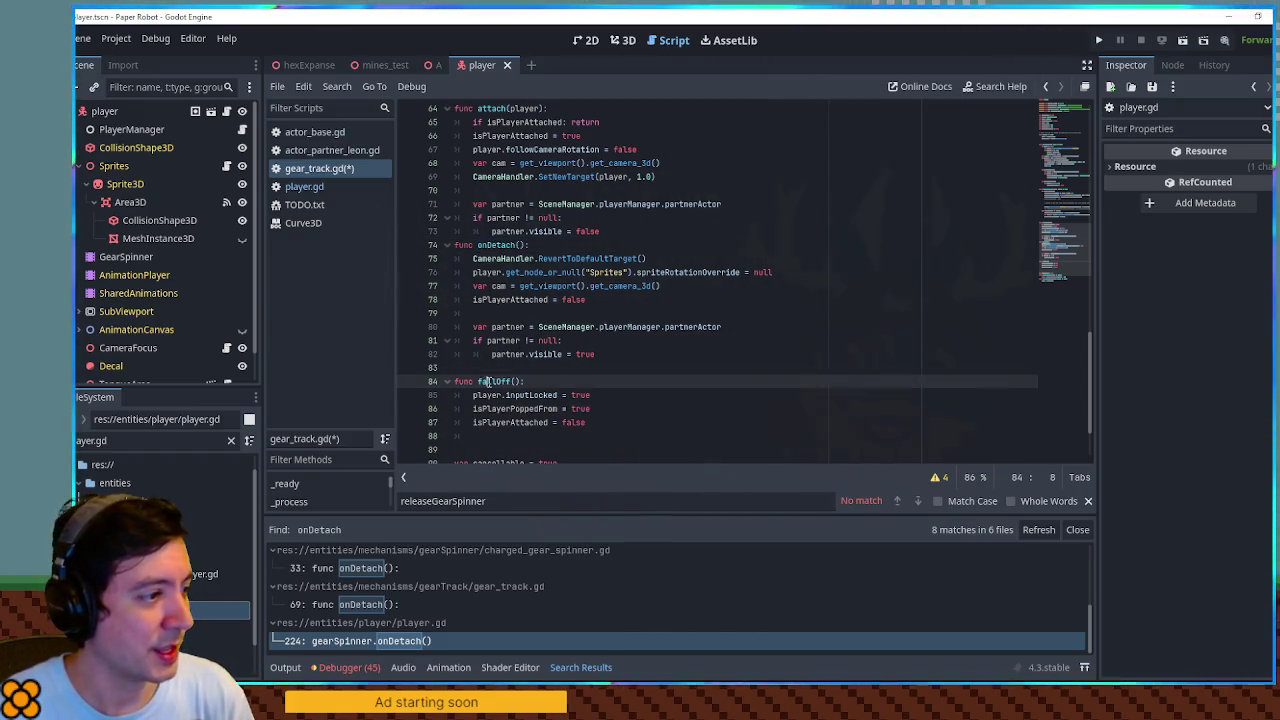
Add returnPartnerToGame() and player.inputLocked = false under the is_on_floor check
click(517, 381)
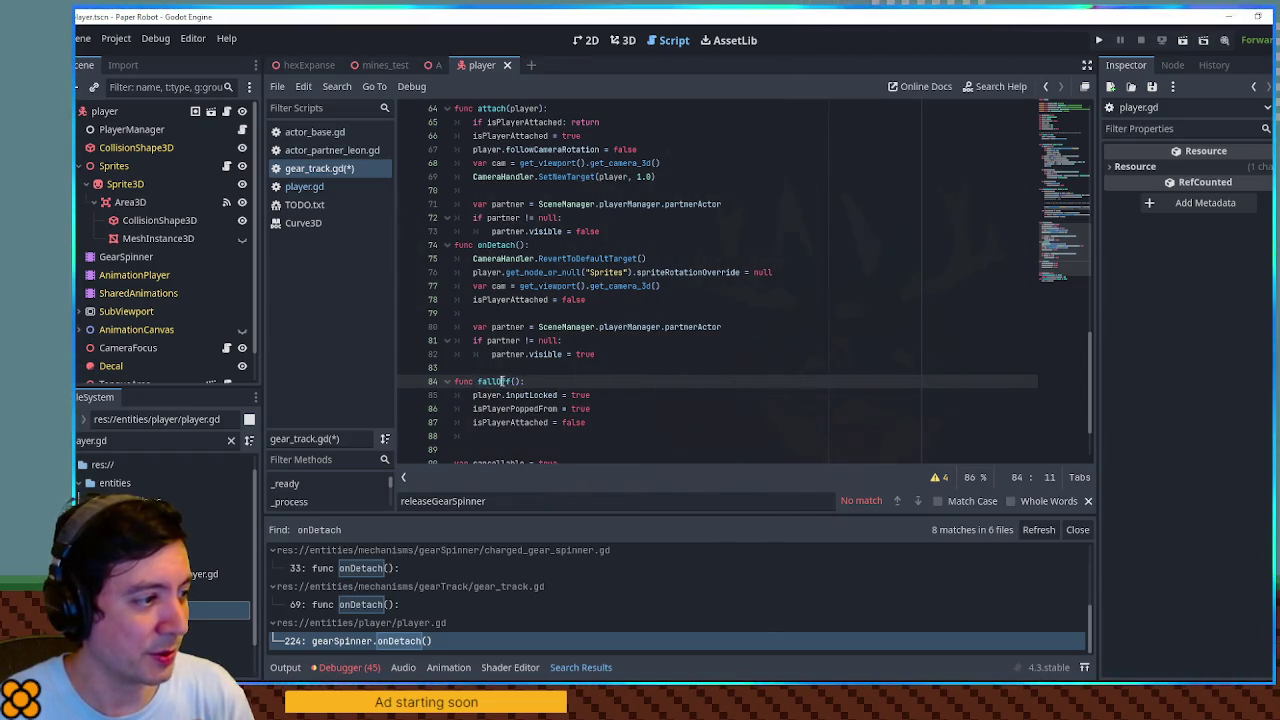
triple_click(520, 381)
drag(478, 381, 533, 381)
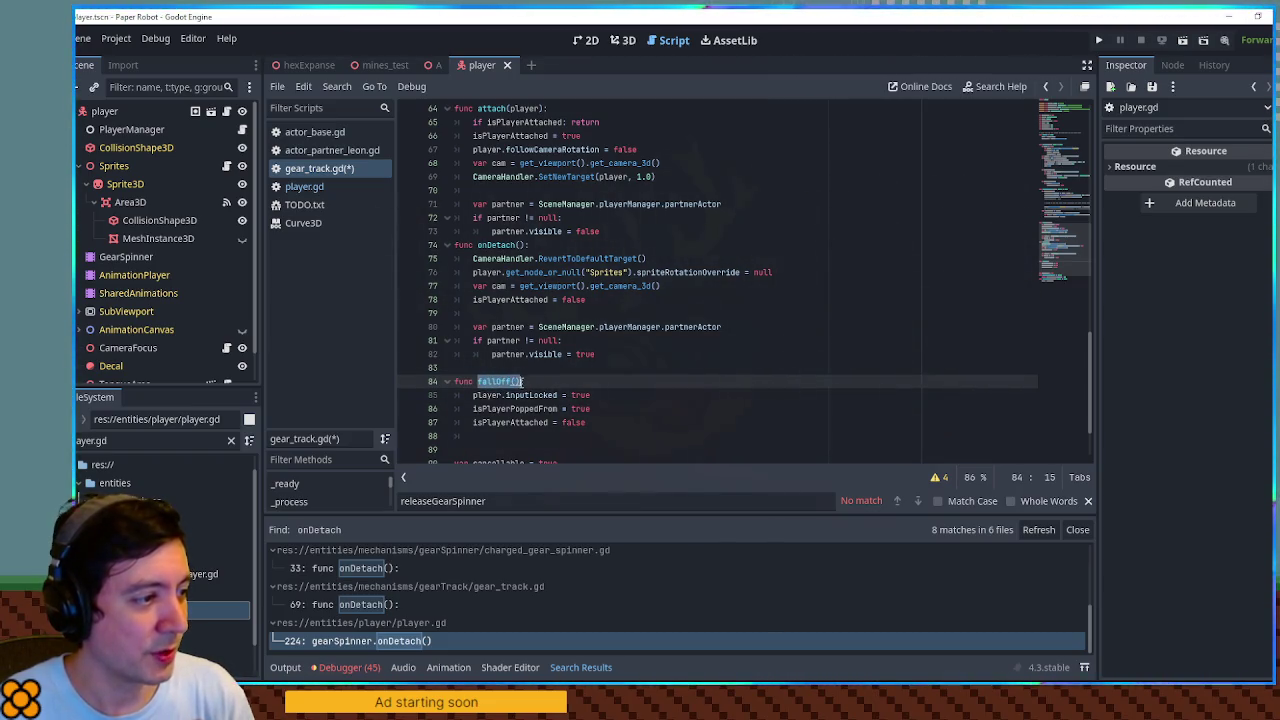
scroll(531, 381, up, 9)
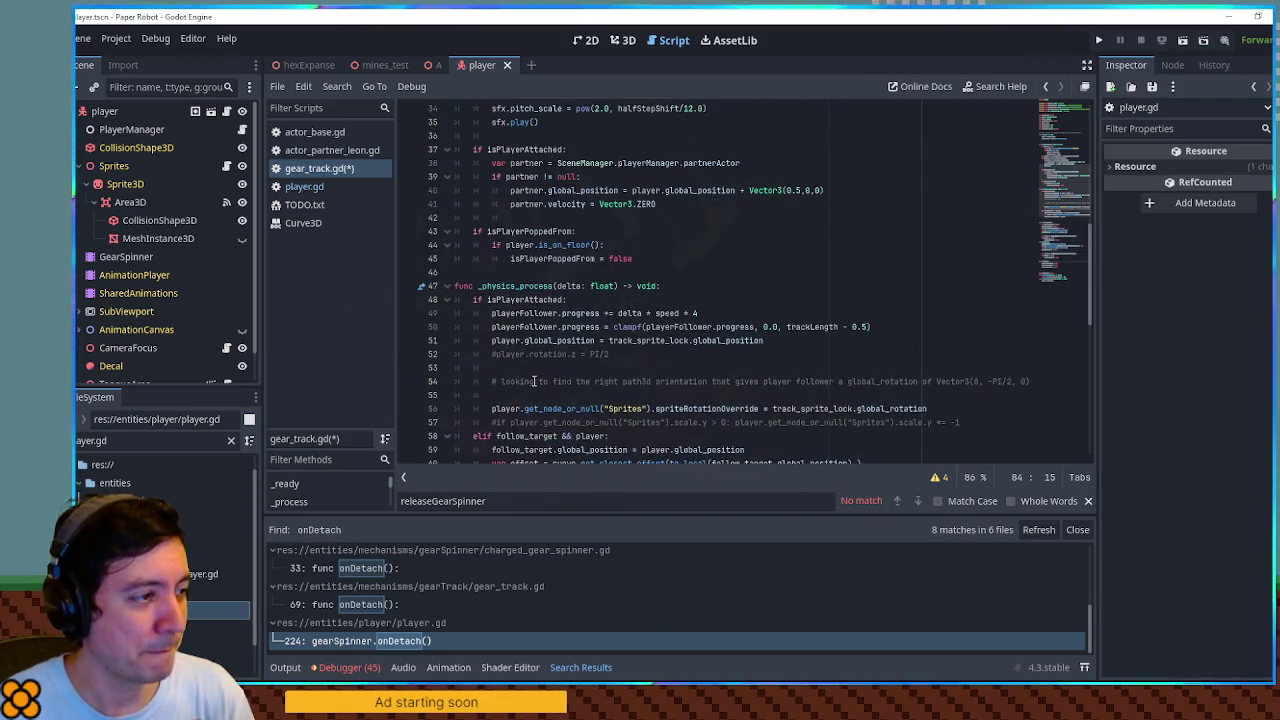
scroll(533, 381, down, 10)
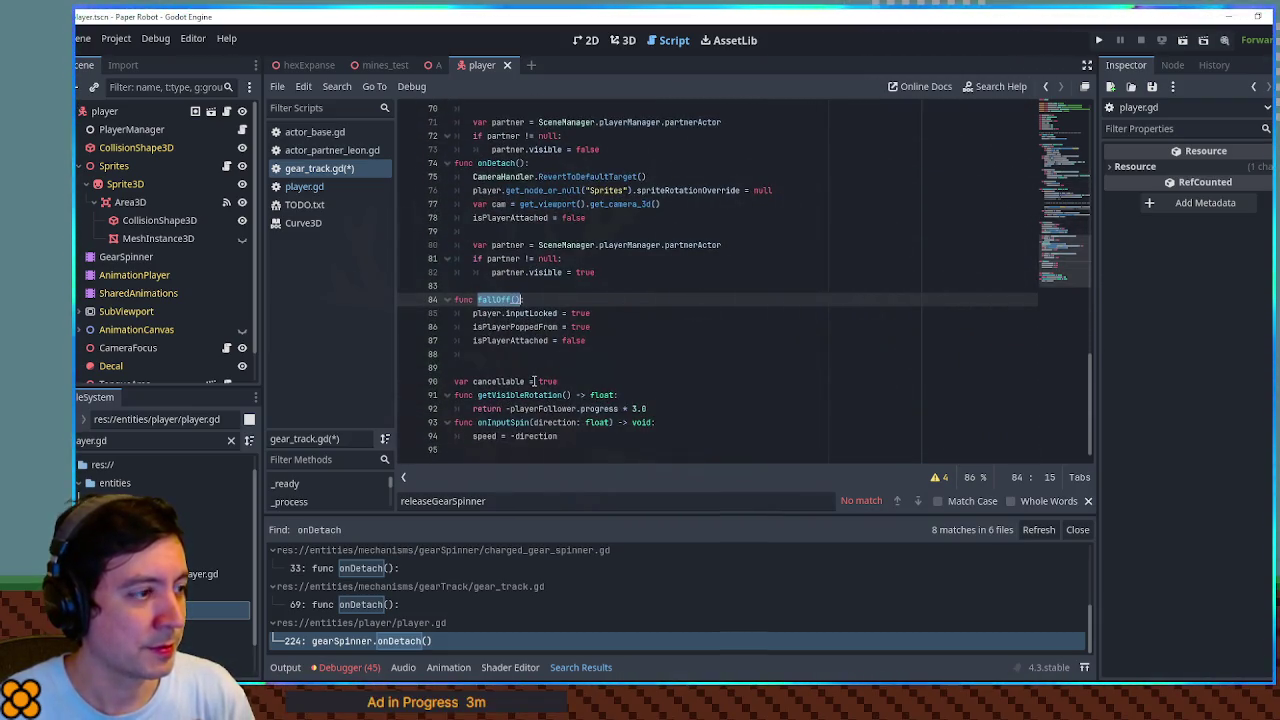
scroll(533, 381, up, 10)
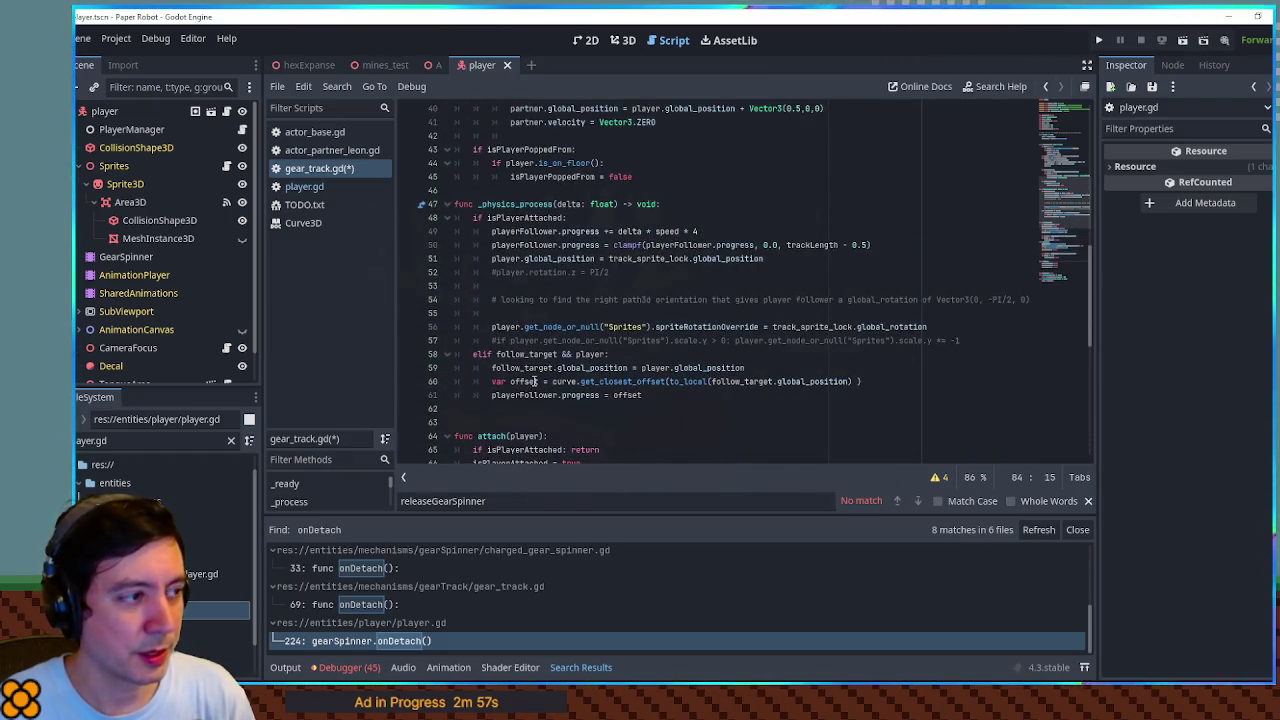
scroll(535, 381, up, 3)
double_click(520, 191)
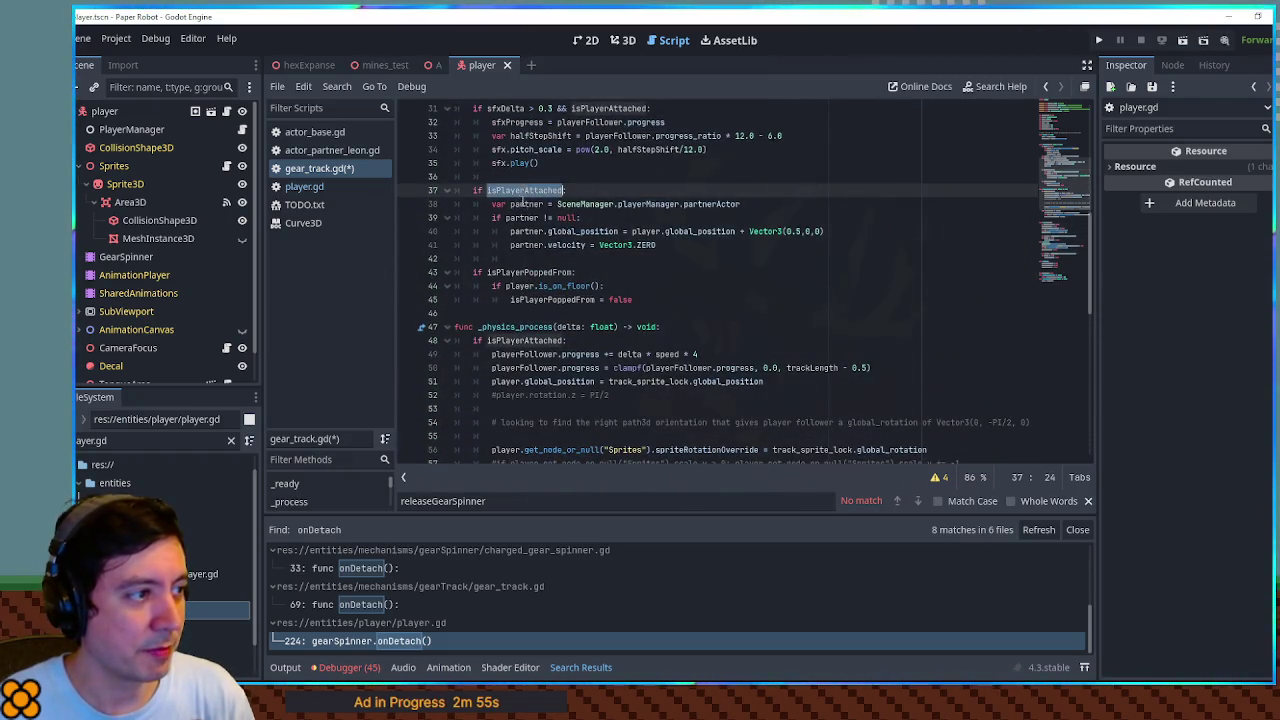
scroll(563, 265, up, 3)
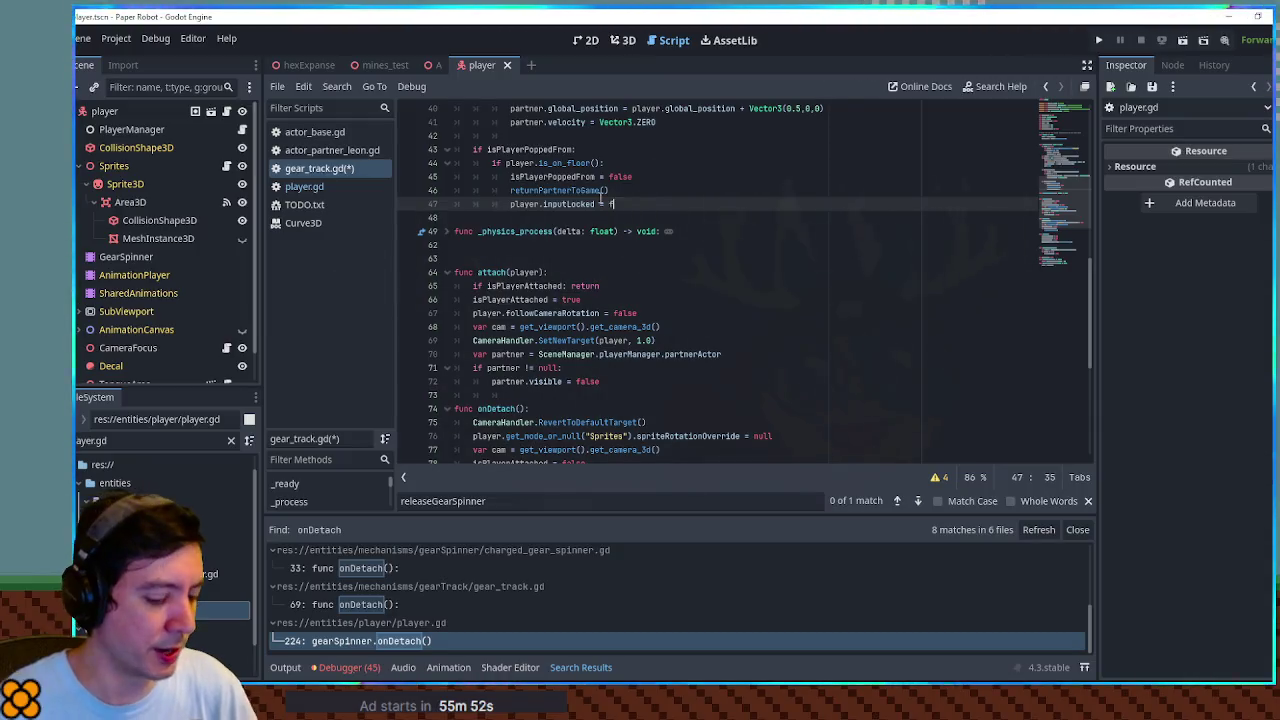
Save gear_track.gd and run the mines_test scene to playtest the pop-off
key(ctrl+s)
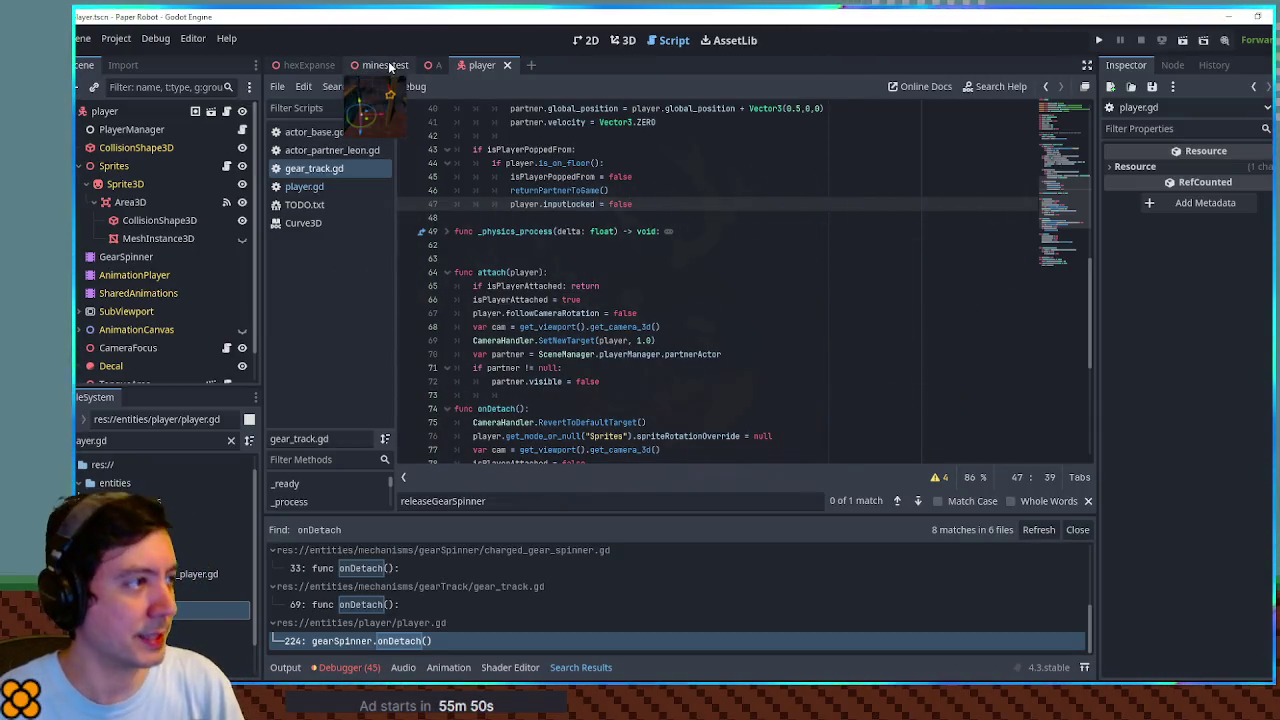
click(388, 64)
key(F6)
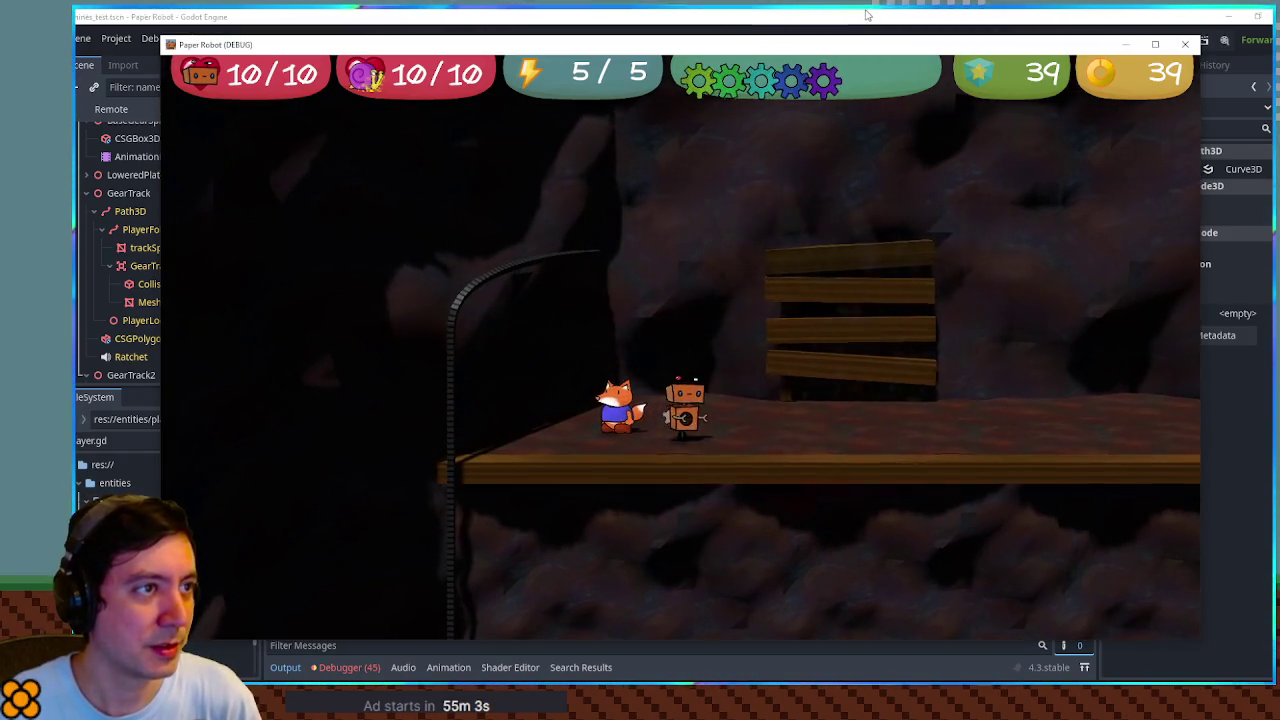
Stop the running game and return to gear_track.gd in the script editor
key(F8)
scroll(771, 290, up, 12)
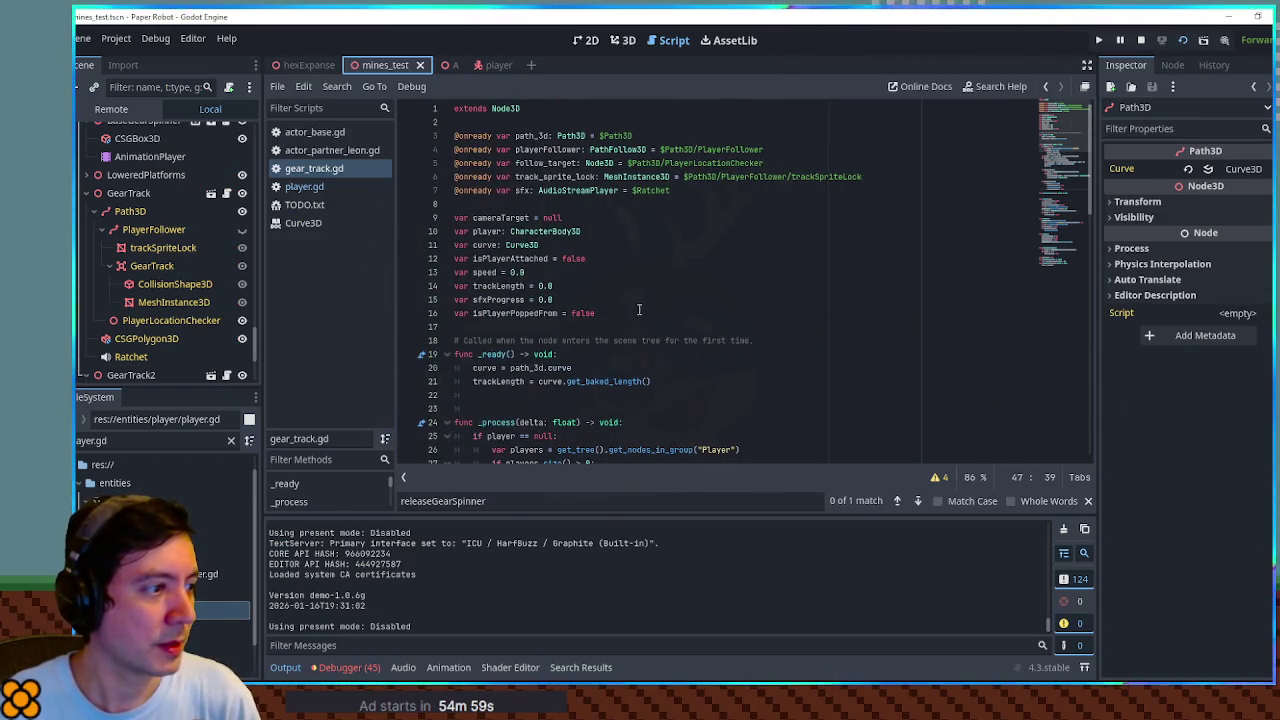
Review the partner's backflip code in actor_partner_leon.gd
scroll(638, 310, down, 6)
scroll(638, 310, up, 1)
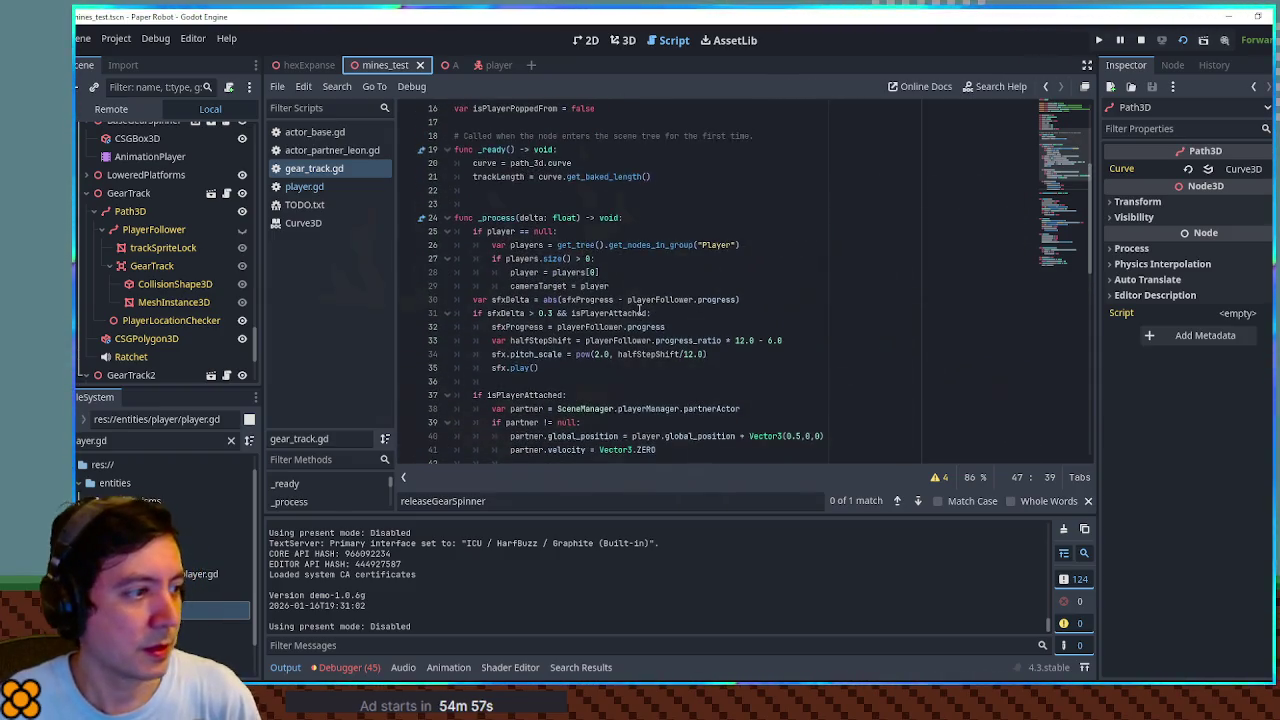
scroll(638, 310, down, 3)
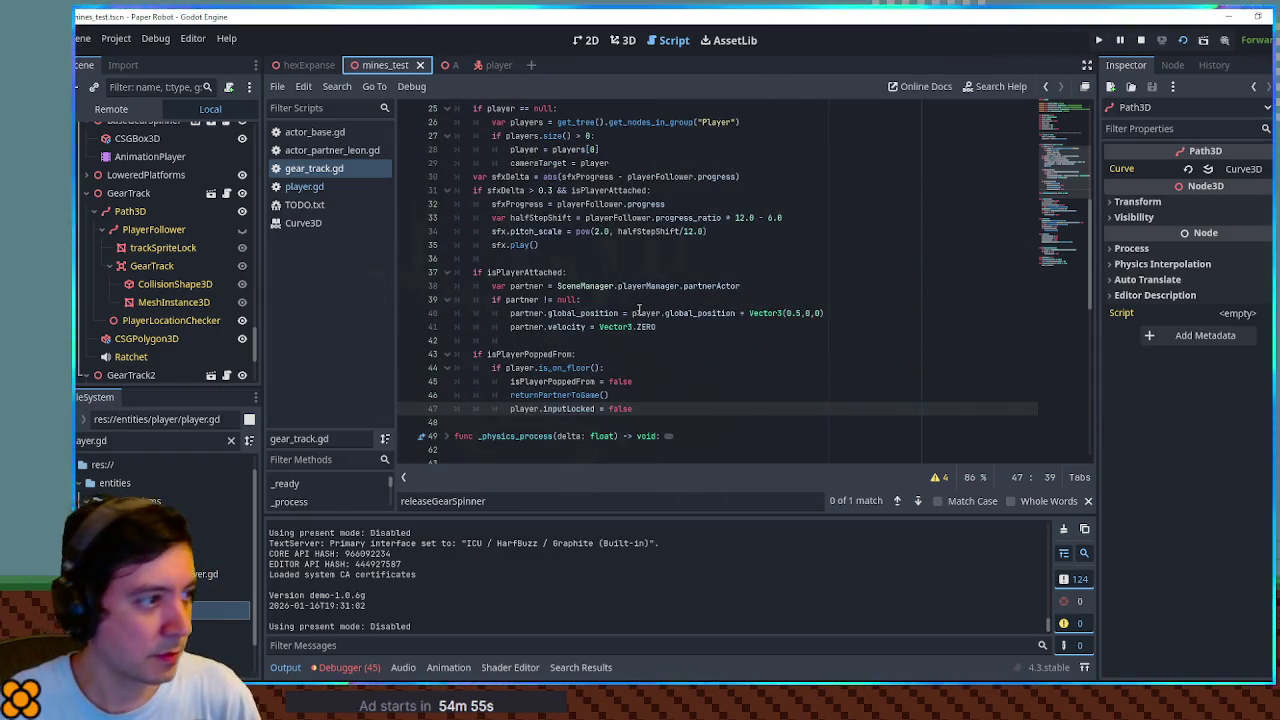
scroll(638, 312, up, 5)
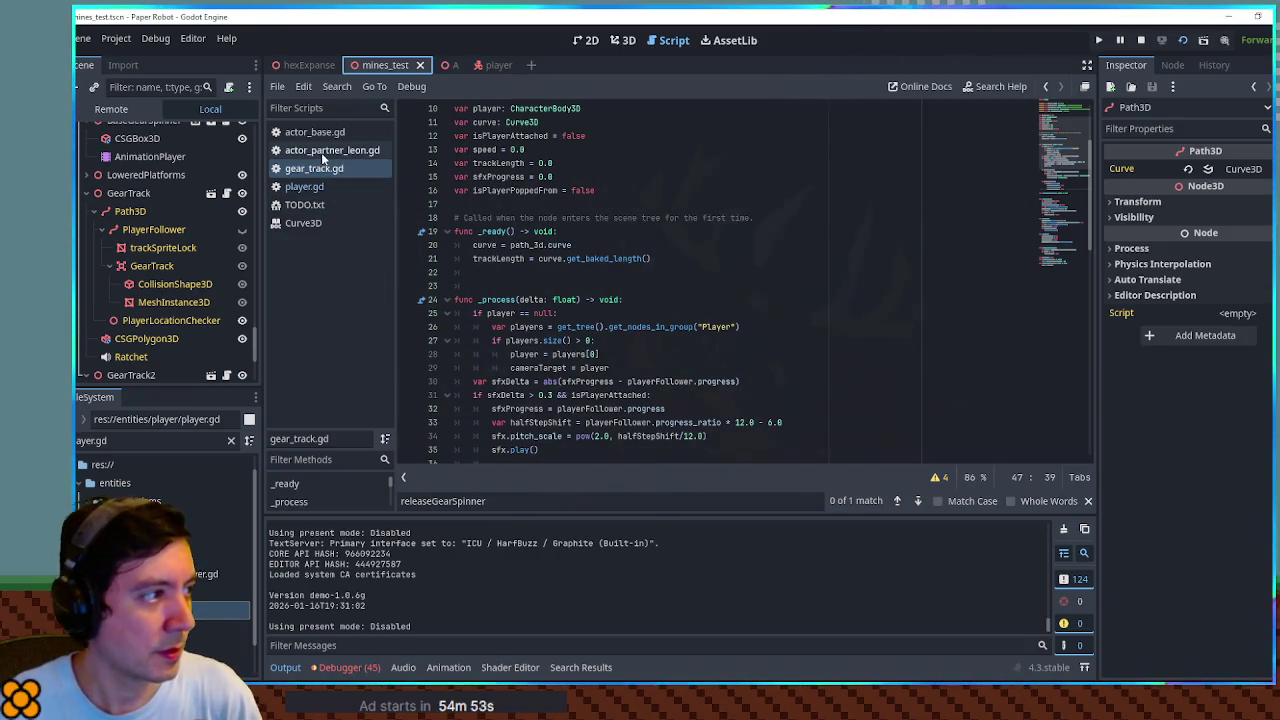
click(330, 150)
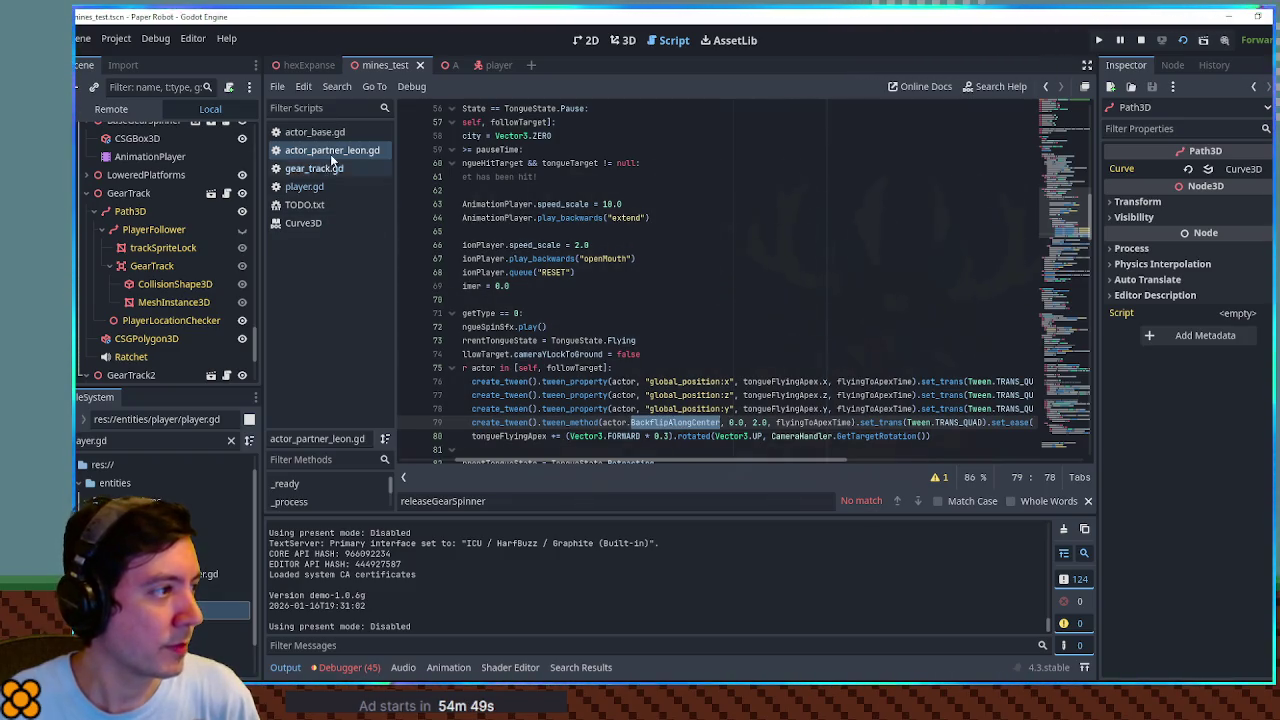
mouse_move(437, 72)
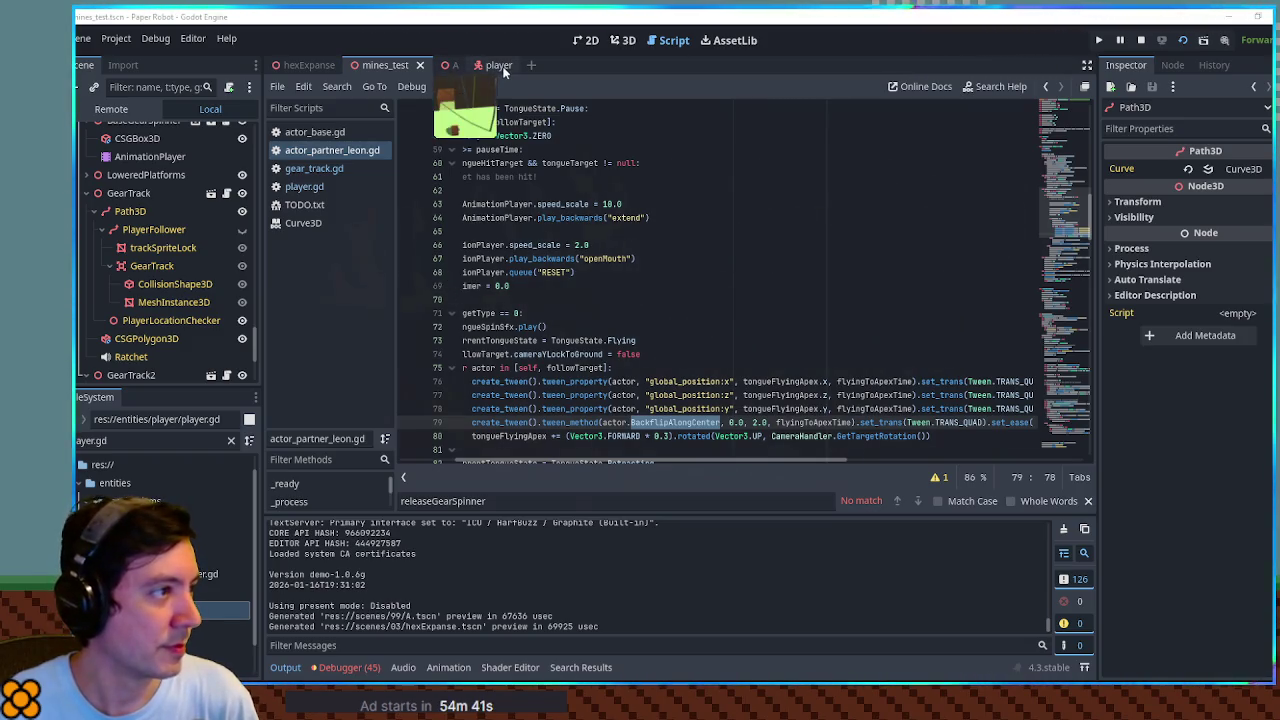
mouse_move(504, 72)
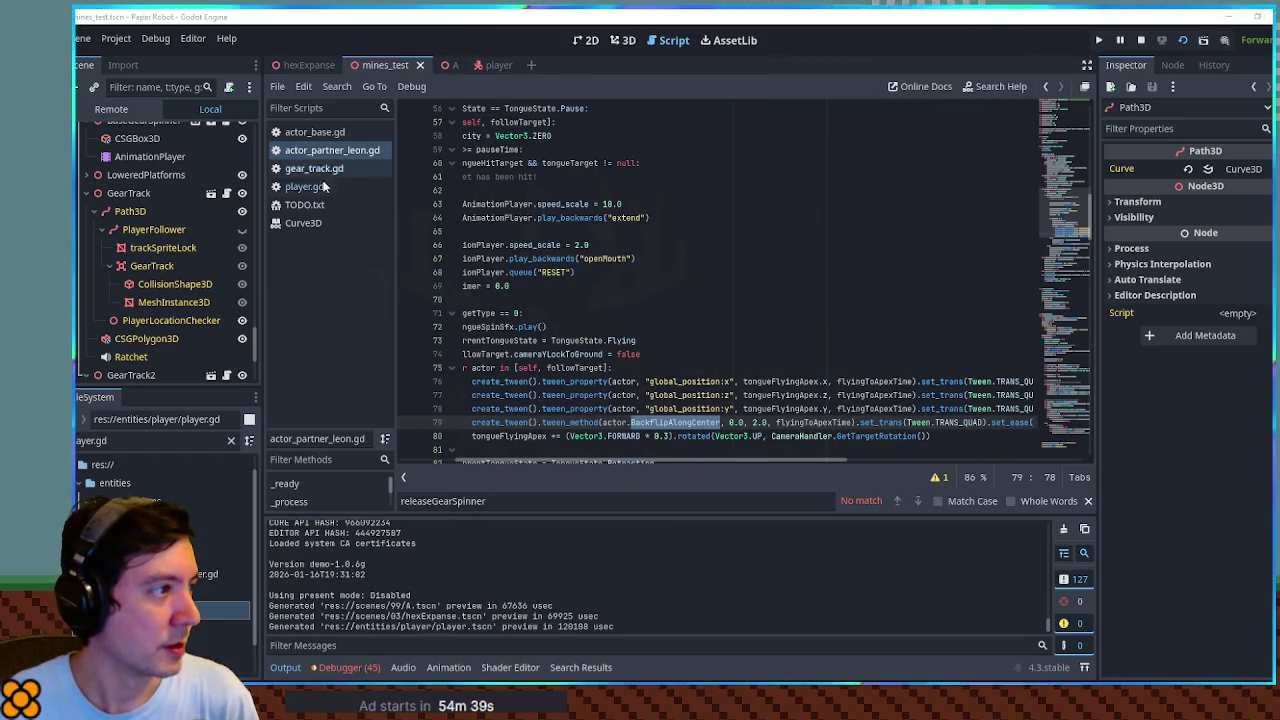
Close the Curve3D script and return to gear_track.gd at empty line 22
middle_click(304, 222)
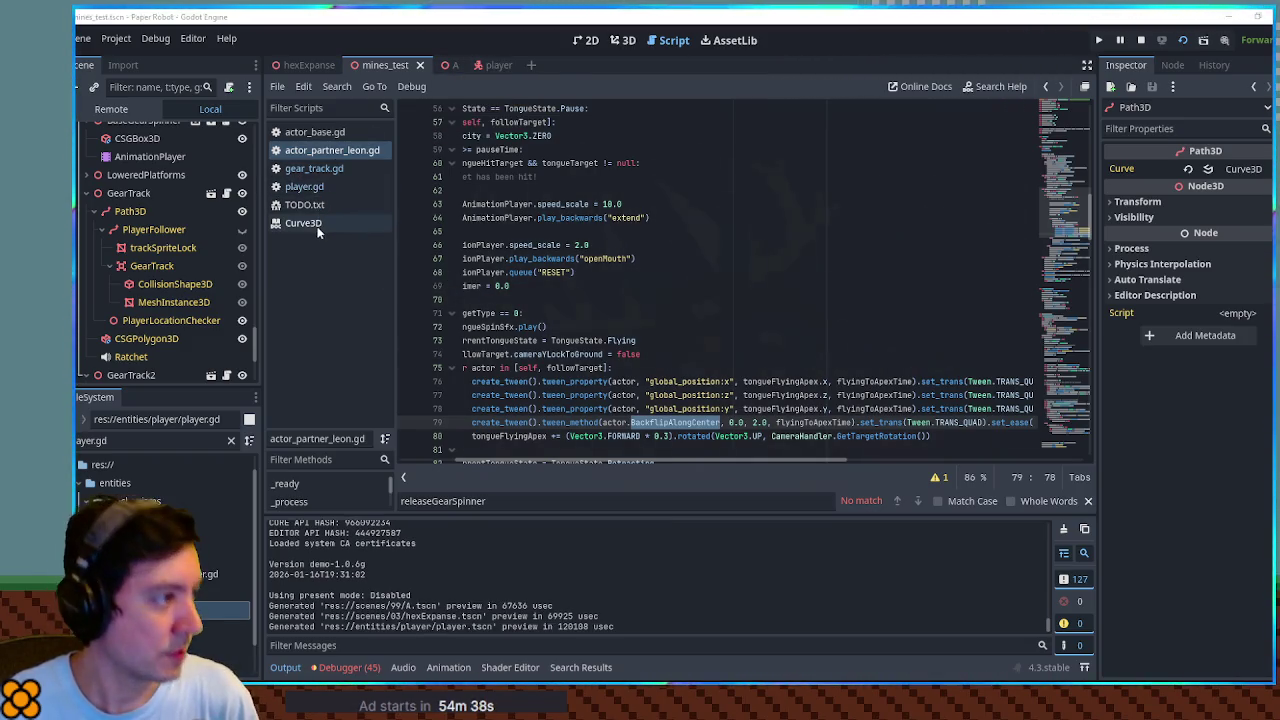
click(318, 169)
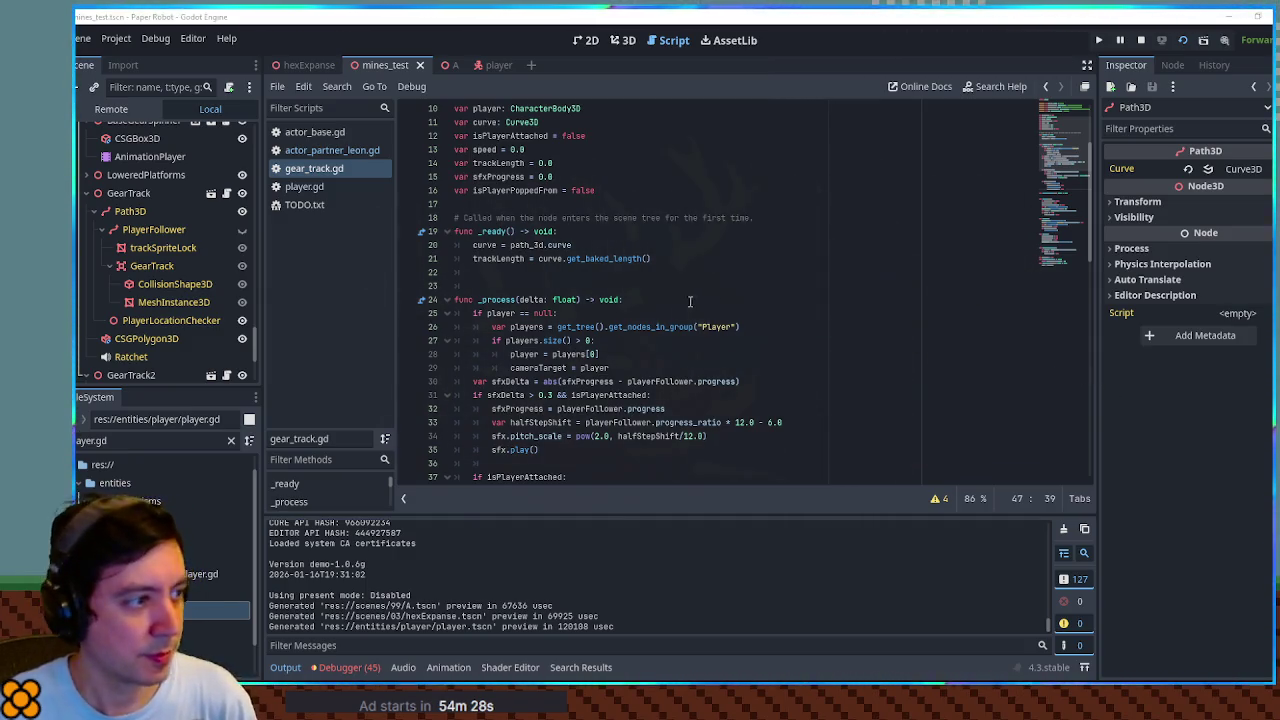
click(548, 268)
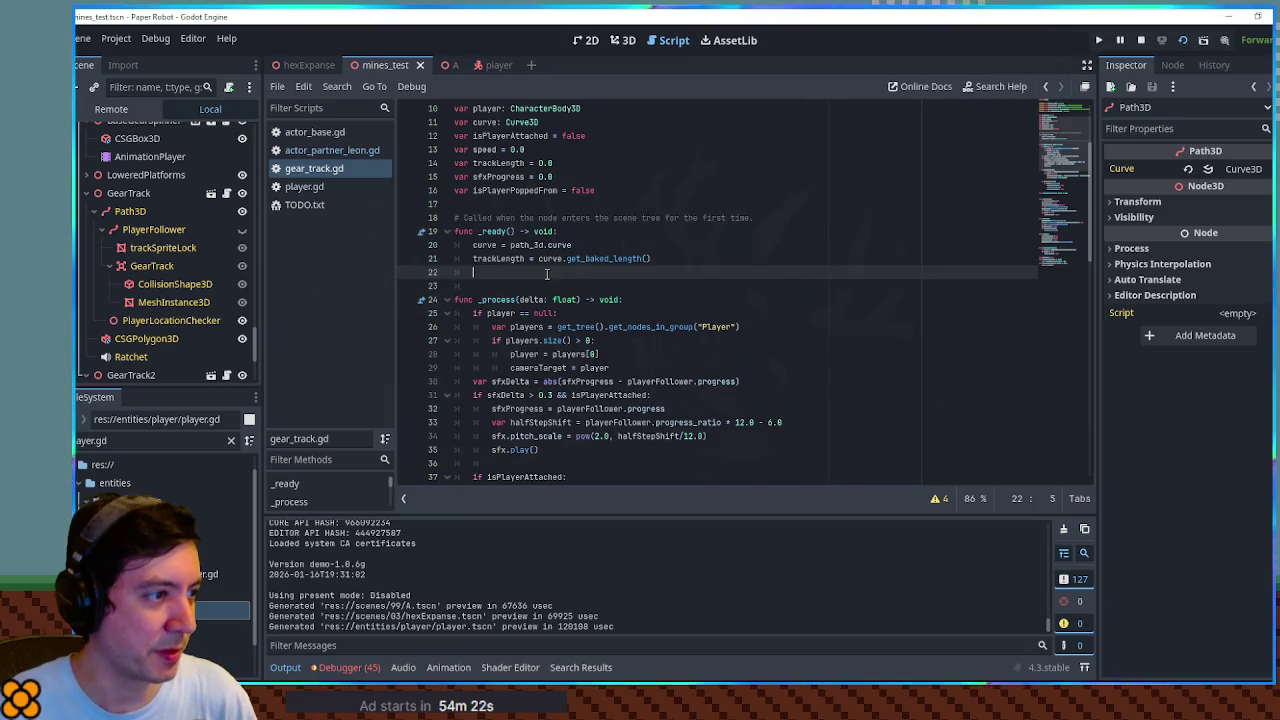
Declare var timer = 0.0 after isPlayerPoppedFrom and update timer inside _process
scroll(547, 273, down, 2)
scroll(580, 250, up, 3)
click(608, 232)
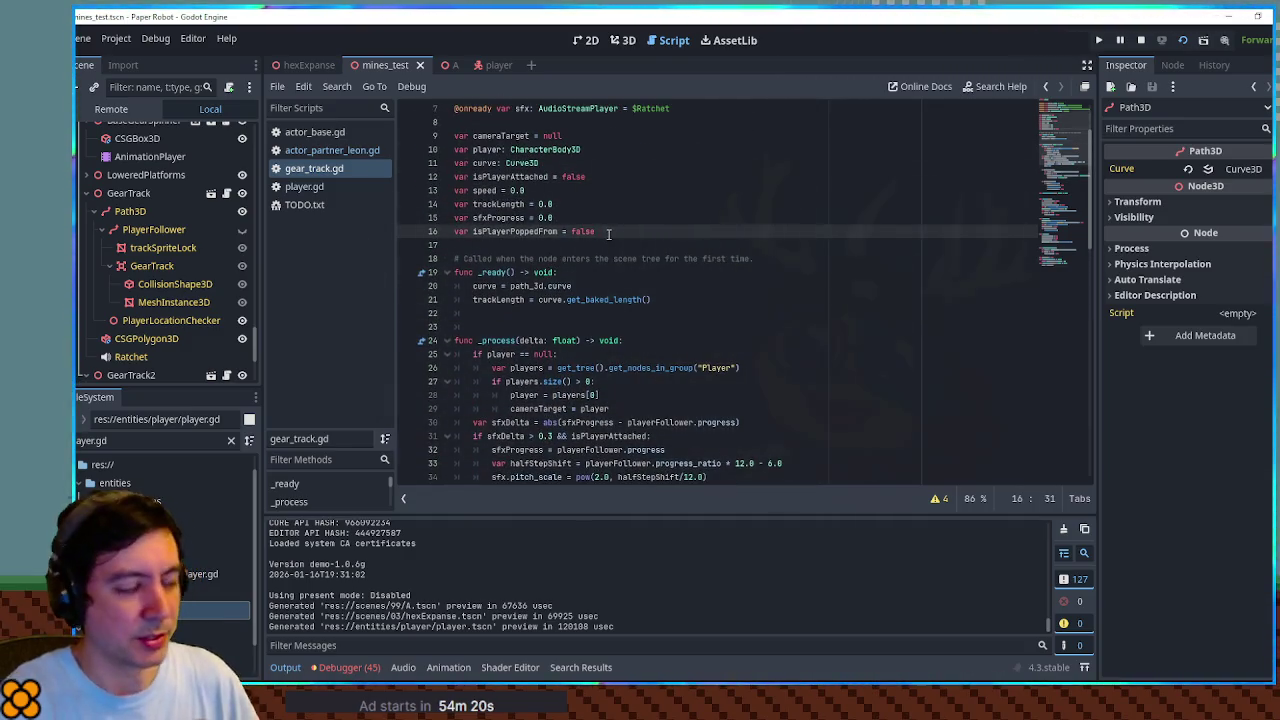
key(Return)
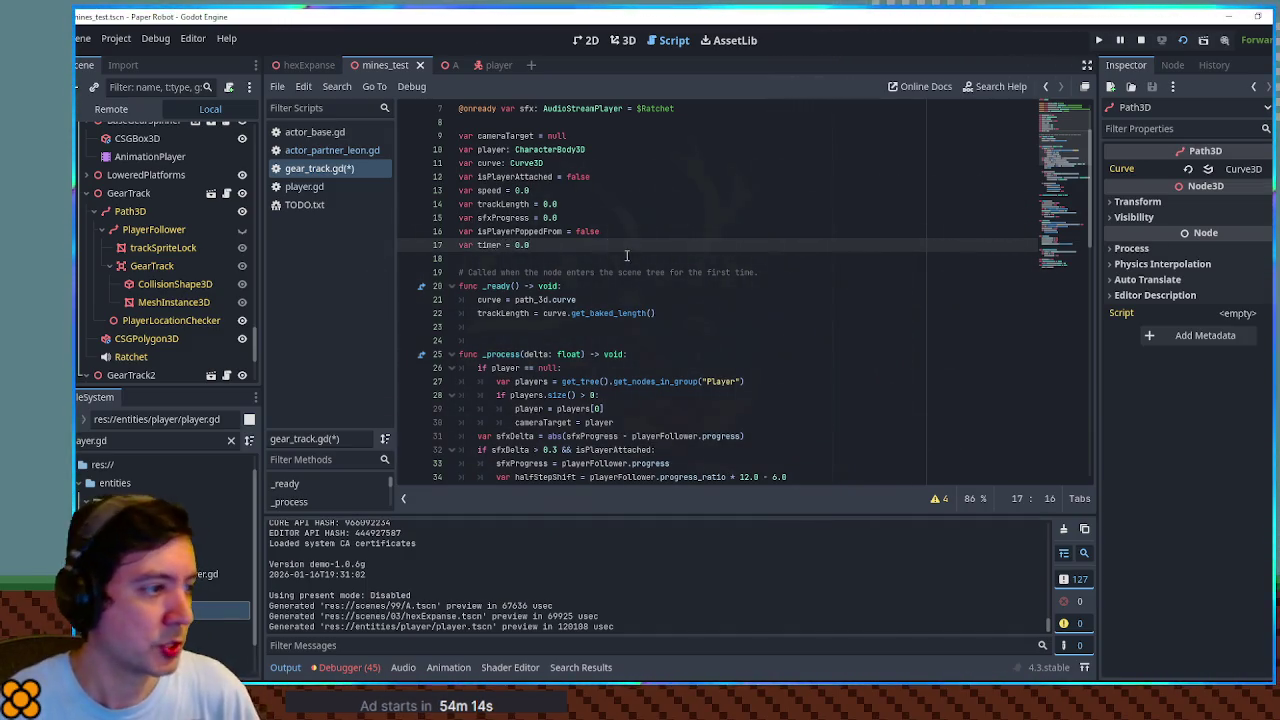
scroll(627, 256, down, 3)
click(665, 231)
key(Return)
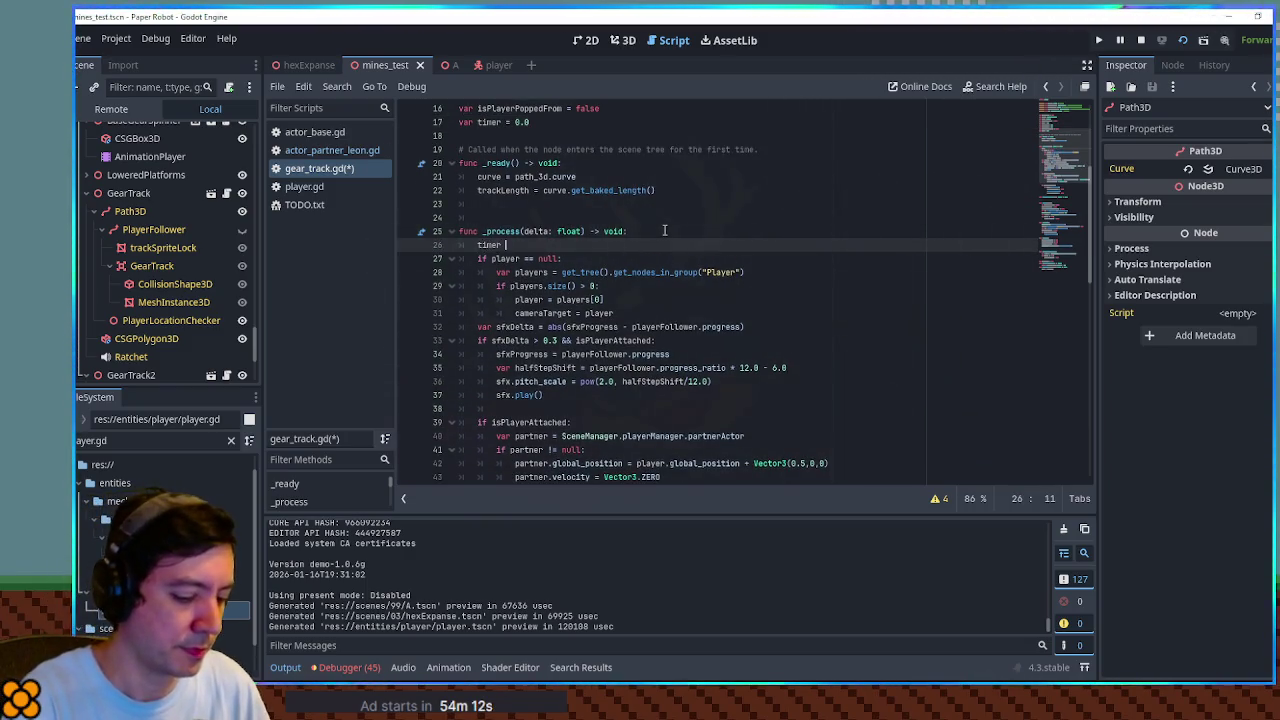
scroll(650, 238, down, 3)
scroll(635, 238, up, 2)
scroll(624, 237, down, 5)
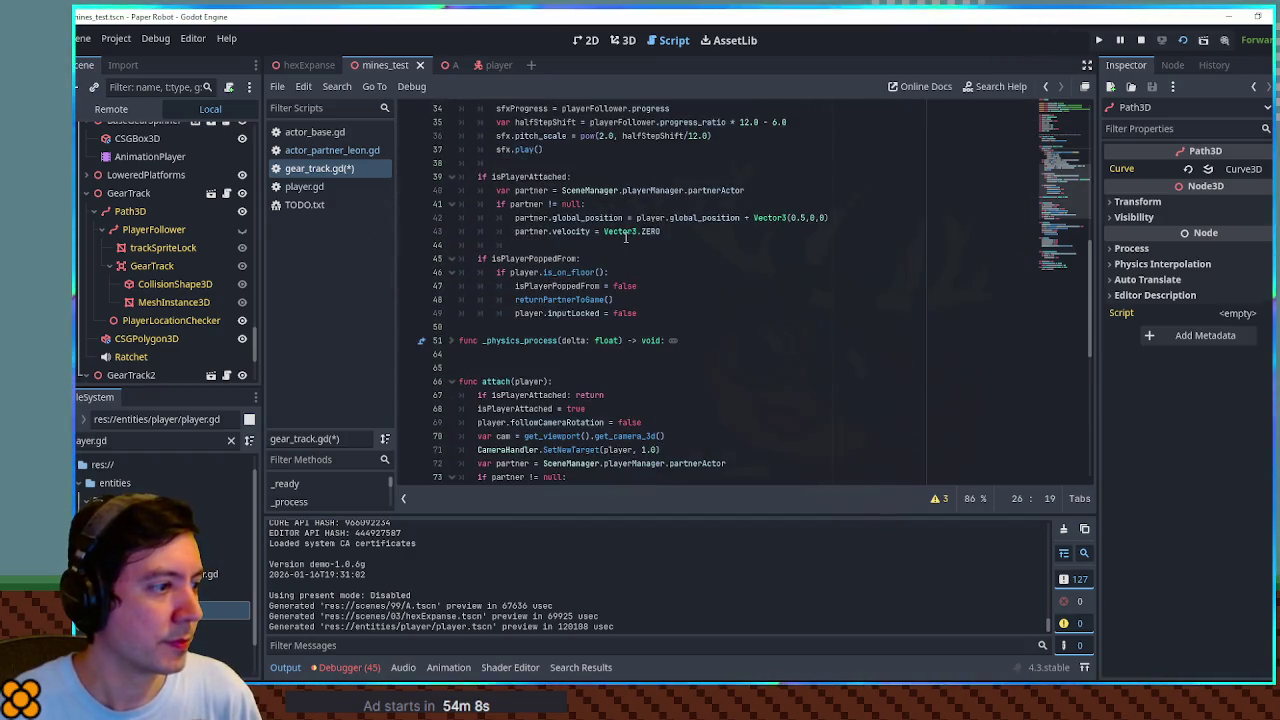
Call player.BackFlipAlongCenter(timer) inside the isPlayerPoppedFrom block
click(629, 260)
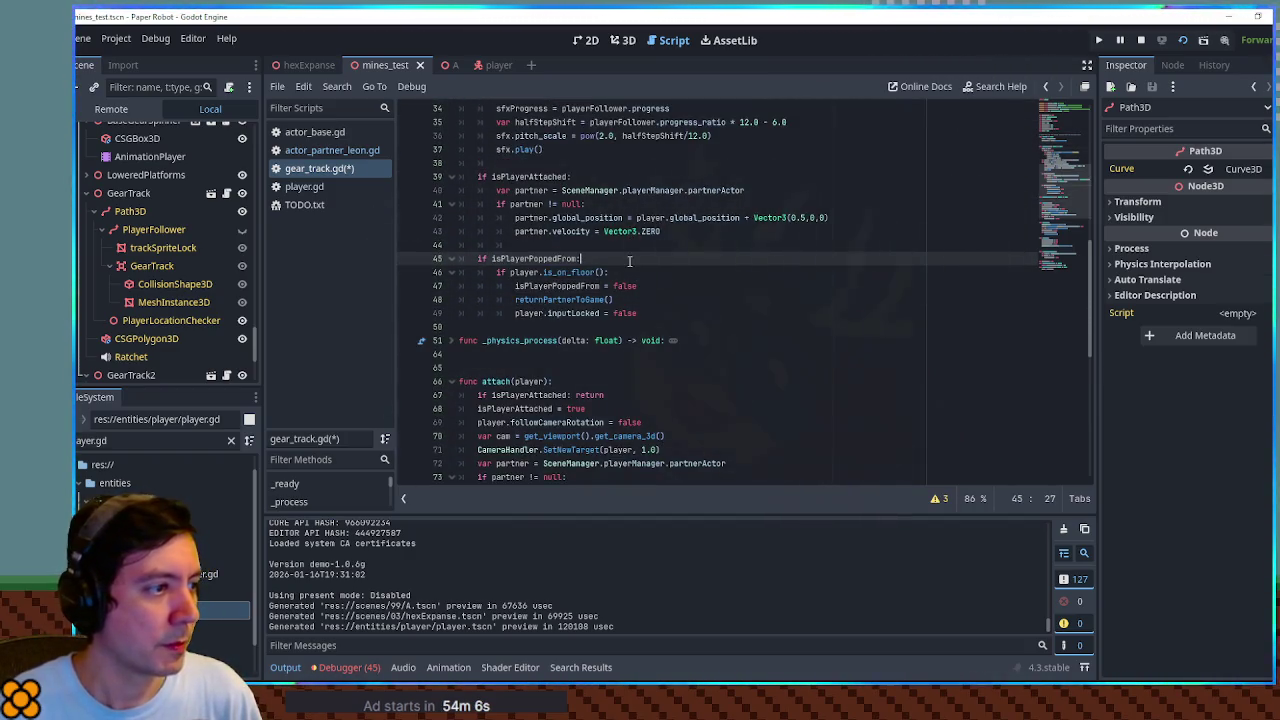
key(Return)
text(player.BackFlipAlongCenter(timer))
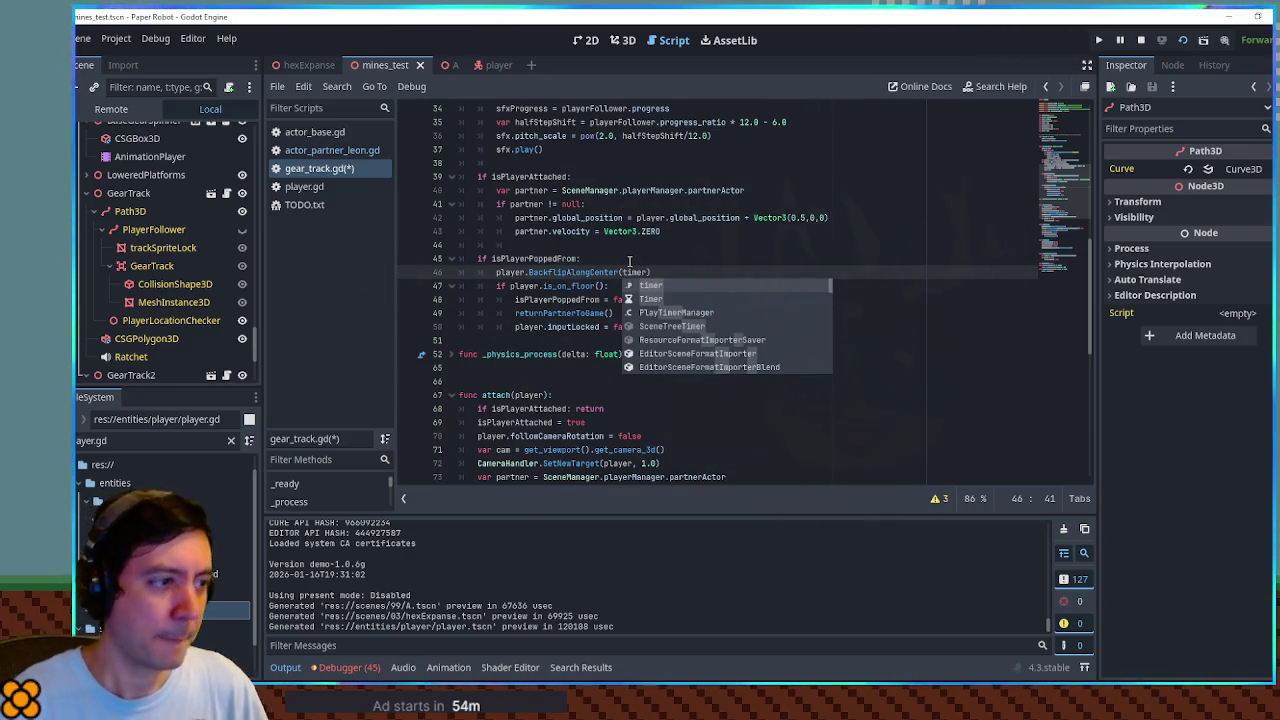
click(629, 261)
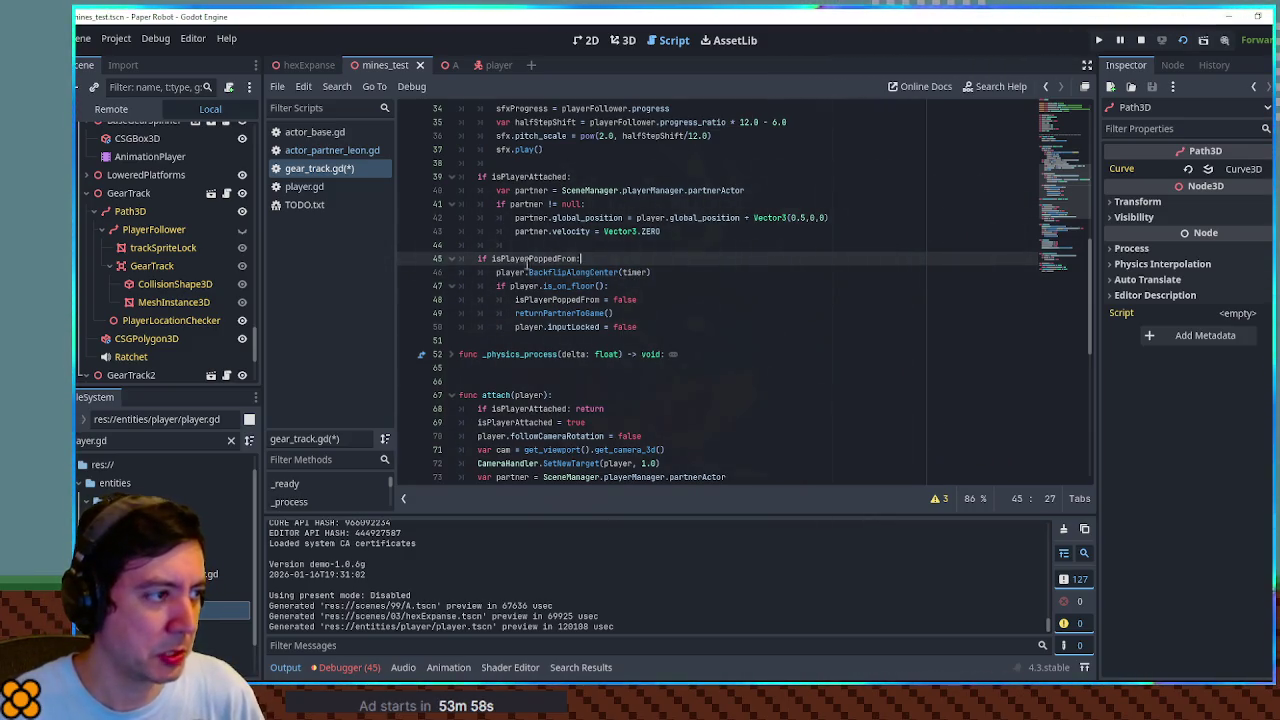
double_click(631, 272)
Reset timer at the start of fallOff()
scroll(640, 275, down, 10)
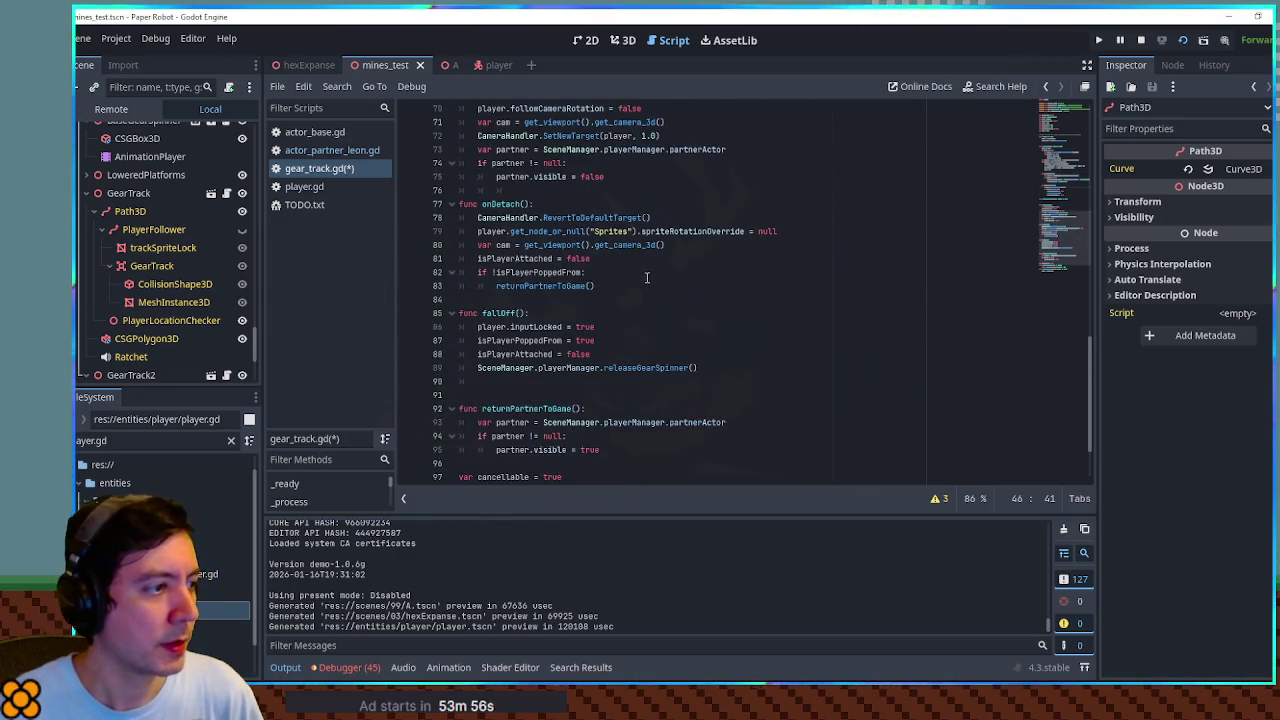
click(564, 316)
key(Return)
text(timer = 0.0)
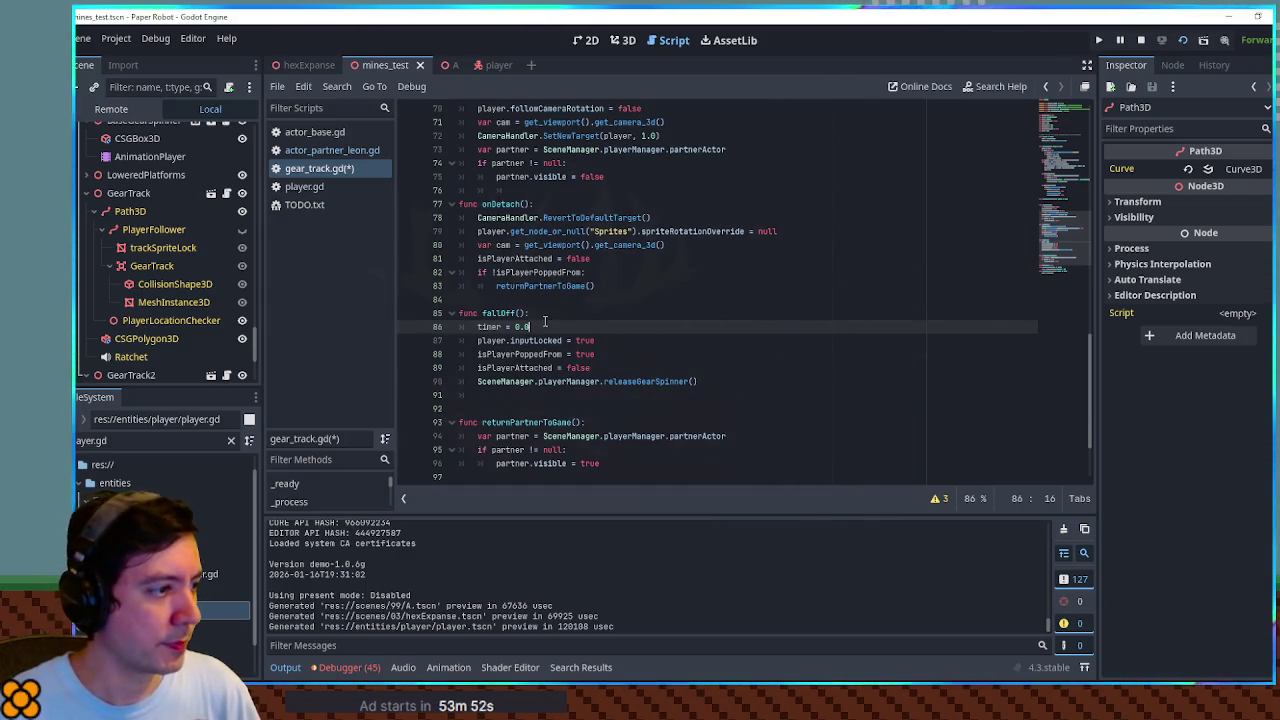
Copy the BackFlipAlongCenter call below player.inputLocked in the floor check and save
scroll(560, 318, up, 10)
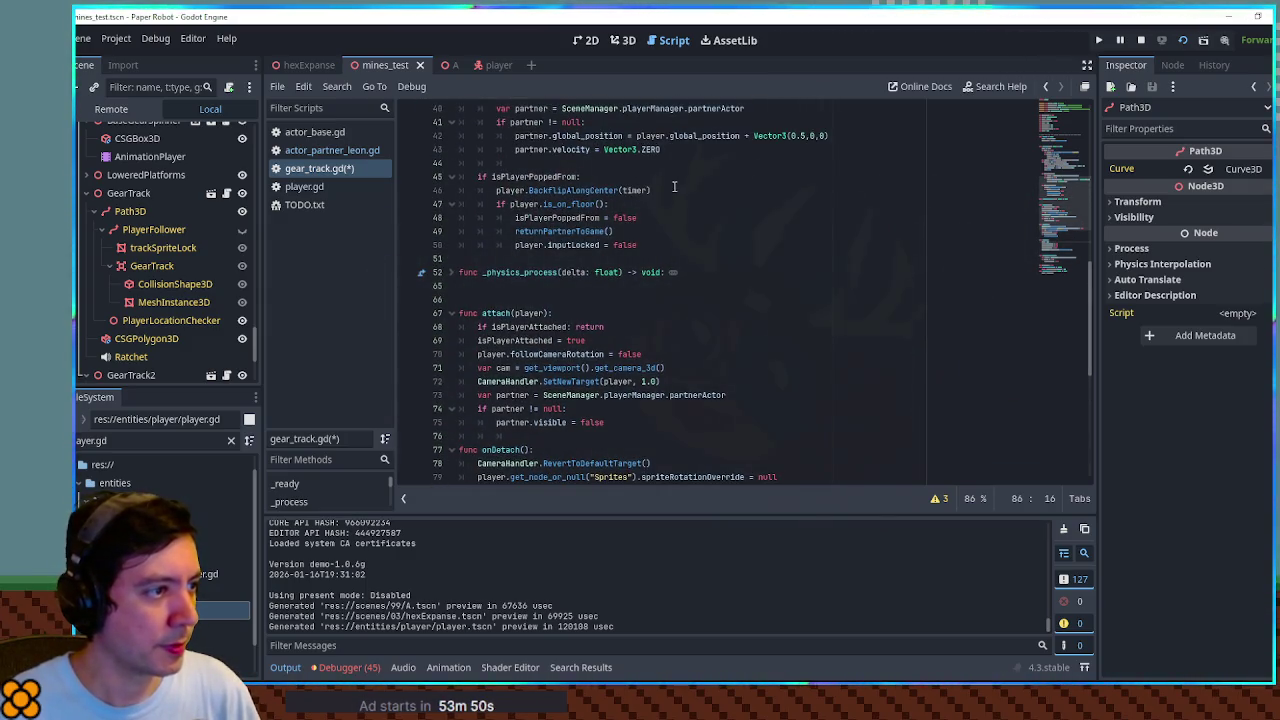
click(671, 189)
key(shift+Up)
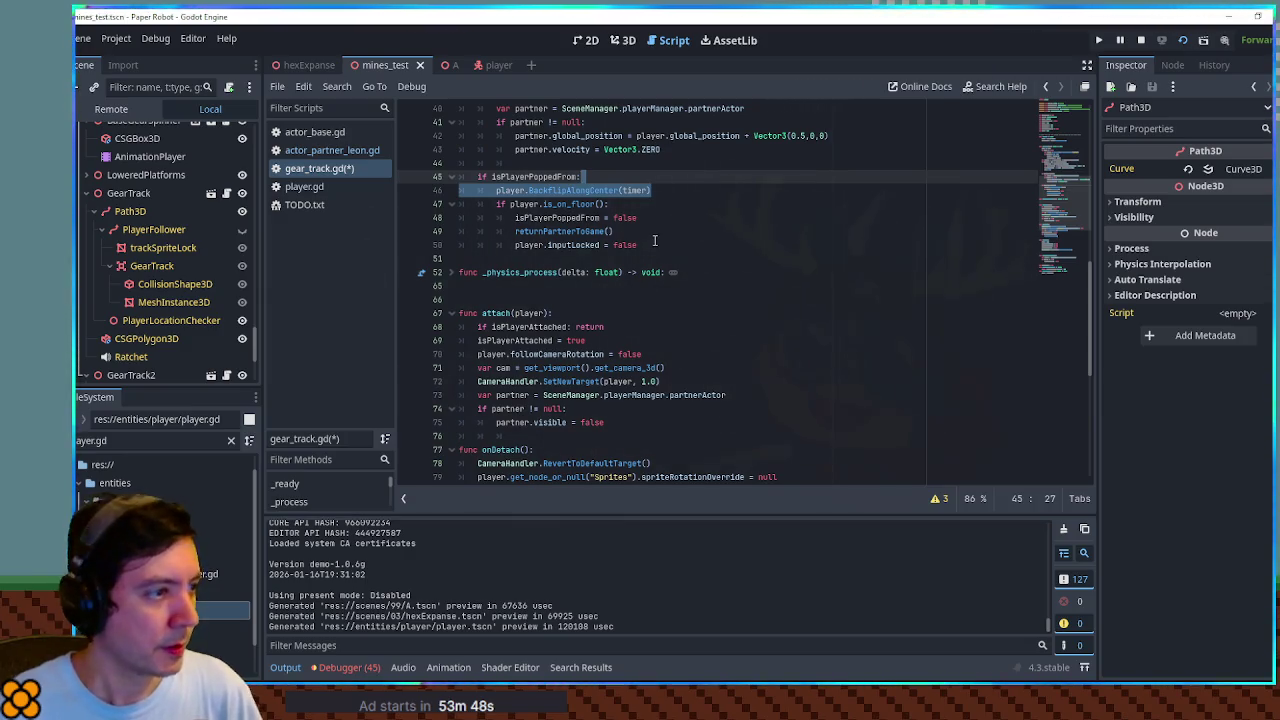
key(ctrl+c)
click(655, 241)
key(ctrl+v)
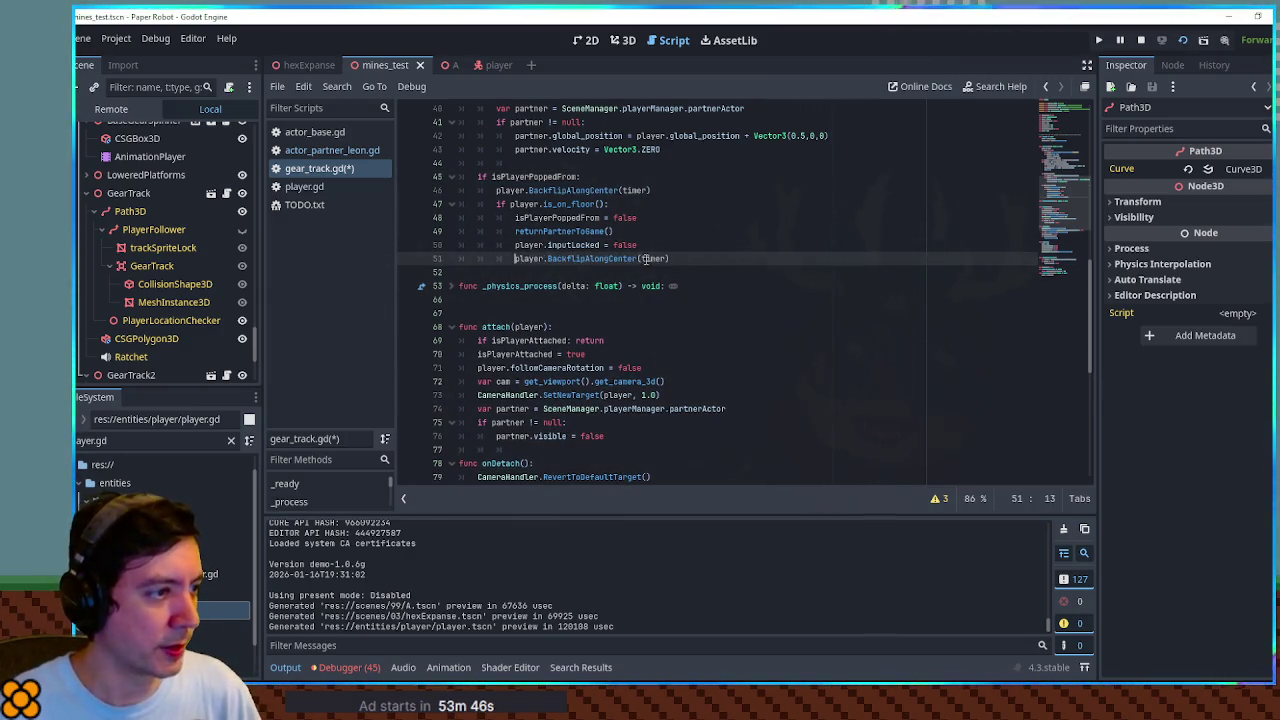
key(ctrl+s)
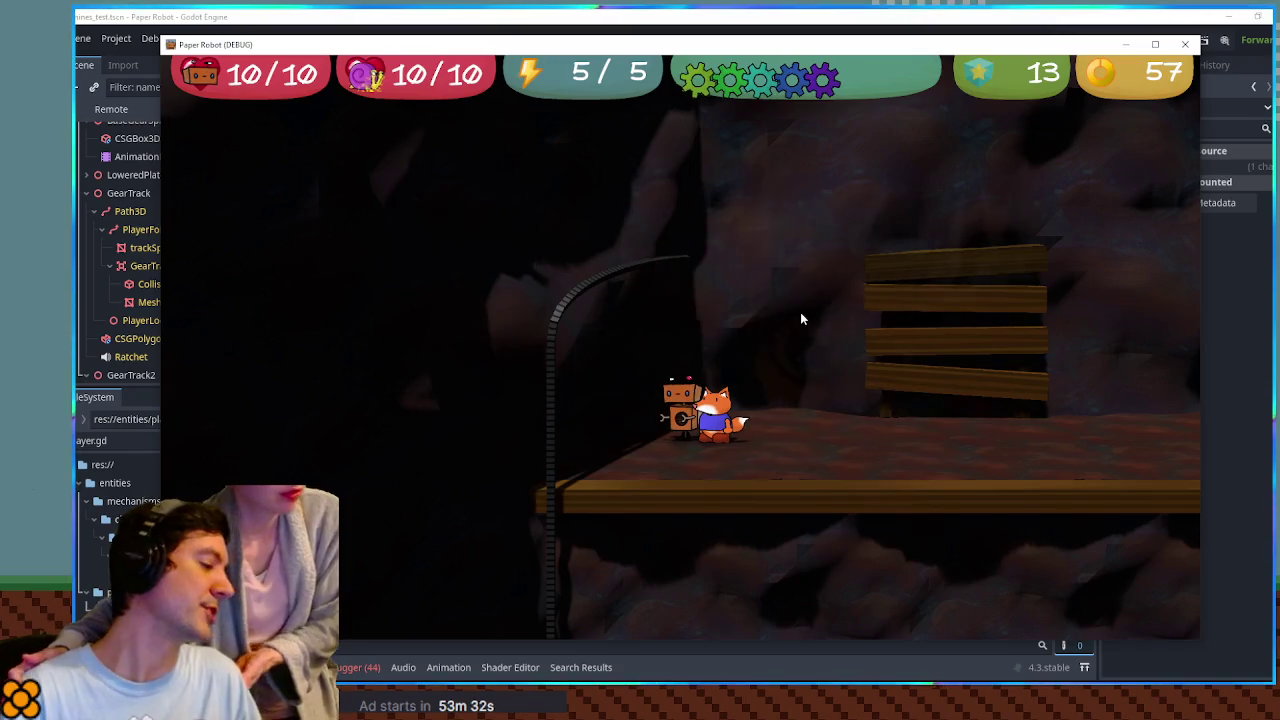
Ride the robot down and up the gear chain, hopping onto the platform beside the fox
key(Right)
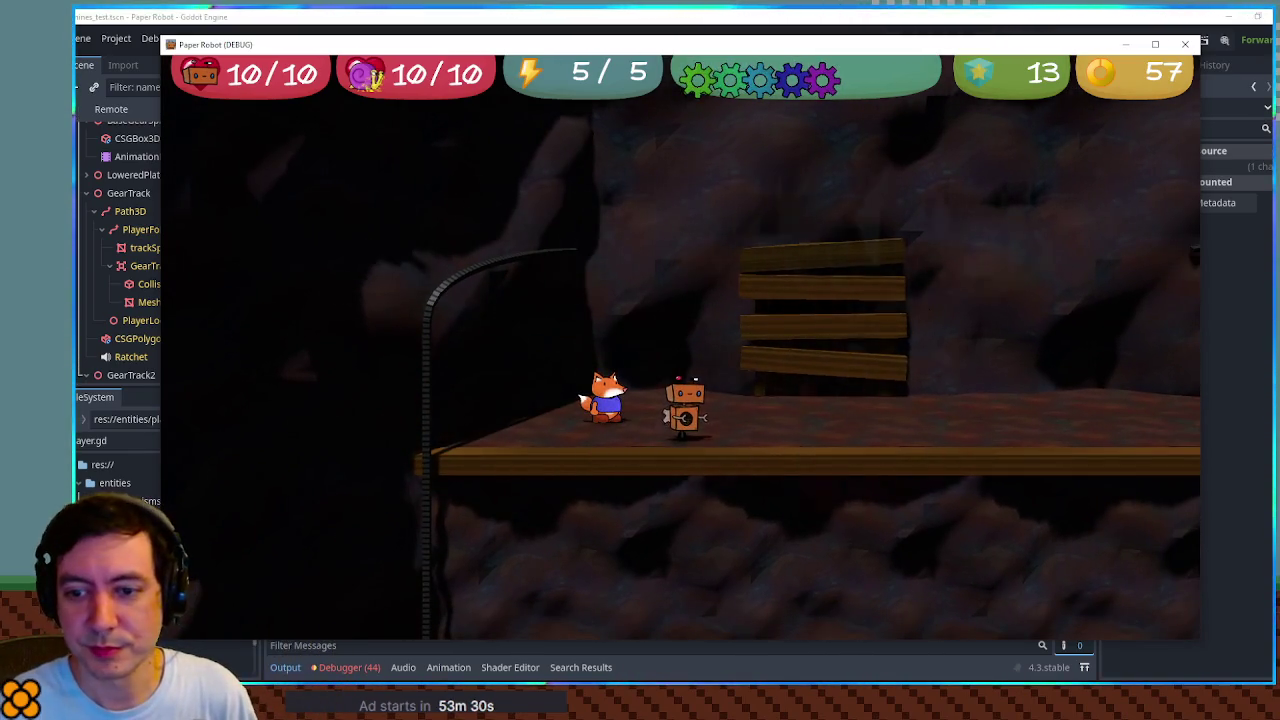
key(Left)
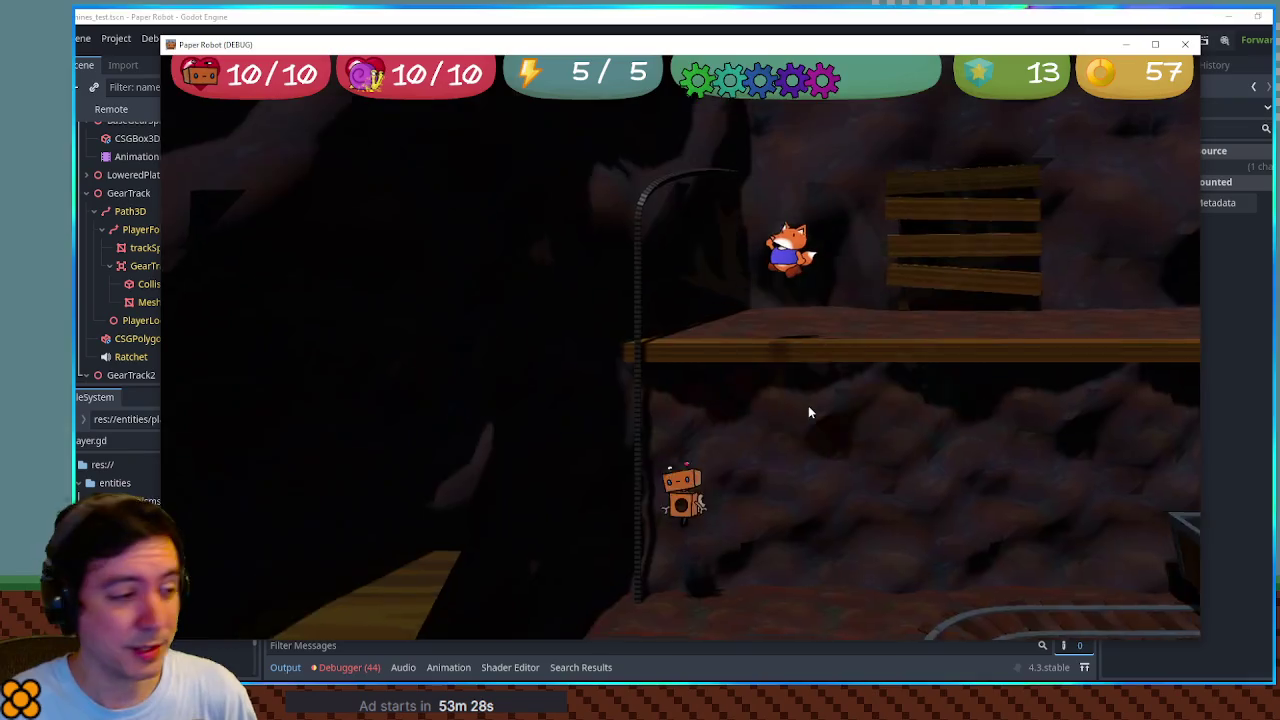
key(Up)
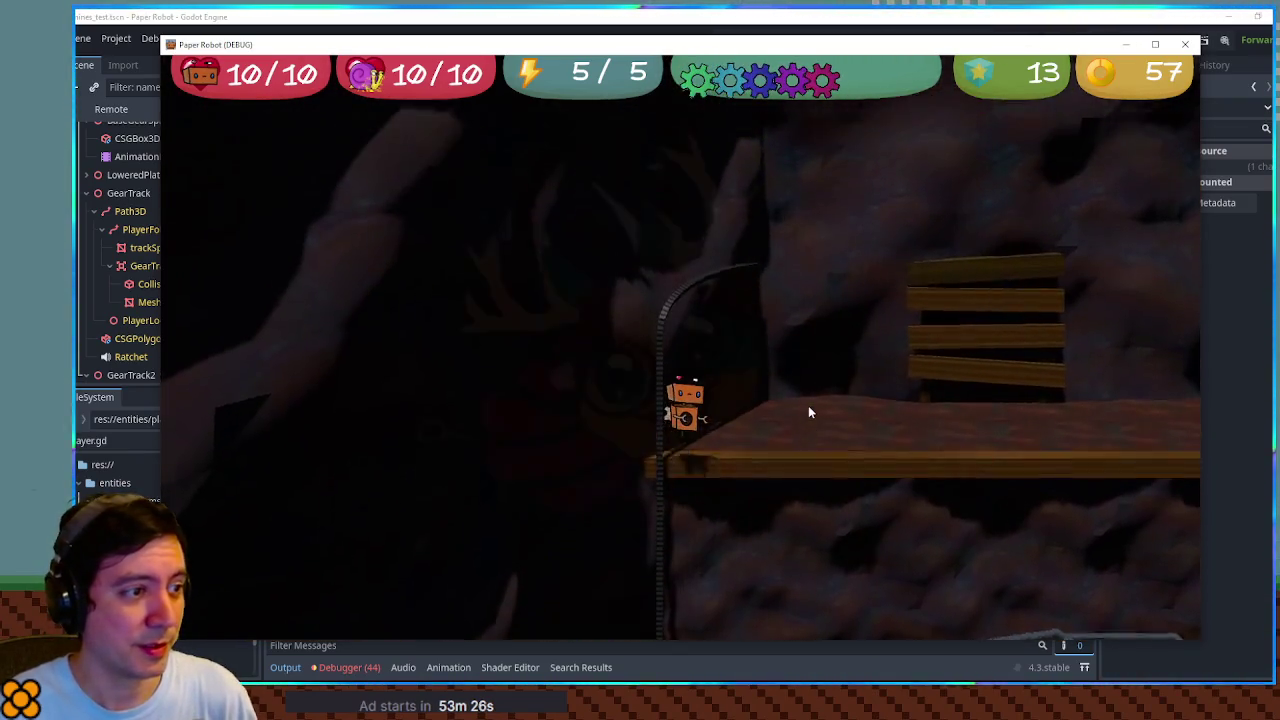
key(Right)
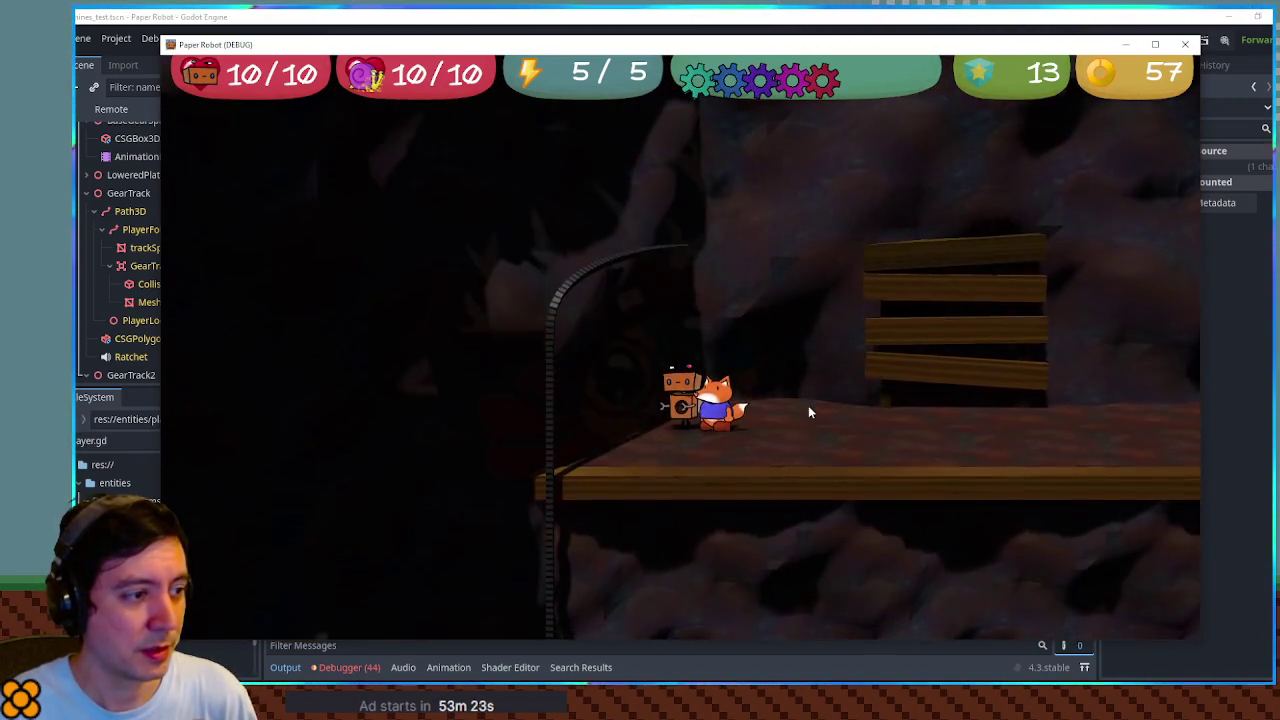
key(Left)
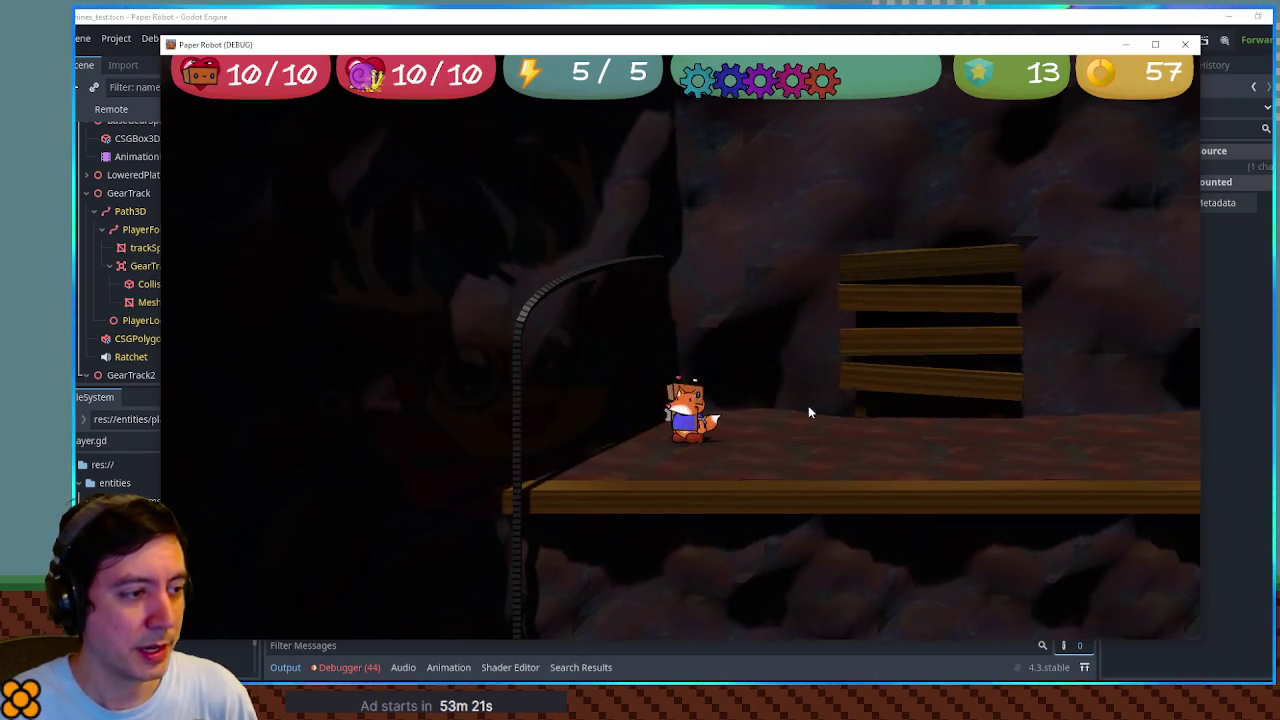
key(Up)
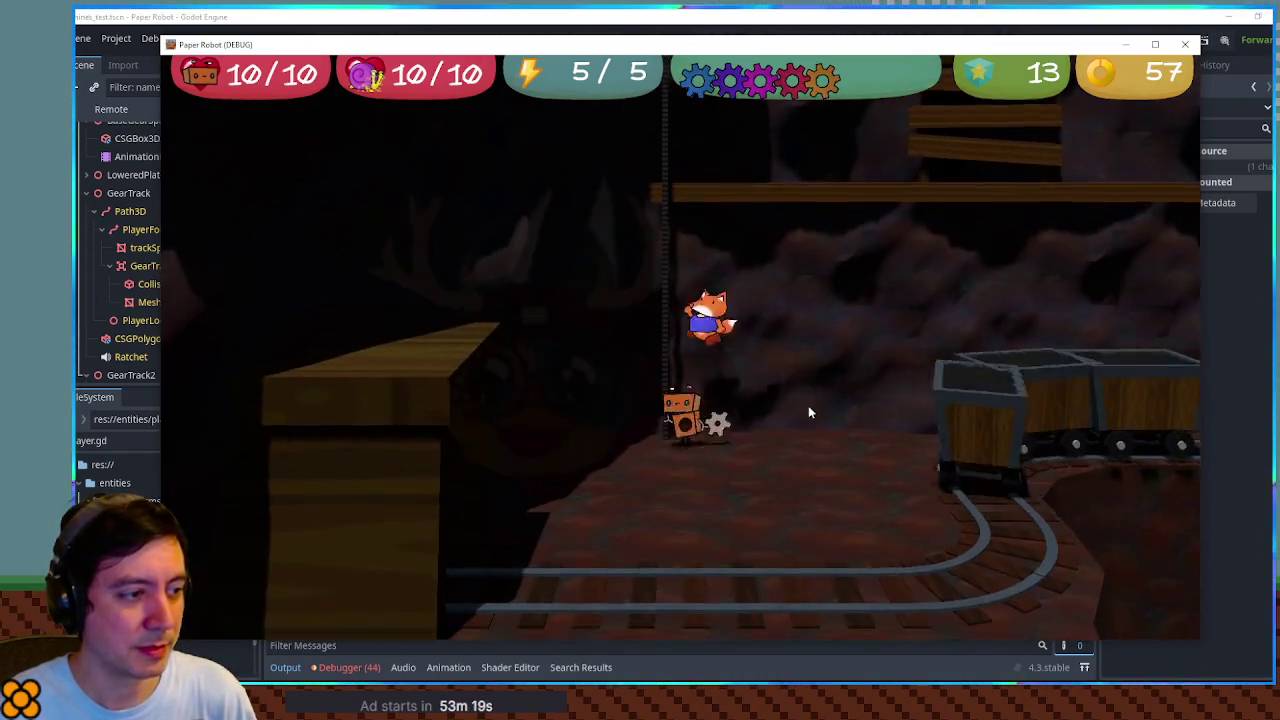
key(Up)
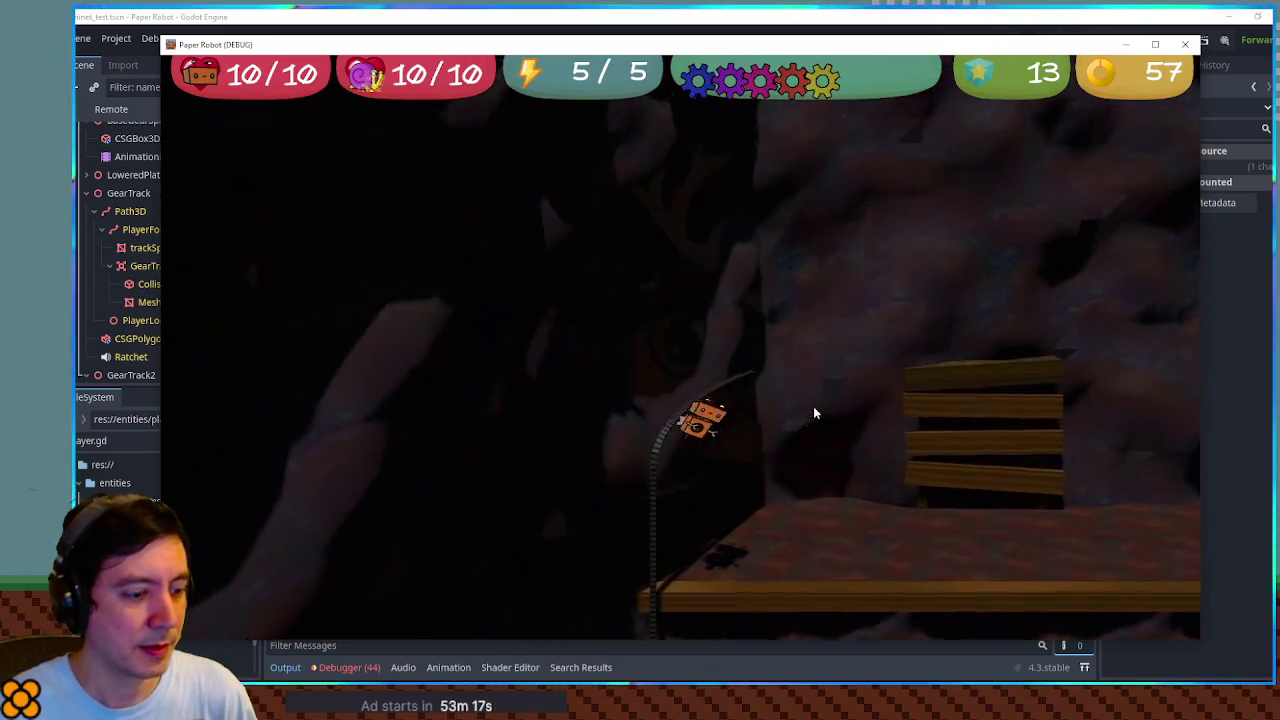
key(Up)
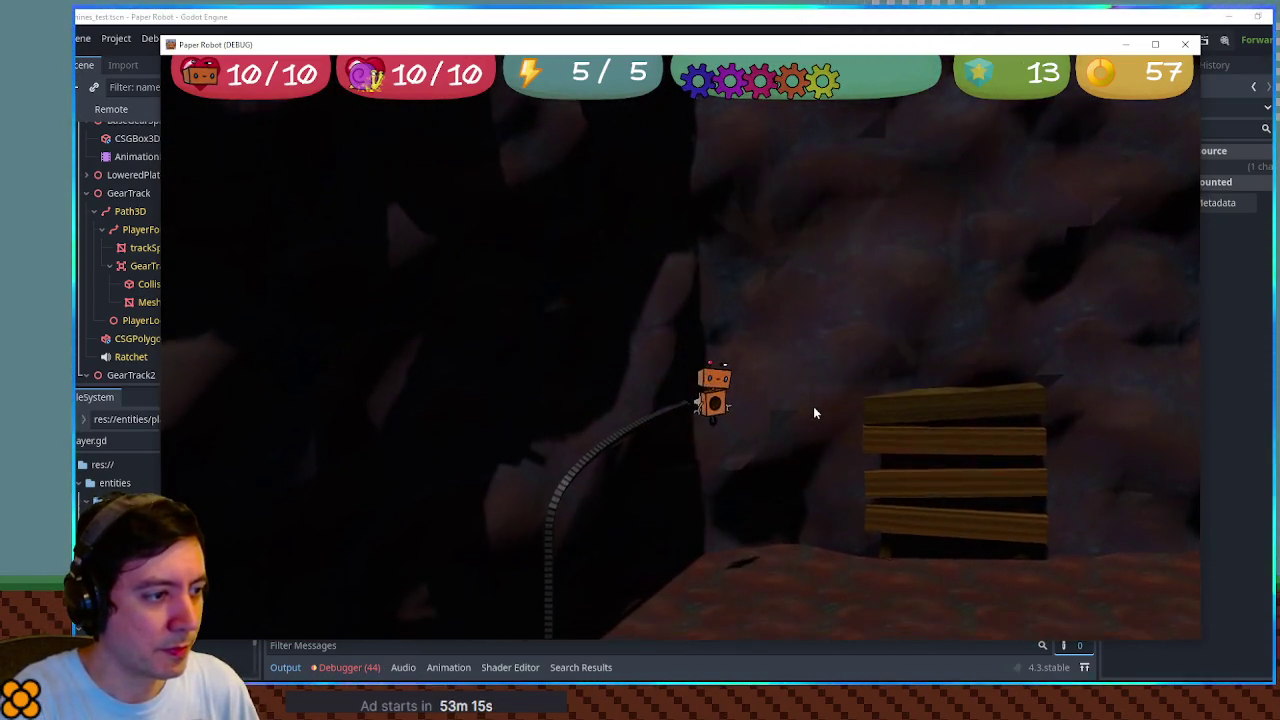
Ride the chain to the lower floor and back up, pop off beside the fox, and stop the game
key(Left)
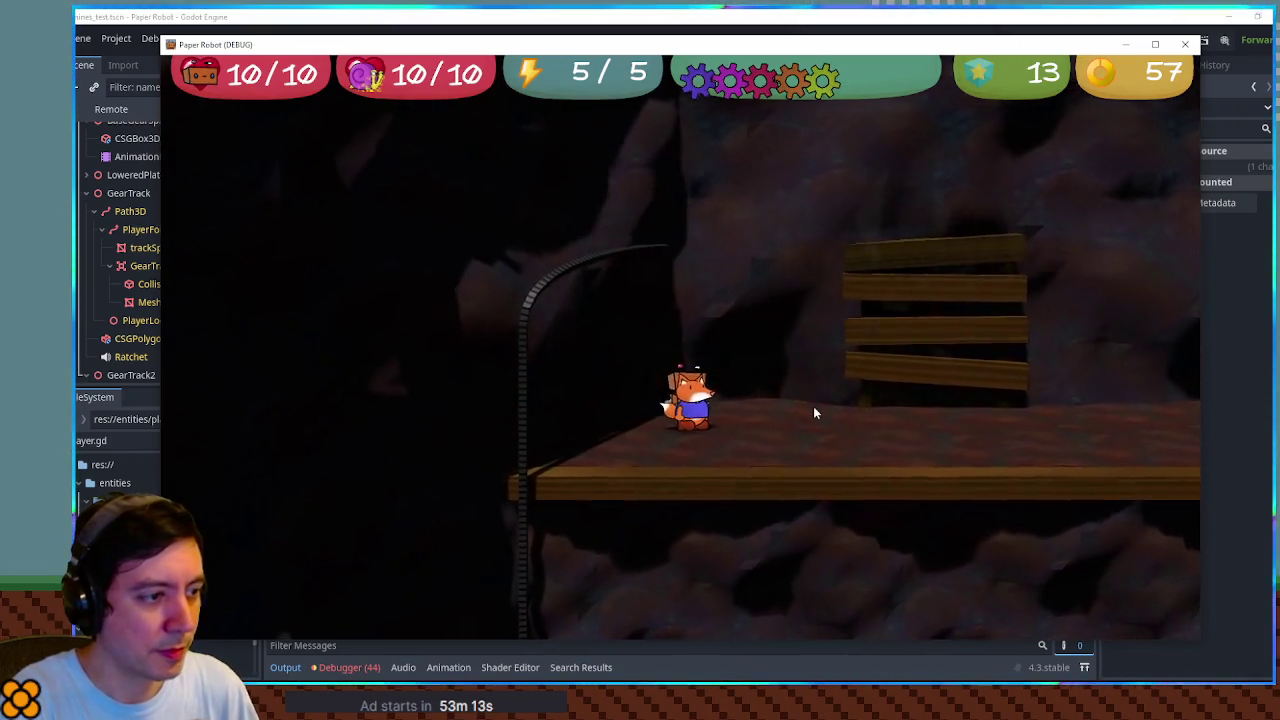
key(Down)
key(Up)
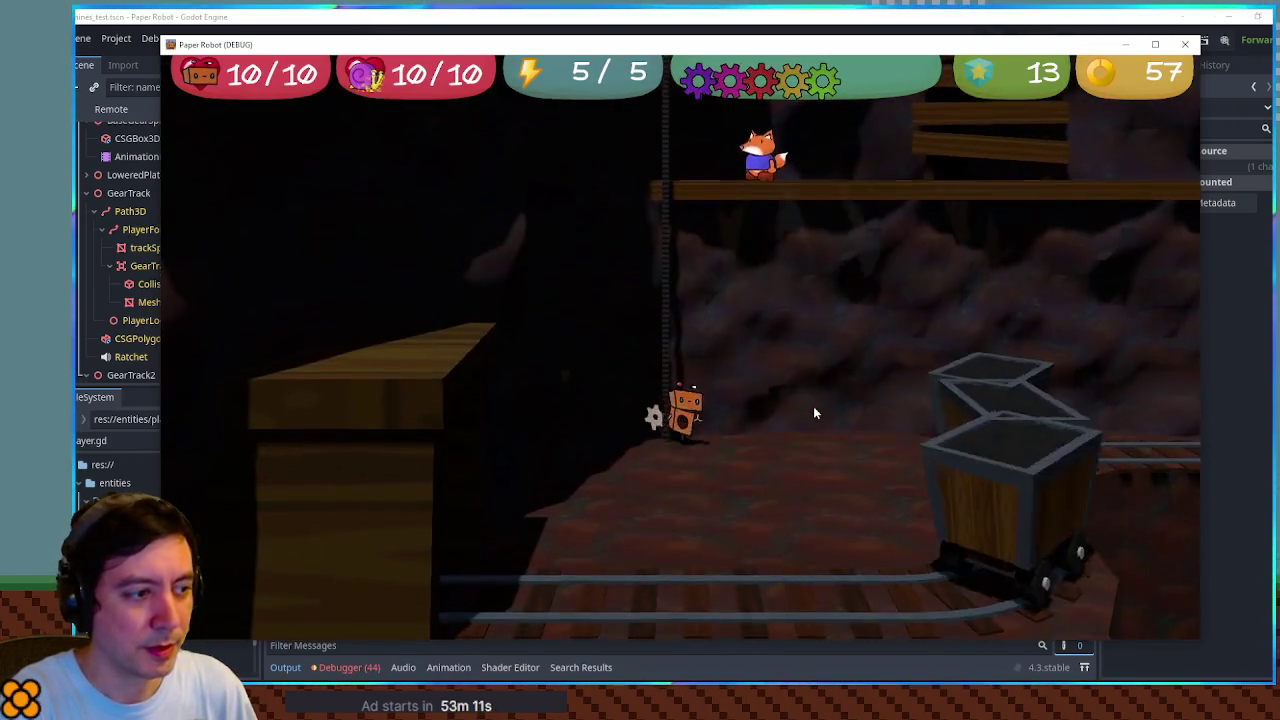
key(Up)
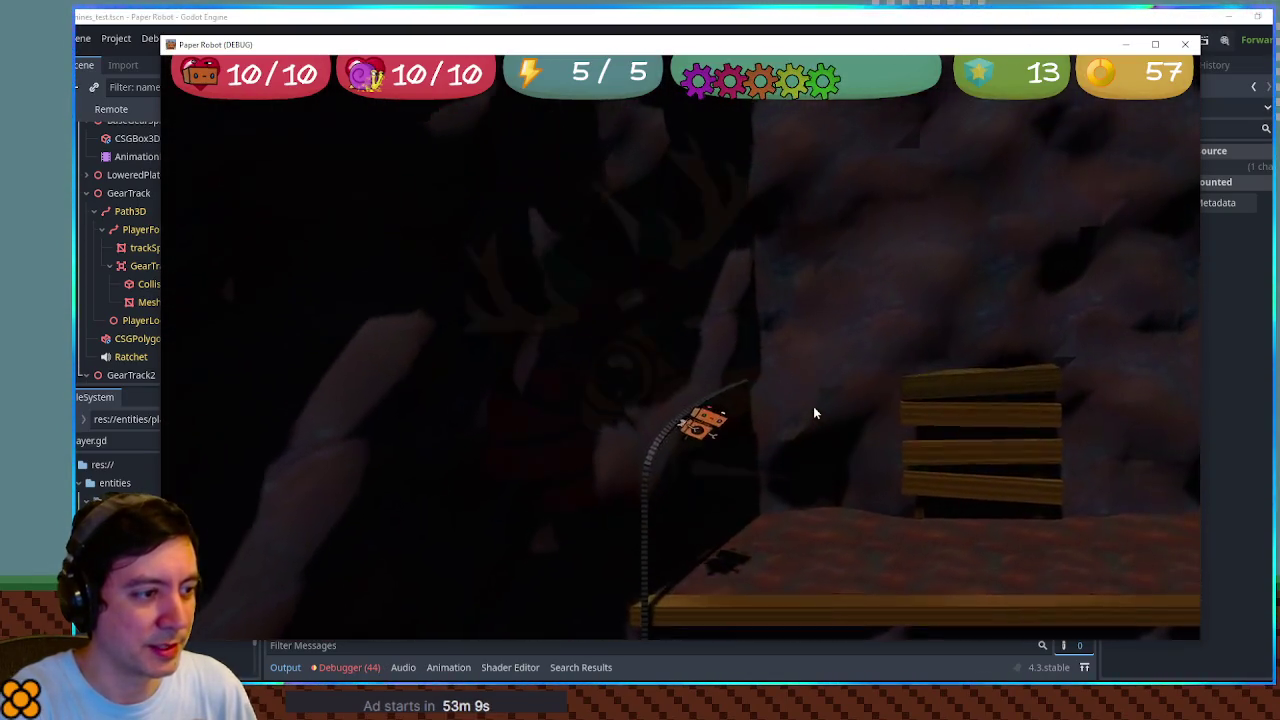
key(Up)
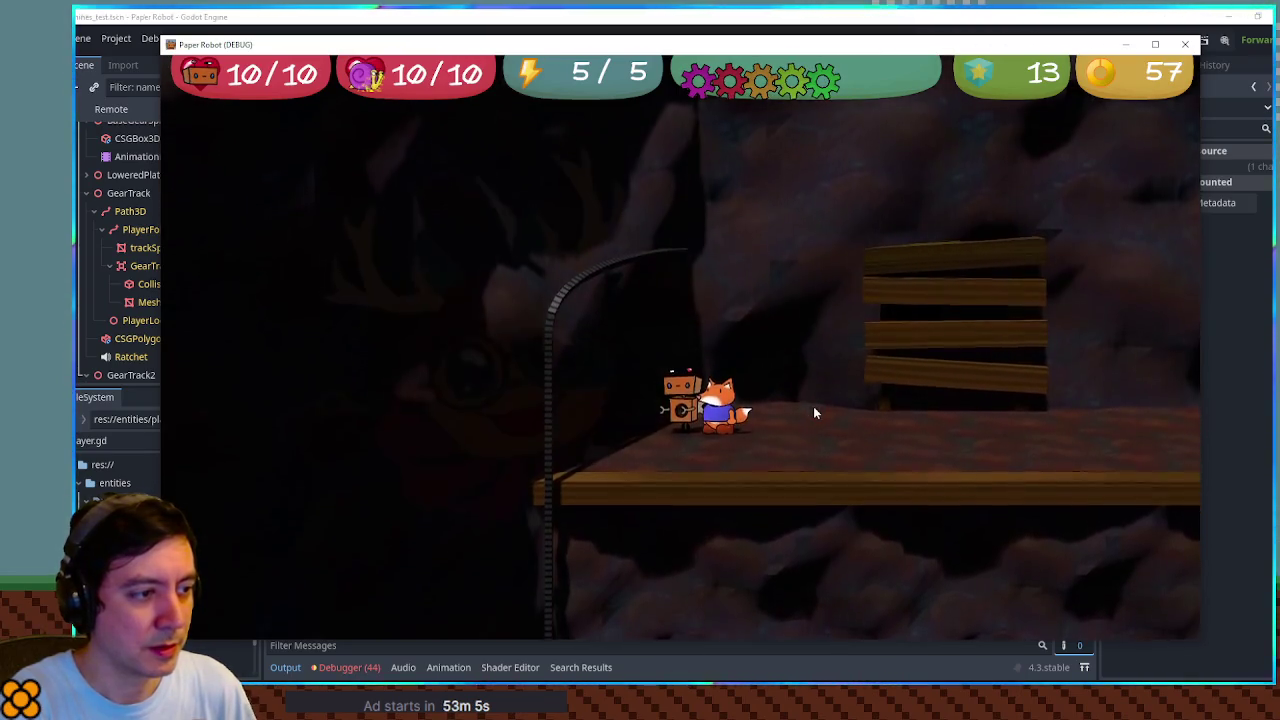
click(1185, 44)
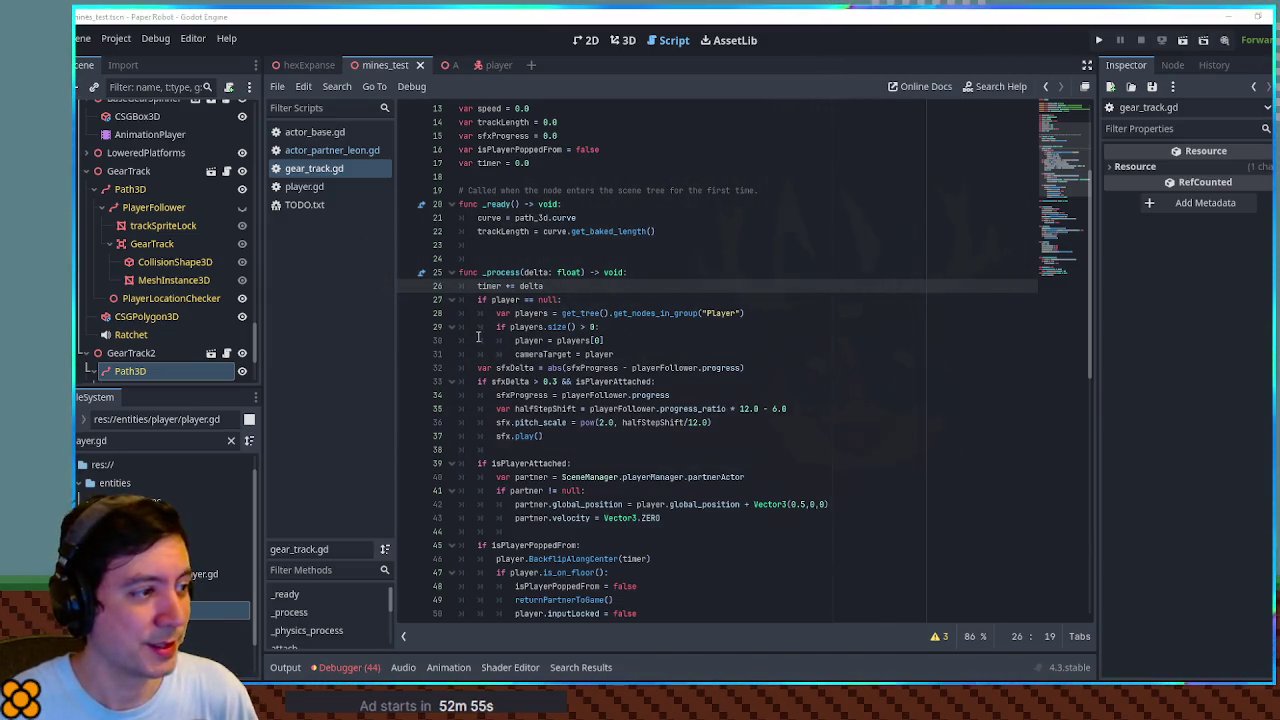
Inspect actor_partner_leon.gd and actor_base.gd's BackFlipAlongCenter, highlighting reflection and isFacingRight uses
scroll(627, 341, down, 4)
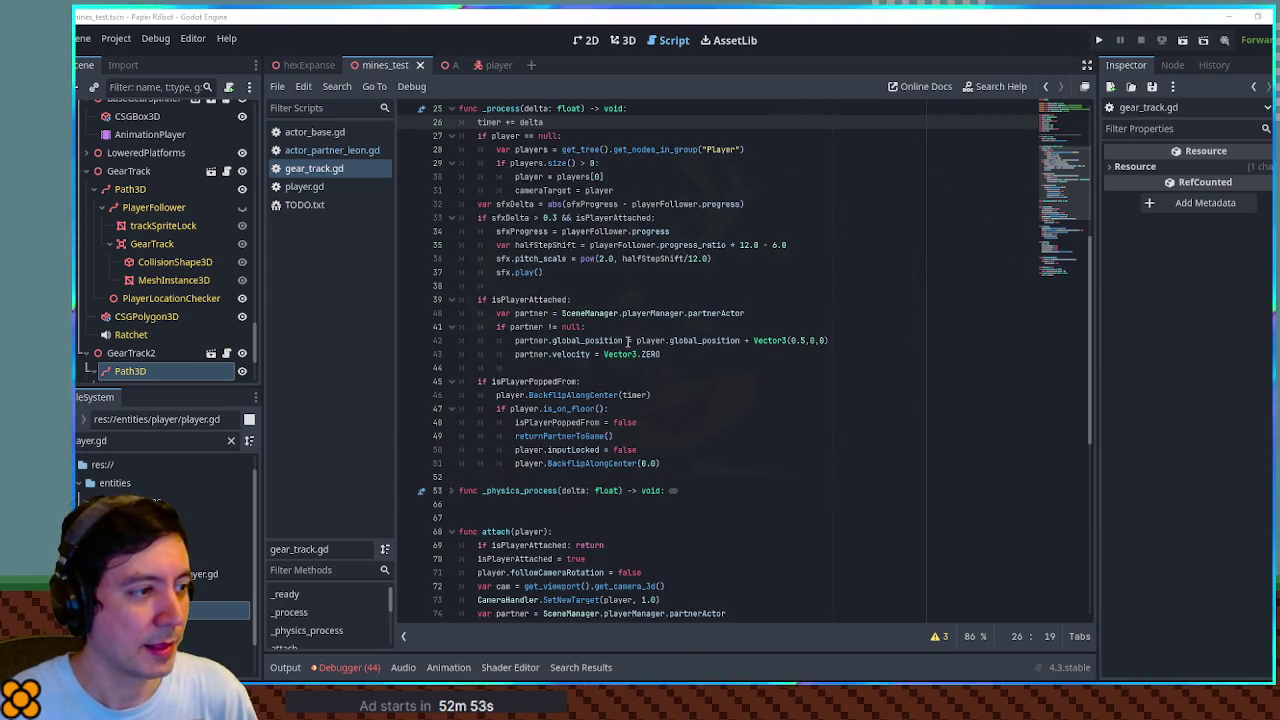
click(329, 153)
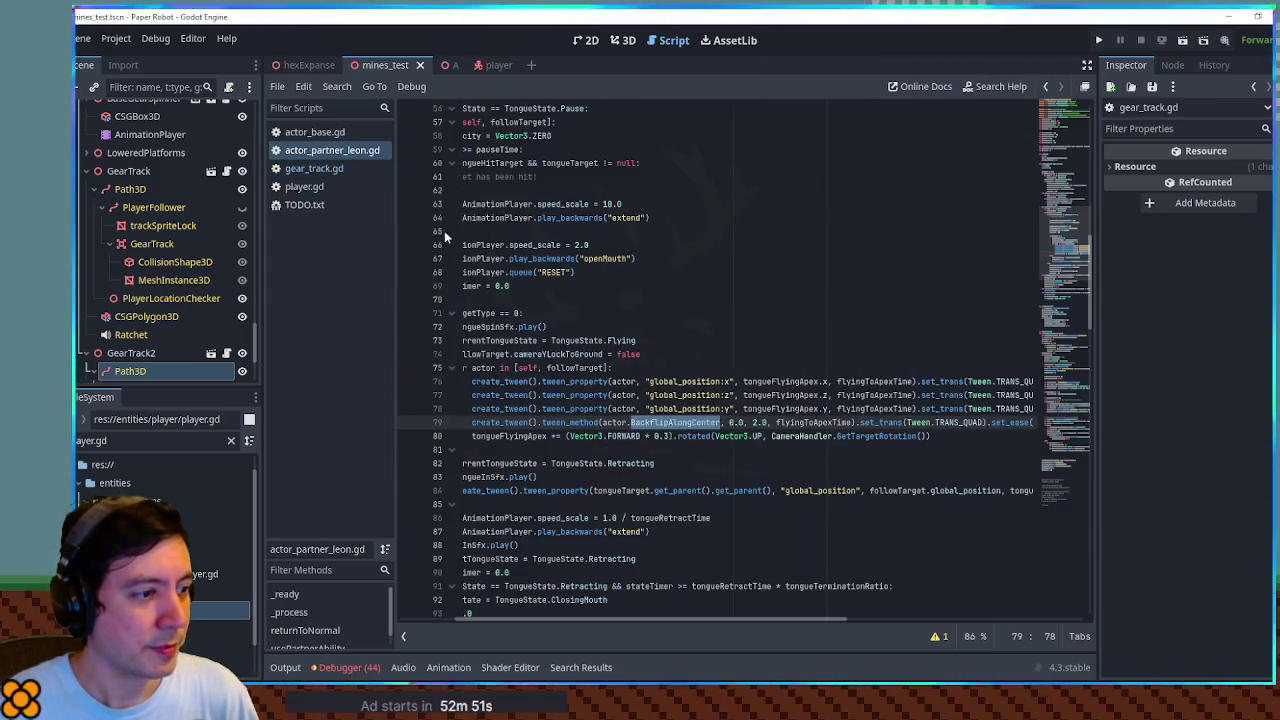
click(308, 132)
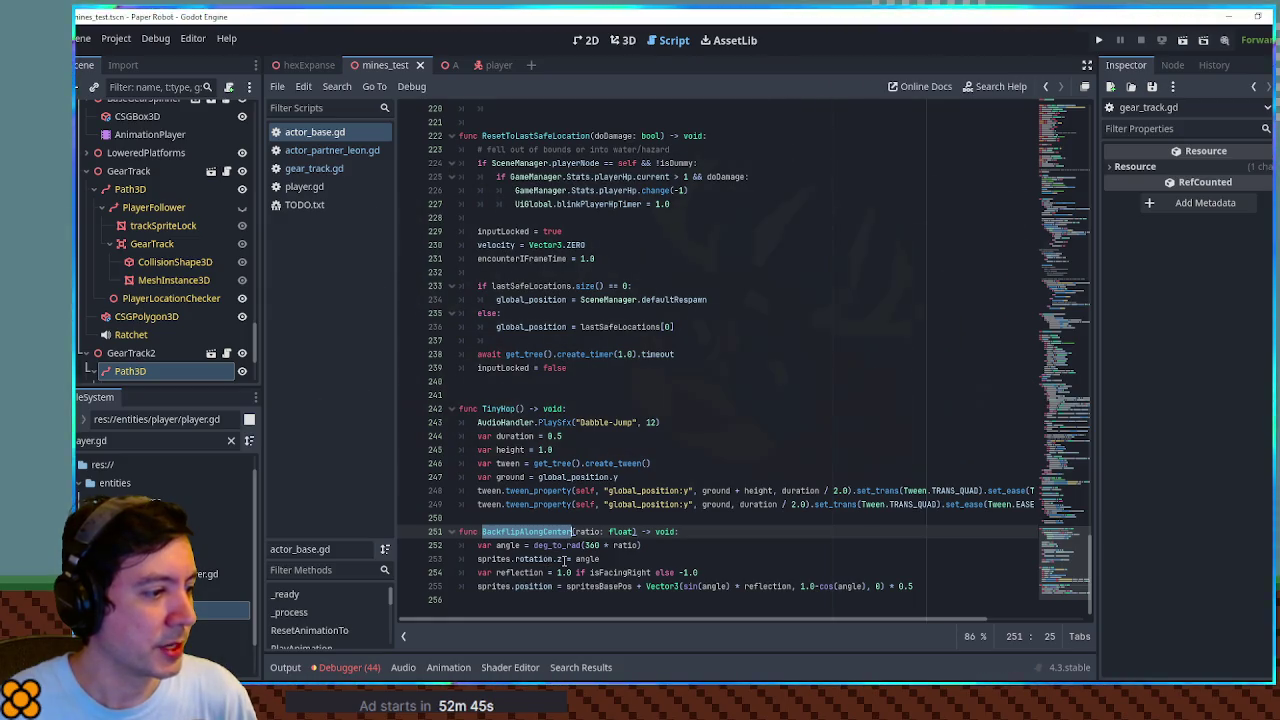
double_click(520, 572)
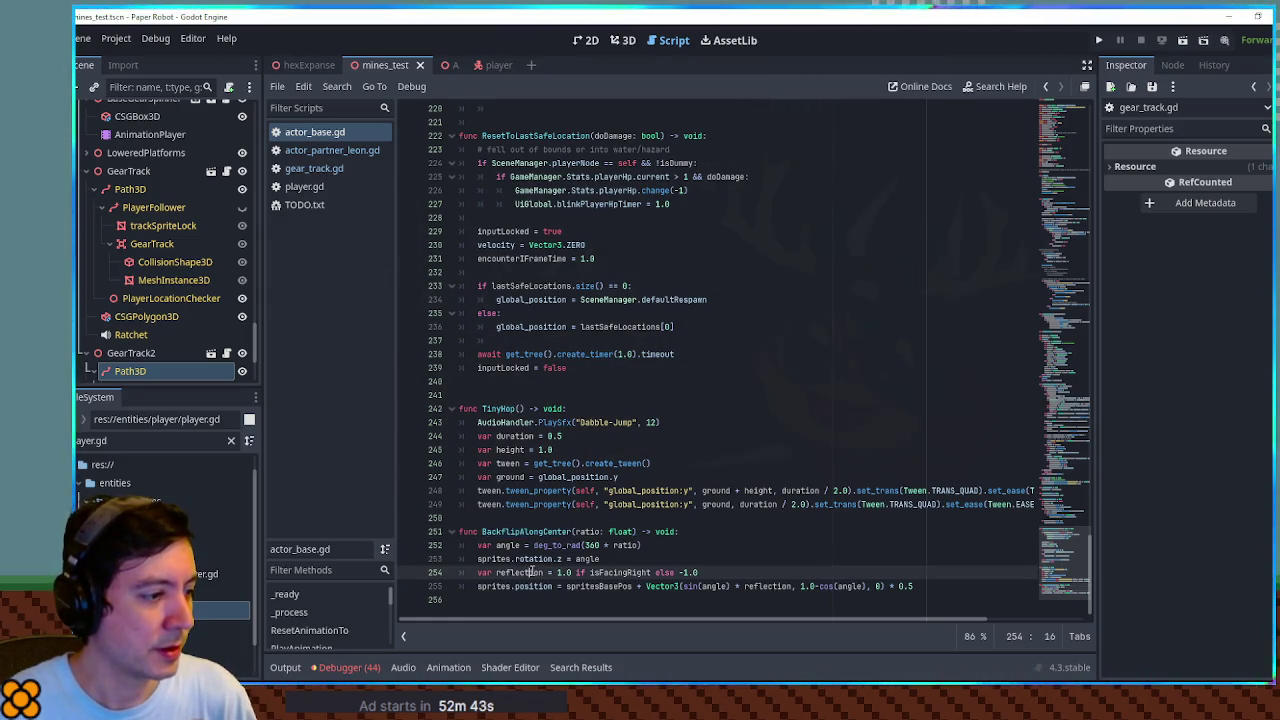
double_click(617, 572)
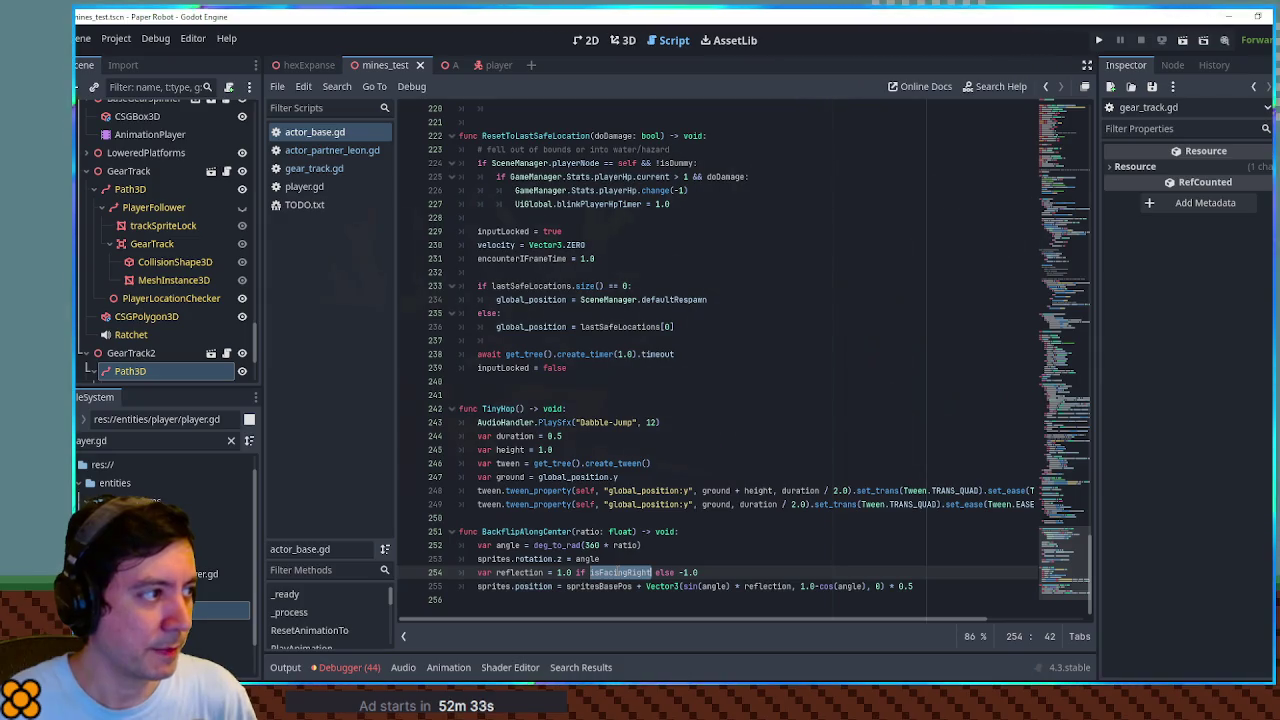
Close player.gd and return to gear_track.gd's _process code
click(328, 188)
middle_click(328, 188)
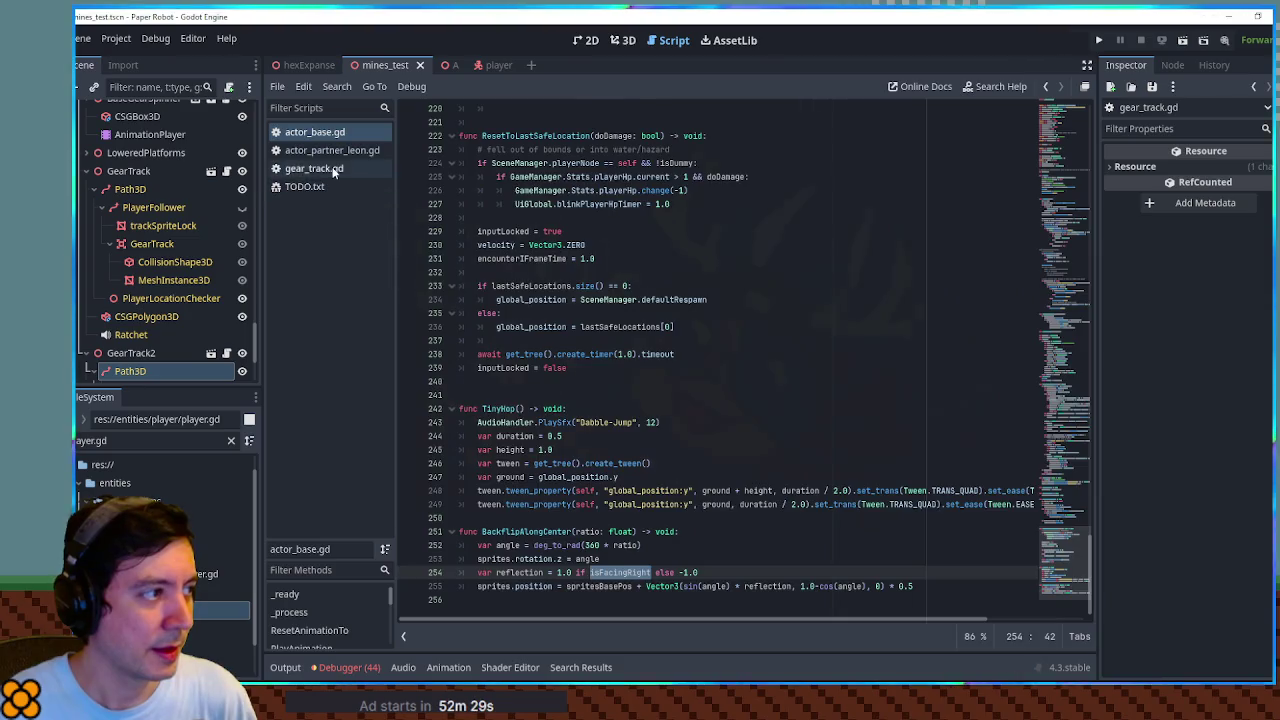
click(333, 169)
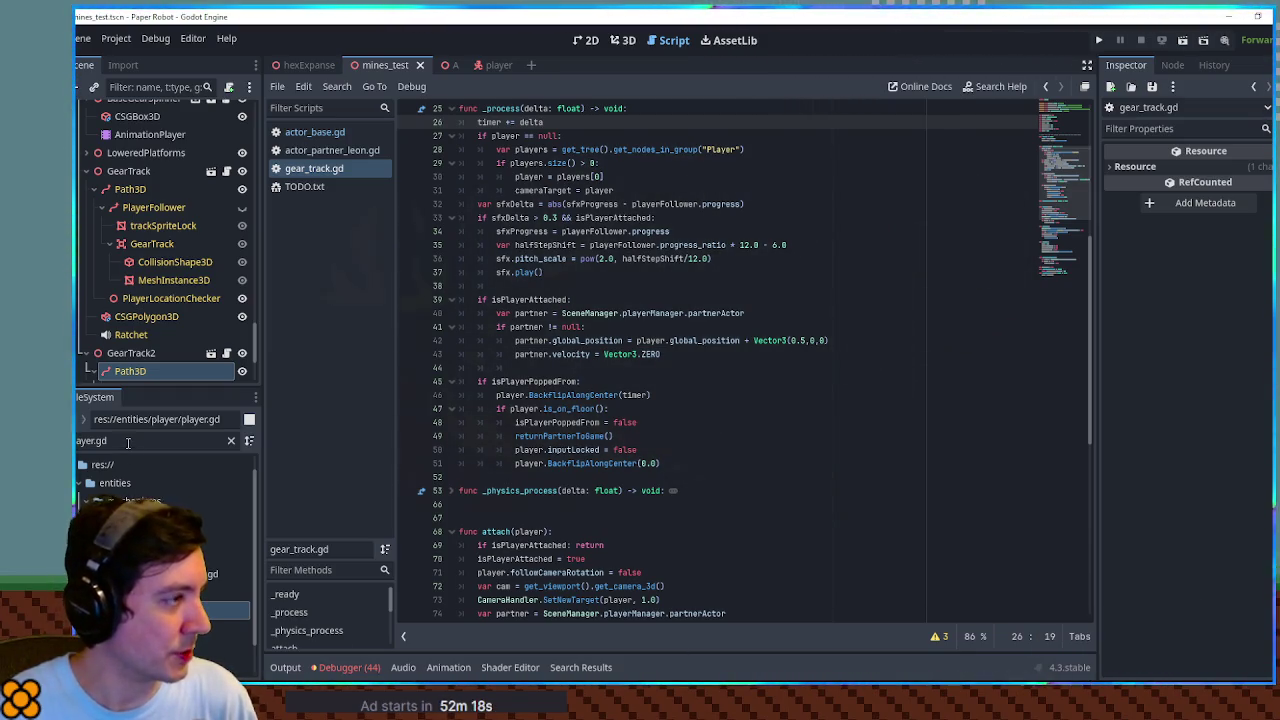
click(440, 65)
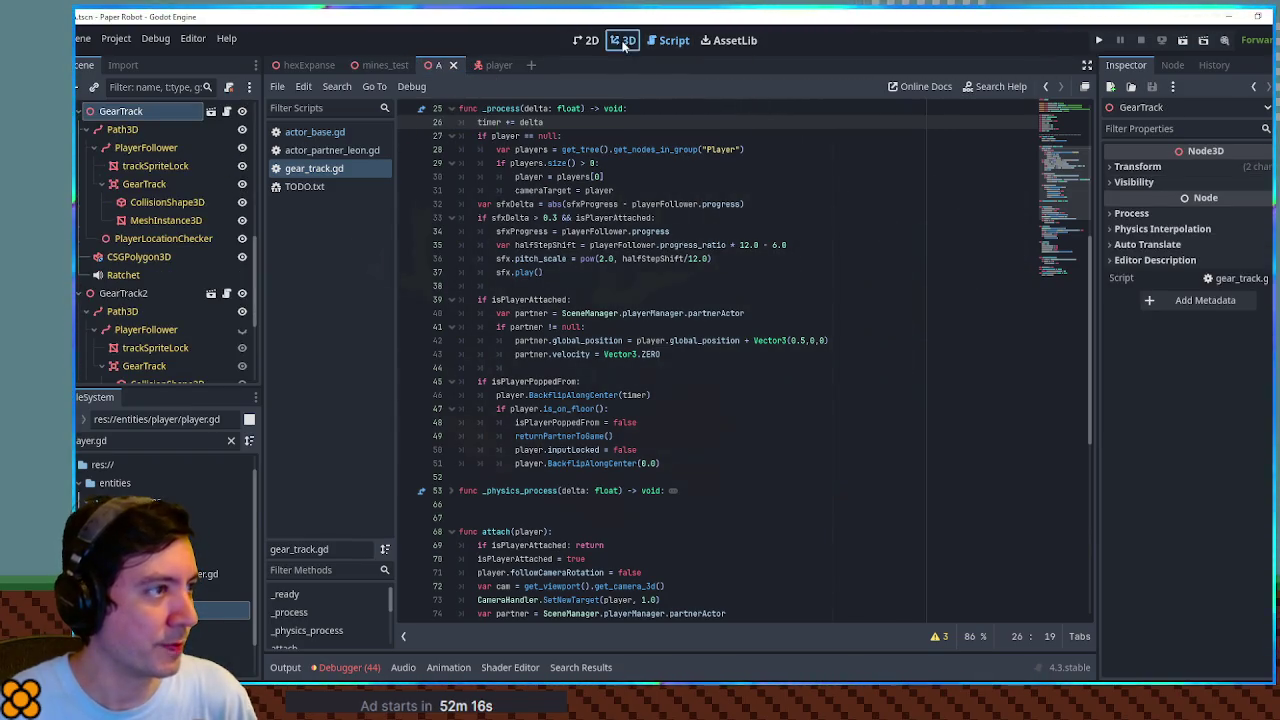
Select GearTrack2's Path3D in the 3D view and give it a new Curve3D
click(622, 45)
scroll(299, 347, down, 2)
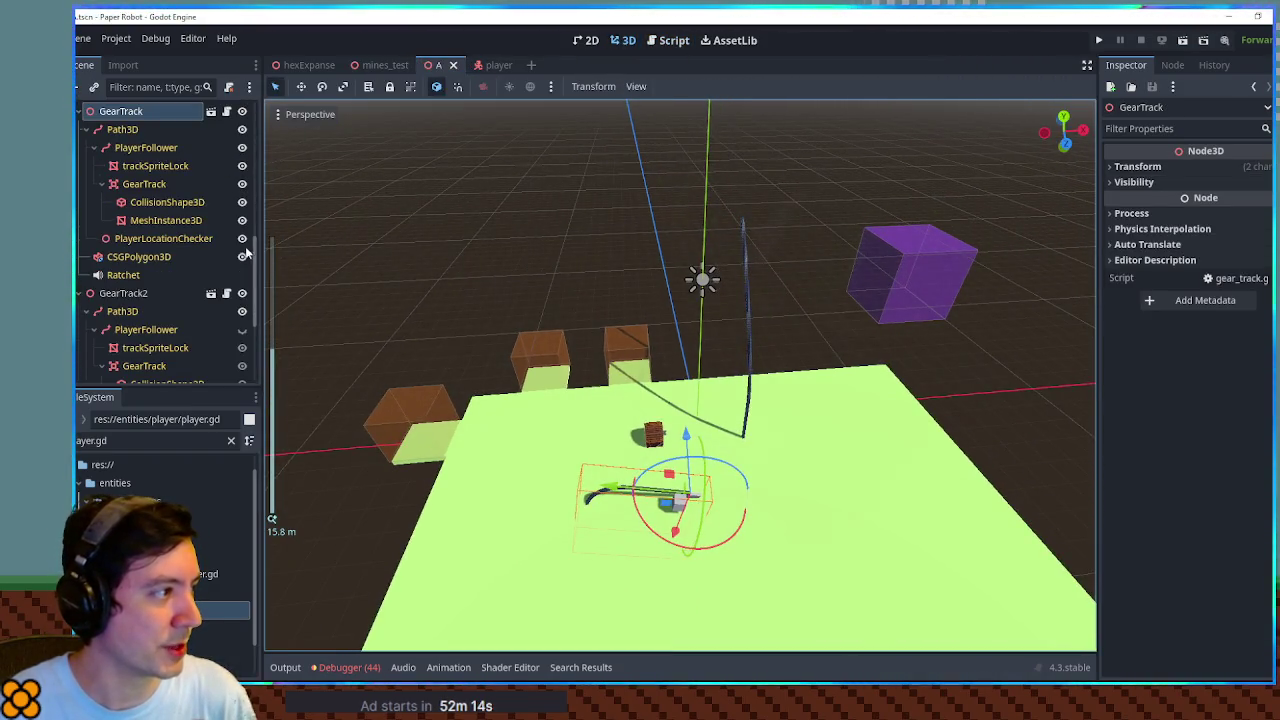
click(123, 293)
key(f)
mouse_move(775, 365)
mouse_down()
mouse_move(600, 329)
mouse_move(573, 329)
mouse_move(560, 357)
mouse_up()
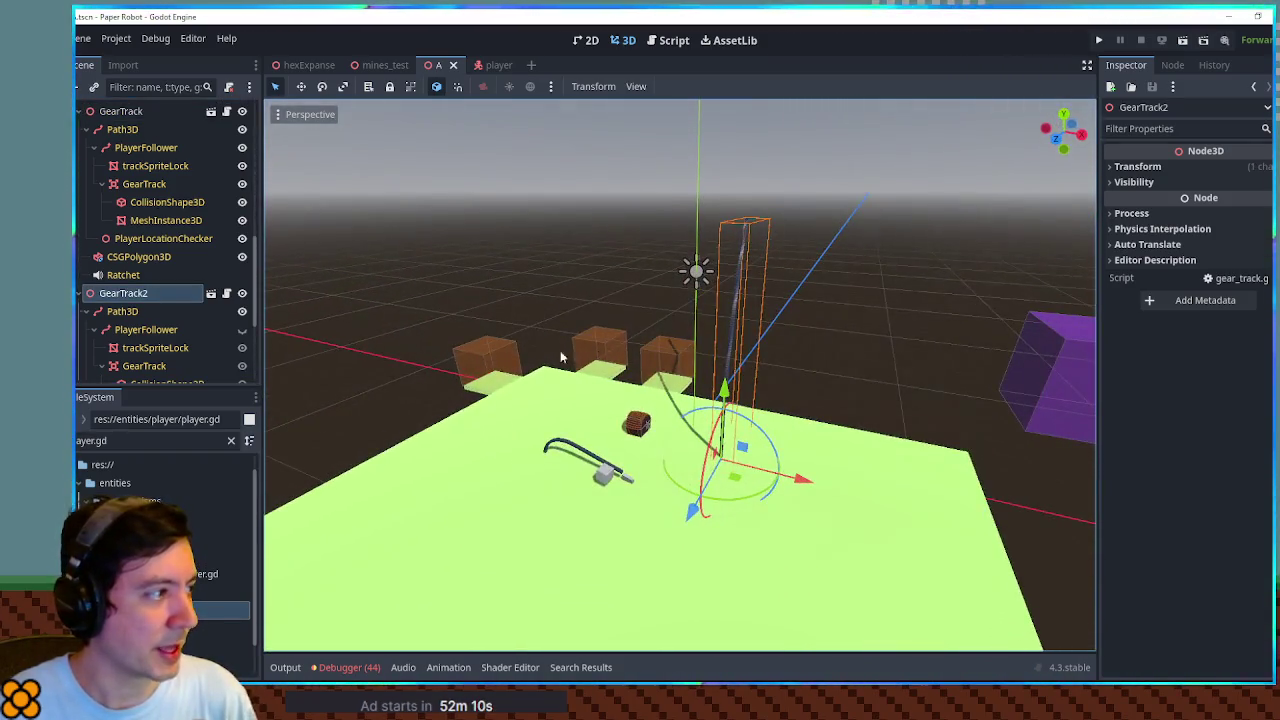
click(122, 311)
click(1262, 169)
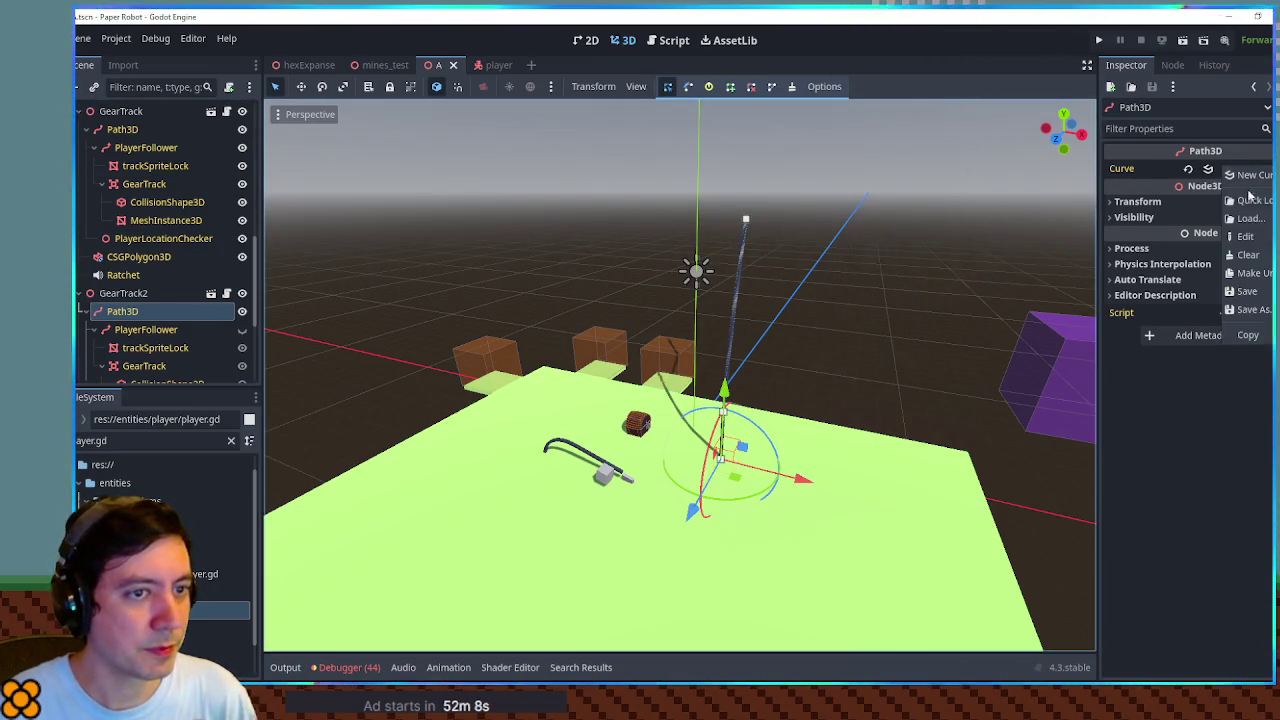
click(1252, 175)
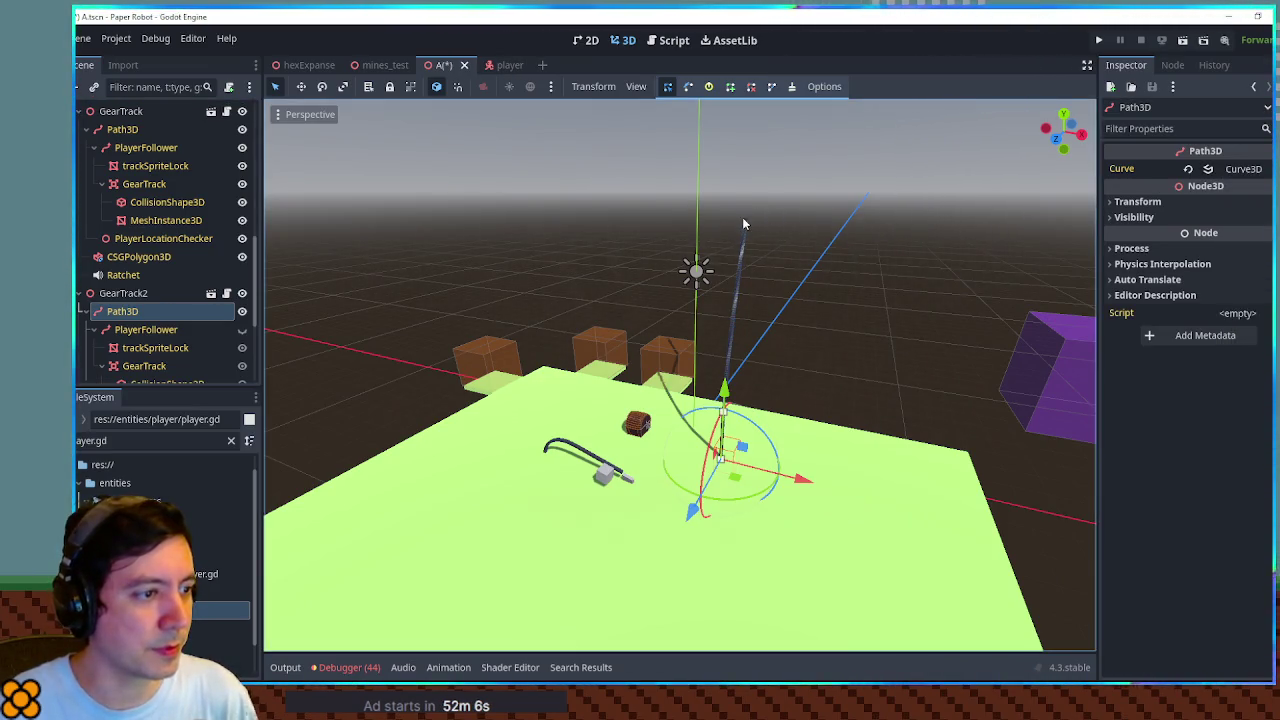
Raise the curve's second point to y 6.44, save the scene, and launch the game
mouse_move(786, 286)
mouse_down()
mouse_move(678, 350)
mouse_move(624, 412)
mouse_up()
click(191, 331)
click(160, 312)
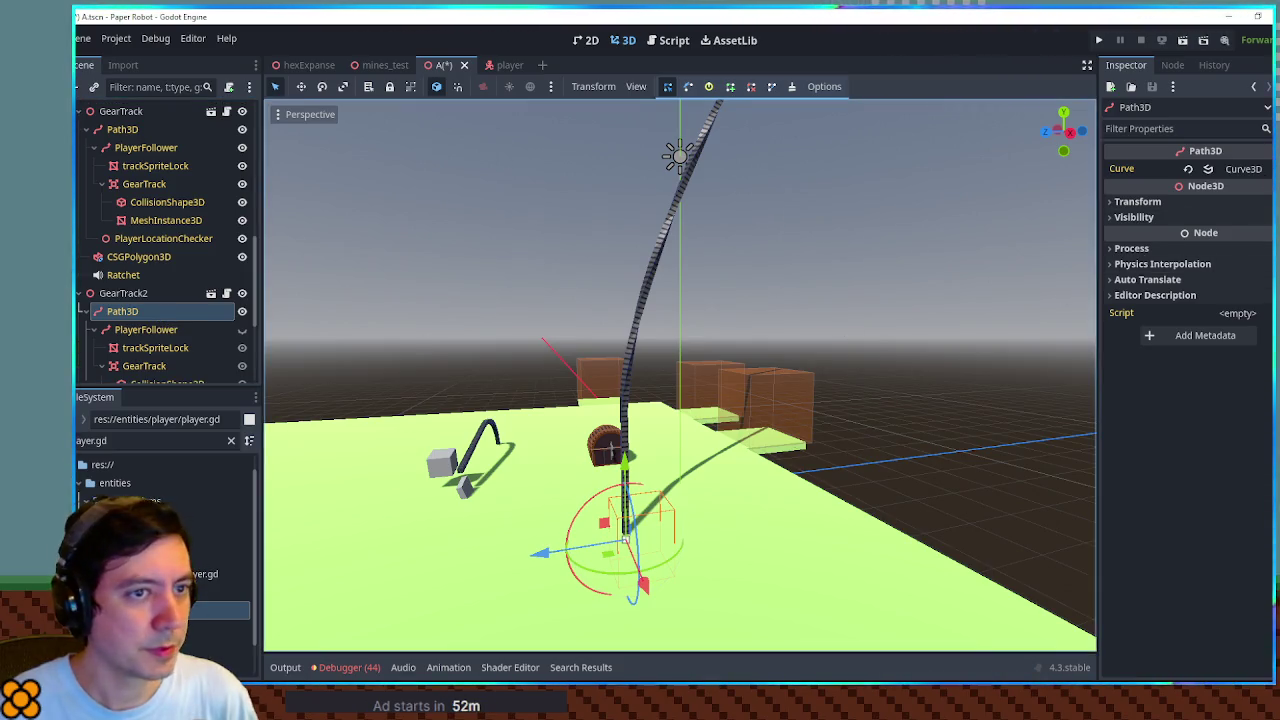
click(1243, 169)
click(1131, 210)
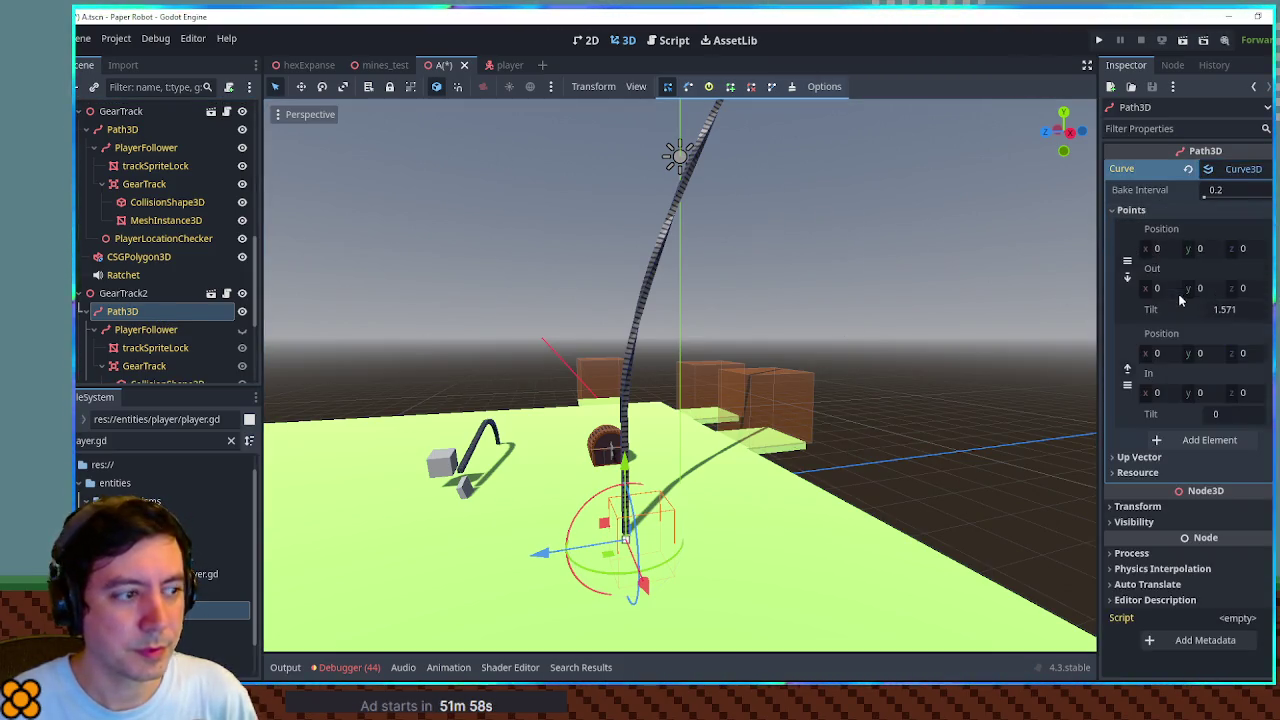
drag(1188, 354, 1230, 354)
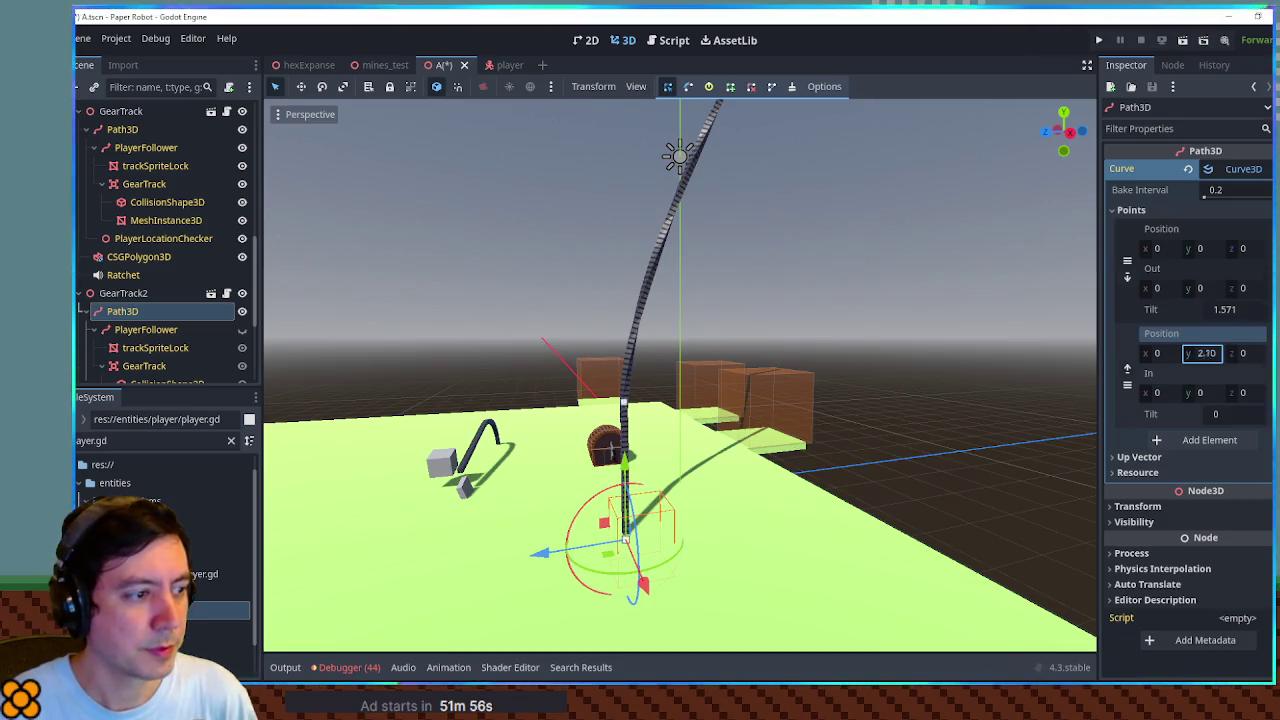
key(ctrl+s)
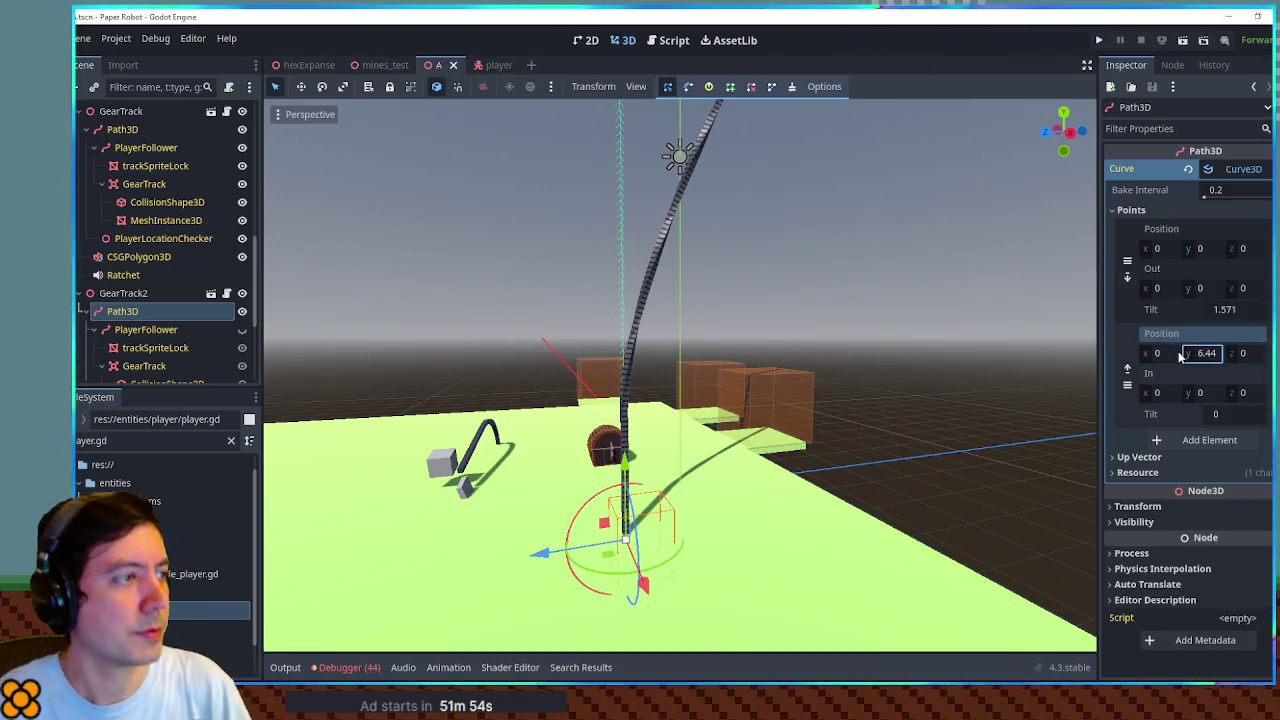
key(F5)
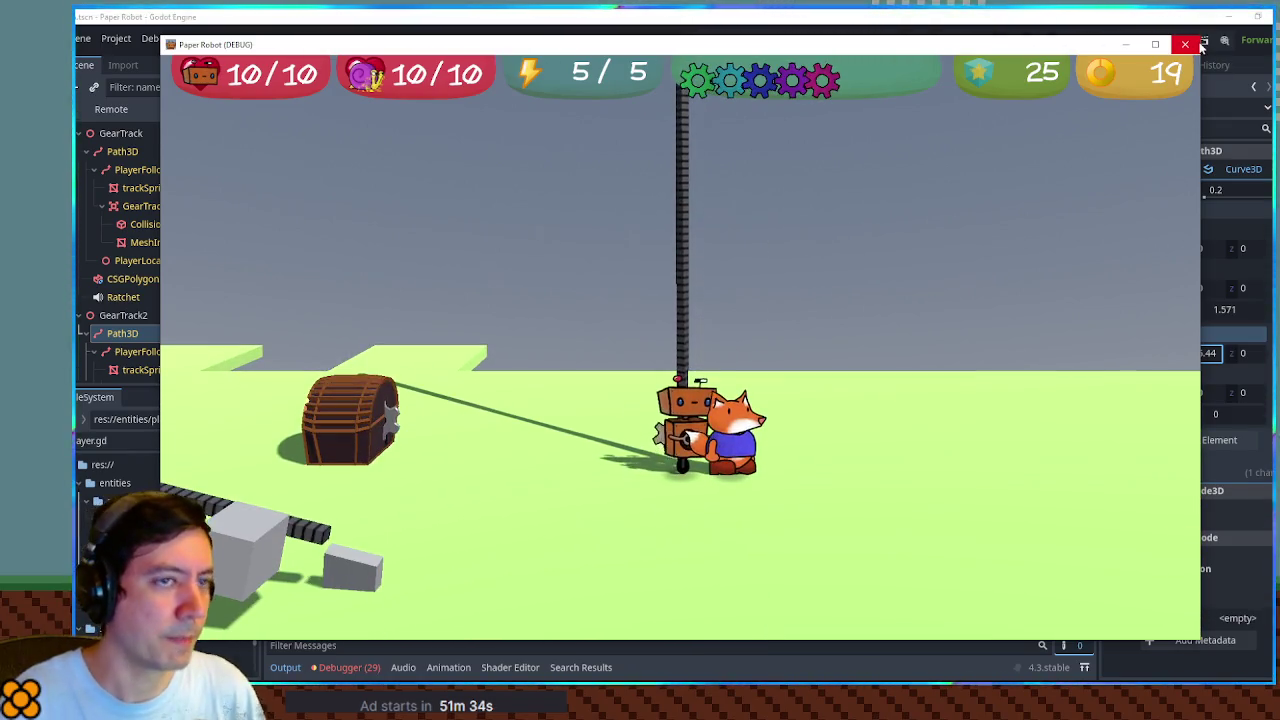
Stop the game, look through gear_track.gd, and relaunch the project
click(1199, 45)
click(674, 40)
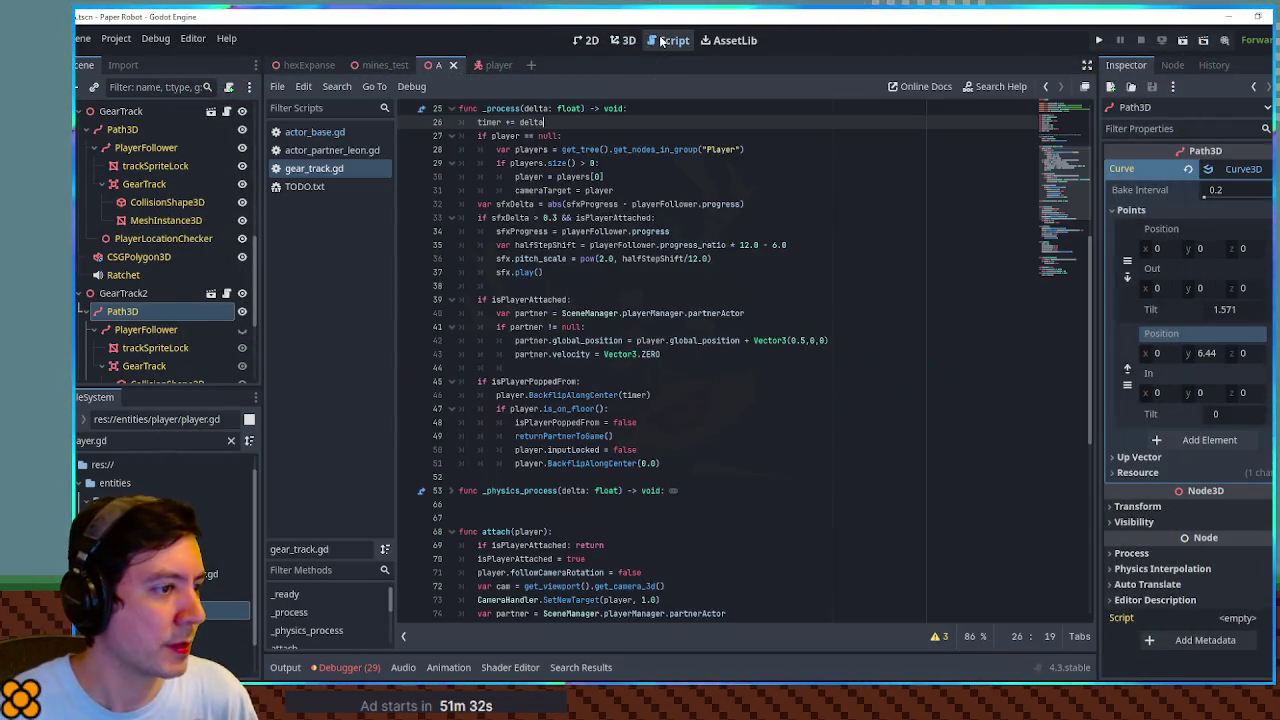
scroll(1047, 248, down, 10)
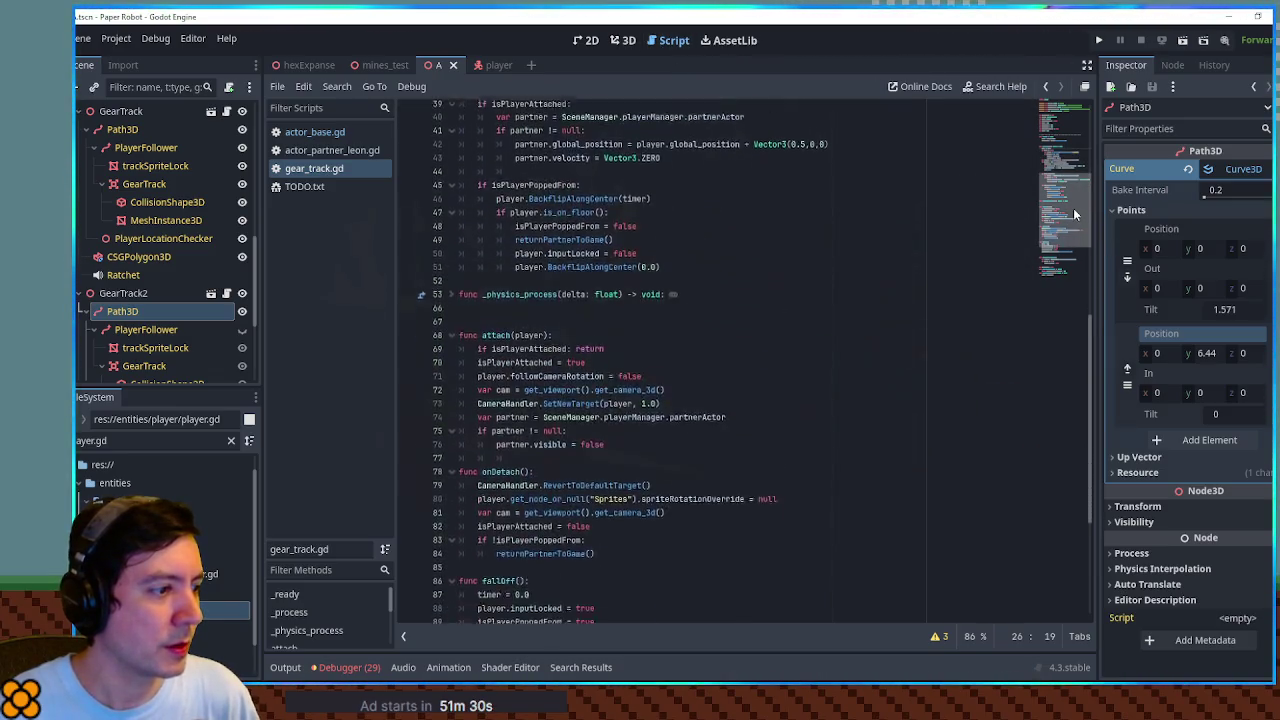
scroll(1077, 293, up, 5)
scroll(1080, 280, down, 5)
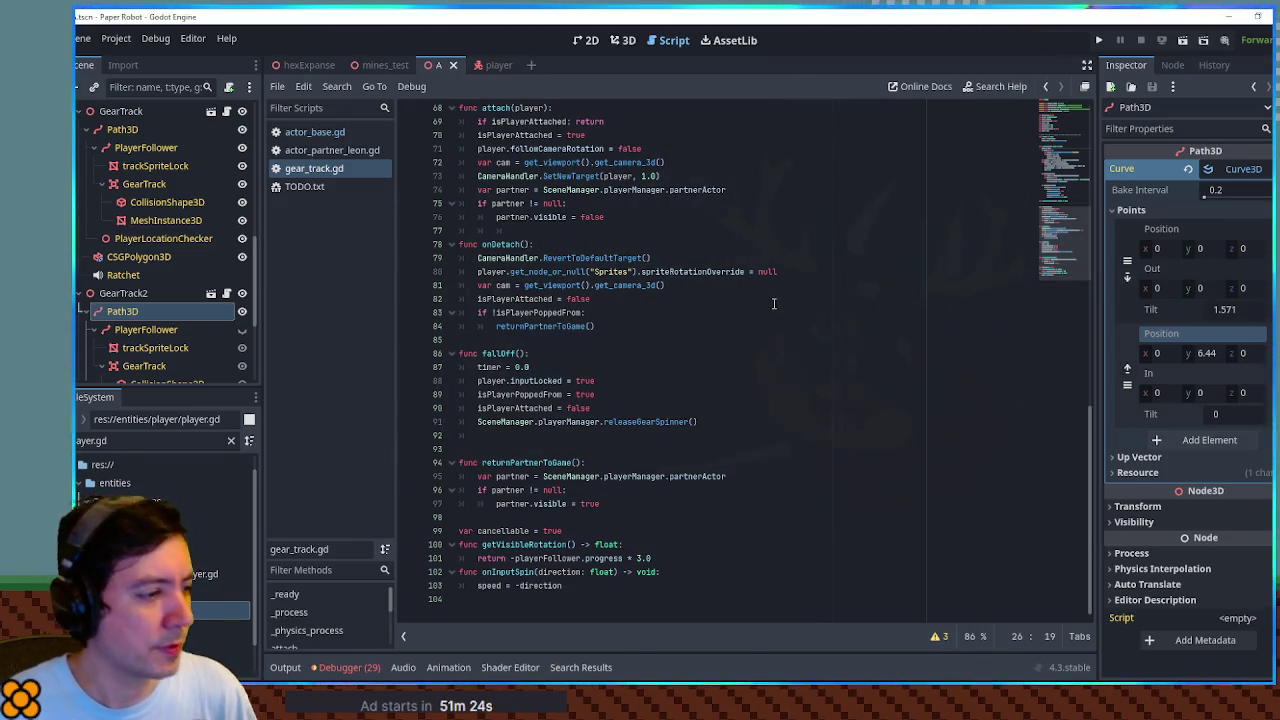
key(F5)
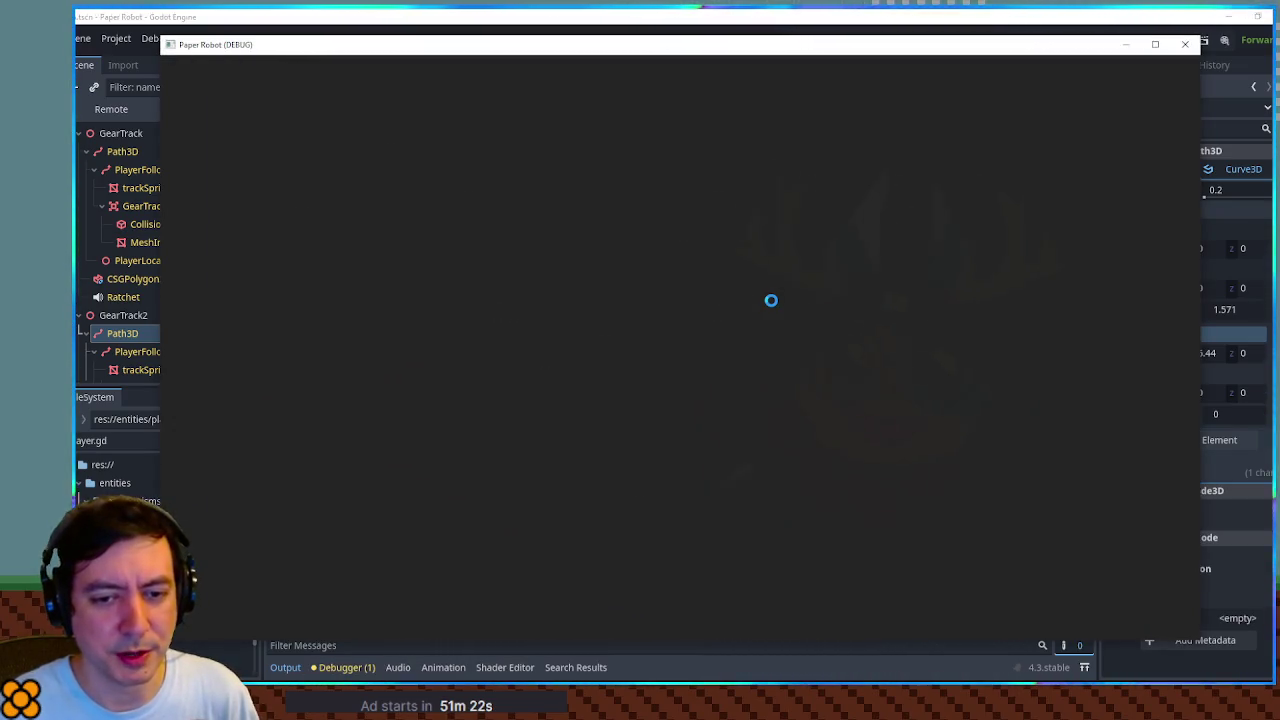
Ride the robot up the tall gear pole and pause the game
key(d)
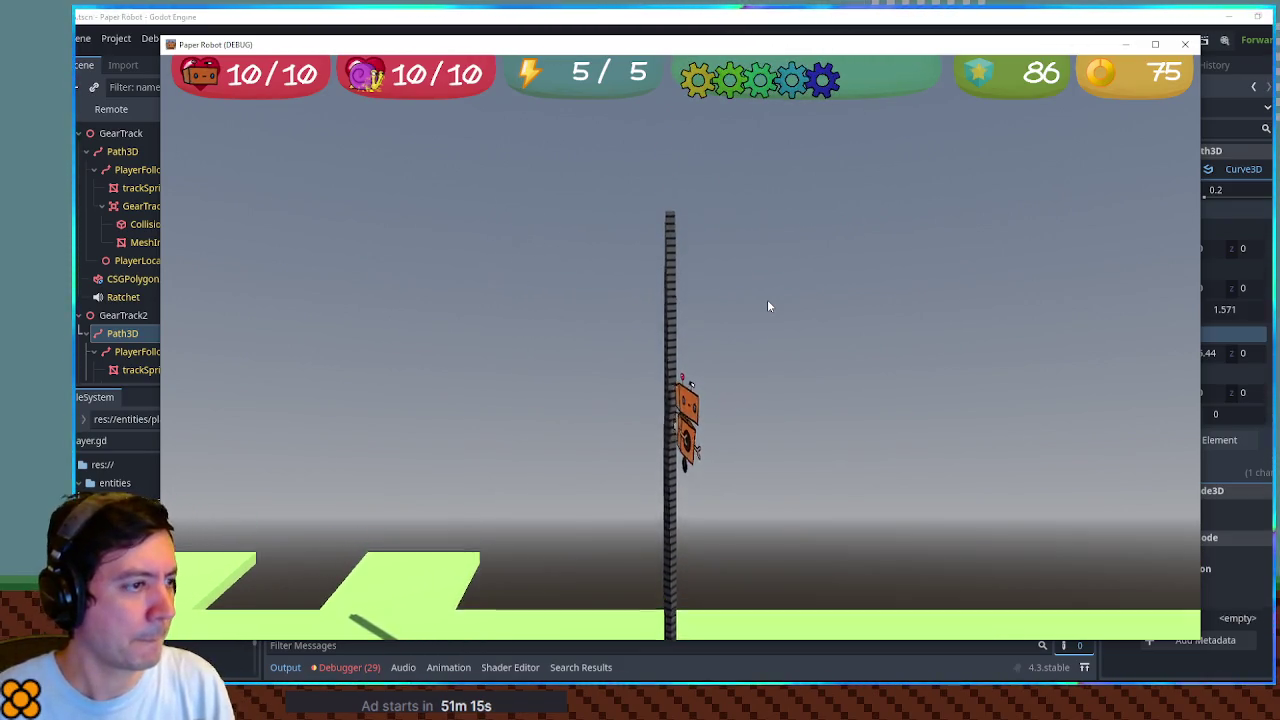
drag(1105, 50, 1105, 69)
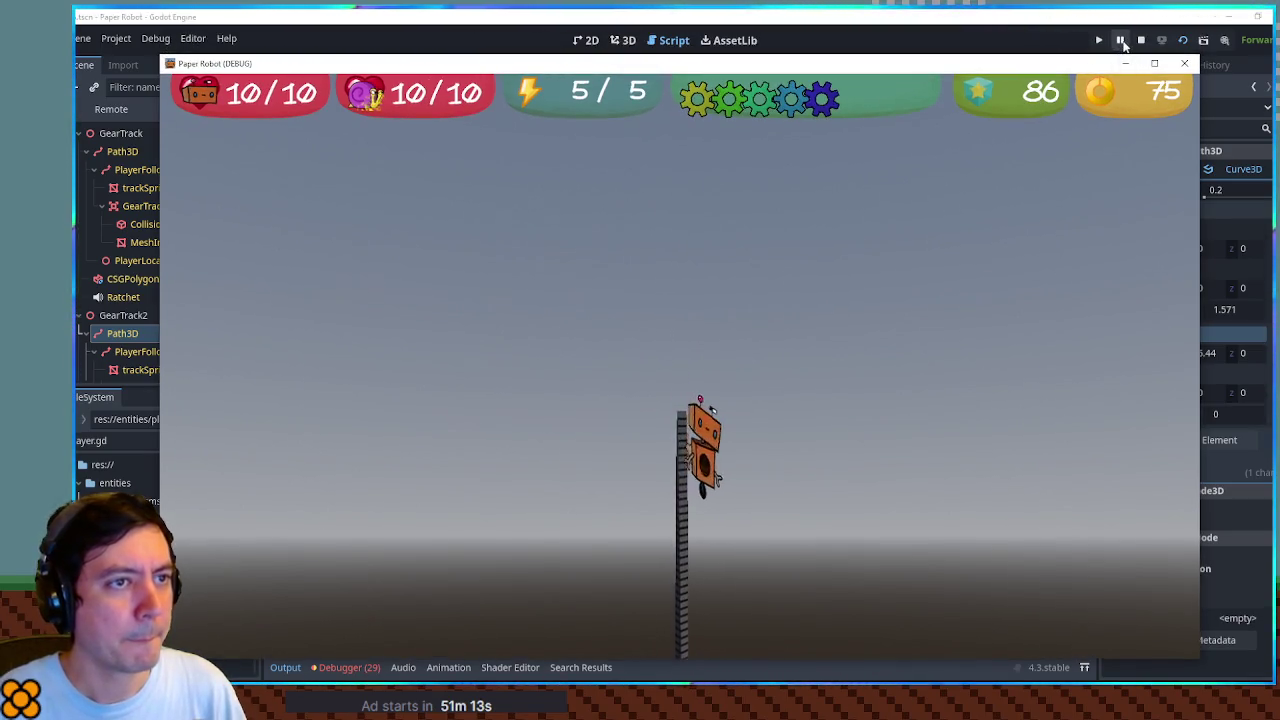
click(1121, 41)
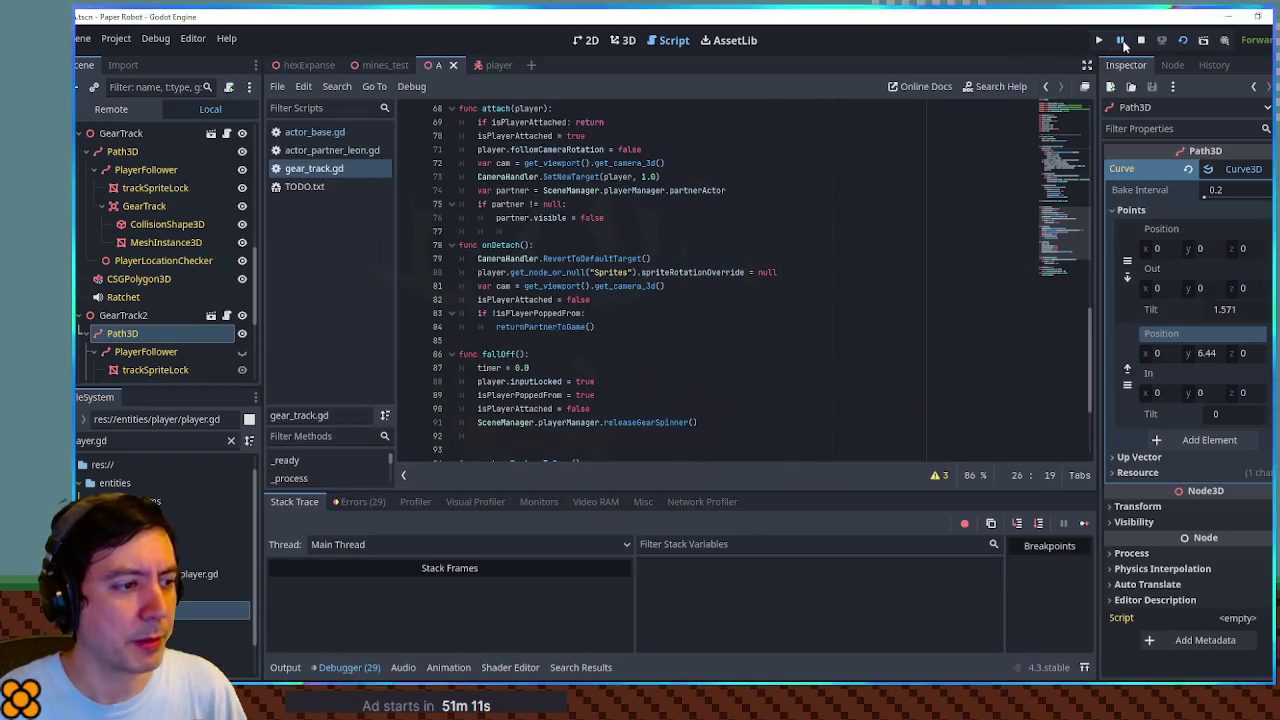
Inspect the live player node in the Remote scene tree, then minimize the editor
click(105, 112)
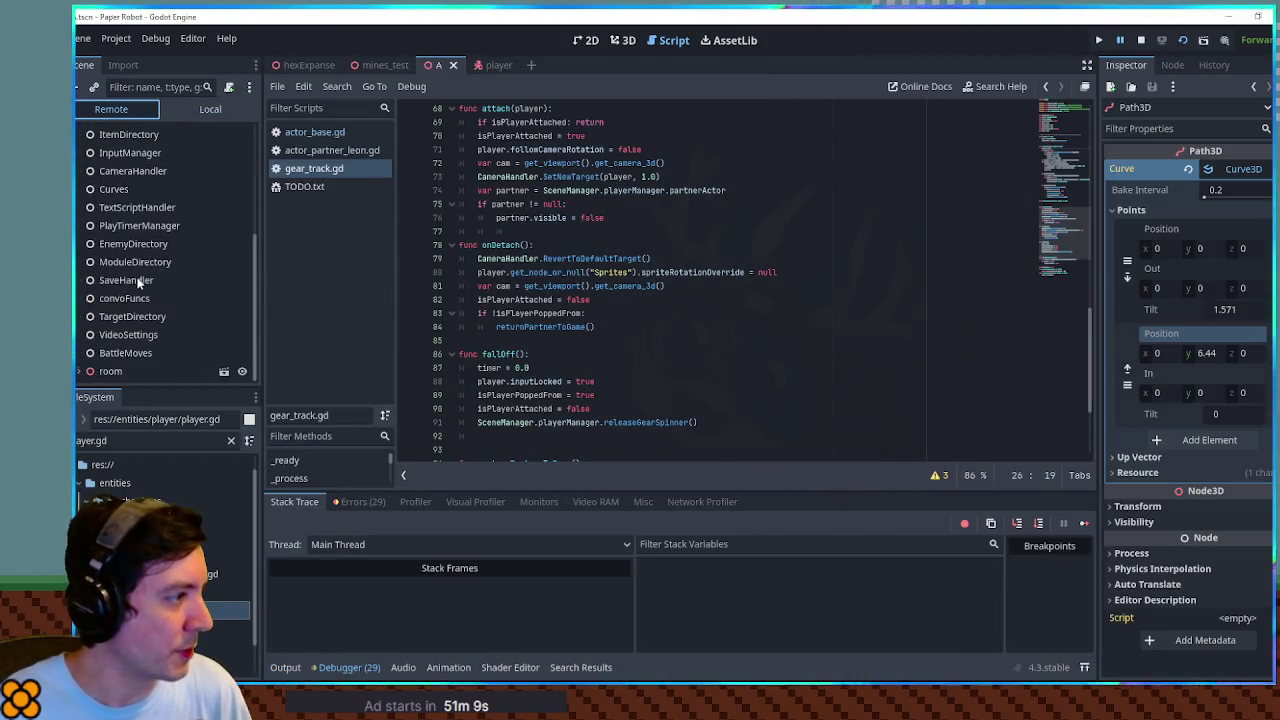
scroll(150, 300, down, 5)
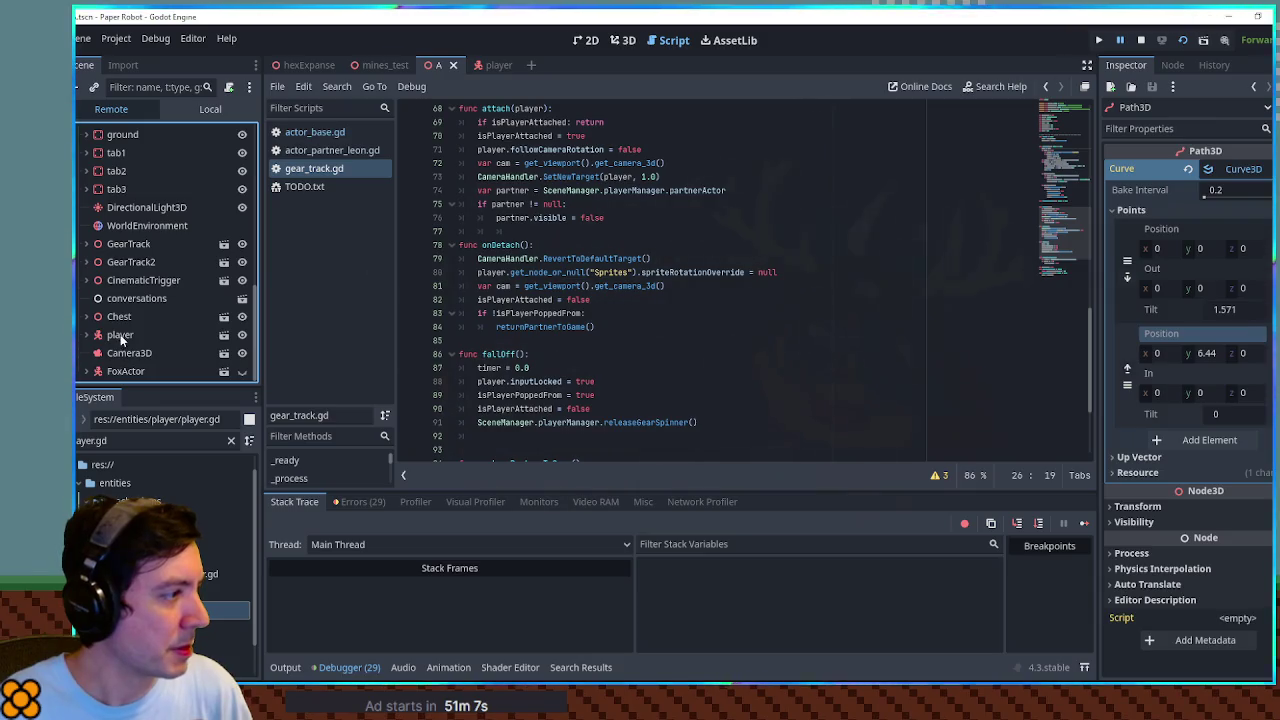
click(97, 335)
click(87, 335)
scroll(133, 342, down, 3)
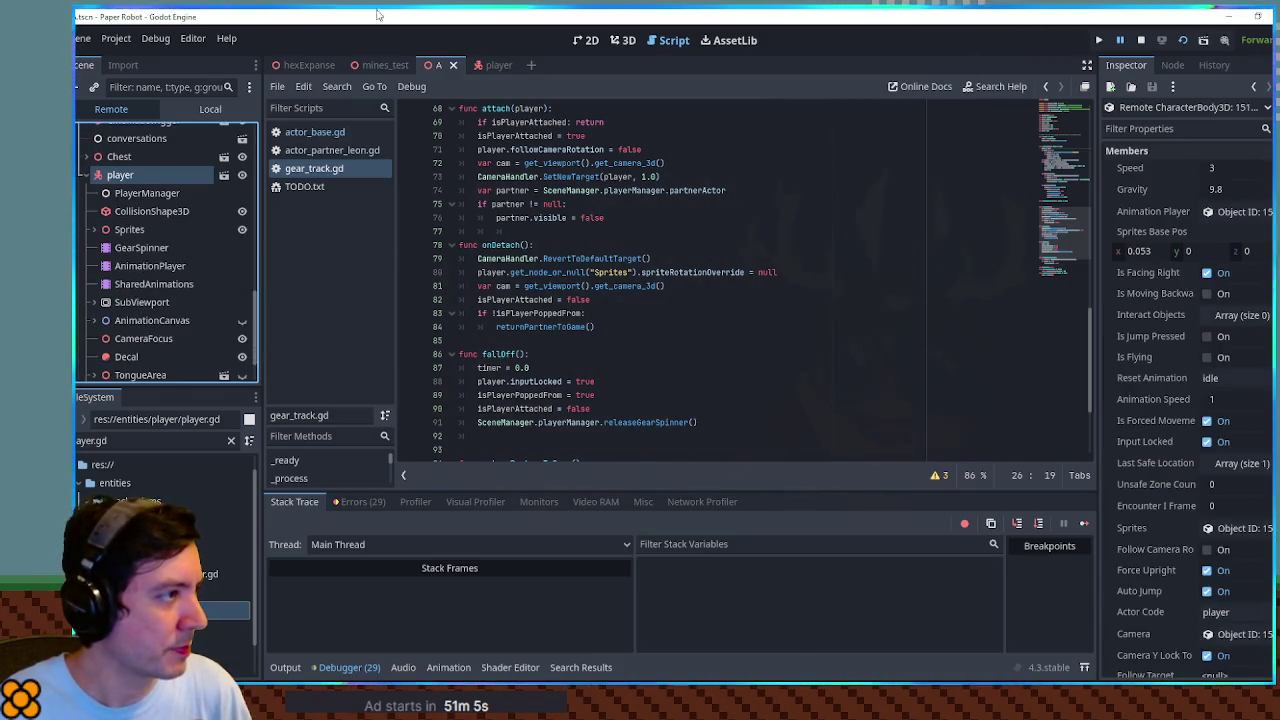
key(super+Down)
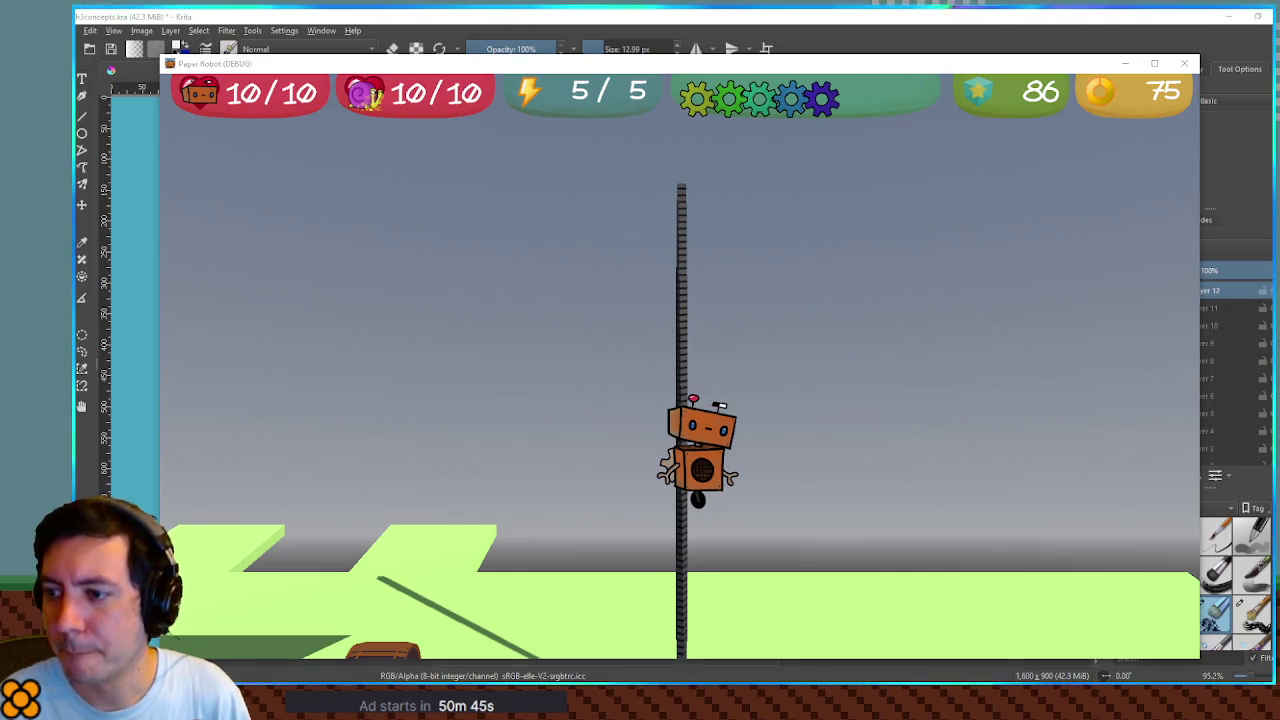
Slide the robot down, walk the fox away and back, then climb and descend the pole
key(Down)
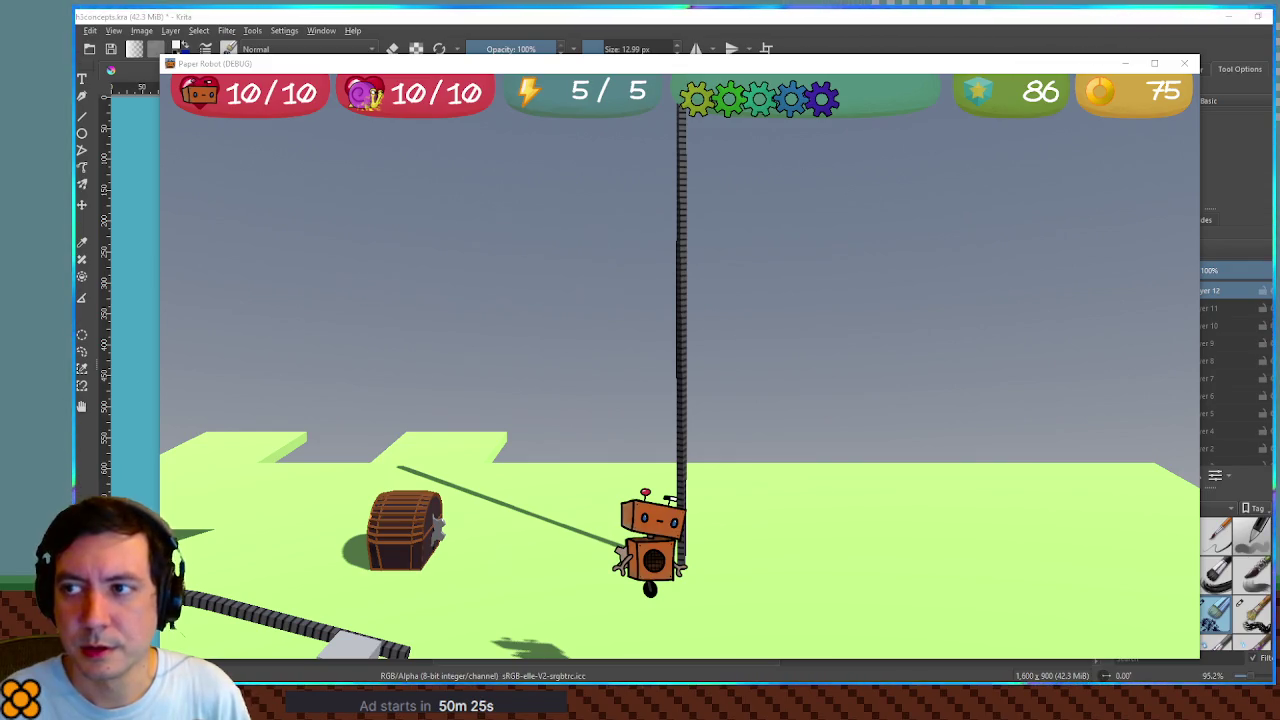
key(a)
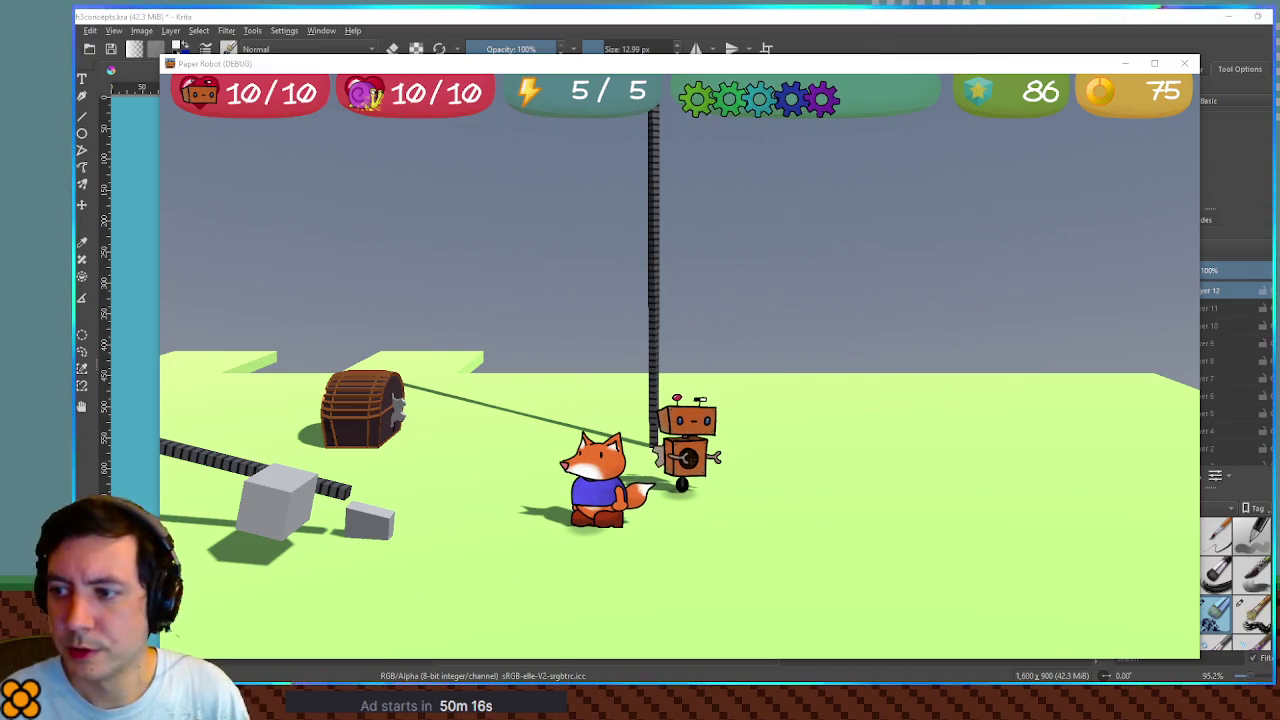
key(d)
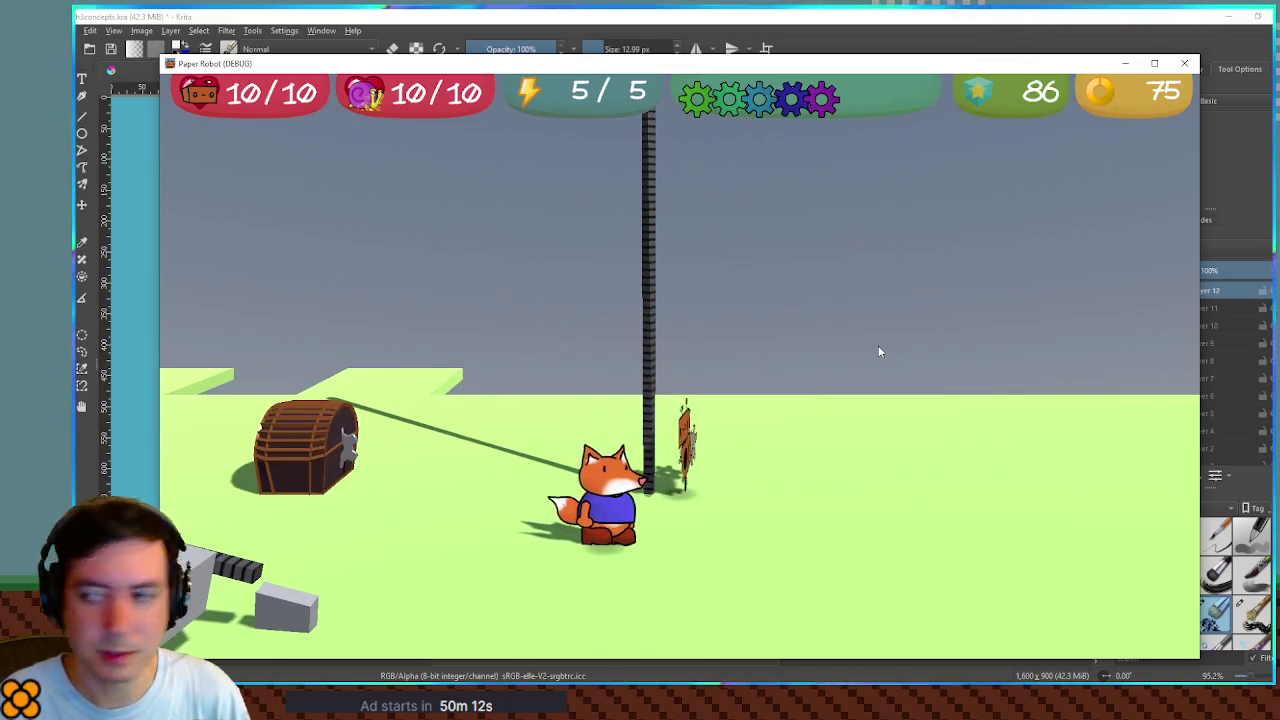
key(w)
key(w)
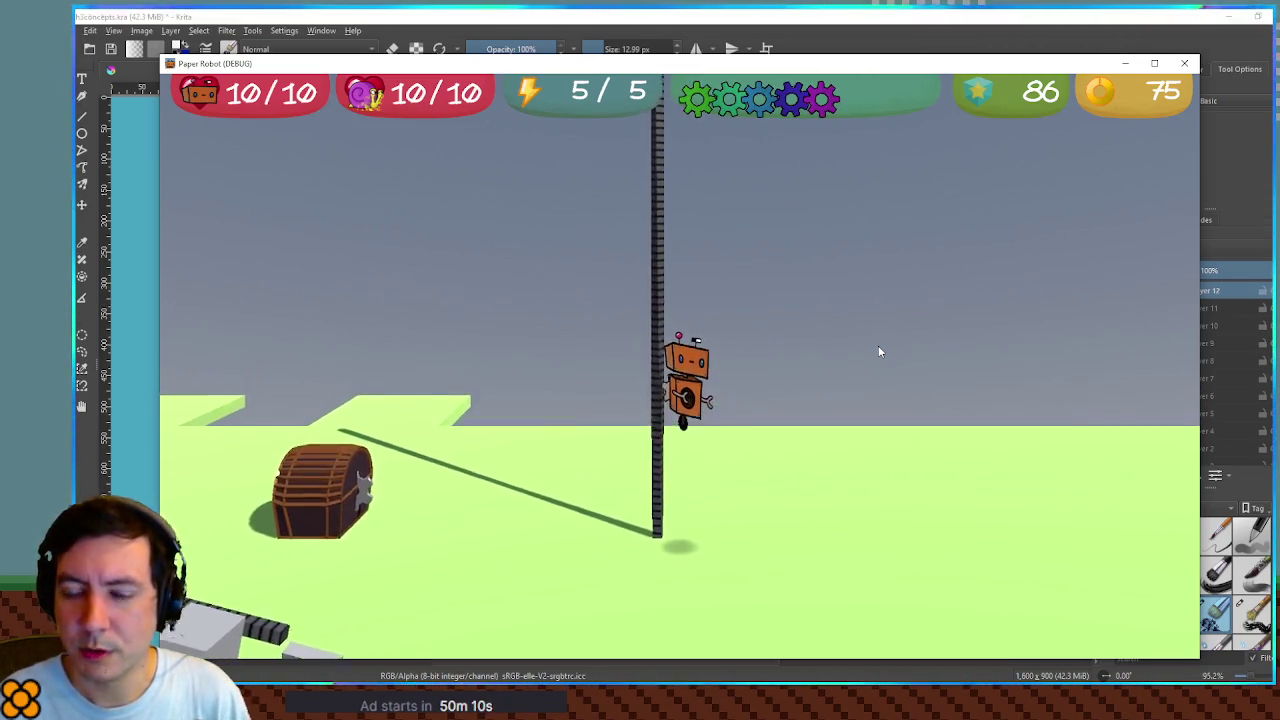
key(Up)
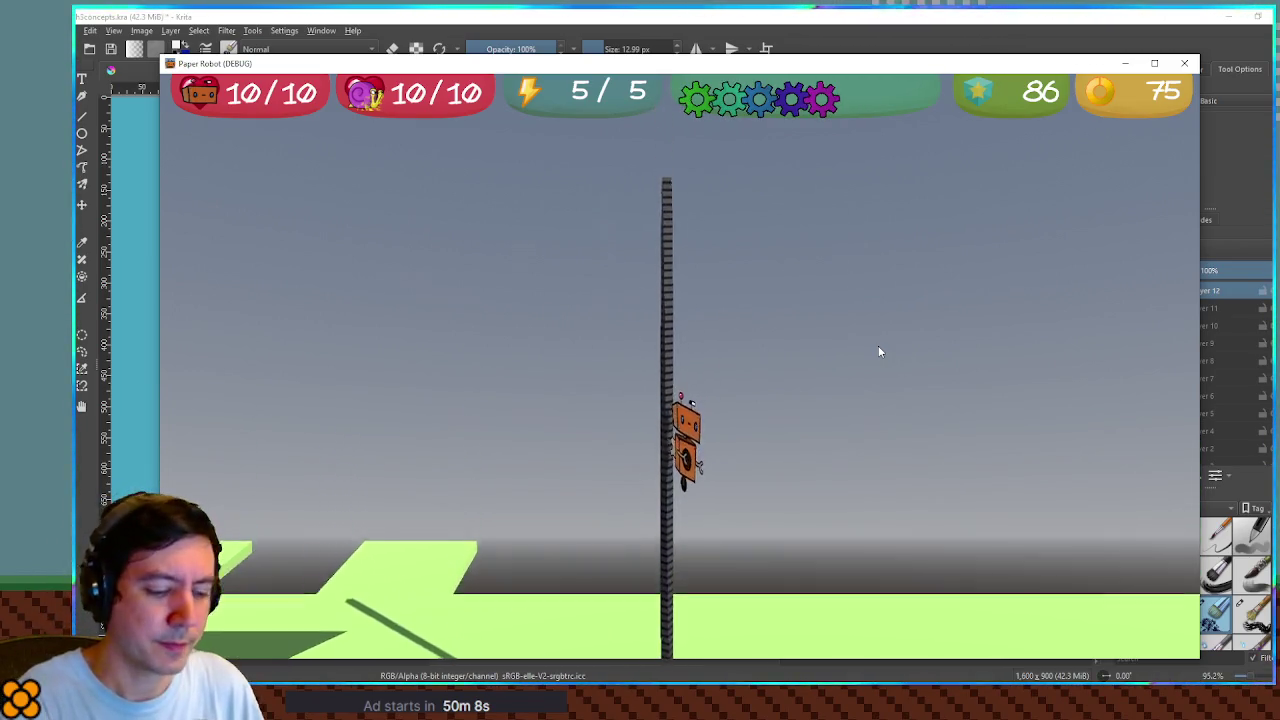
key(Down)
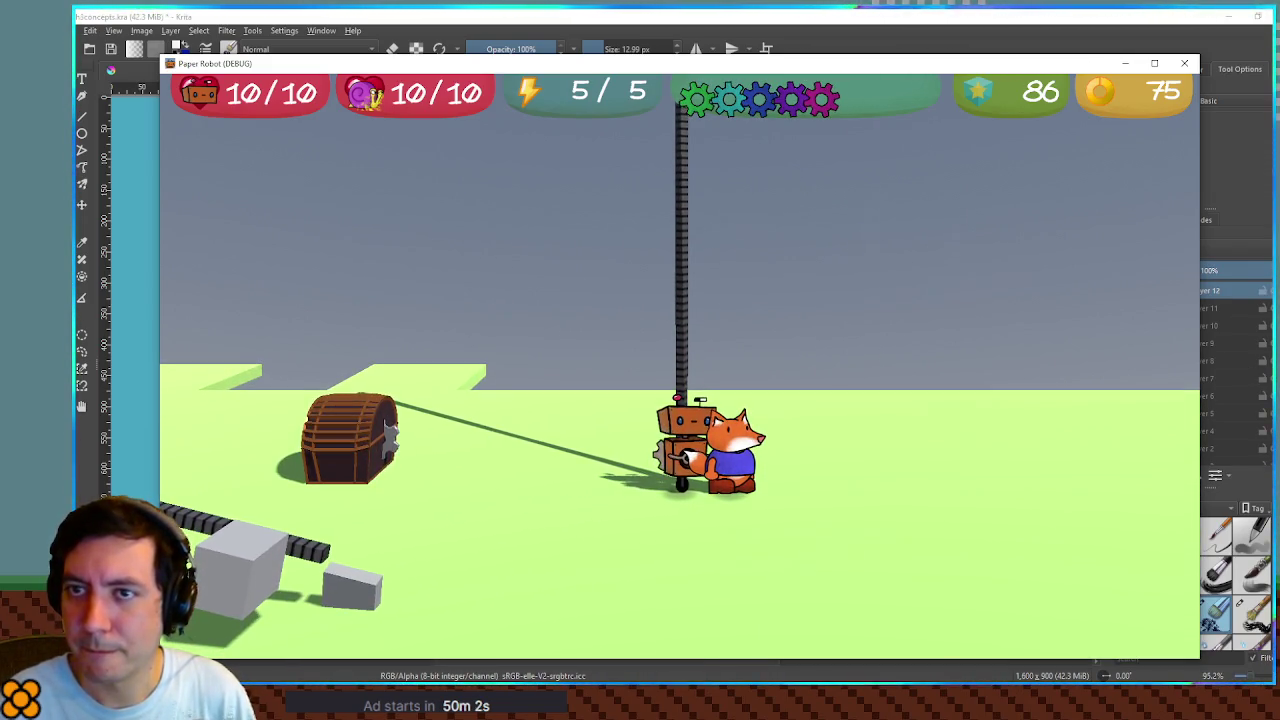
key(alt+Tab)
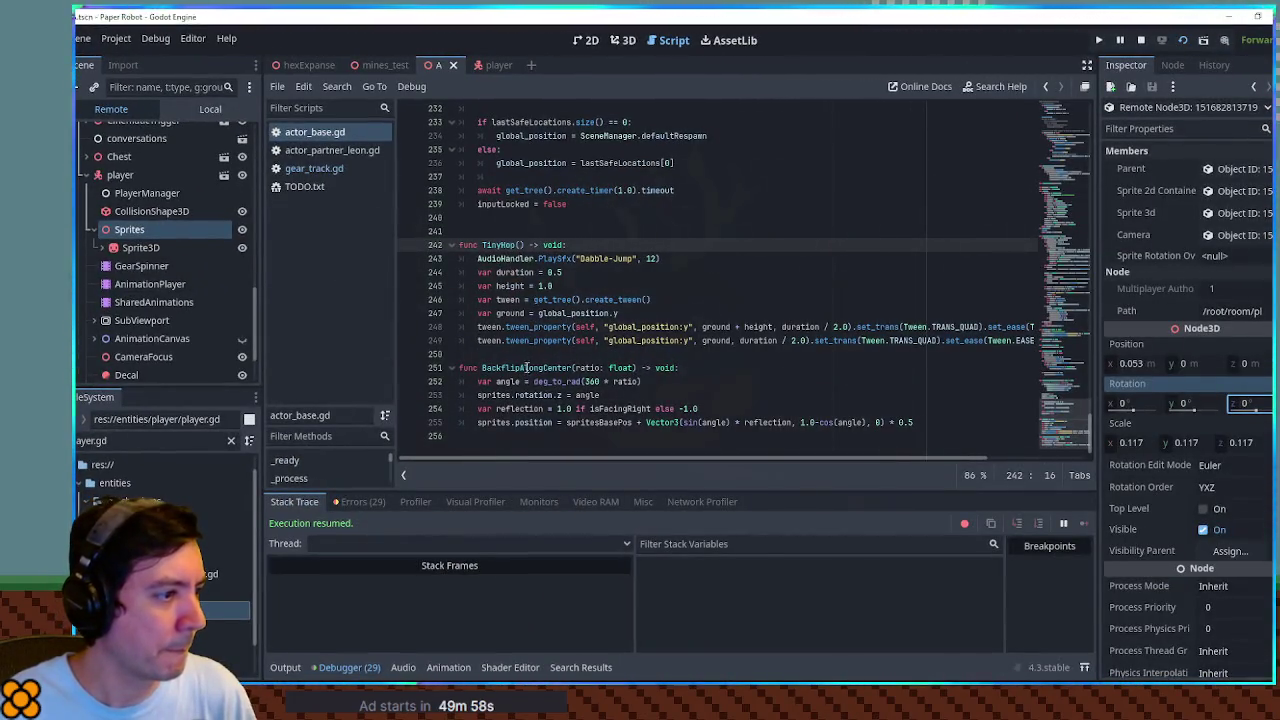
Add print(angle) on a new line after the angle calculation in BackflipAlongCenter
click(709, 369)
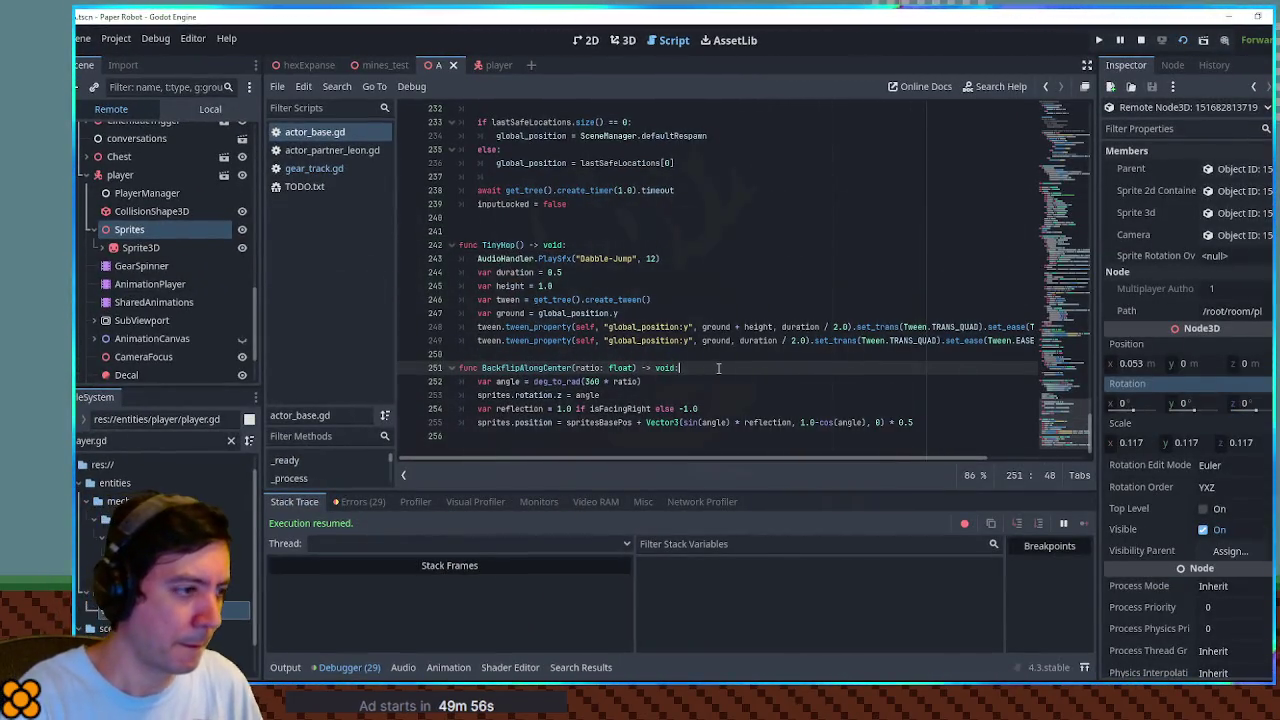
key(Down)
key(Return)
text(print(angle)
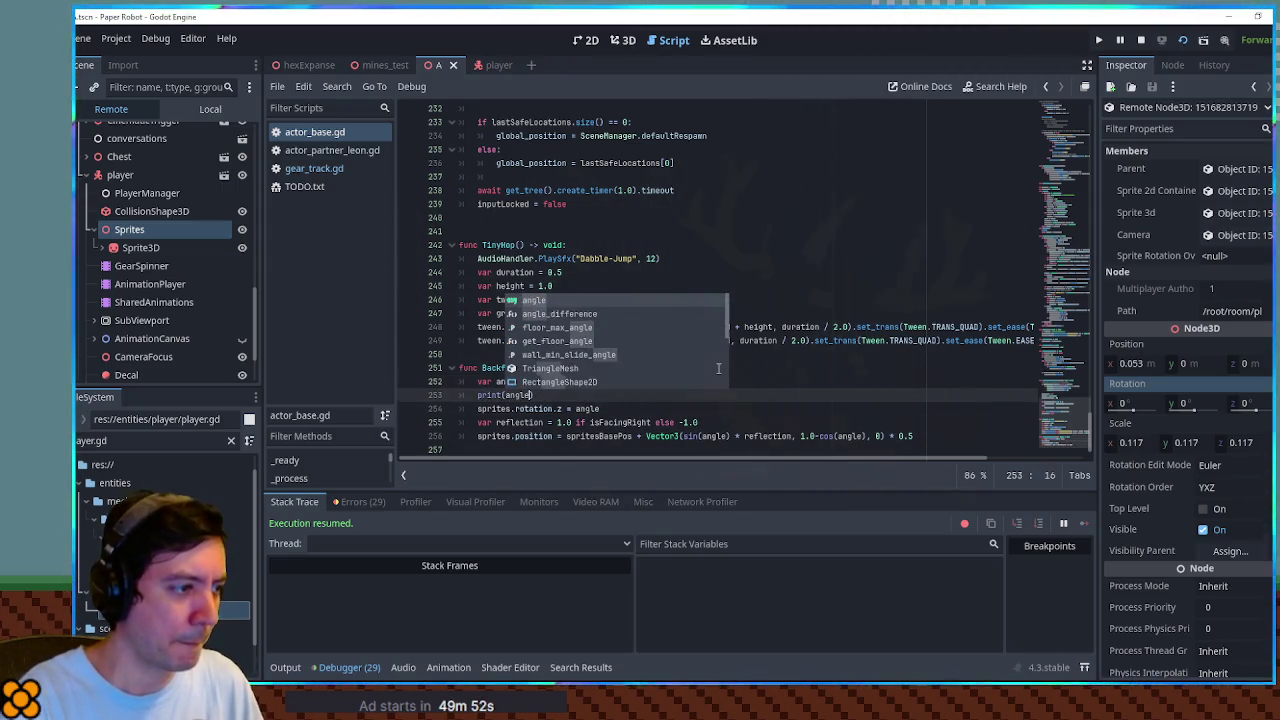
key(Return)
Save and run the game, then ride the robot up the gear pole and back beside the fox
key(F5)
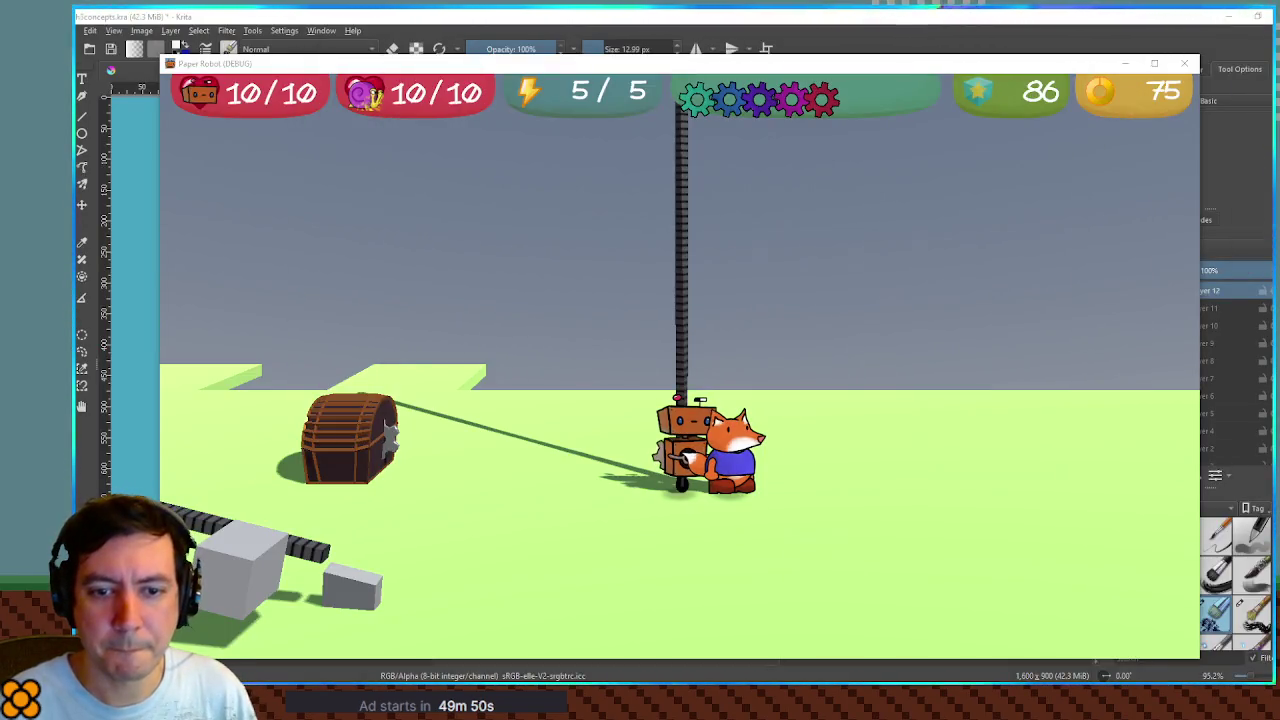
click(970, 319)
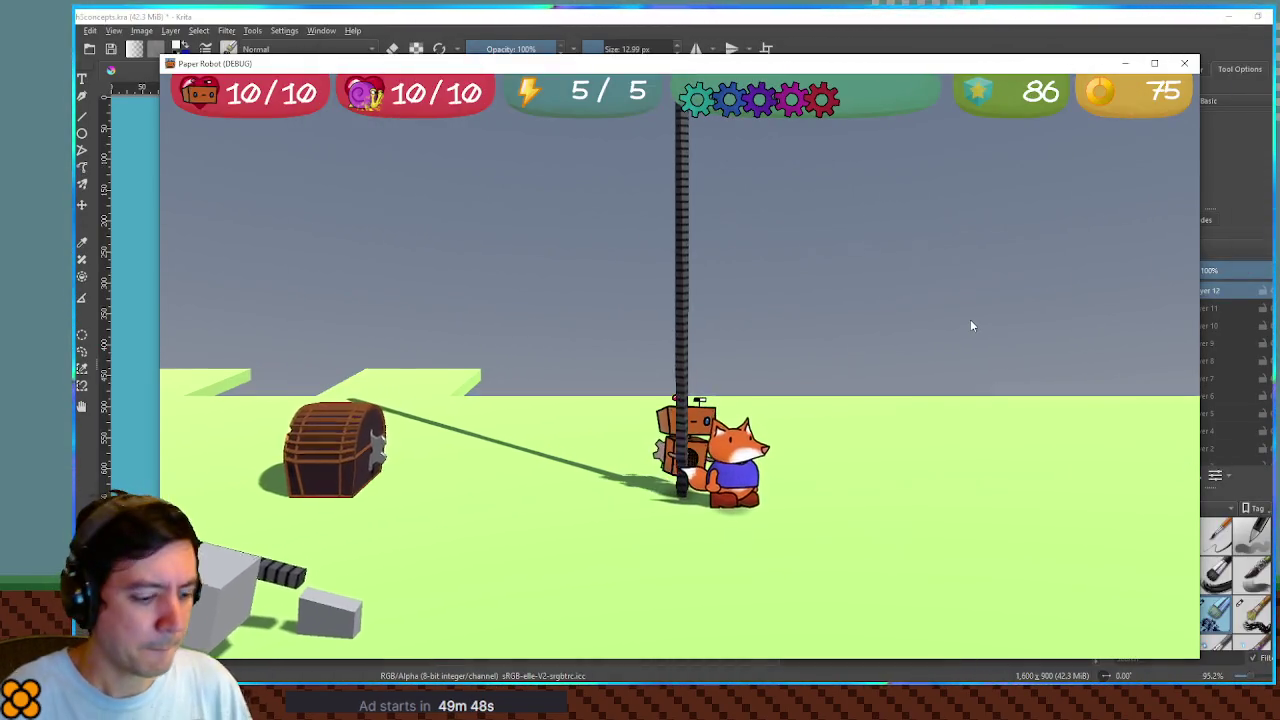
key(w)
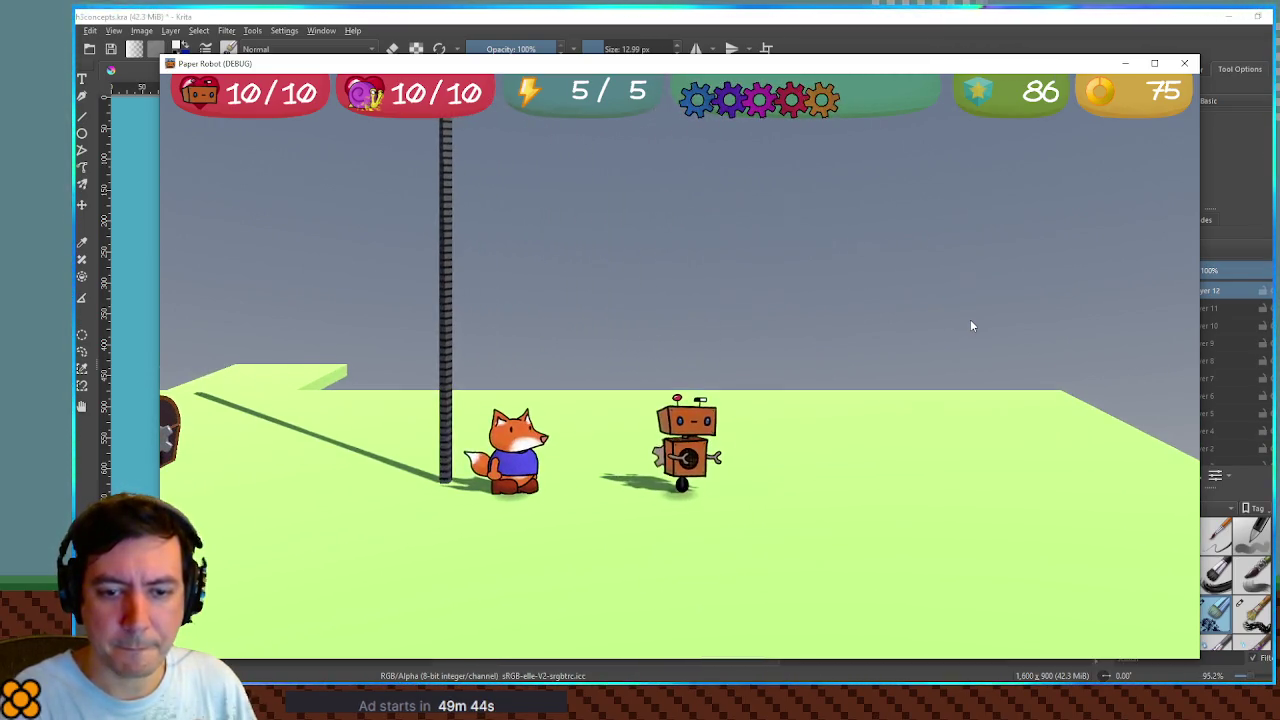
key(a)
key(d)
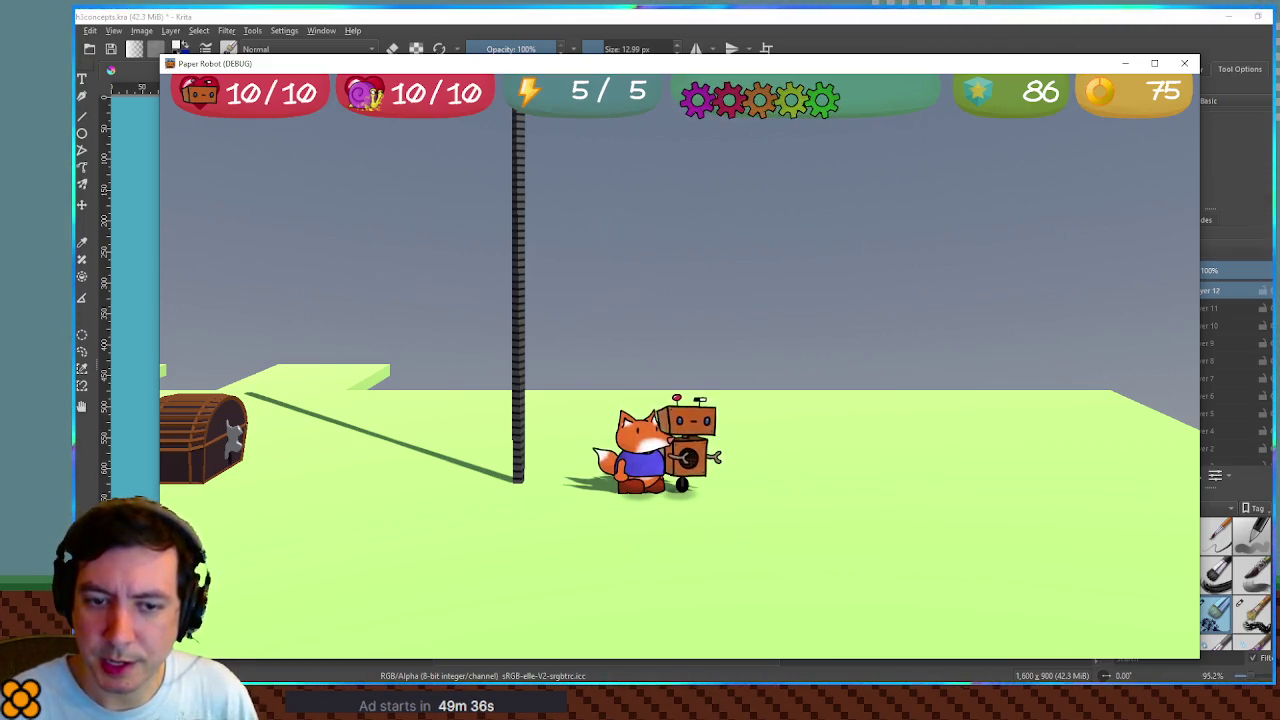
key(alt+Tab)
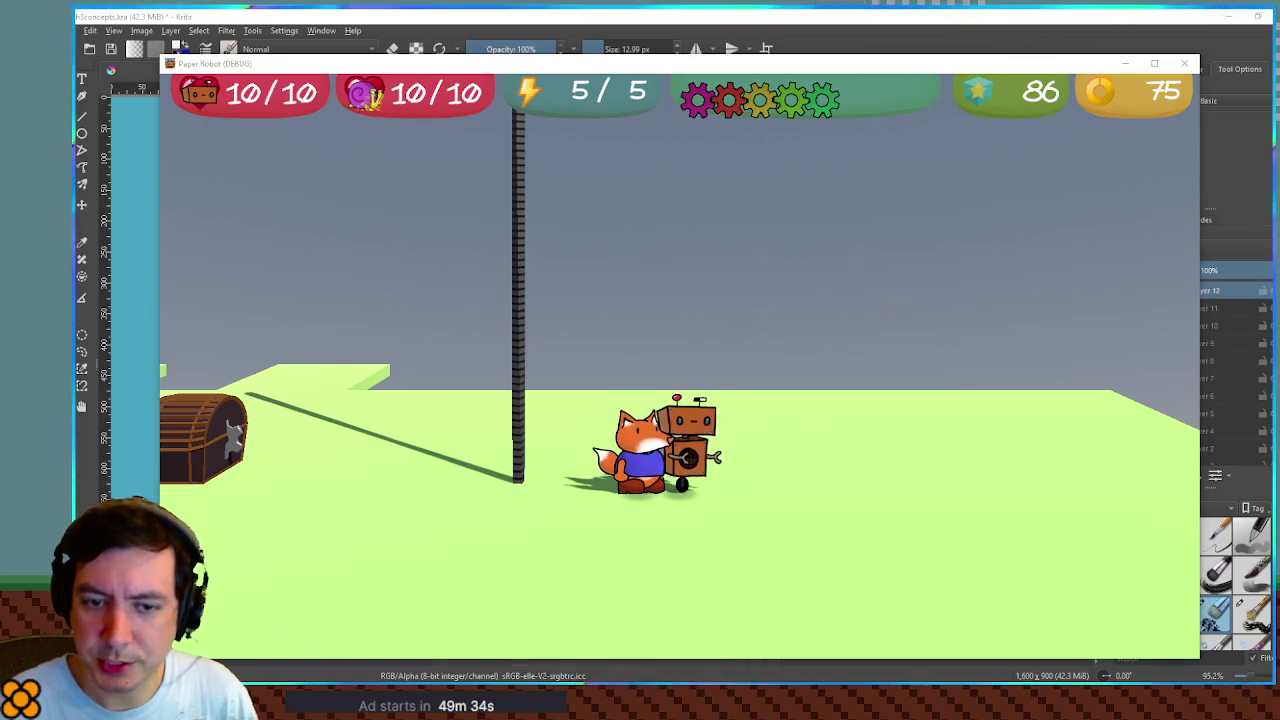
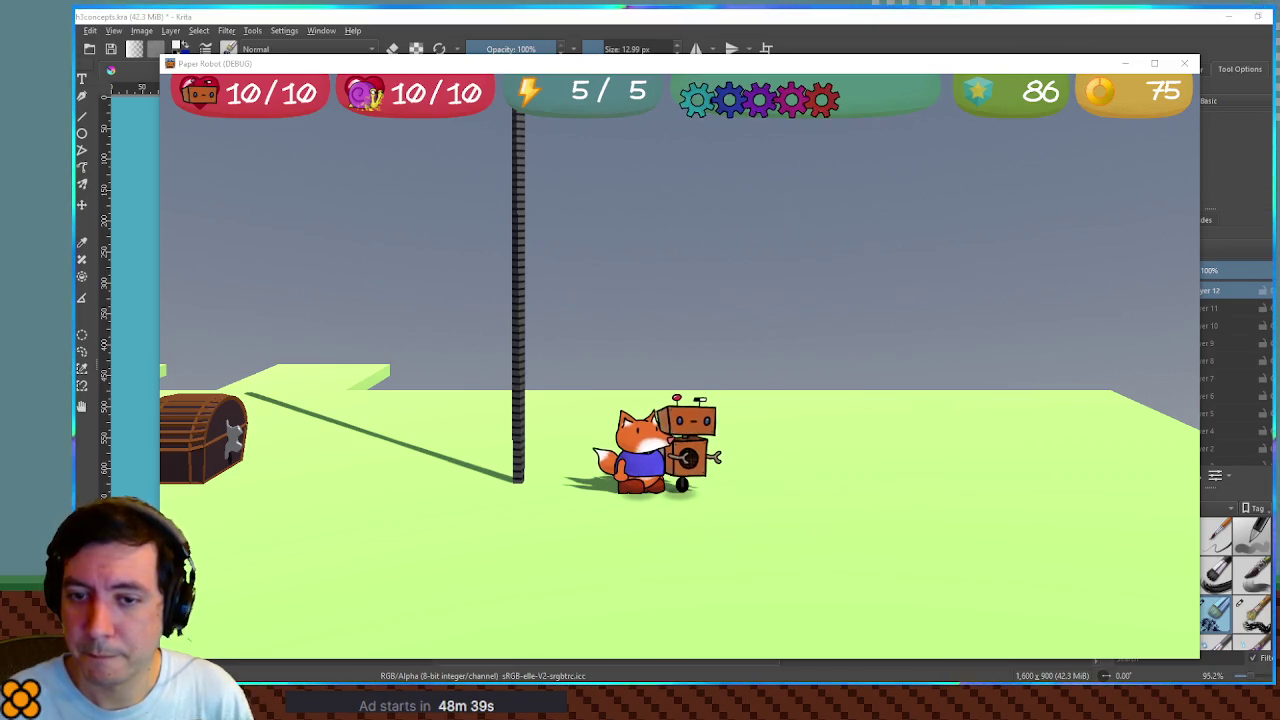
Play-test the robot by moving it left to the pole and climbing the gear chain, then stop the game
key(a)
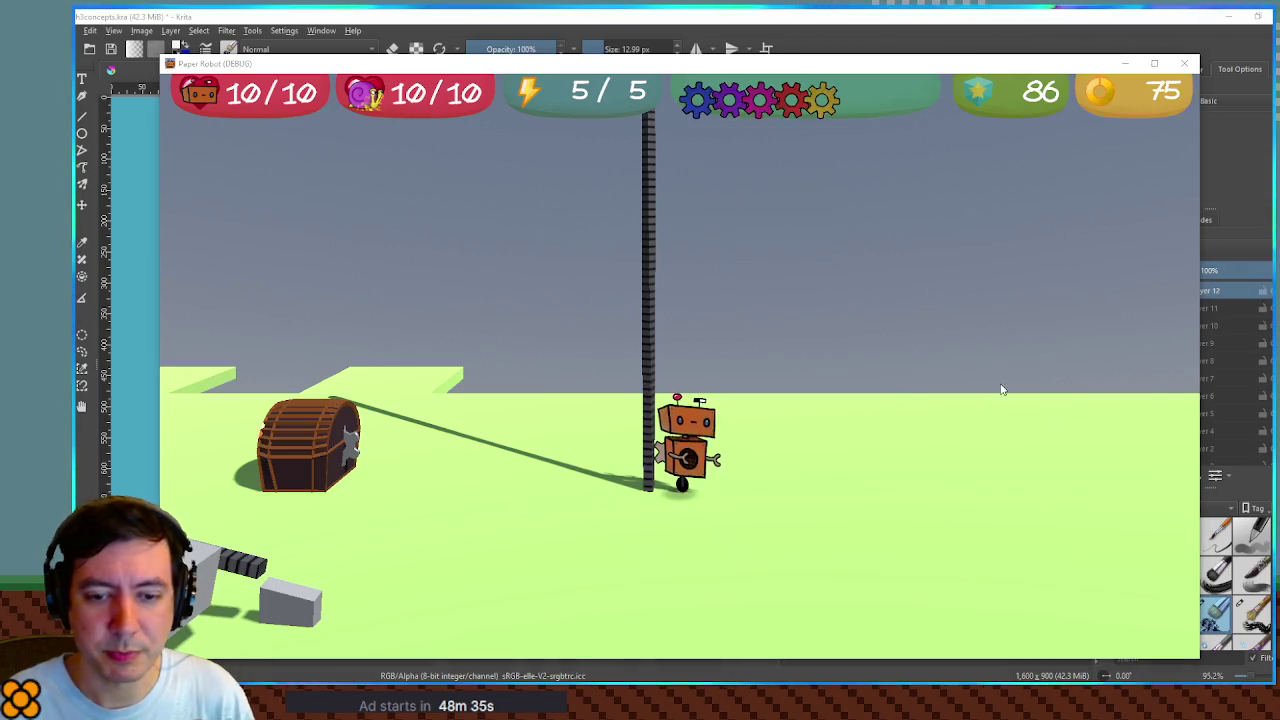
key(space)
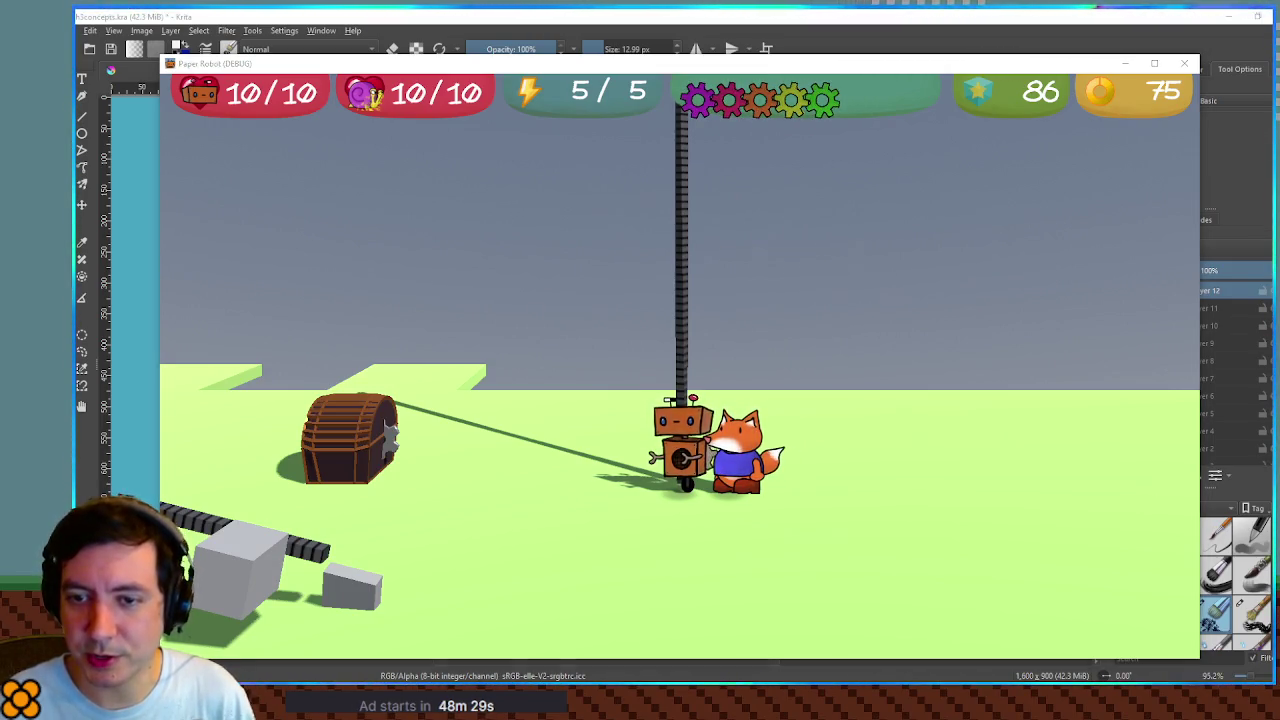
click(1113, 358)
key(Up)
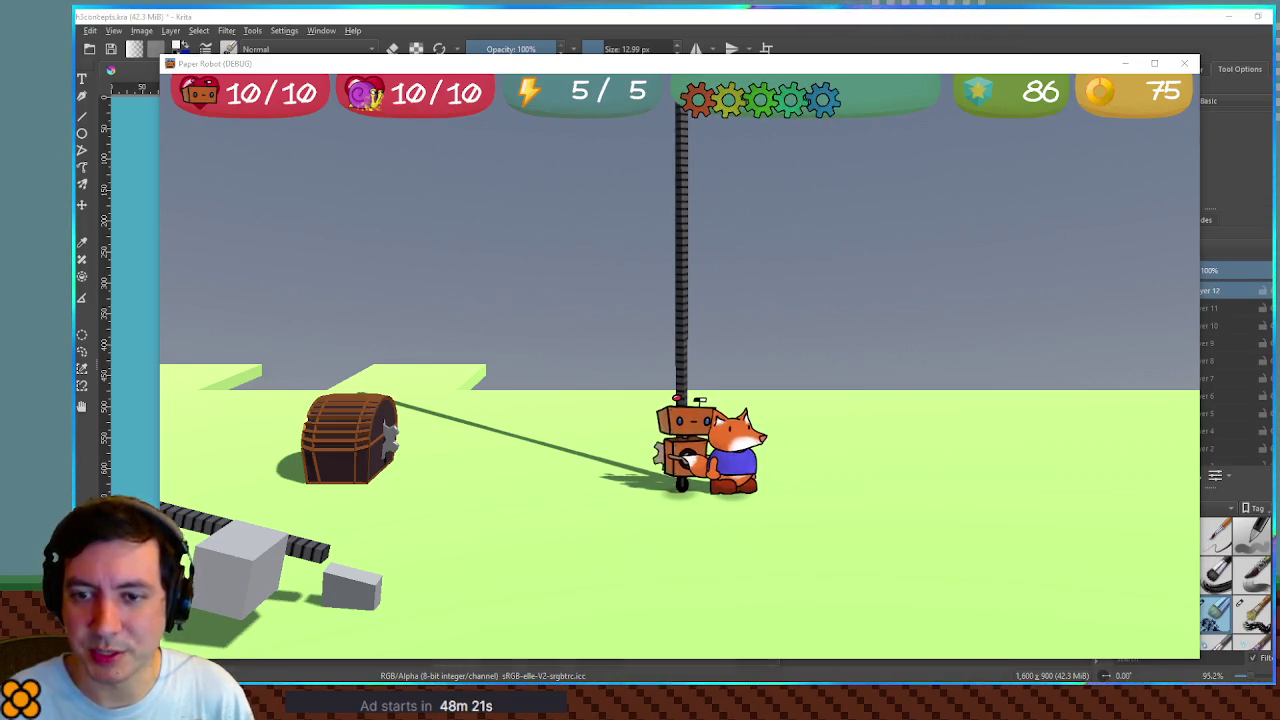
key(F8)
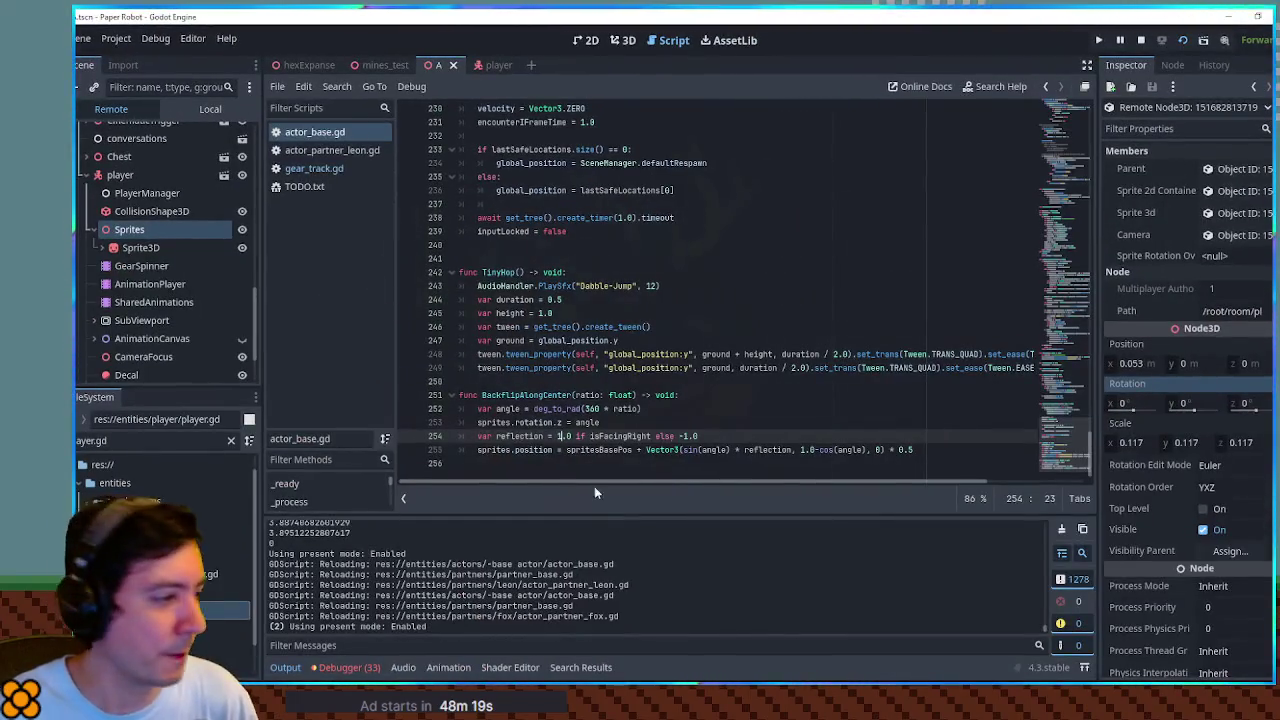
Switch the Scene dock to Local, open the player scene, and open ActorSpriteHandler.gd from Sprites
double_click(528, 422)
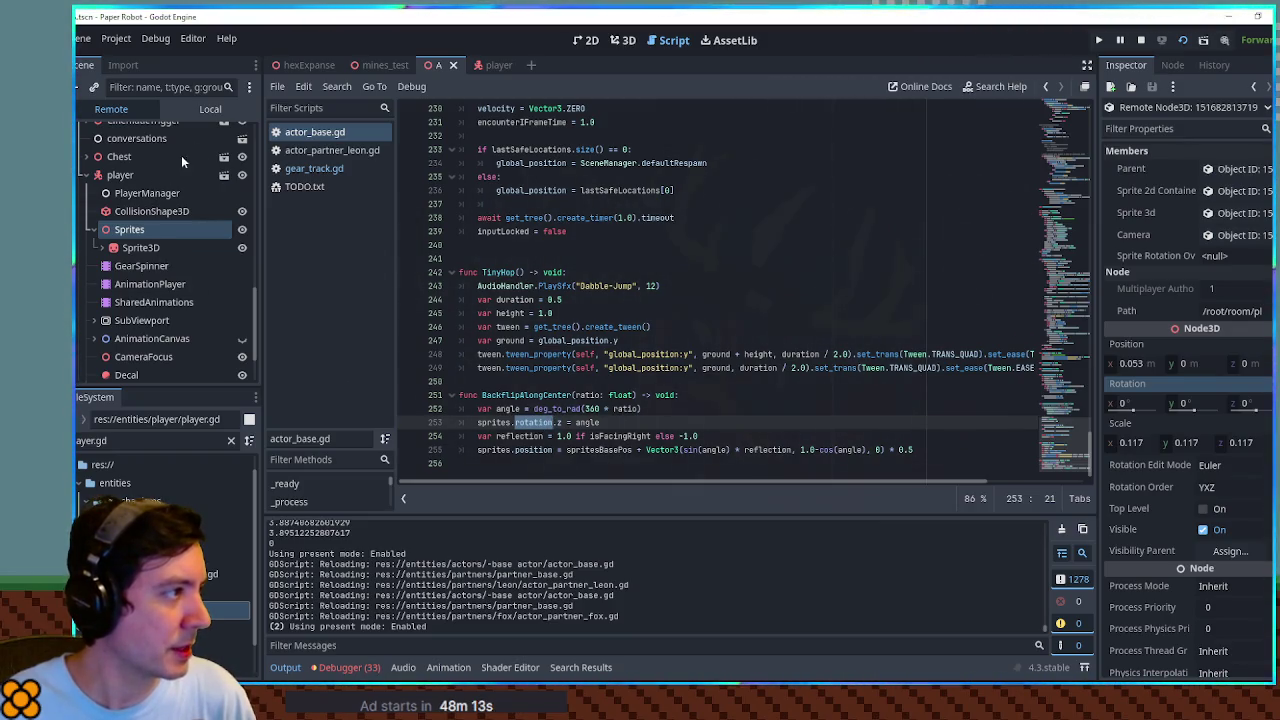
click(210, 109)
scroll(130, 357, up, 3)
click(495, 65)
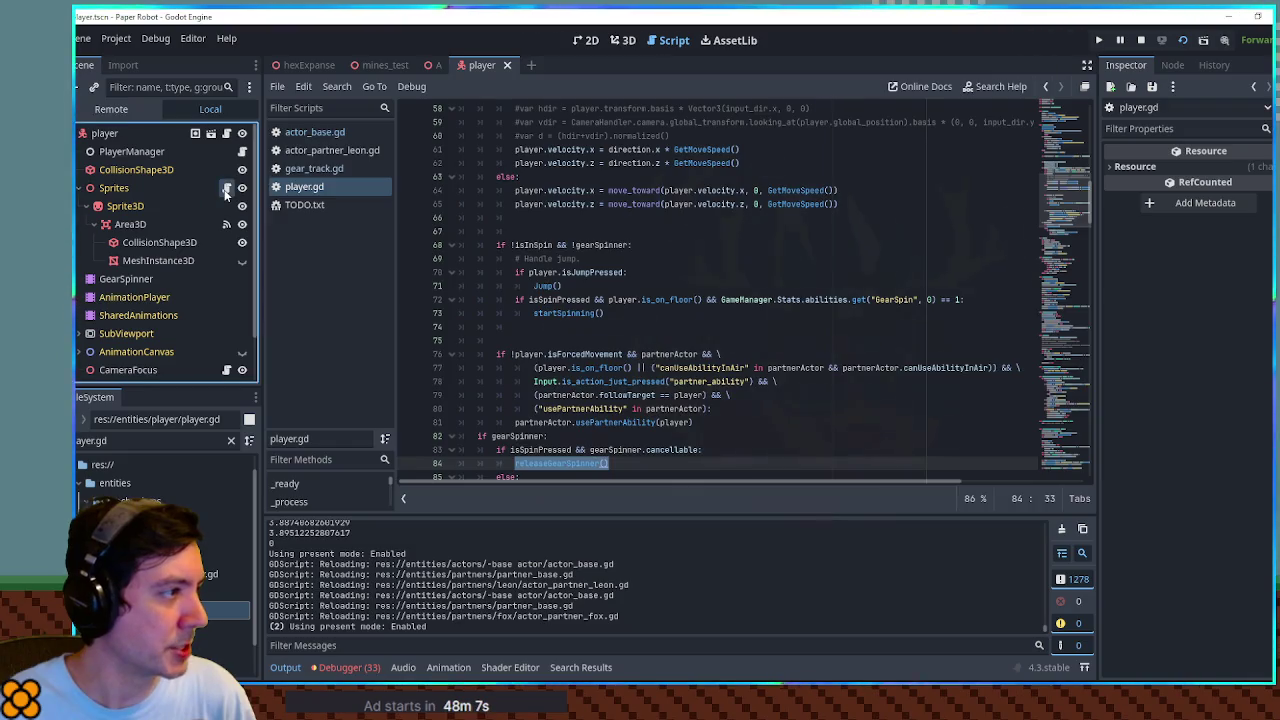
click(226, 188)
Search ActorSpriteHandler.gd for 'rotation.', then 'rotation', and scan through the matches
key(ctrl+f)
key(BackSpace)
text(rotation)
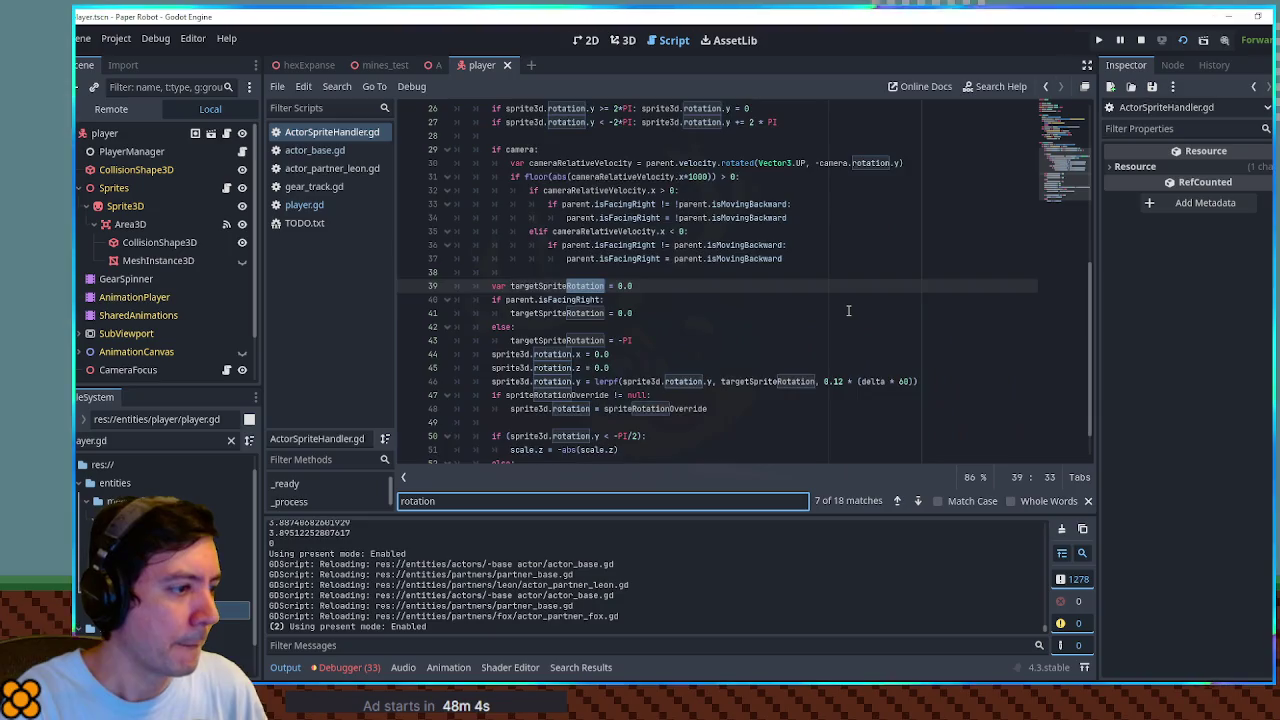
text(.)
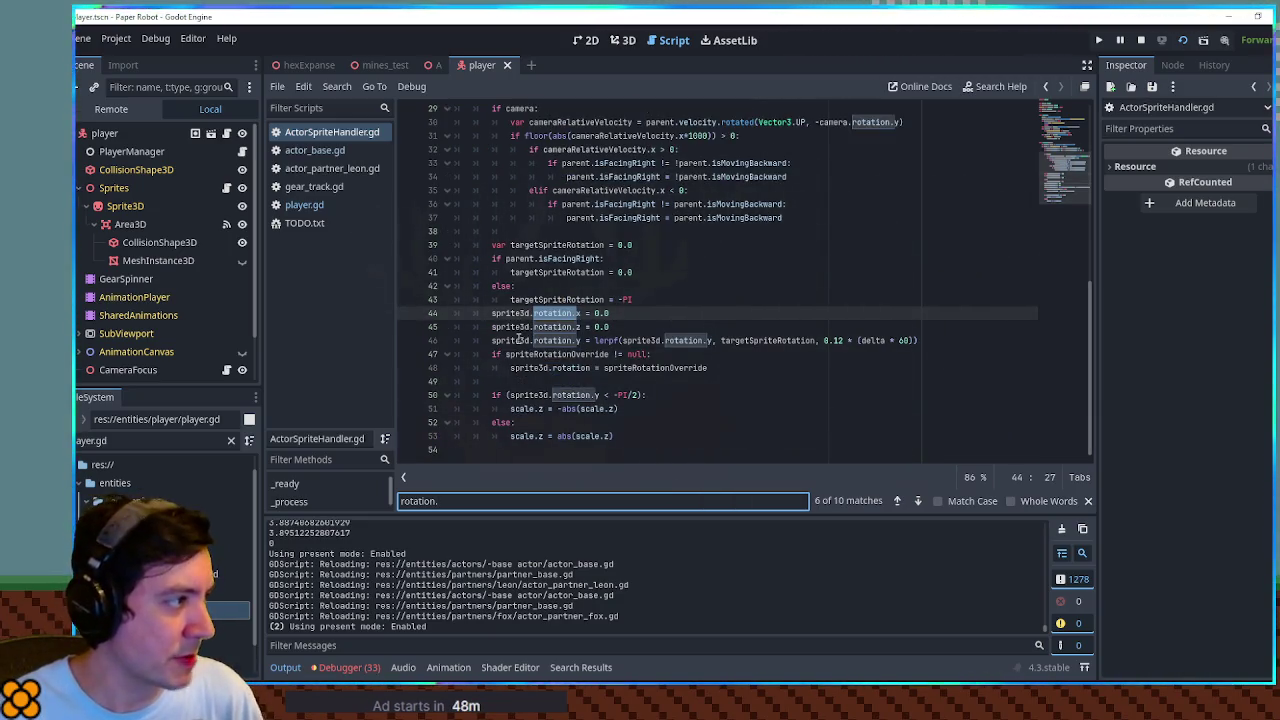
scroll(560, 300, up, 5)
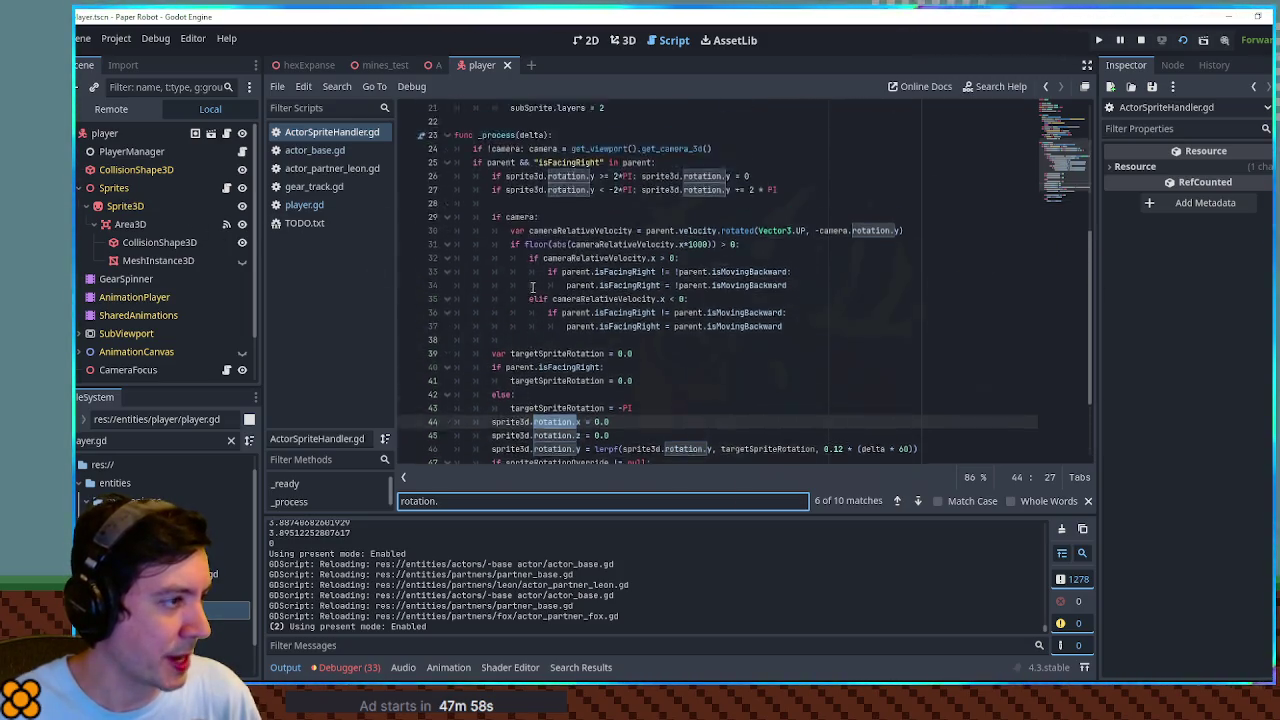
scroll(560, 300, up, 4)
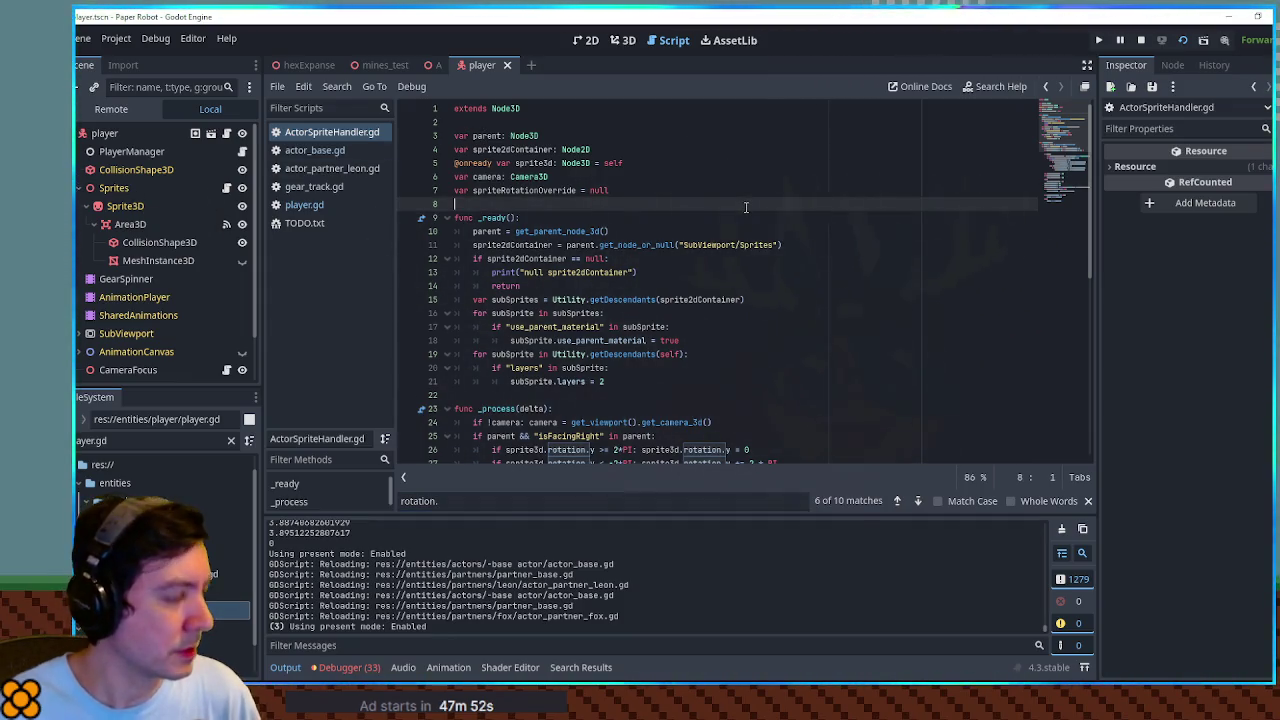
key(BackSpace)
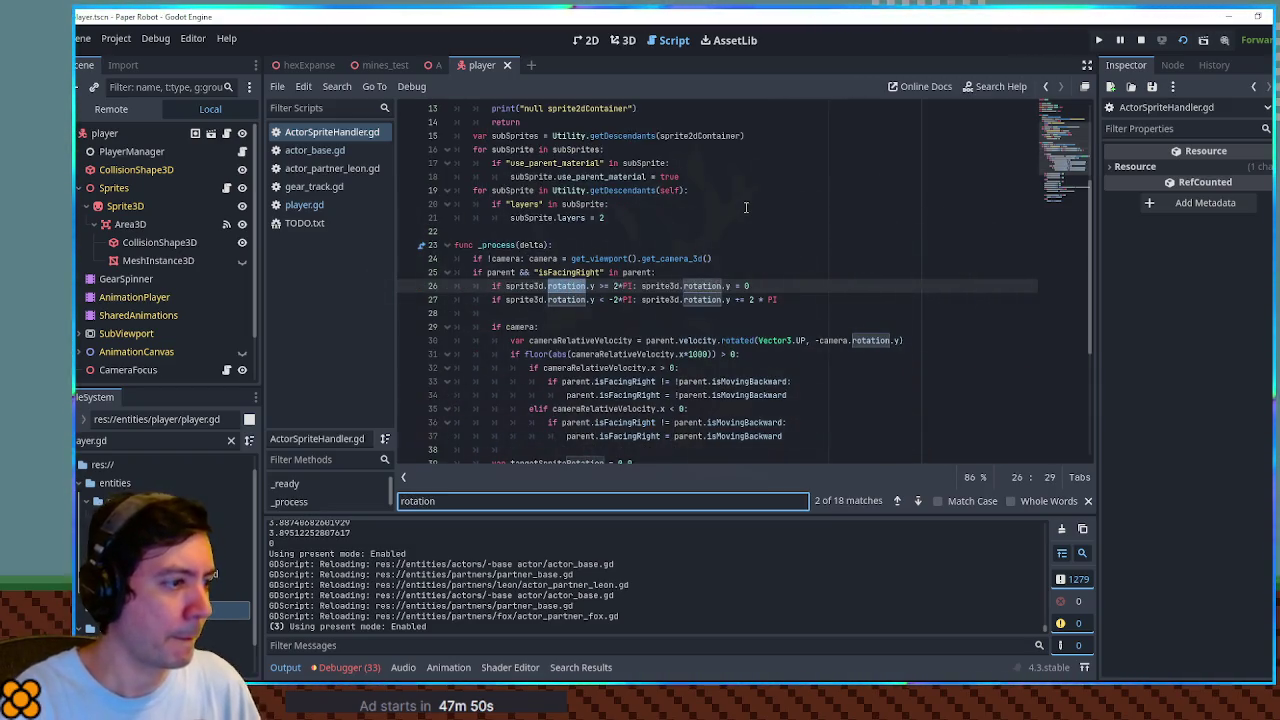
scroll(745, 207, up, 4)
scroll(757, 247, down, 9)
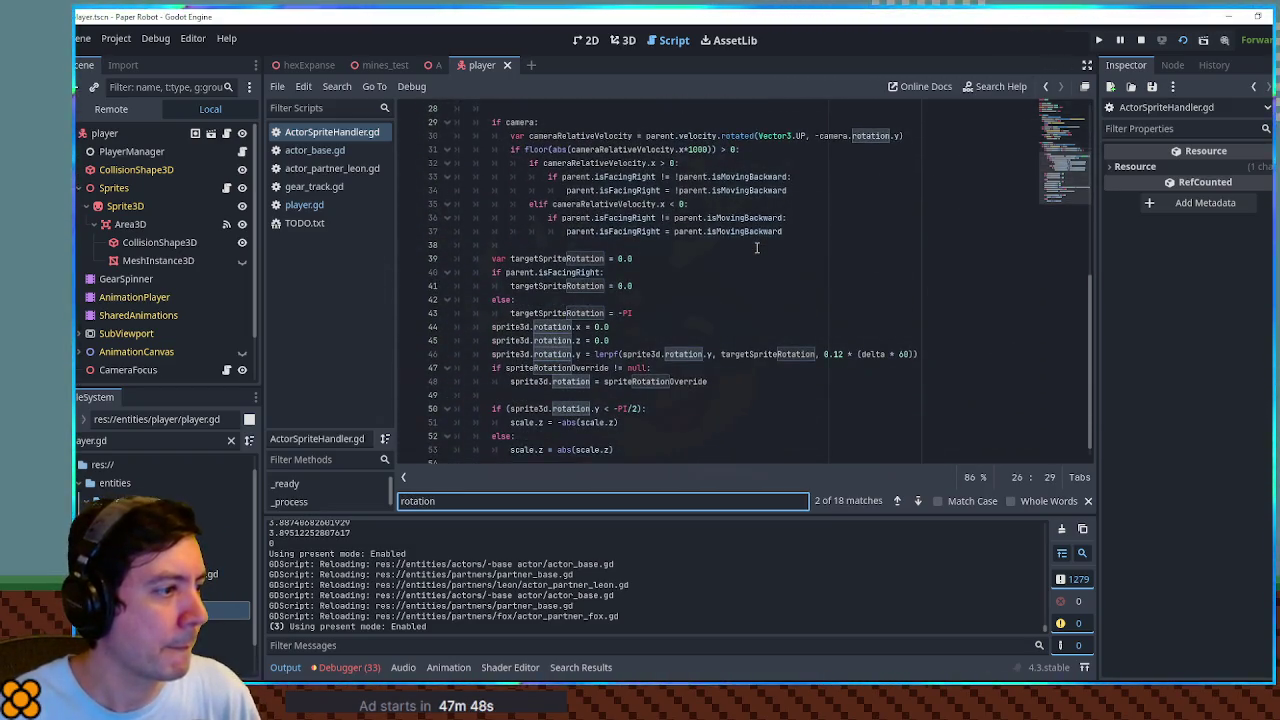
scroll(757, 249, down, 1)
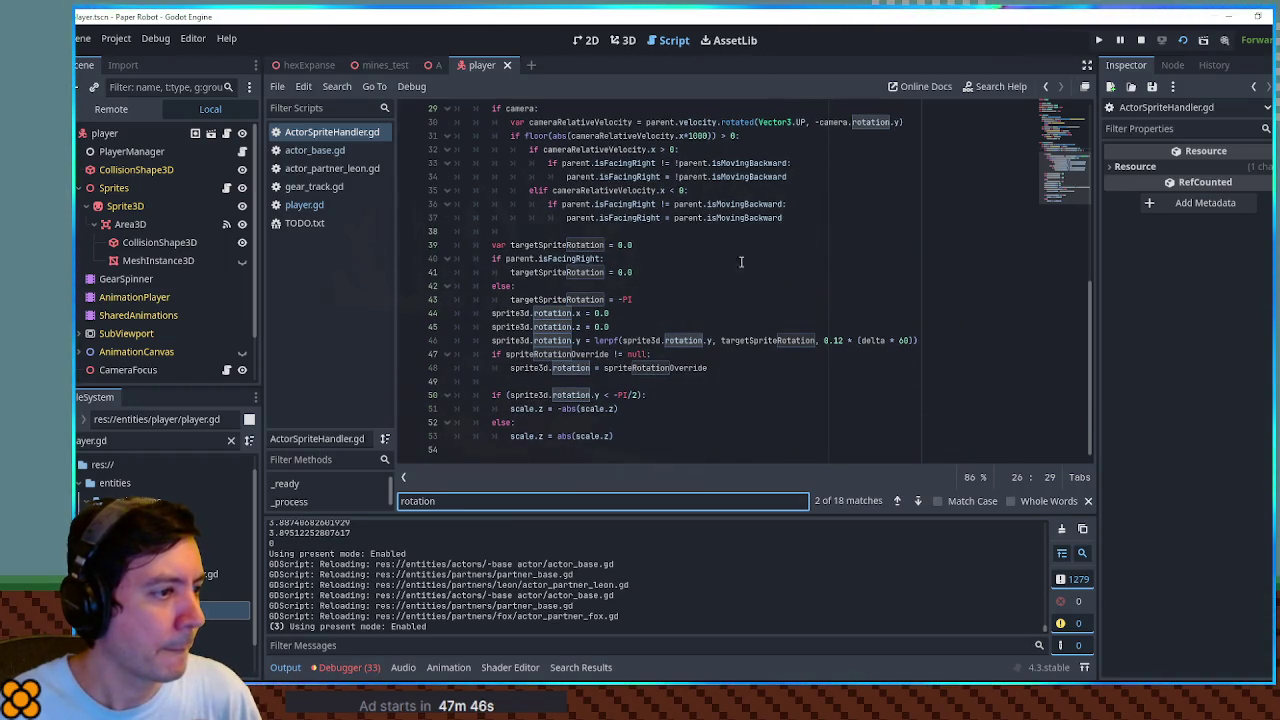
scroll(584, 315, up, 10)
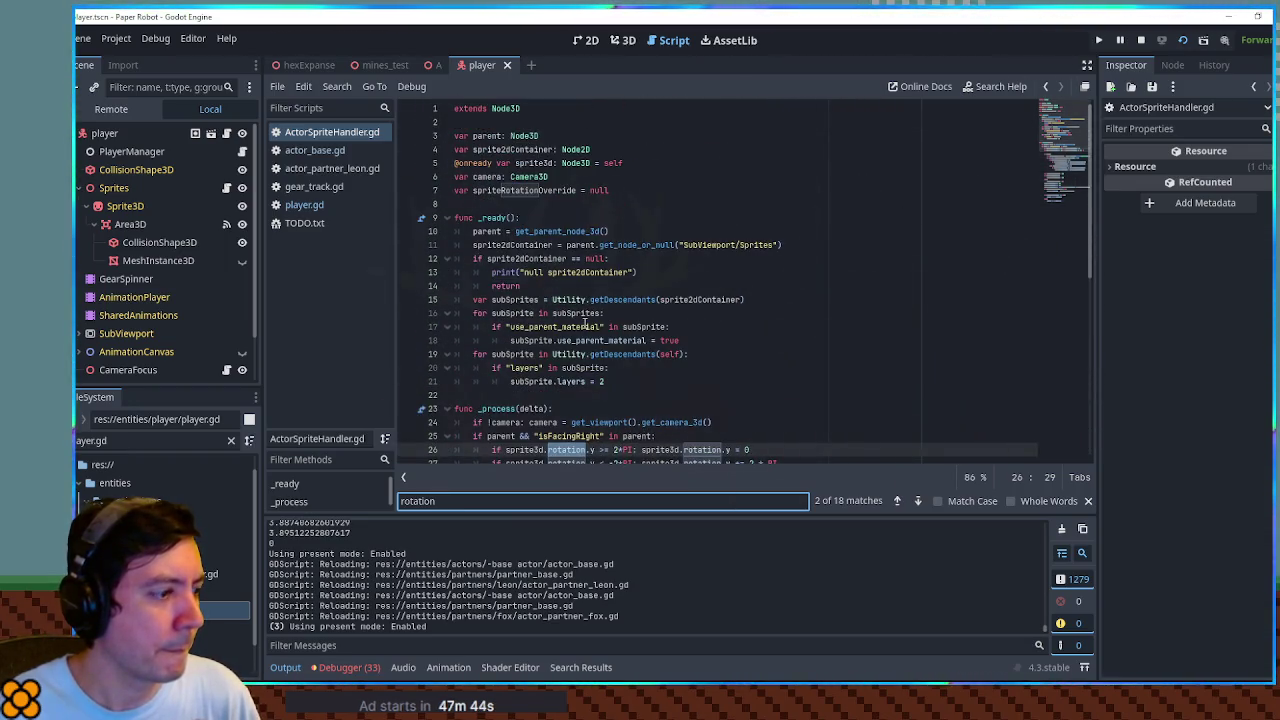
scroll(734, 319, down, 4)
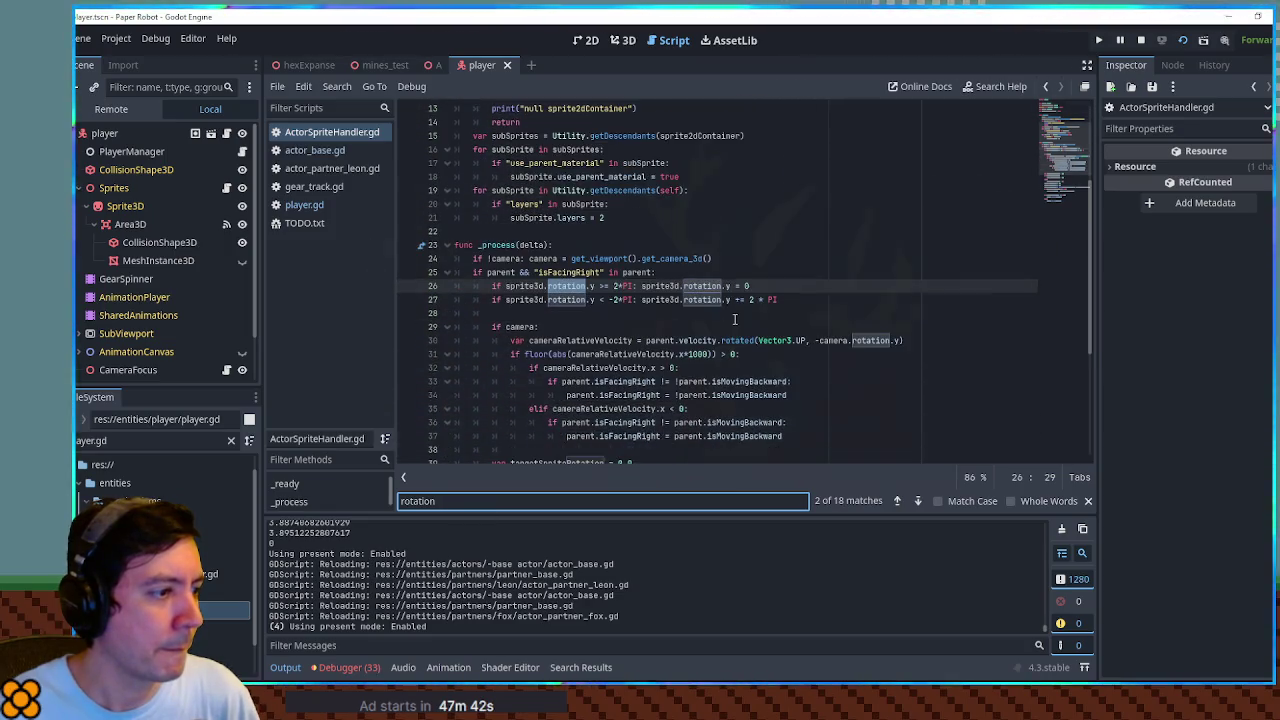
scroll(734, 319, down, 5)
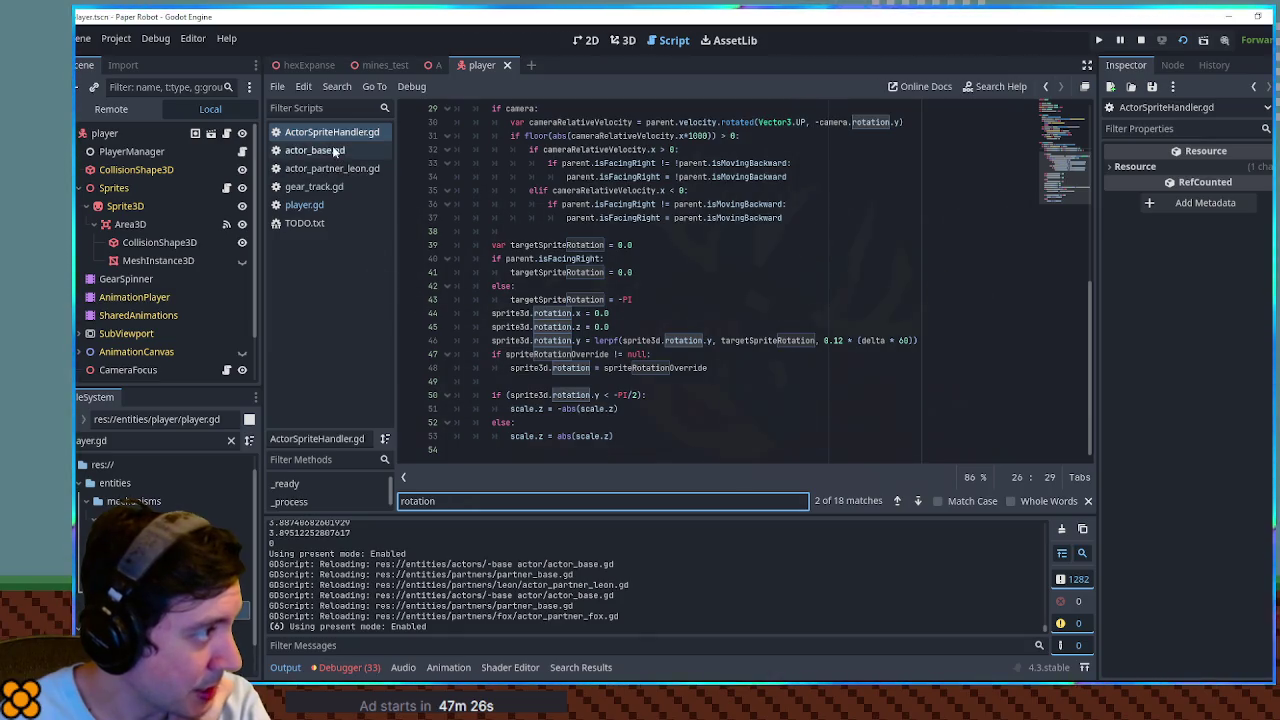
click(112, 141)
Open actor_base.gd, search it for 'rotation.z', then clear the search term
click(226, 133)
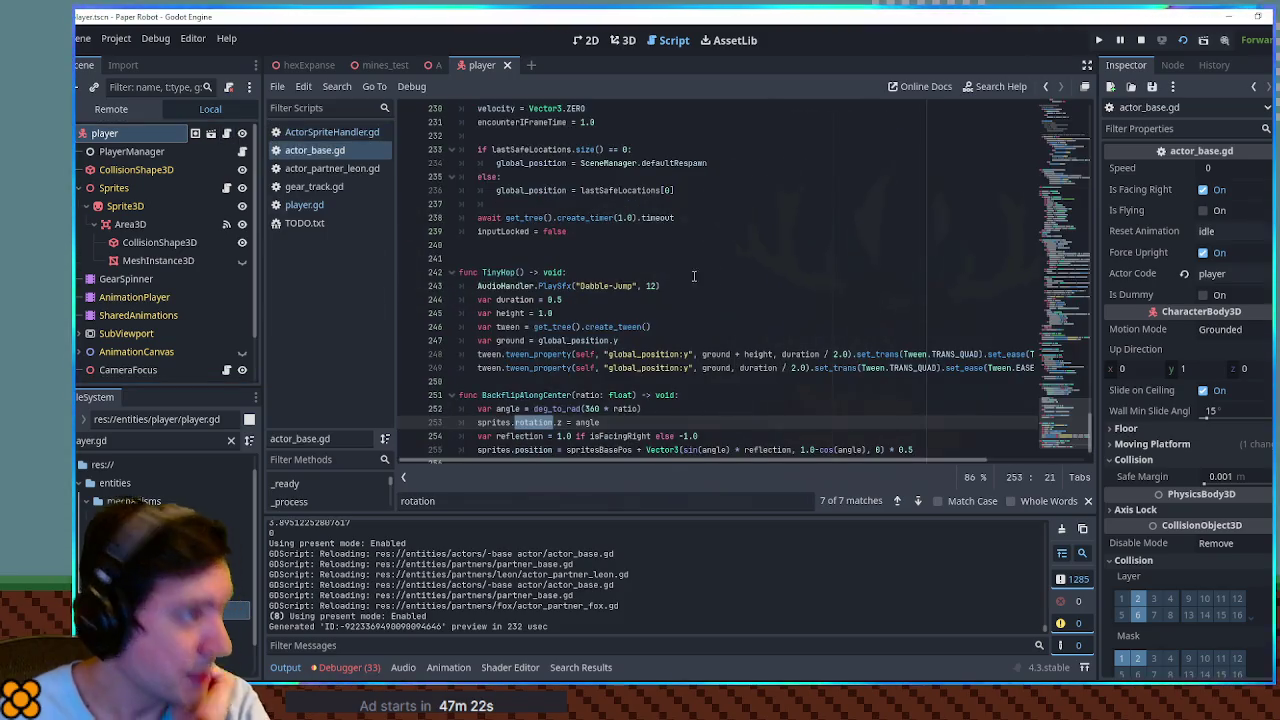
key(ctrl+f)
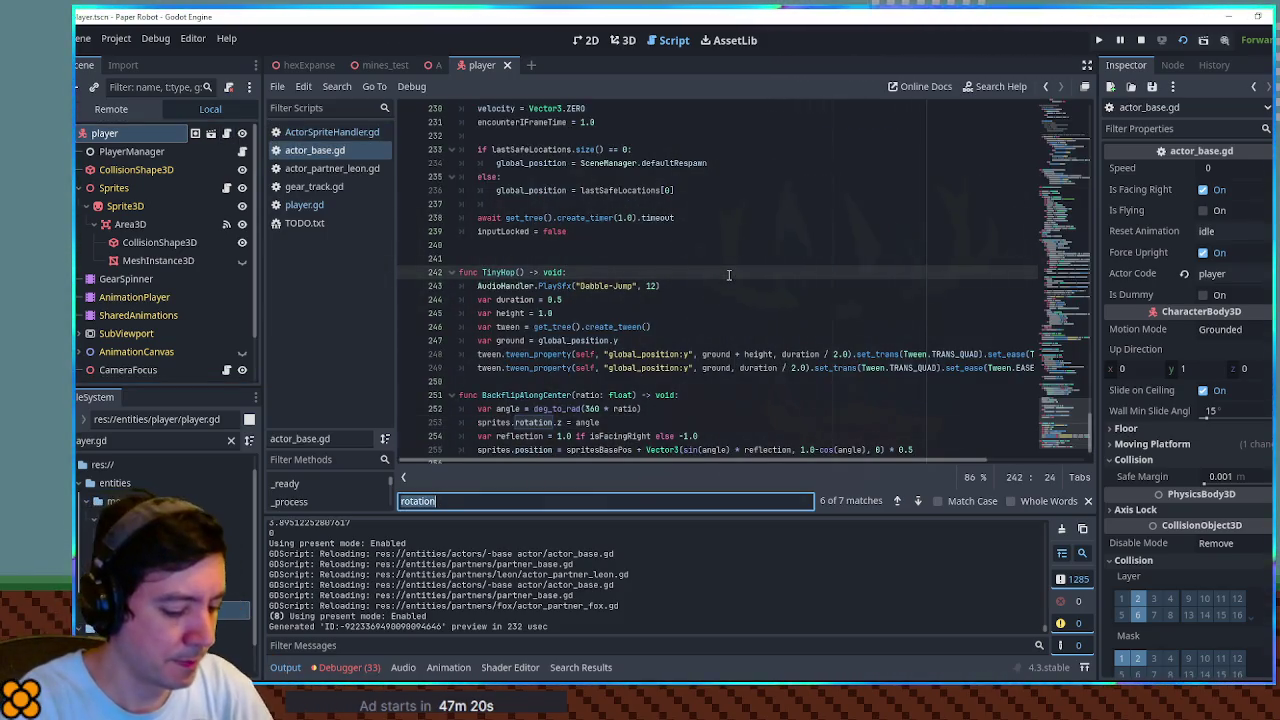
text(rotation.z)
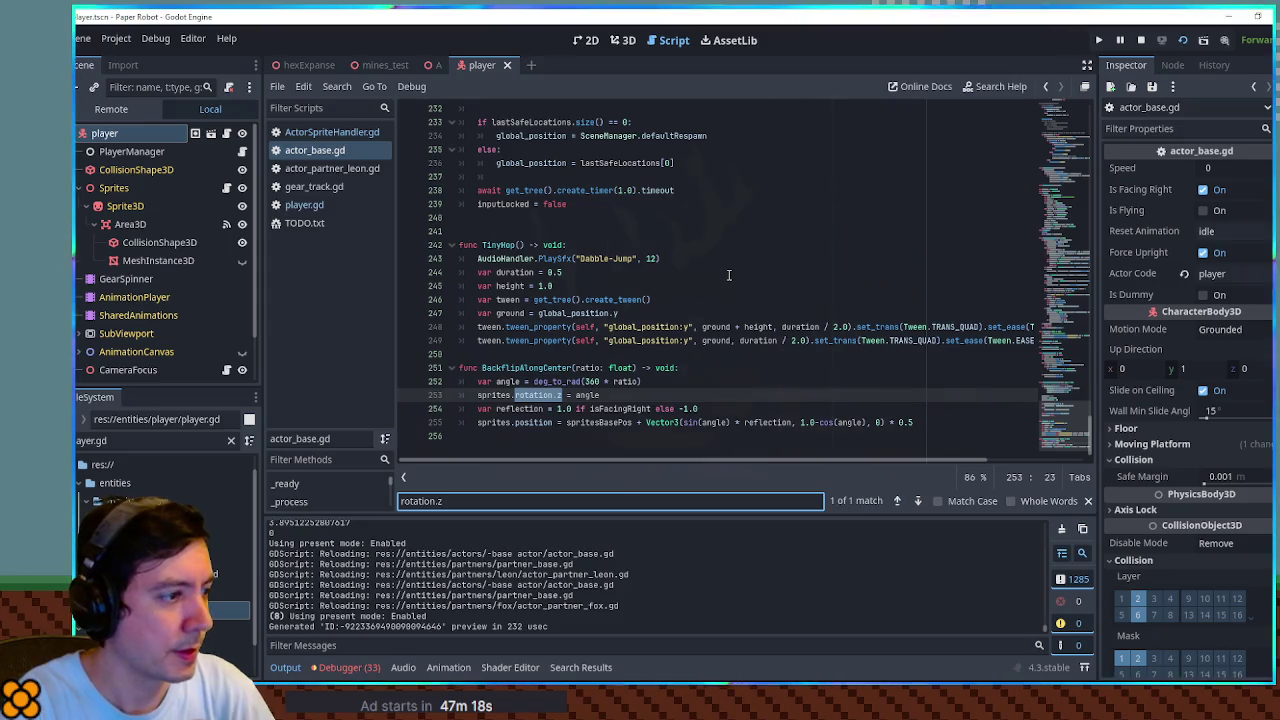
key(ctrl+a)
key(BackSpace)
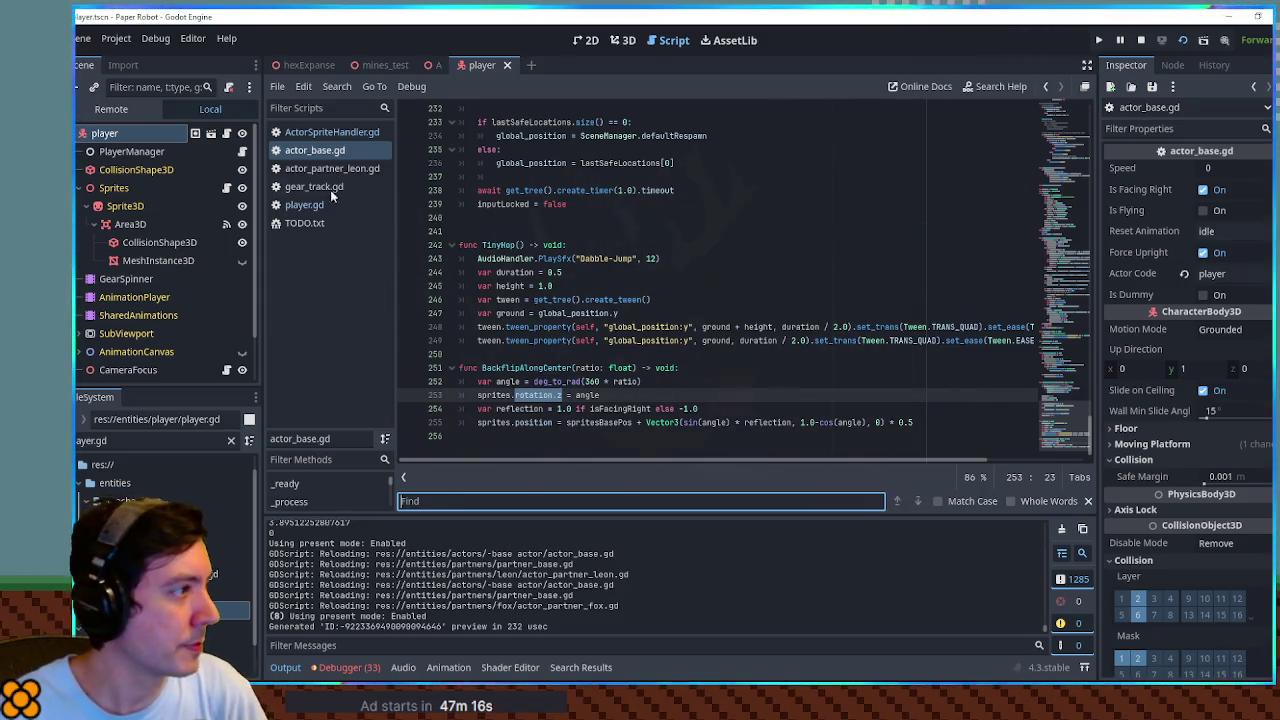
click(240, 152)
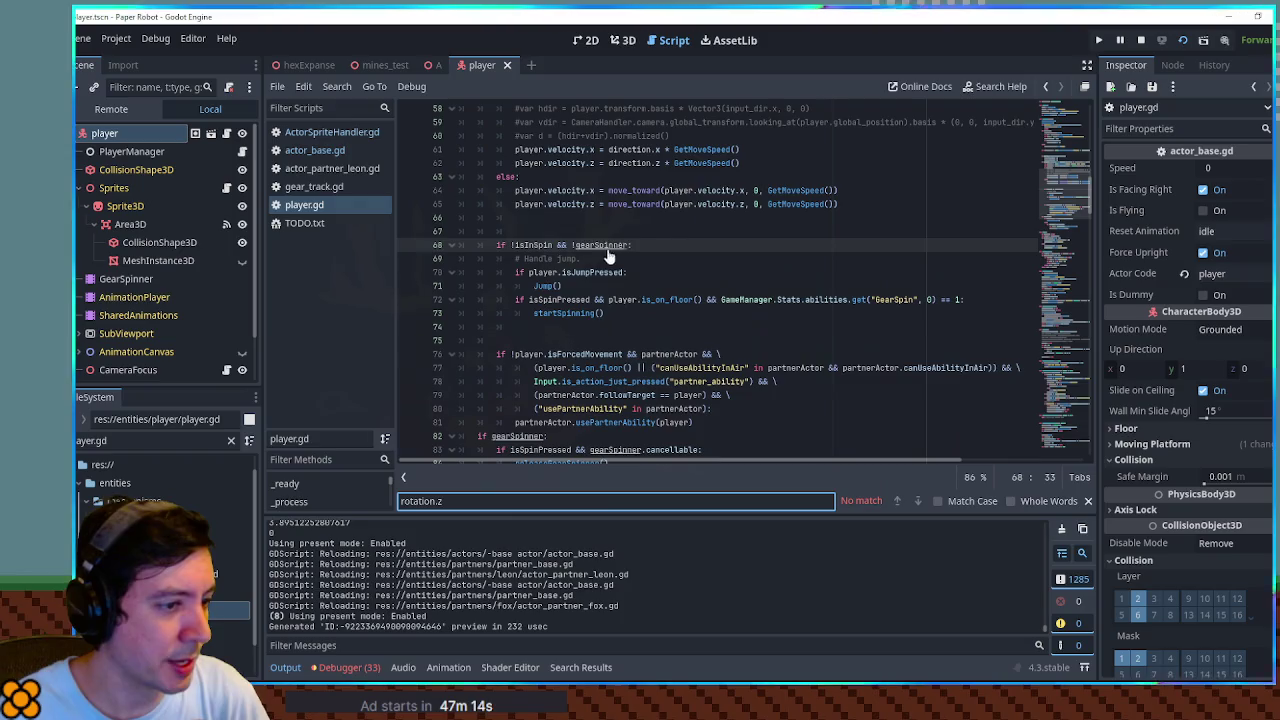
click(314, 150)
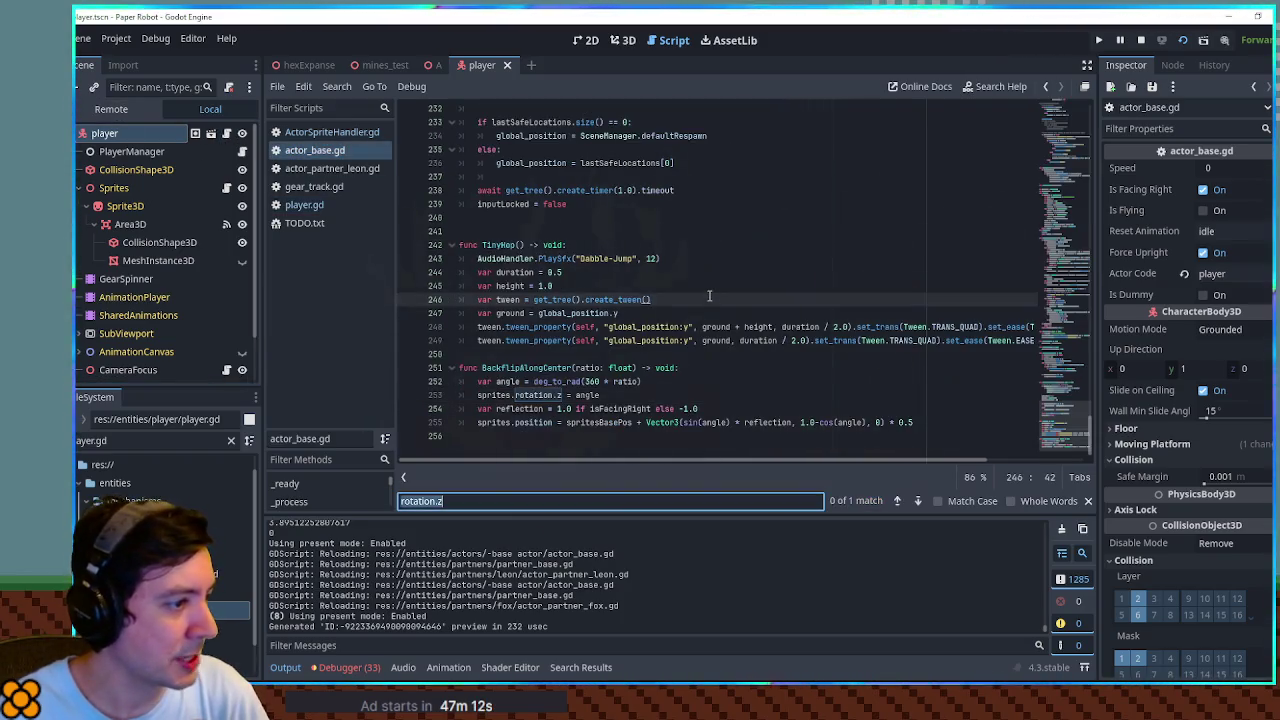
Search actor_base.gd for 'rotation' and step through every match to the last one
click(495, 497)
key(BackSpace)
key(BackSpace)
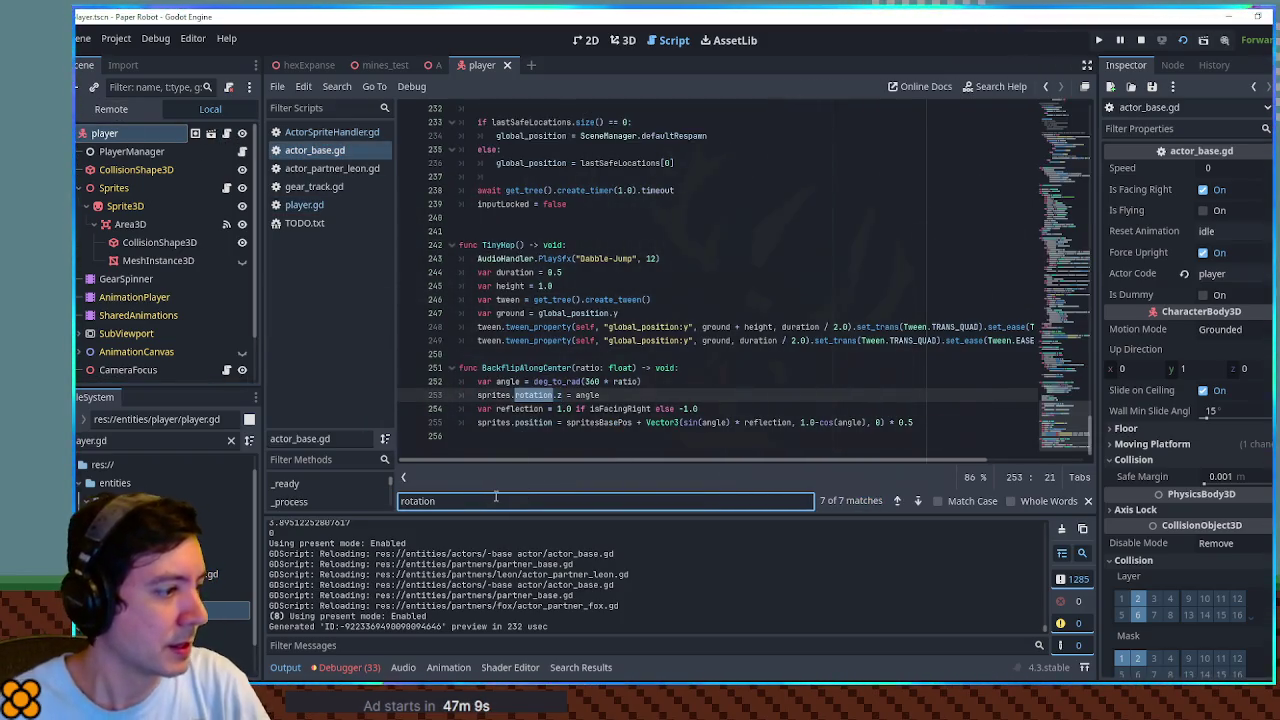
text( =)
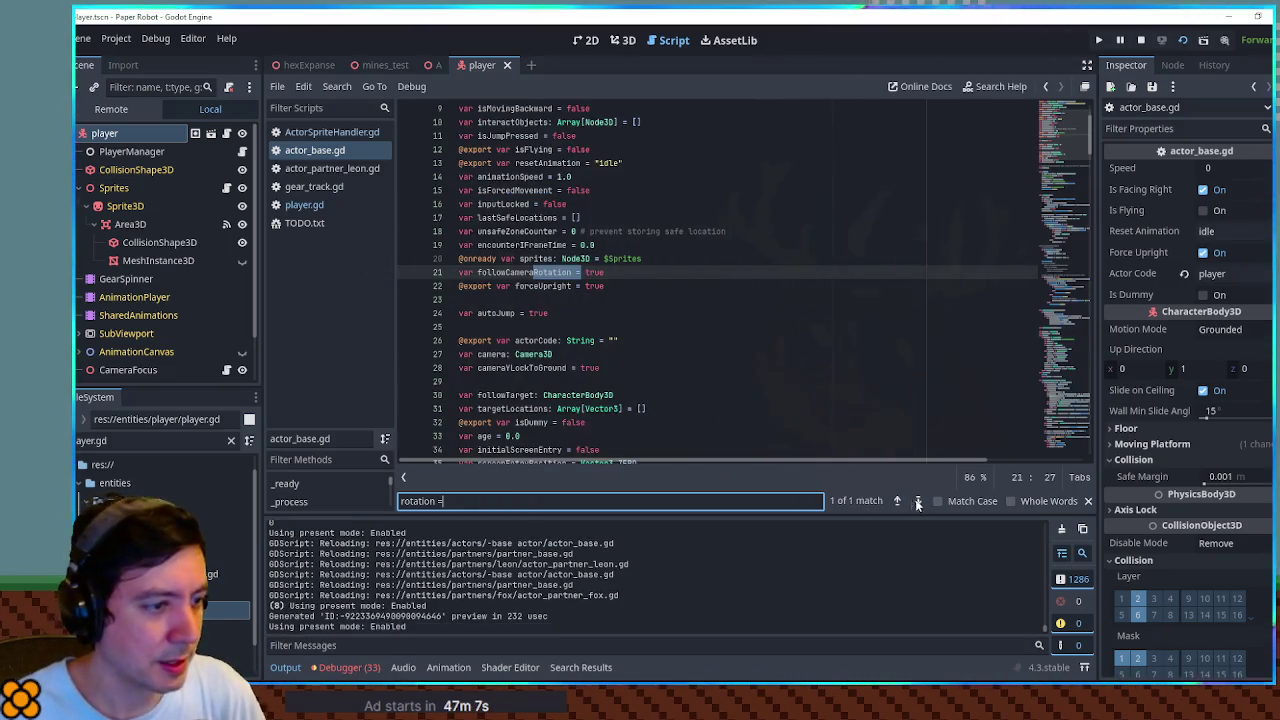
key(BackSpace)
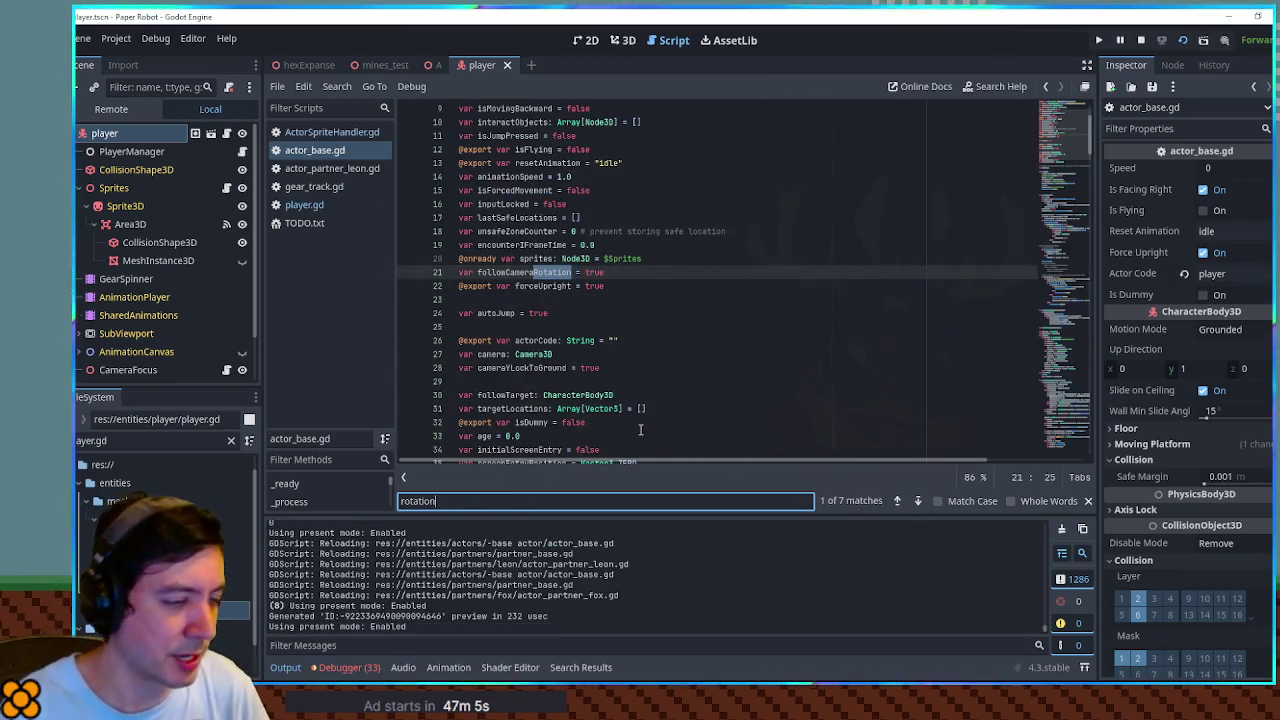
click(918, 501)
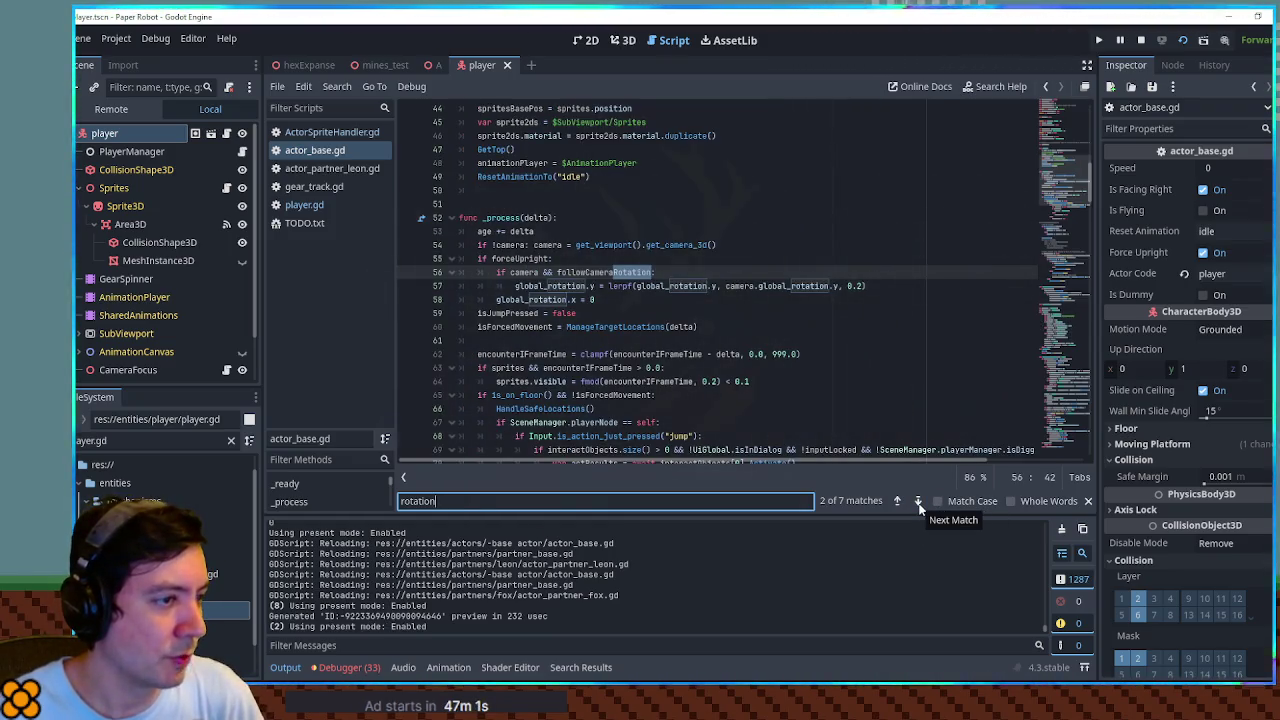
click(918, 501)
click(918, 501)
click(918, 501)
click(918, 501)
click(918, 501)
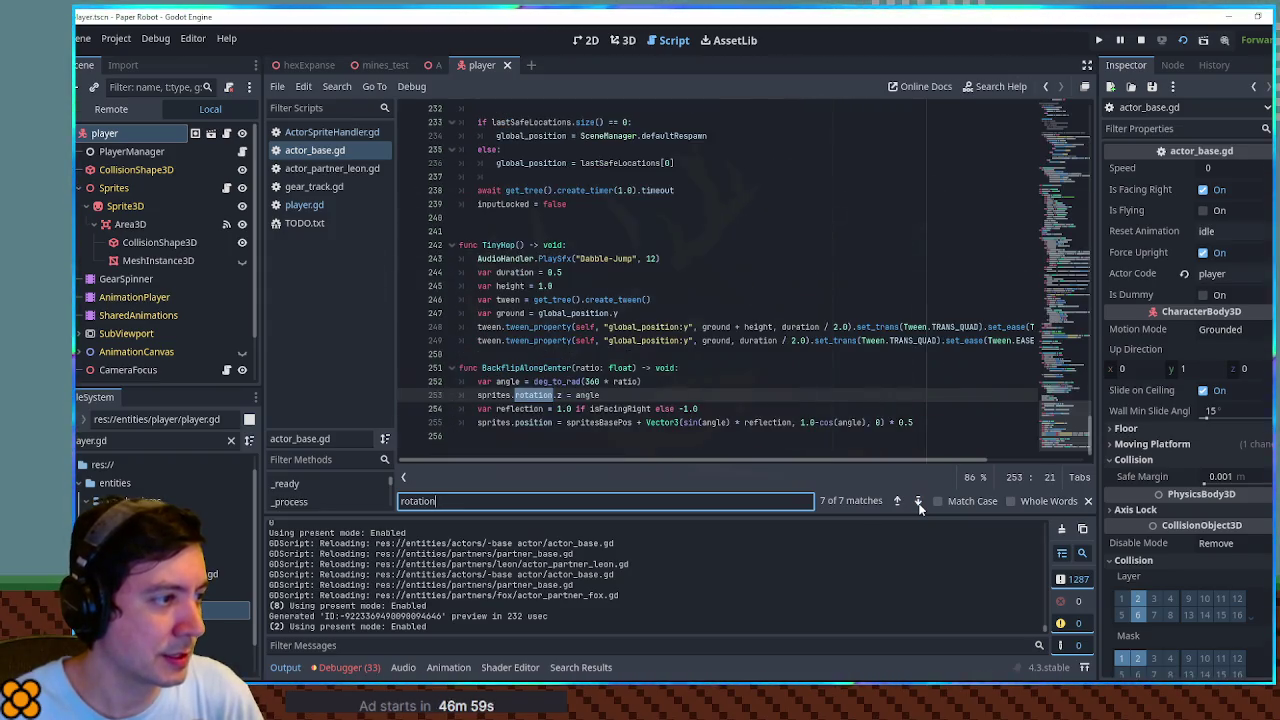
Set up a project-wide Find in Files search for 'rotation.z = 0'
key(ctrl+BackSpace)
key(ctrl+shift+f)
key(End)
text(.z = 0)
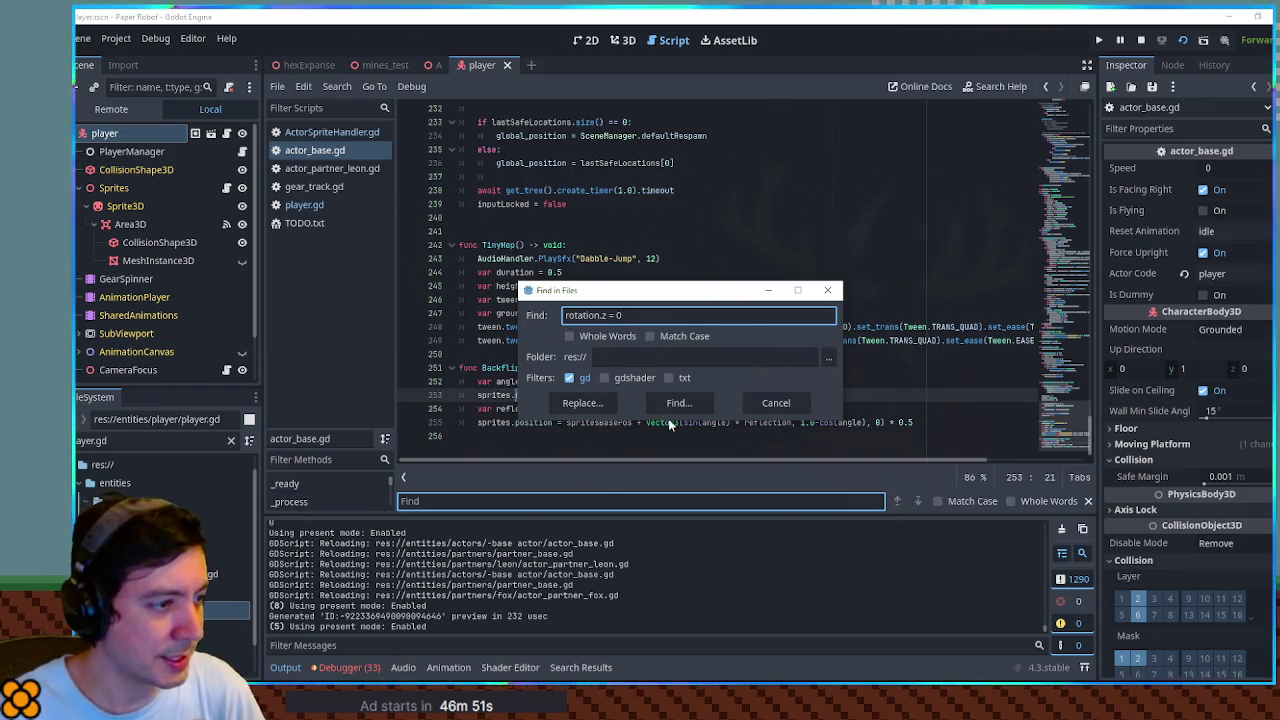
Run the 'rotation.z = 0' search, then search the project for 'rotation = Vector3.Z'
click(676, 403)
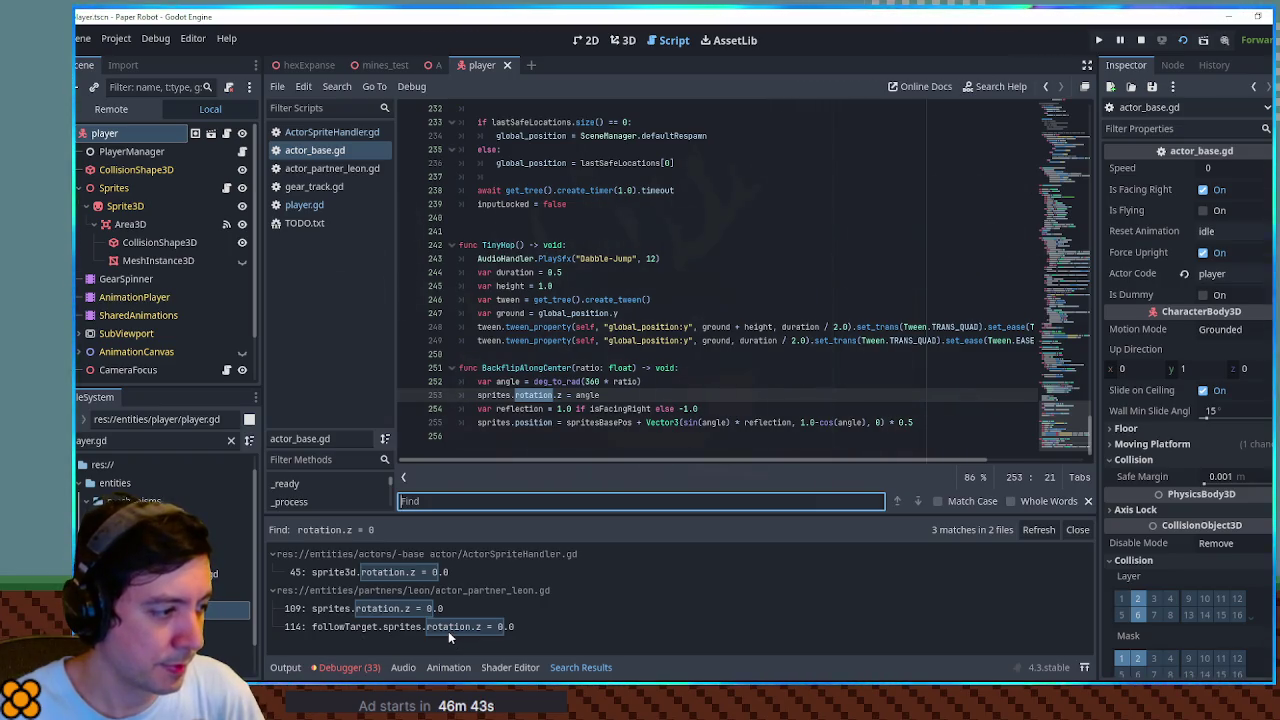
click(776, 288)
key(ctrl+shift+f)
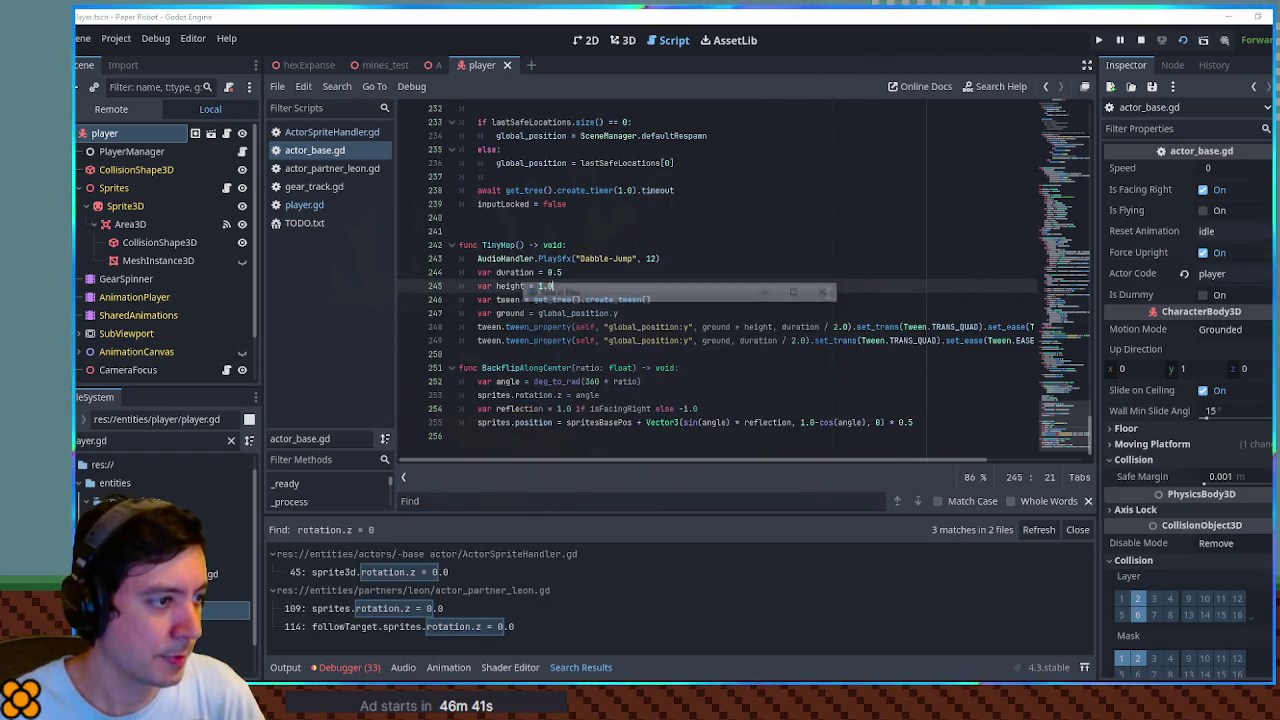
key(Delete)
key(Delete)
key(Delete)
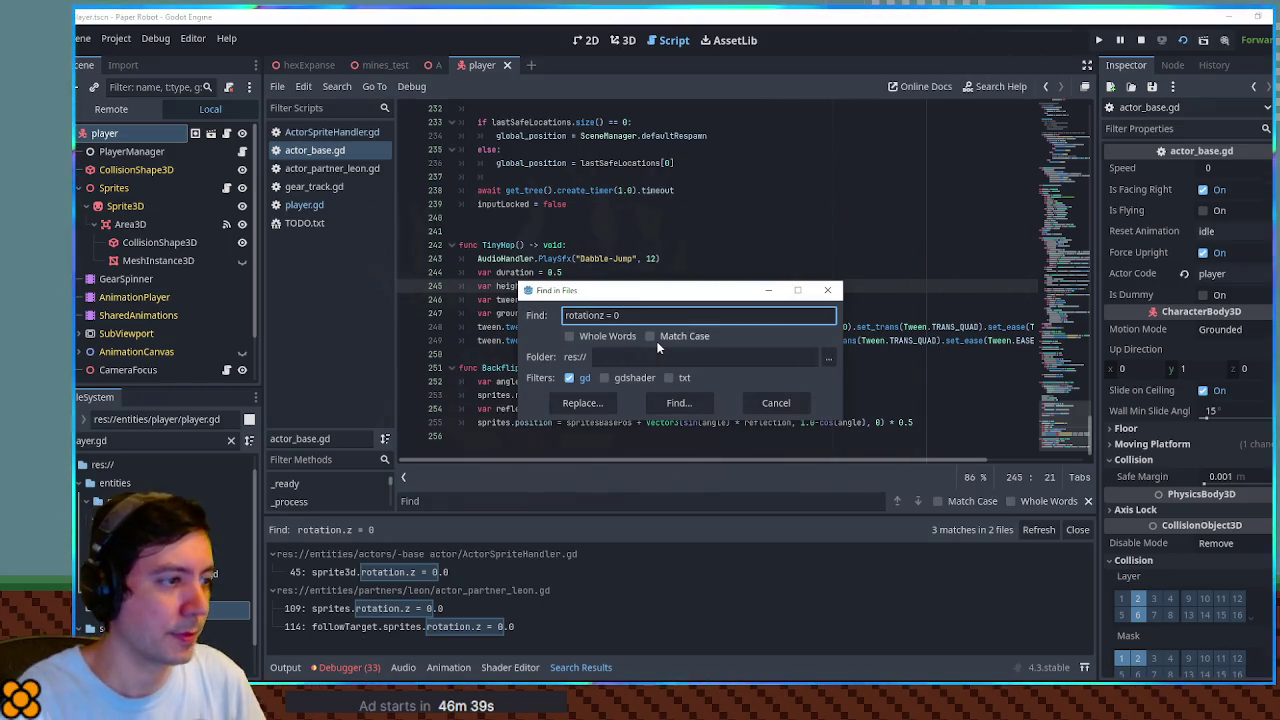
text(= Vector3.Z)
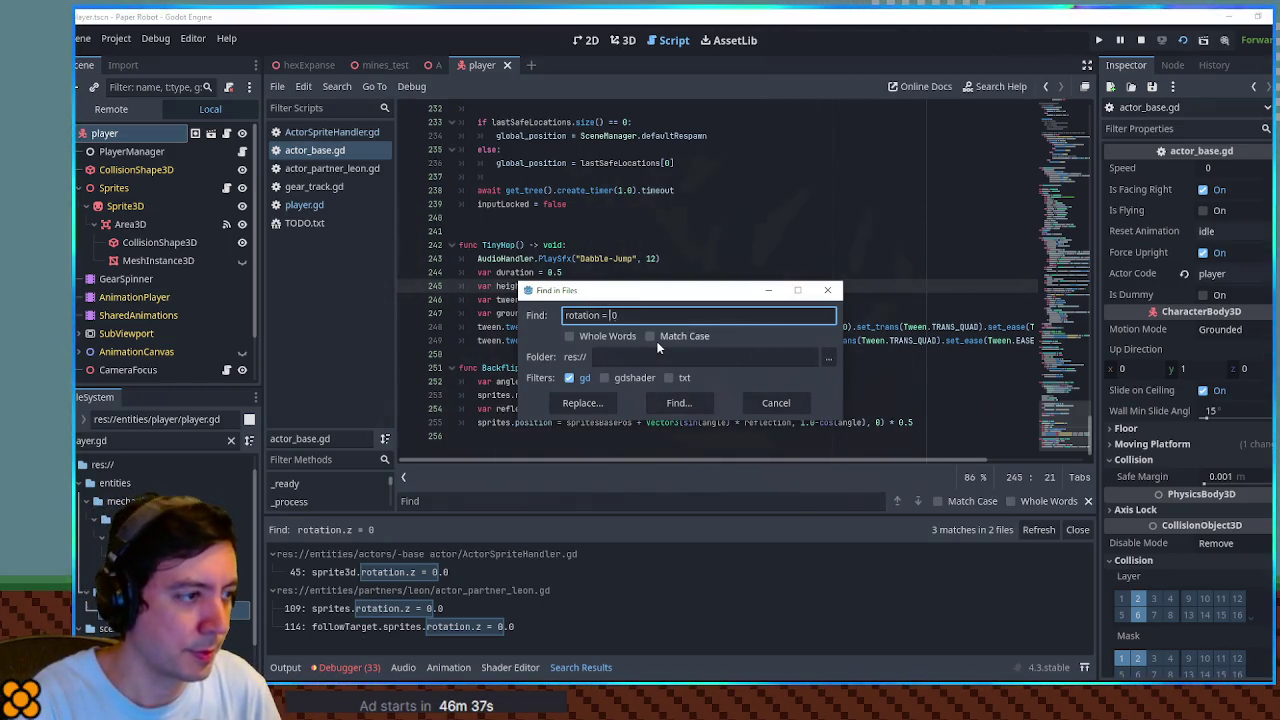
key(Delete)
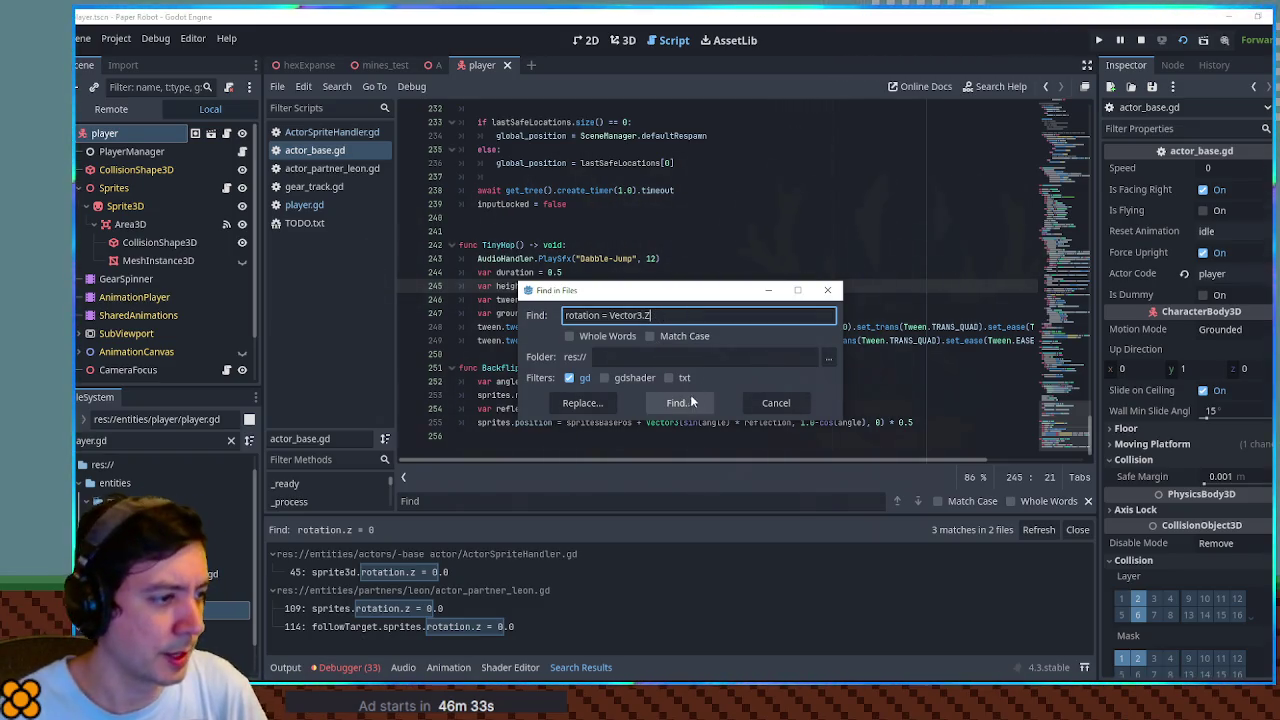
click(672, 402)
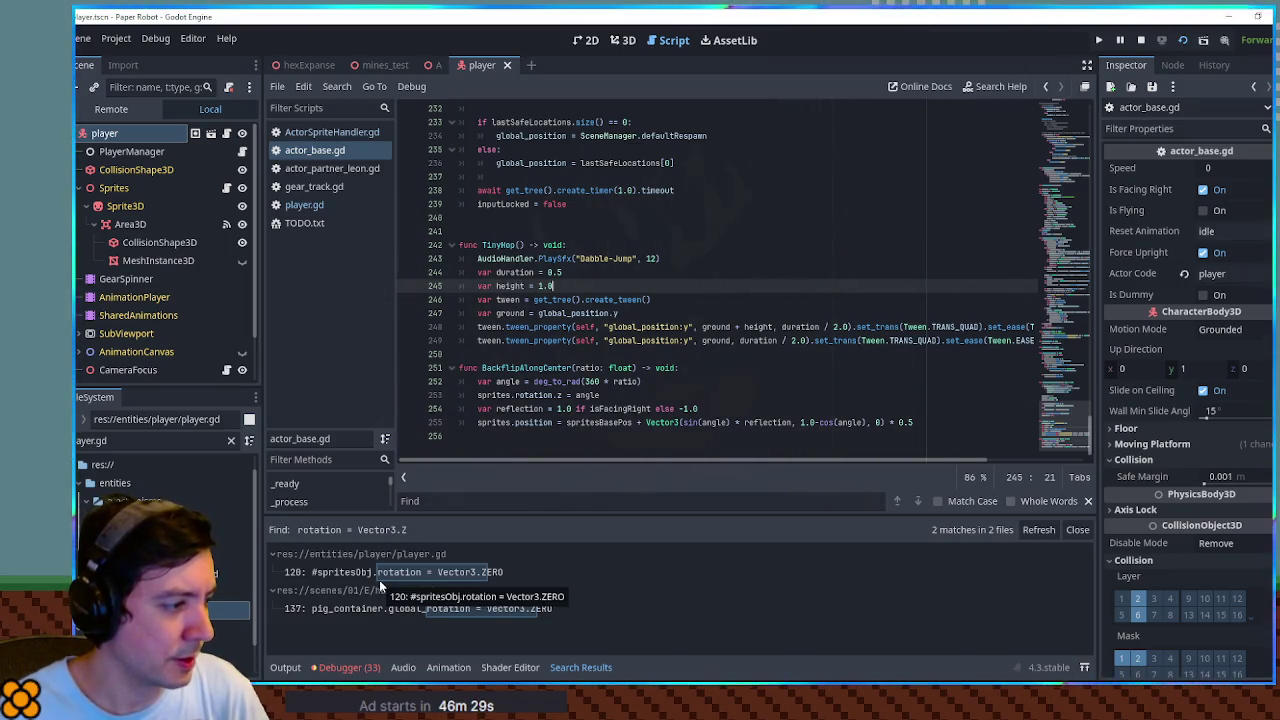
Open the commented rotation reset match in player.gd and read through the surrounding code
click(380, 575)
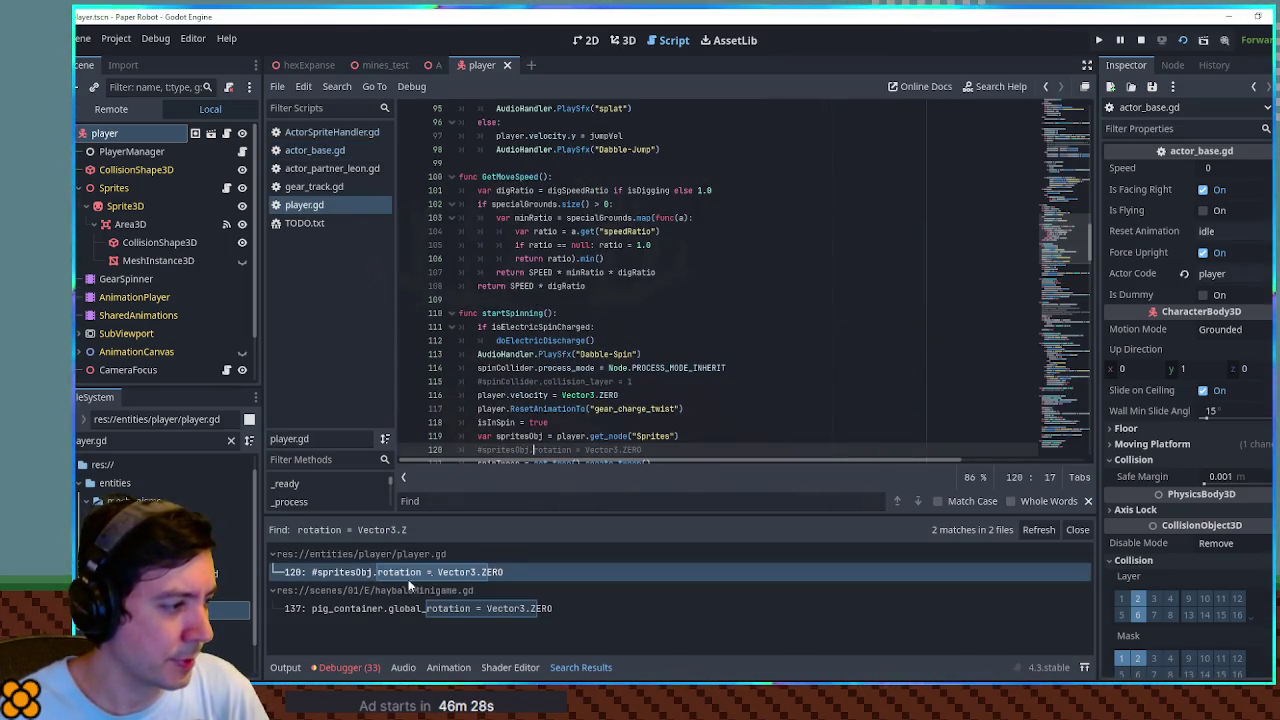
scroll(520, 400, down, 2)
double_click(520, 400)
scroll(641, 403, down, 1)
scroll(641, 403, down, 3)
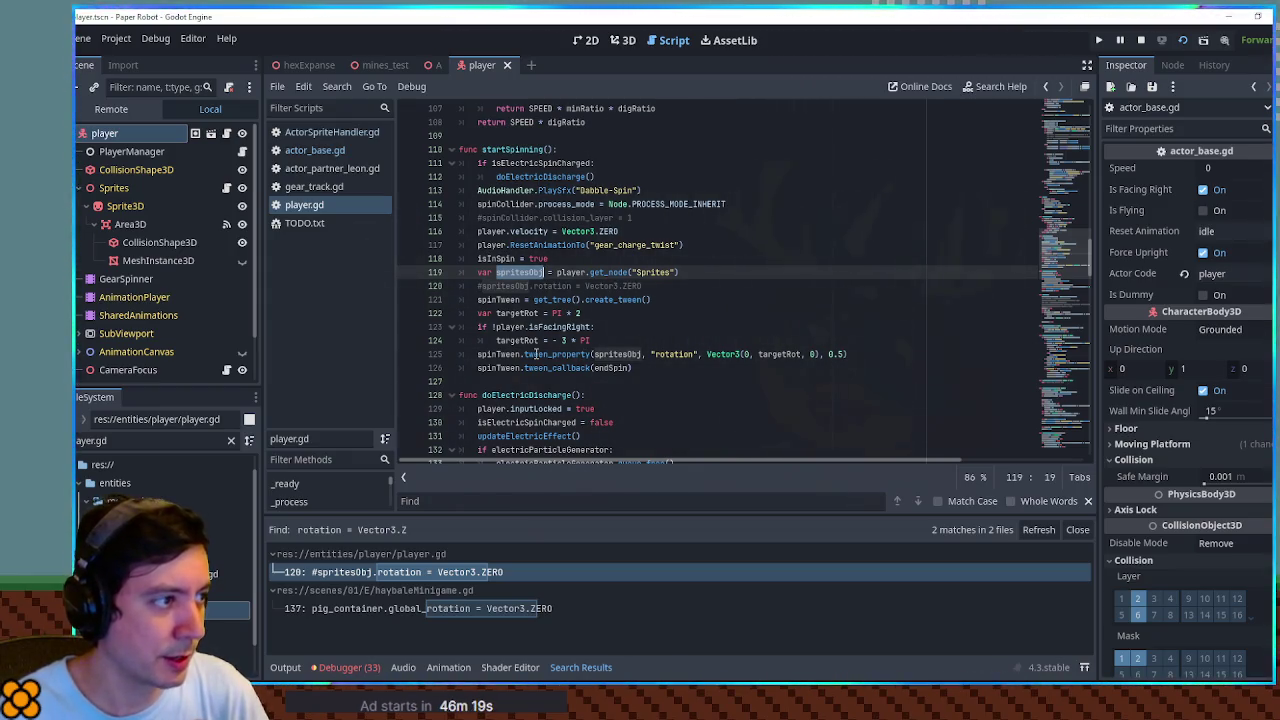
scroll(537, 354, down, 2)
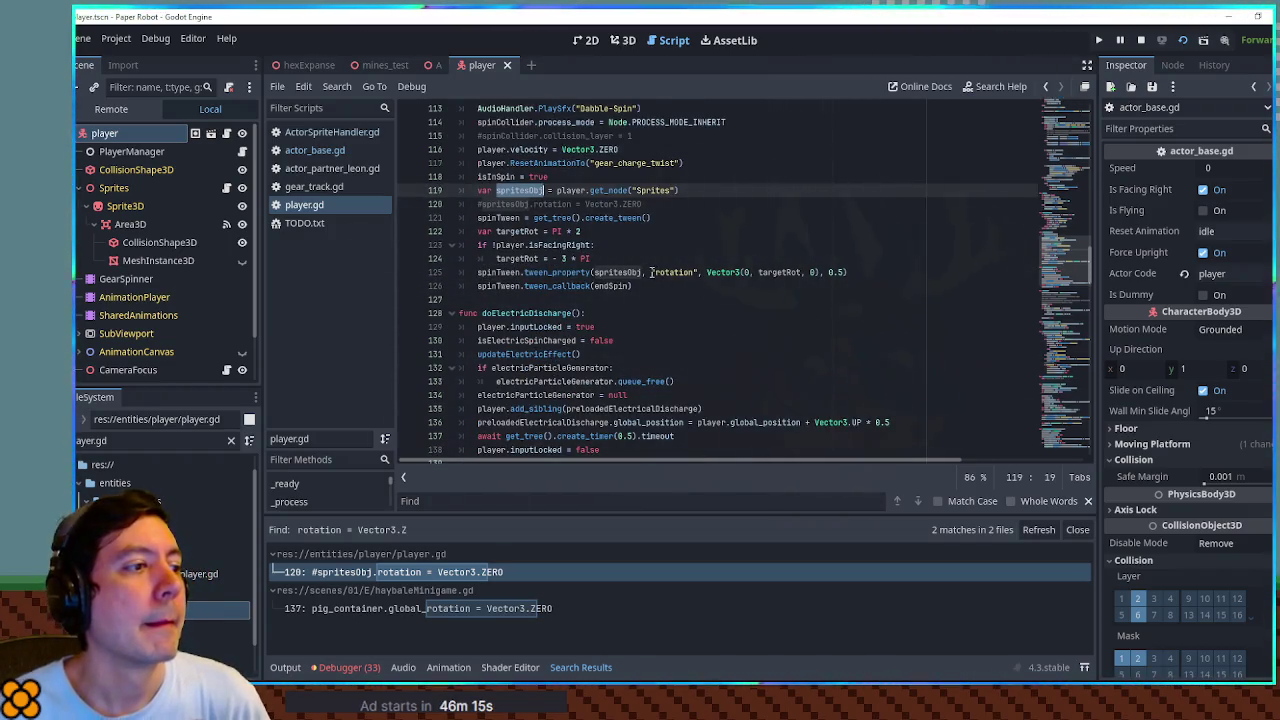
Search the project for the quoted "rotation" string, returning 16 matches across 8 files
drag(651, 272, 703, 274)
key(ctrl+shift+f)
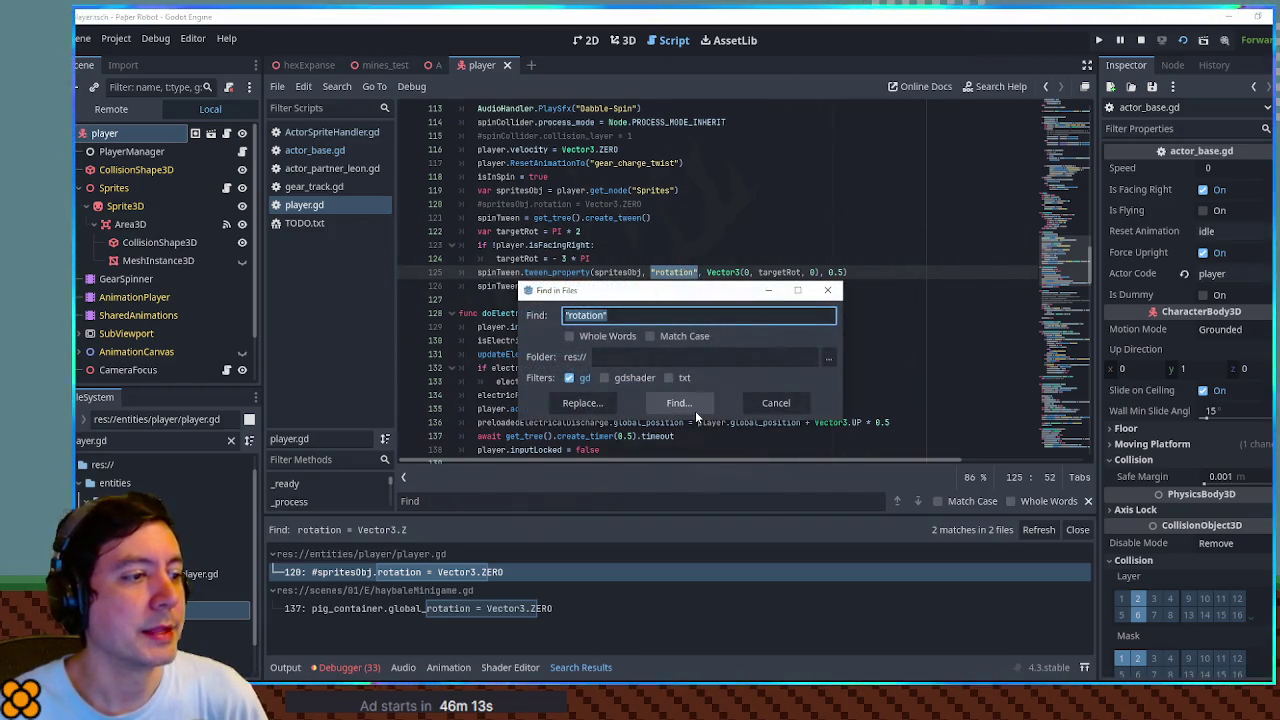
click(695, 410)
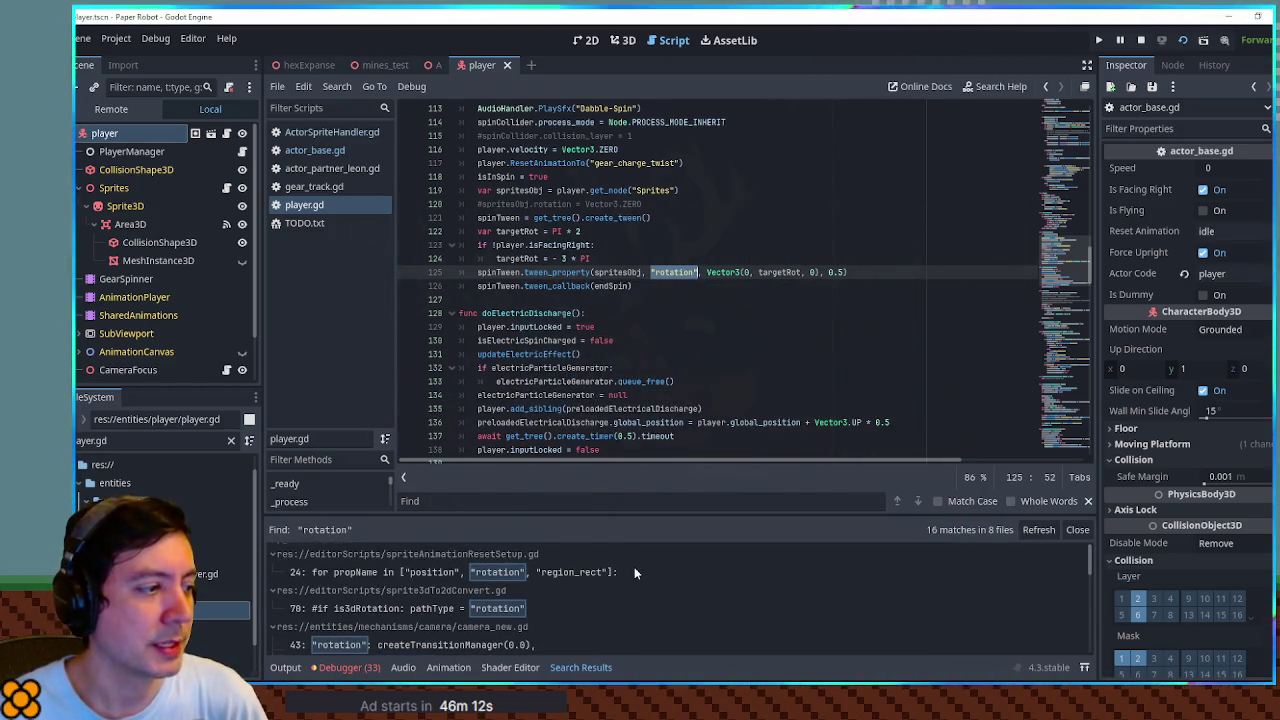
scroll(634, 567, down, 5)
scroll(600, 570, up, 5)
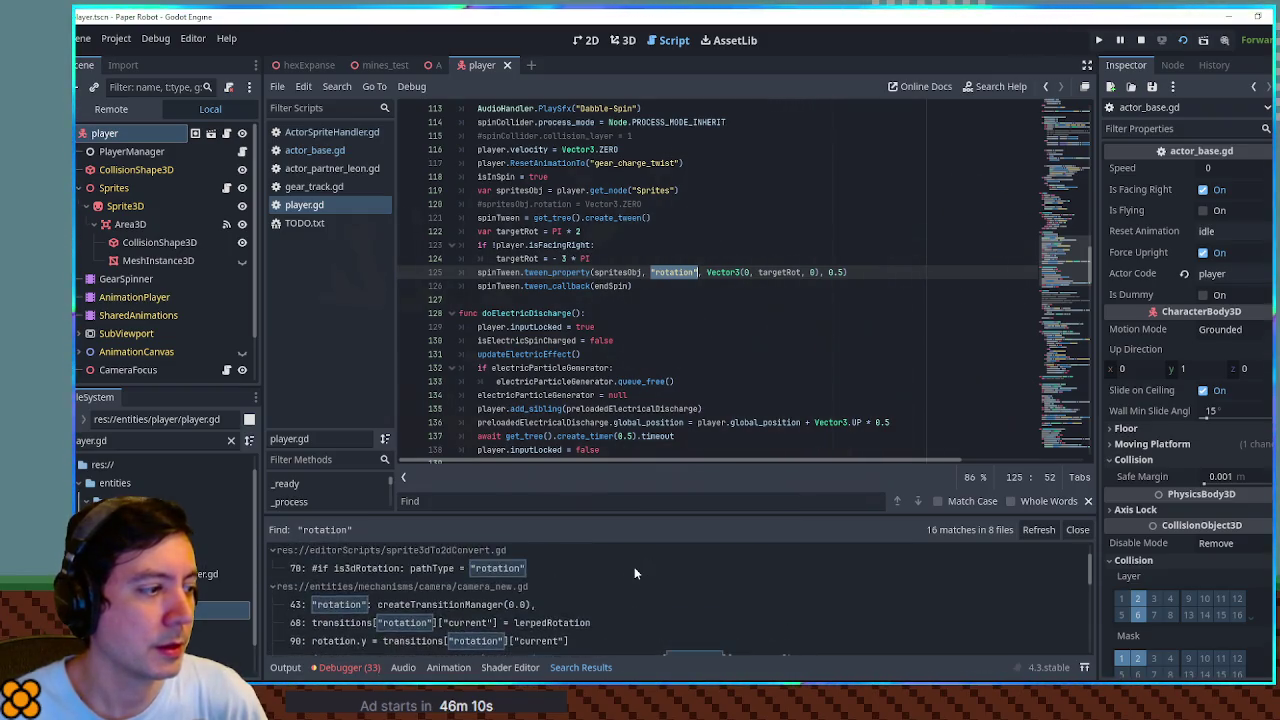
scroll(657, 578, down, 1)
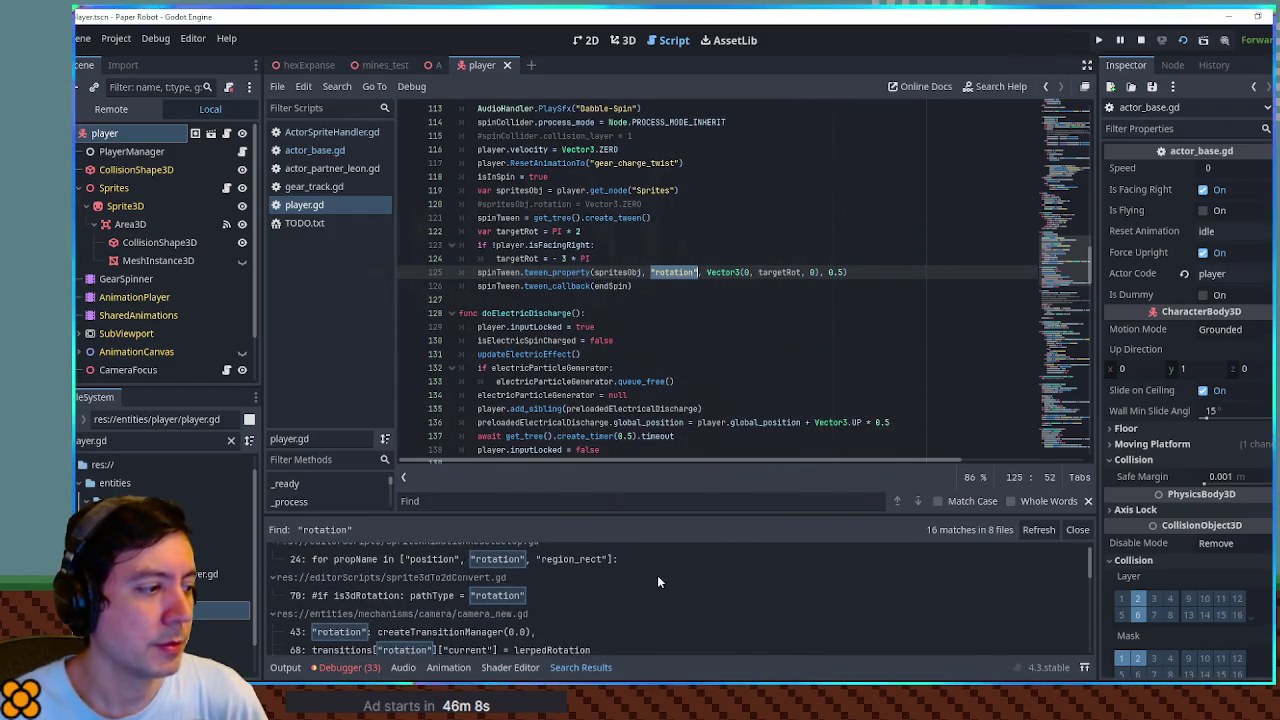
scroll(658, 581, down, 2)
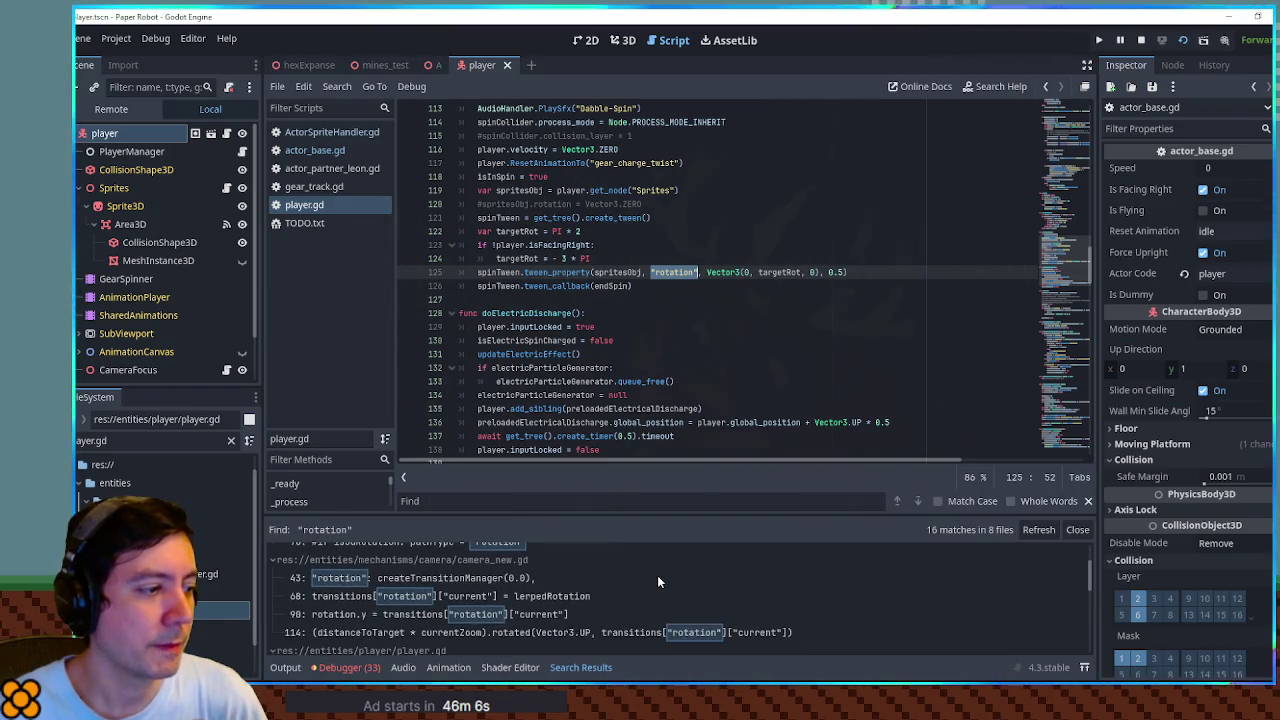
scroll(658, 581, down, 3)
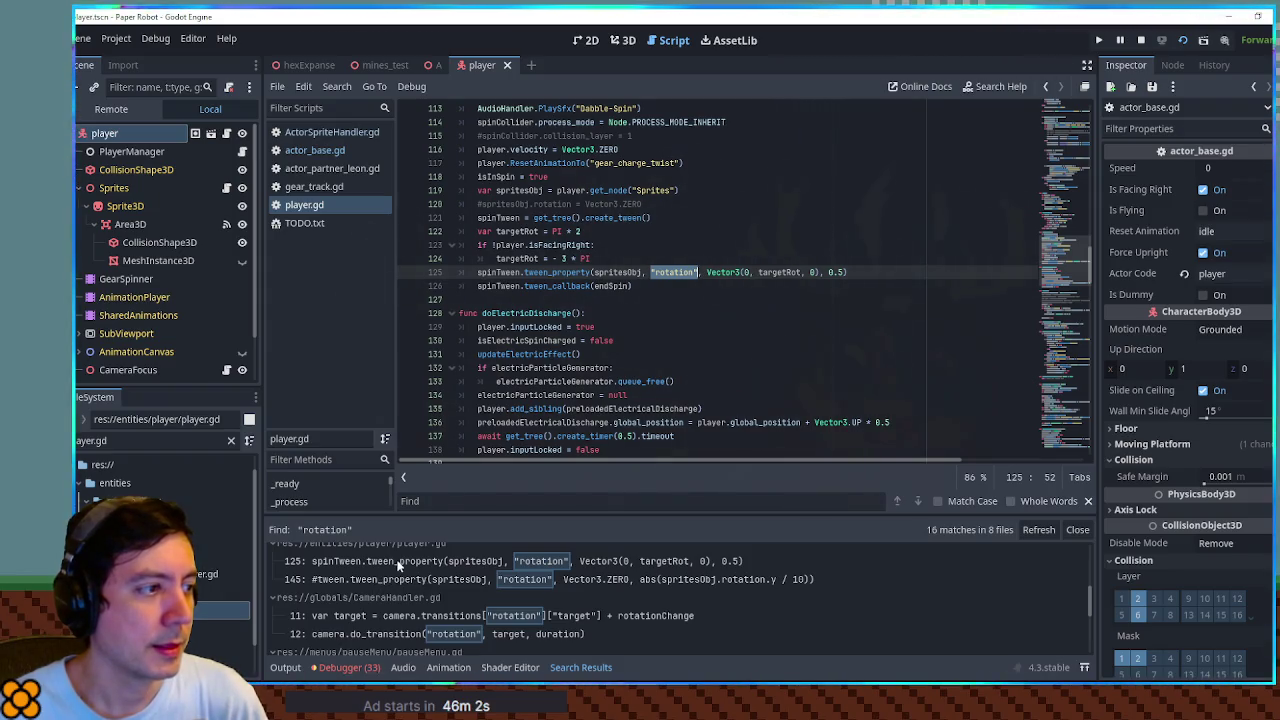
Open the line 125 spin tween match in player.gd and close the search results
click(398, 565)
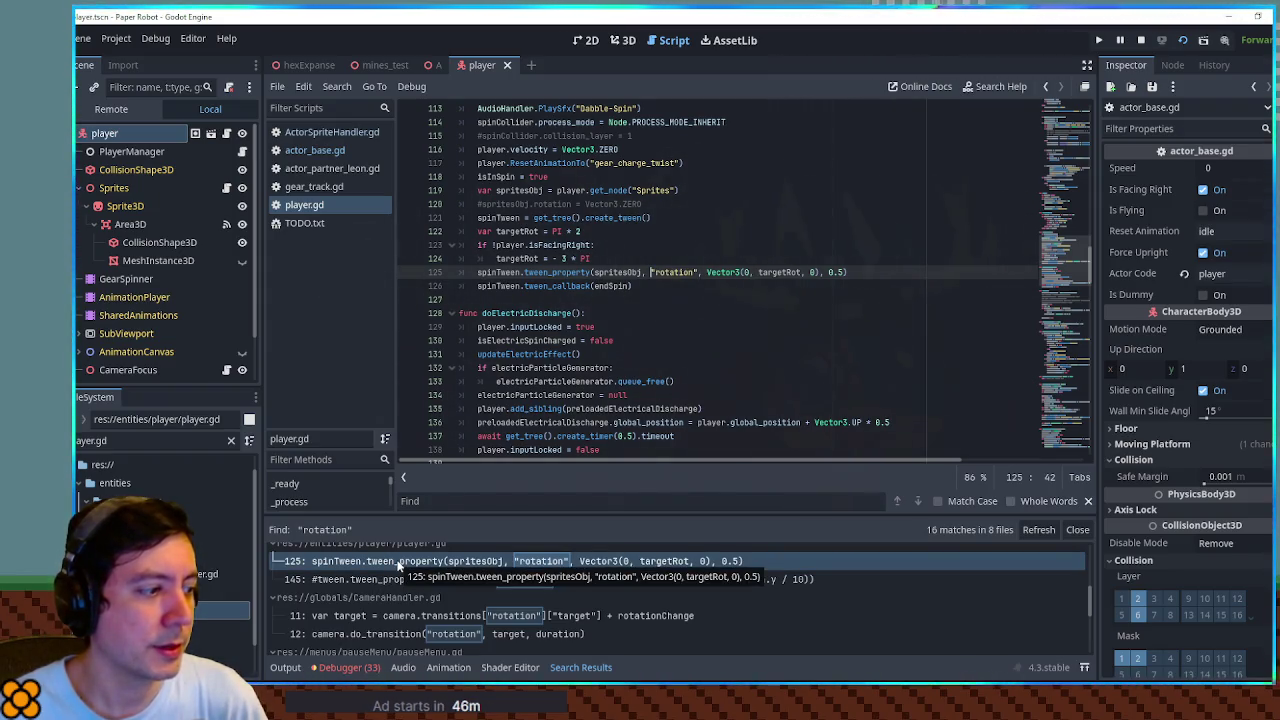
scroll(477, 583, down, 5)
scroll(477, 583, down, 1)
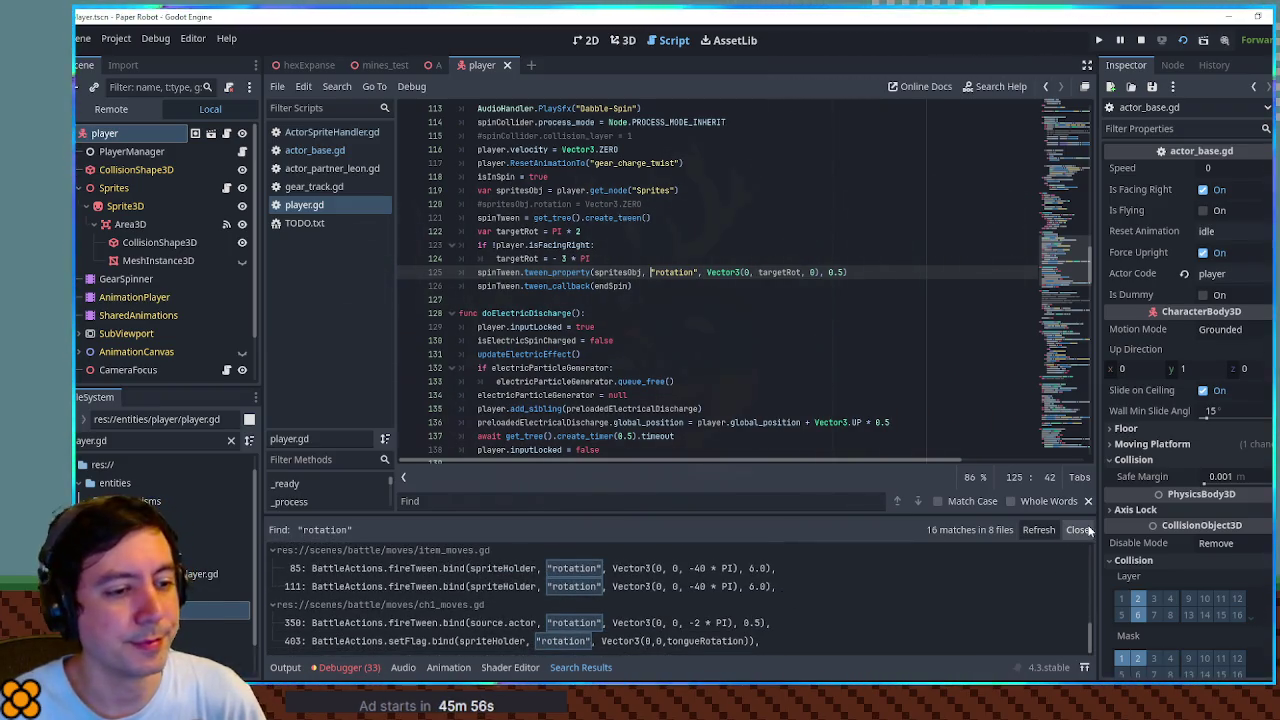
click(1078, 530)
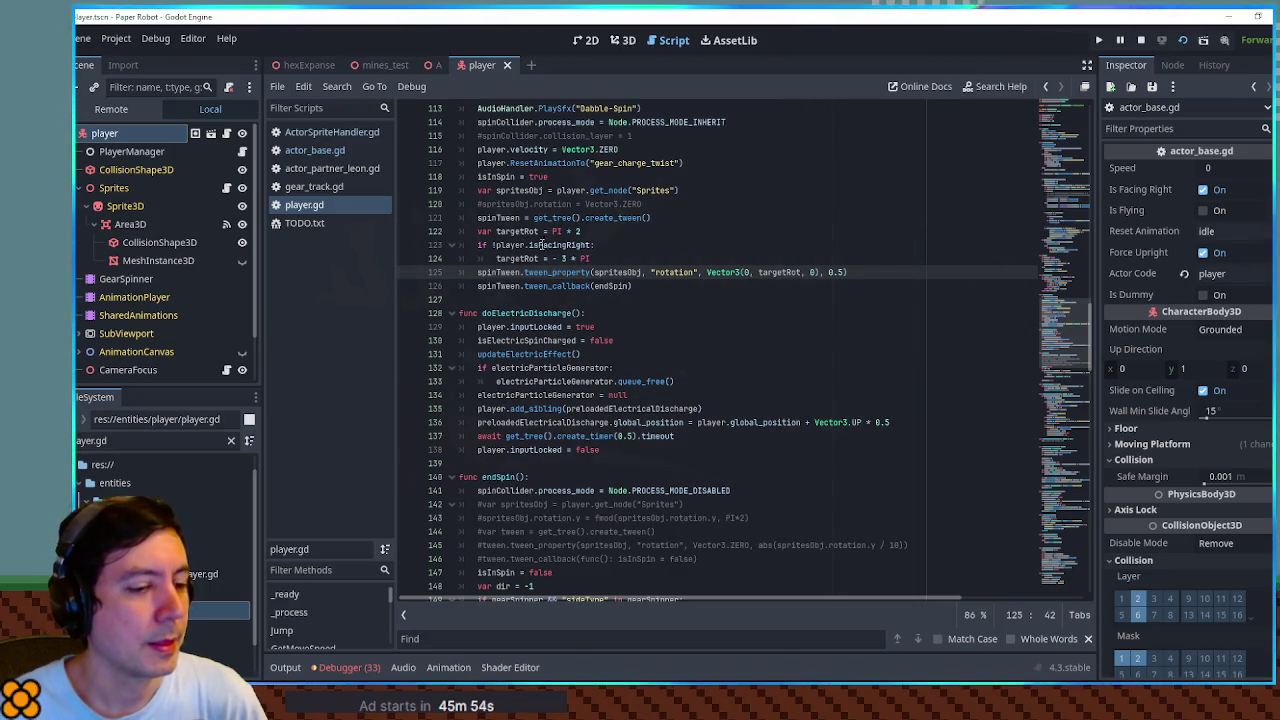
Run the game, move the fox left and jump, then arrange the game and editor windows
key(F5)
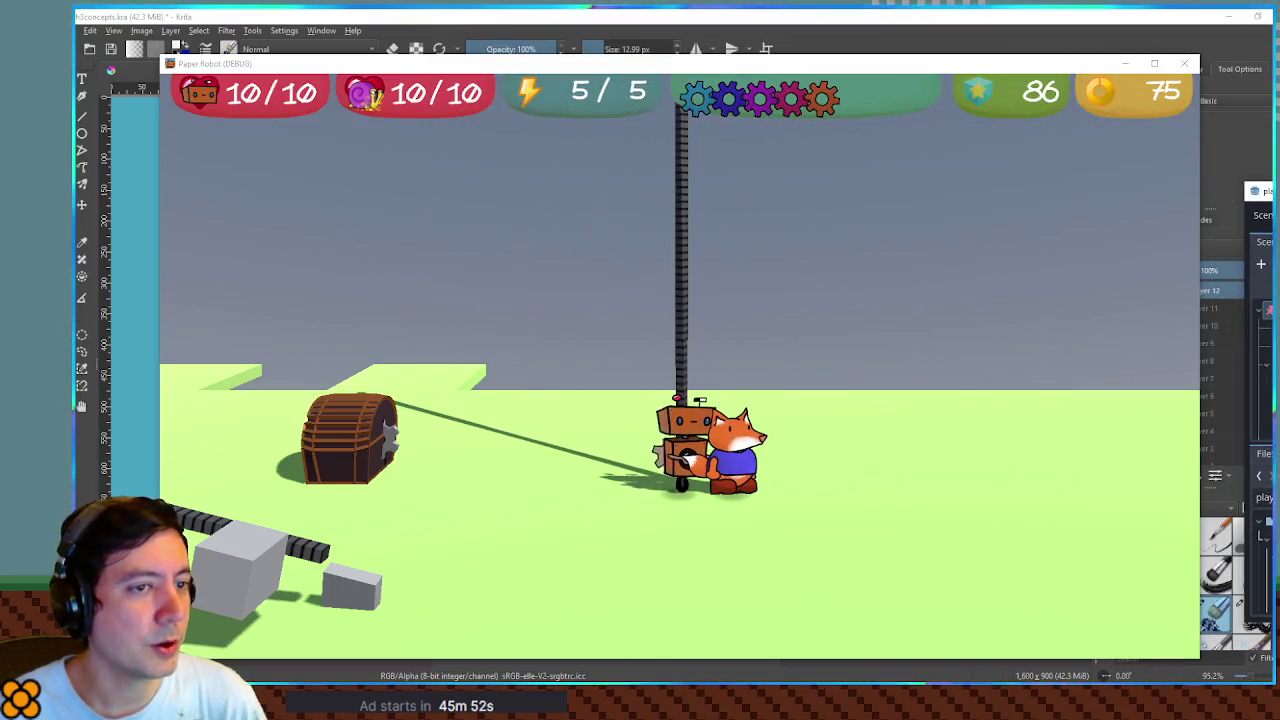
key(Left)
key(space)
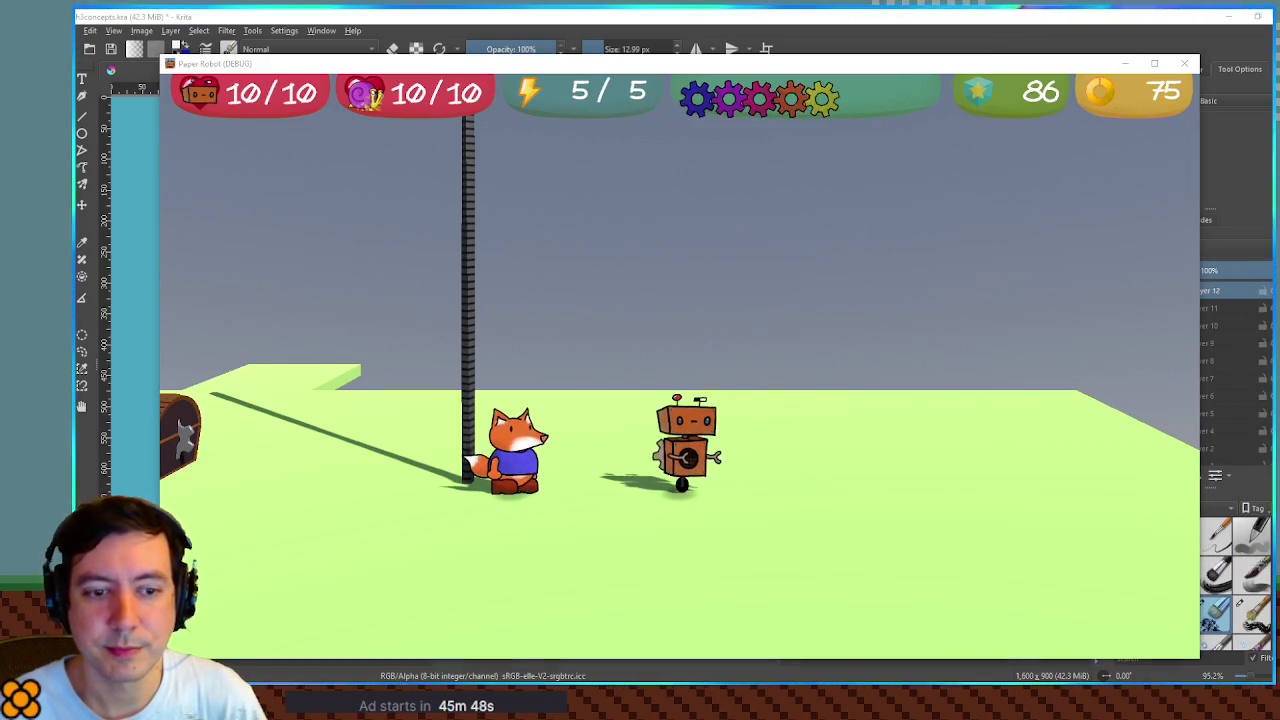
key(alt+Tab)
mouse_move(1059, 157)
mouse_down()
mouse_move(1059, 185)
mouse_move(1059, 12)
mouse_up()
click(167, 63)
drag(167, 63, 80, 55)
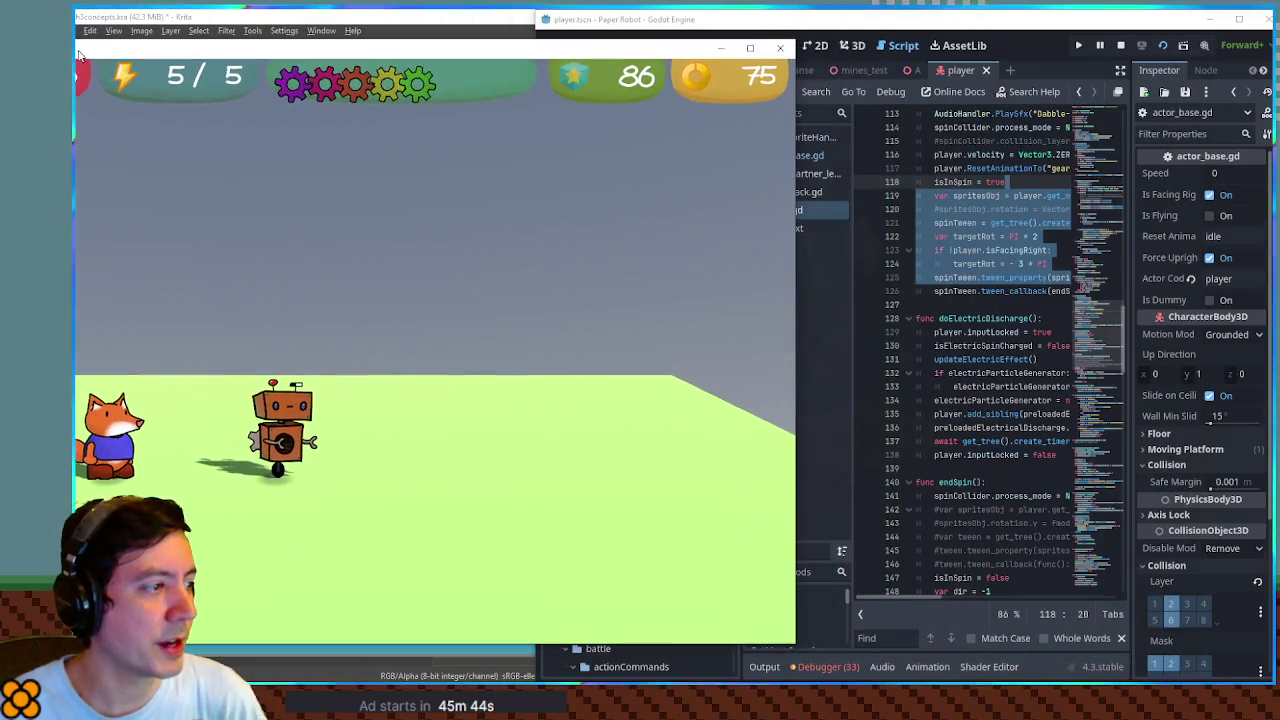
click(897, 35)
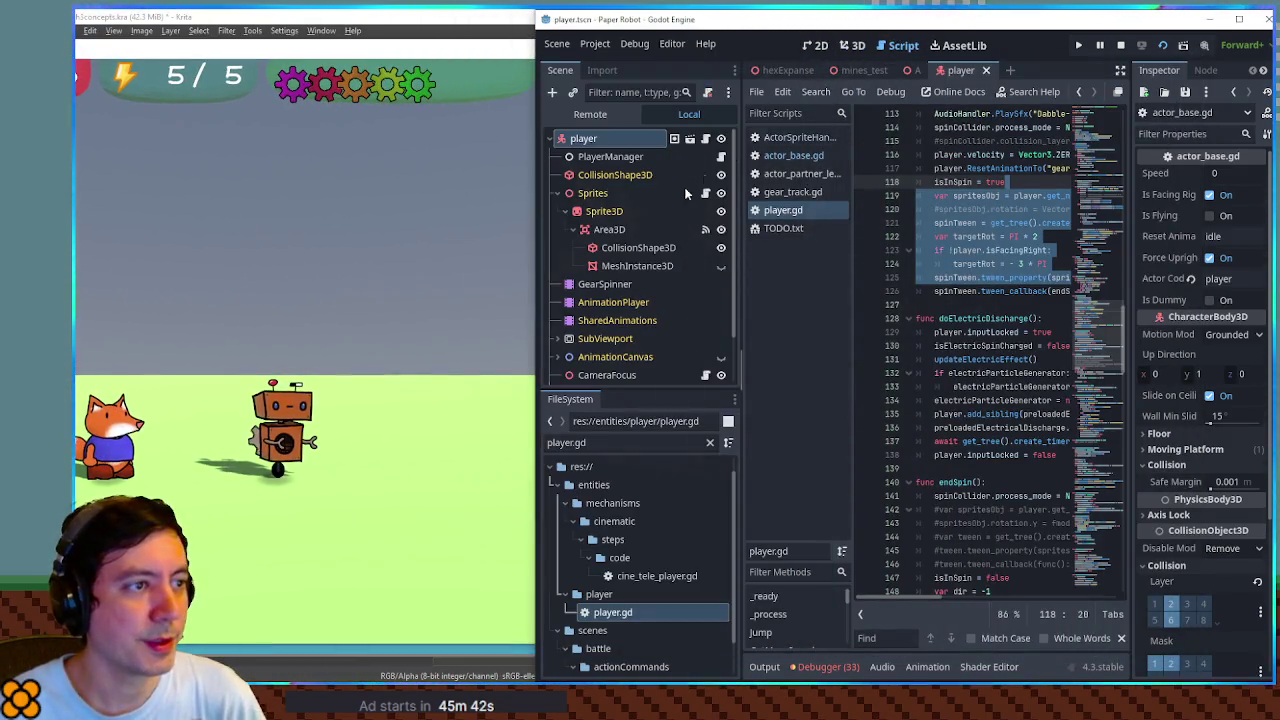
Widen the editor's script area and place the caret at the end of line 88
click(918, 318)
drag(535, 276, 362, 276)
mouse_move(1036, 334)
mouse_down()
mouse_move(1052, 103)
mouse_move(1076, 251)
mouse_up()
click(998, 389)
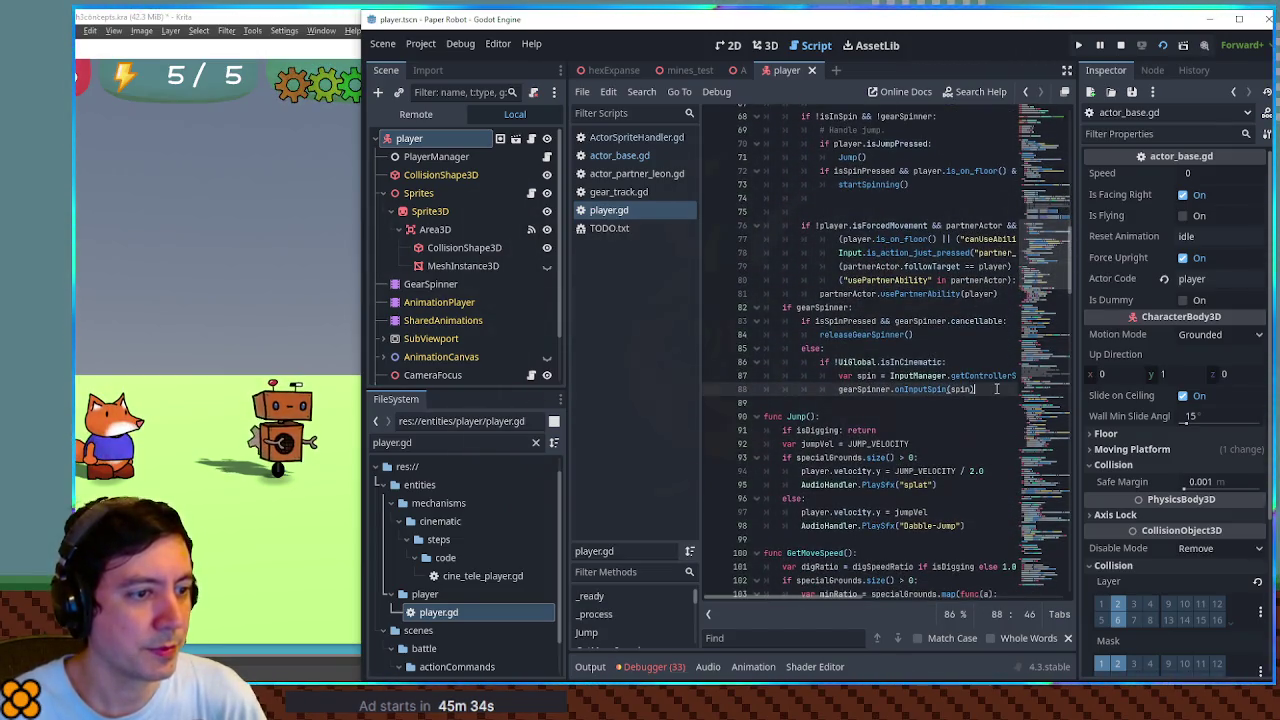
Close ActorSpriteHandler.gd, switch to actor_base.gd and go to empty line 109
click(637, 140)
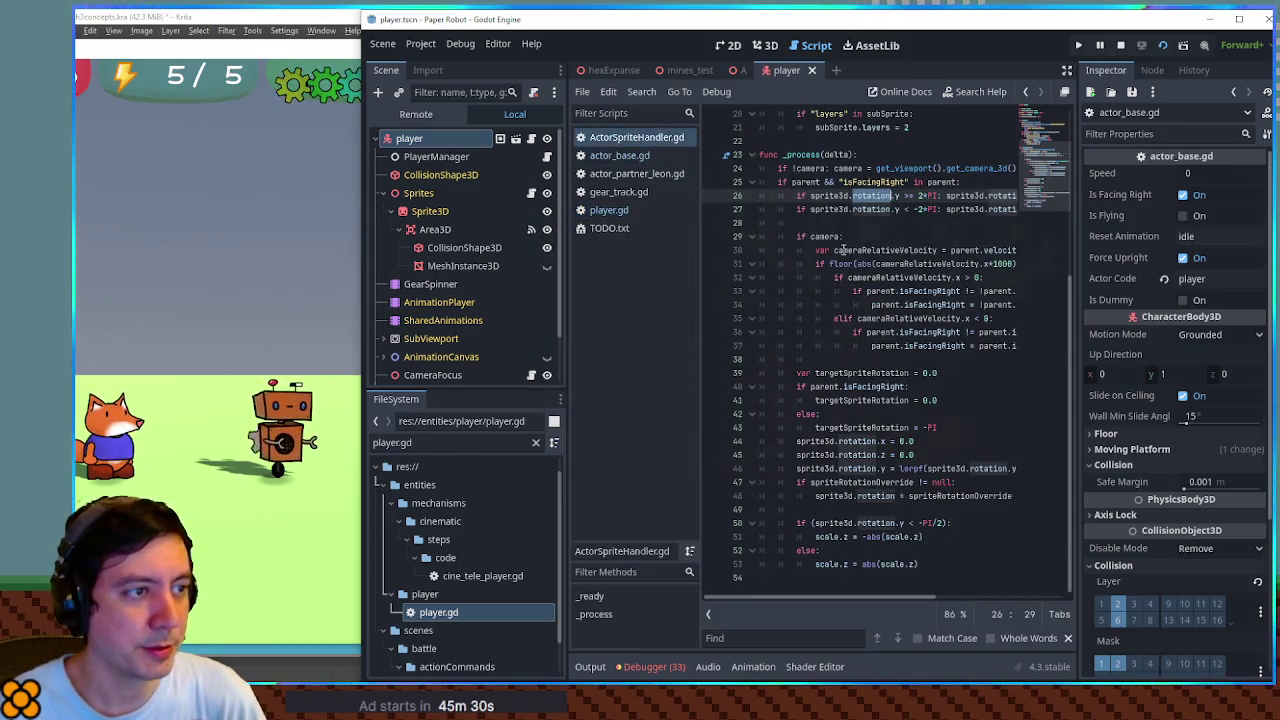
middle_click(641, 137)
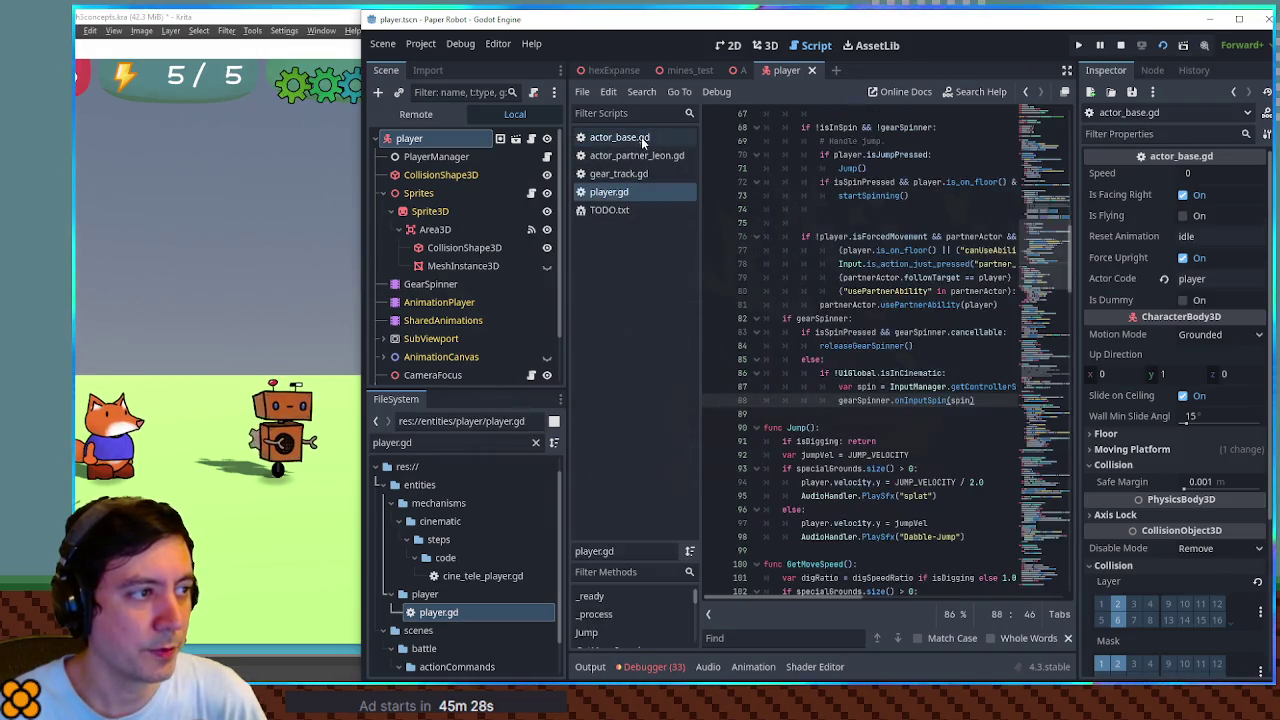
click(626, 138)
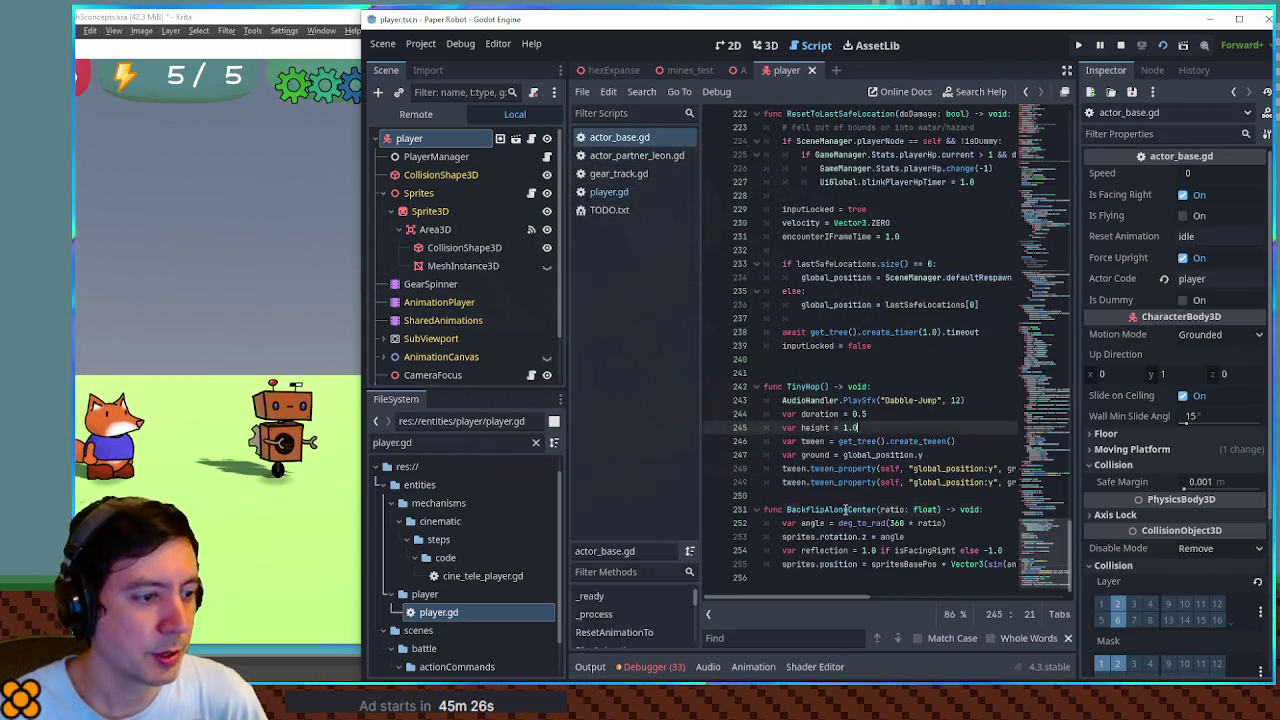
double_click(845, 509)
scroll(1045, 510, up, 5)
scroll(1045, 510, up, 20)
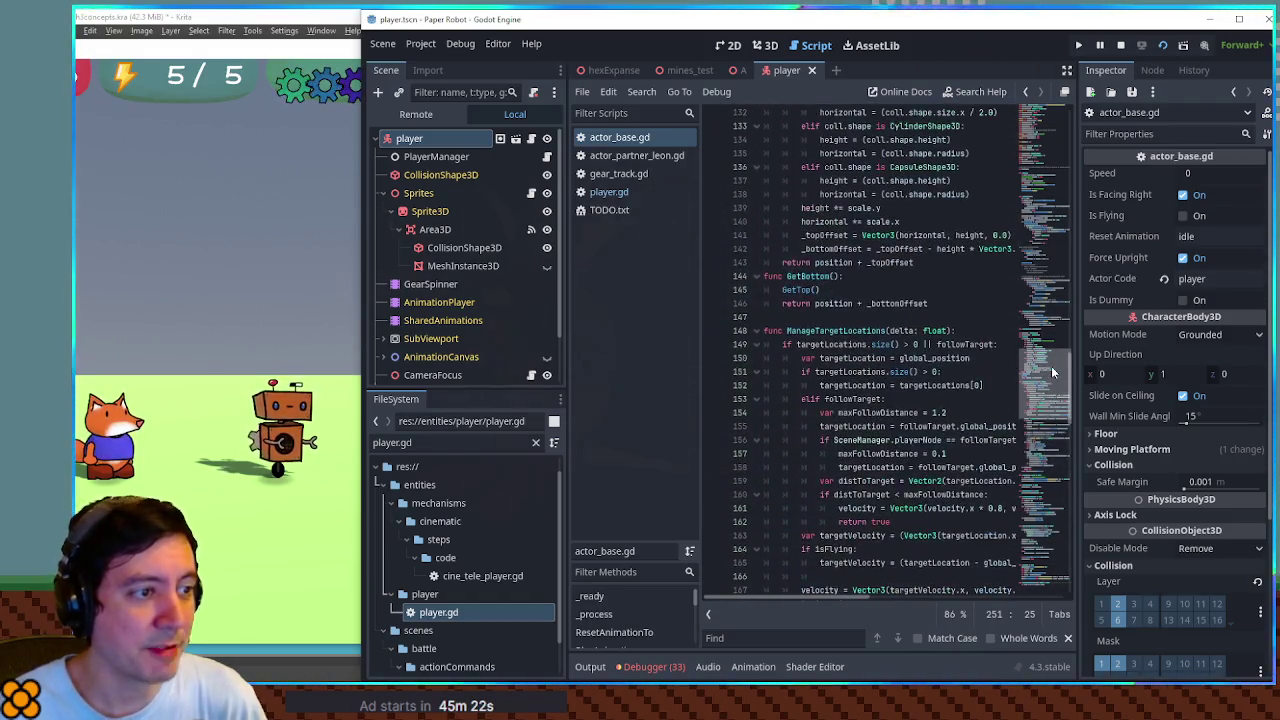
scroll(1051, 340, up, 20)
scroll(1051, 250, up, 5)
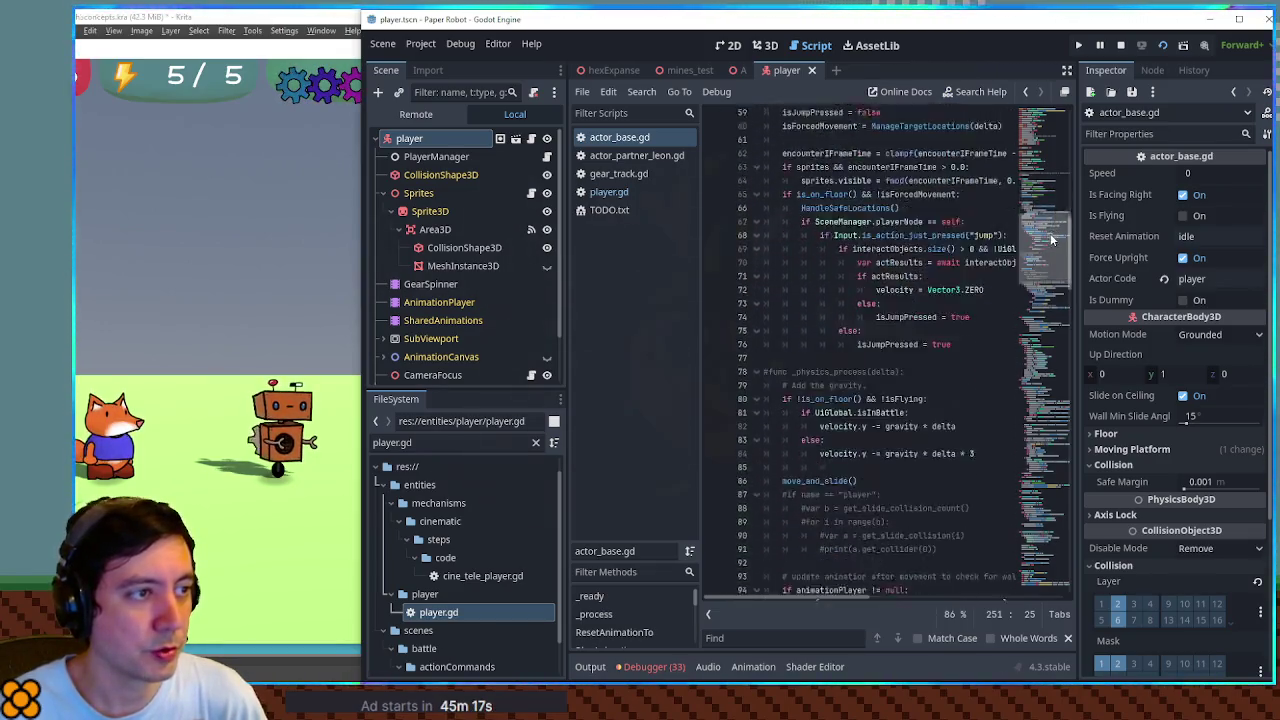
scroll(1050, 248, down, 10)
click(968, 377)
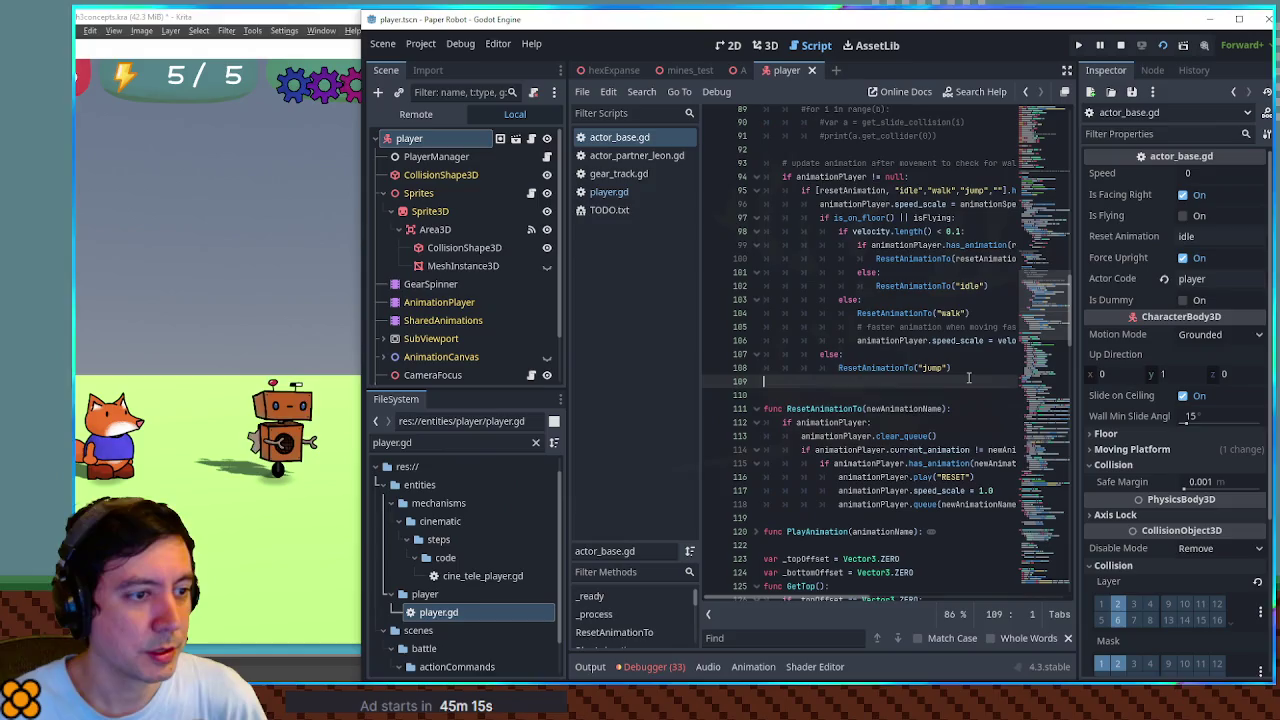
Try a BackFlipAlongCenter(0.5) call on line 109 of actor_base.gd, then delete it and save
key(Tab)
text(BackFlipAlongCenter)
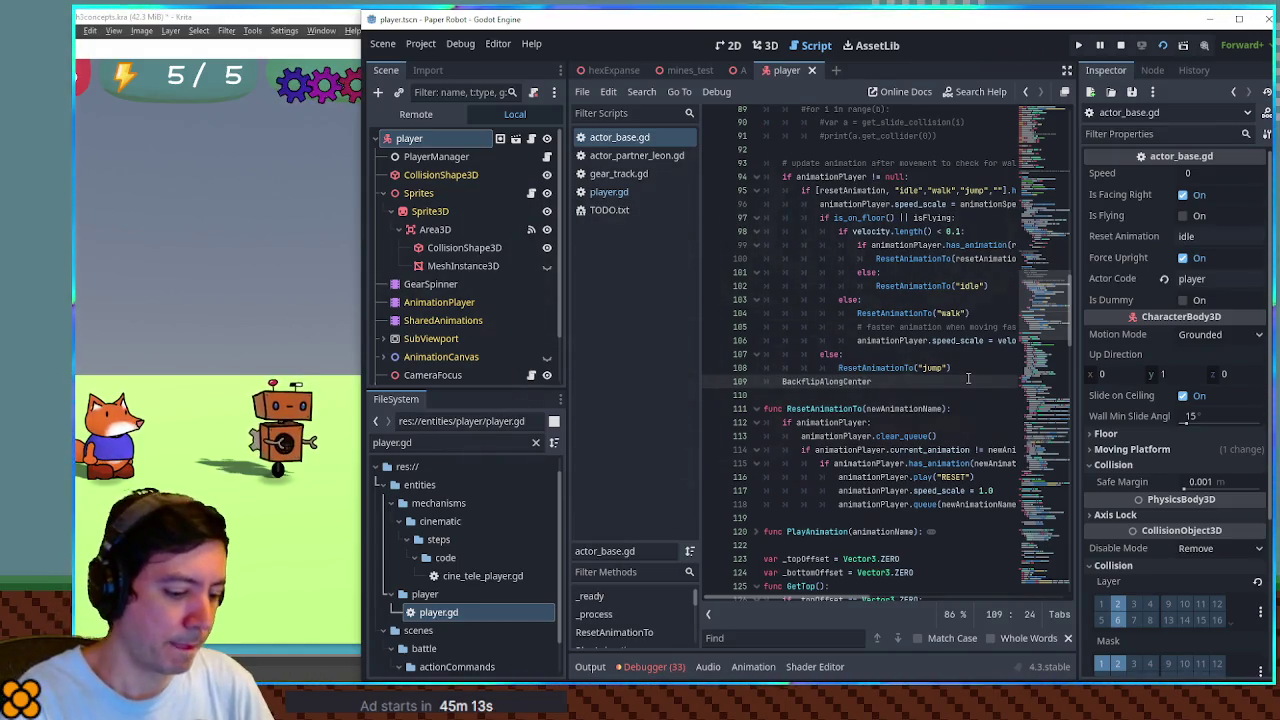
text((0.5)
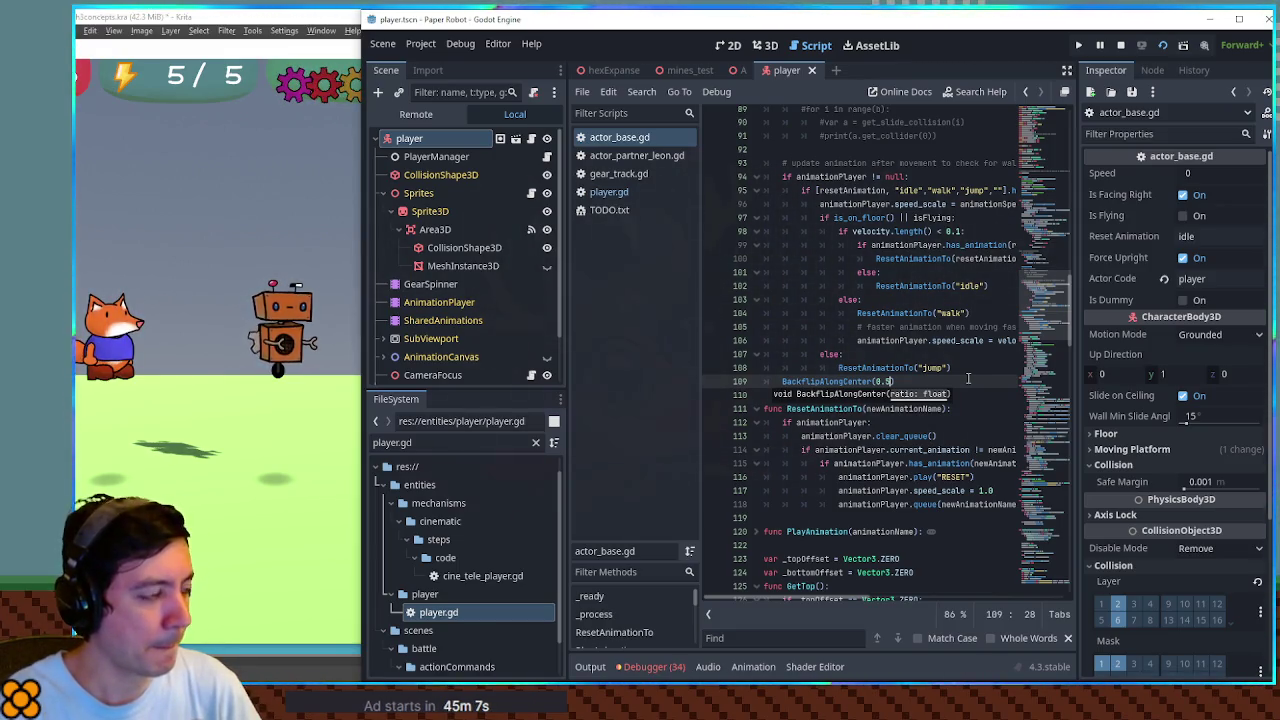
text())
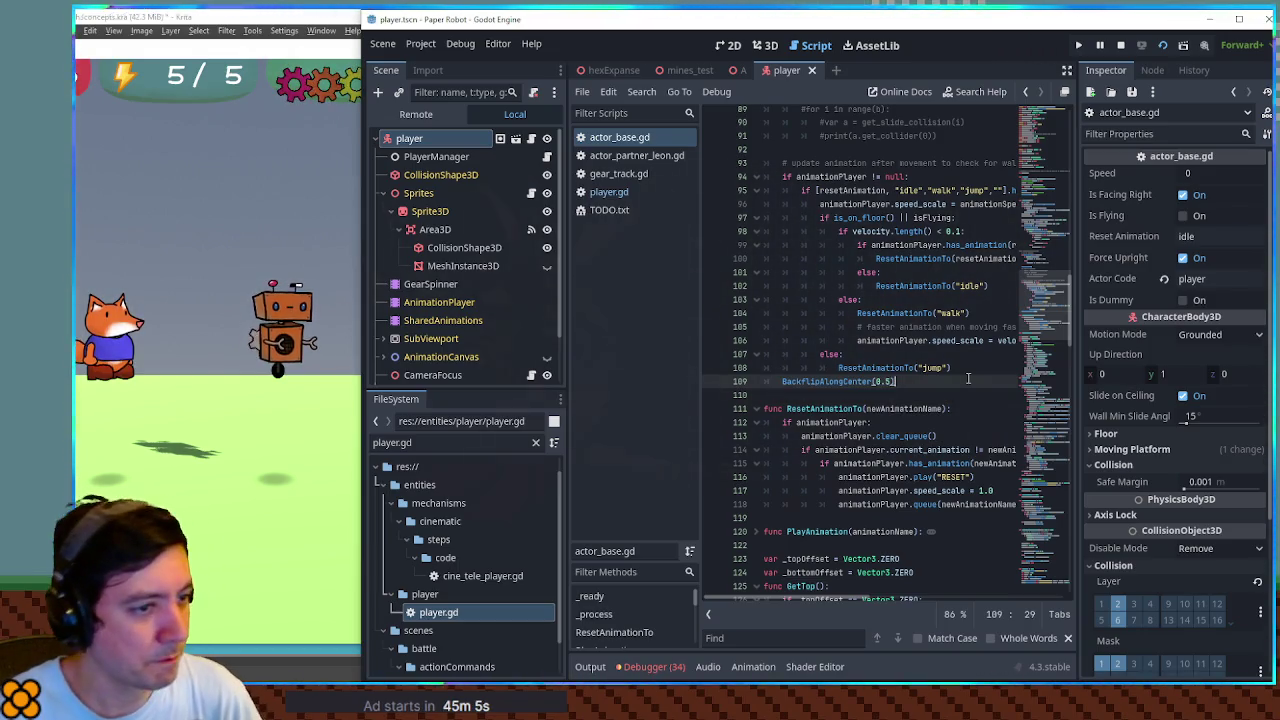
triple_click(968, 378)
key(BackSpace)
key(BackSpace)
key(ctrl+s)
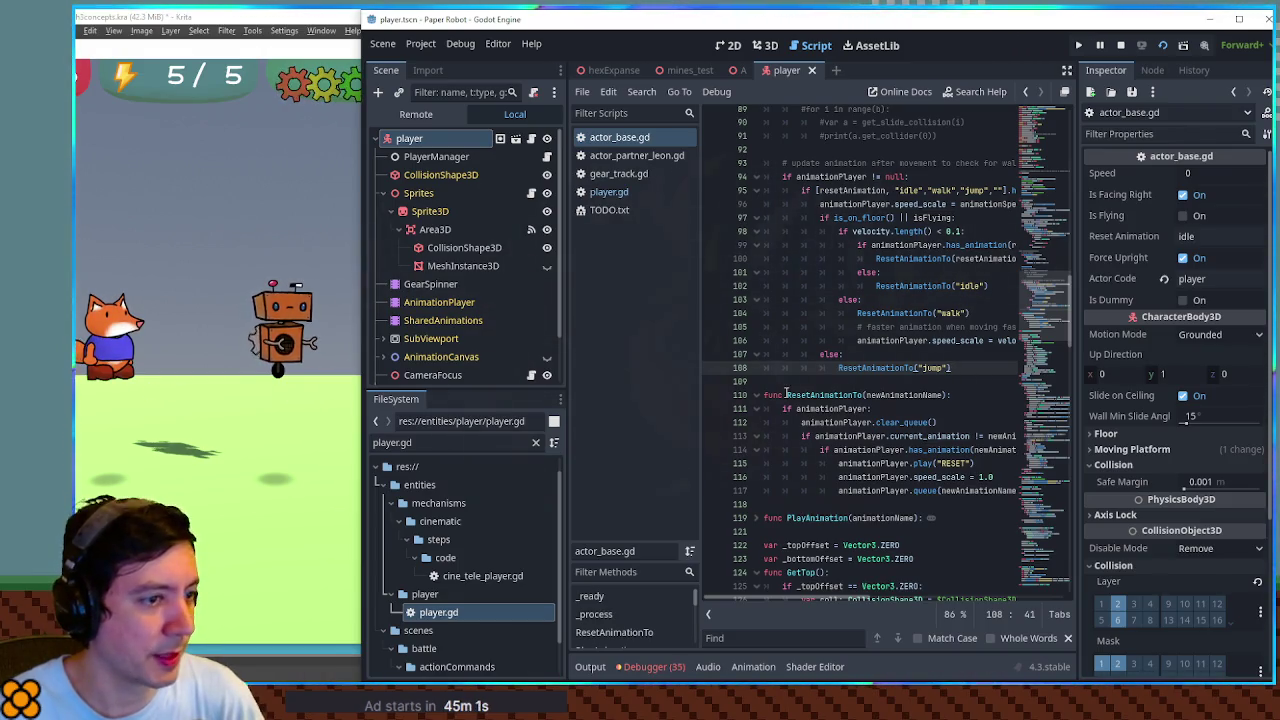
Restore the call, trim its argument and save, then delete the leftover call line
key(ctrl+z)
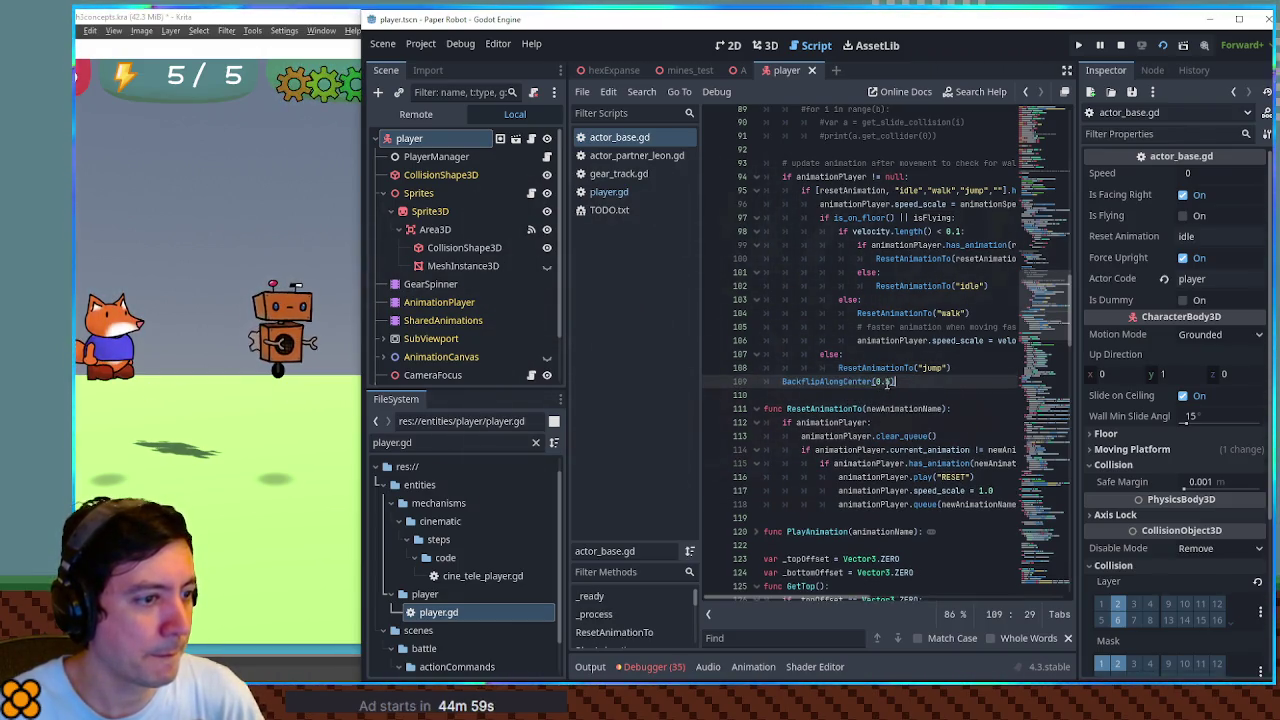
key(BackSpace)
key(BackSpace)
key(ctrl+s)
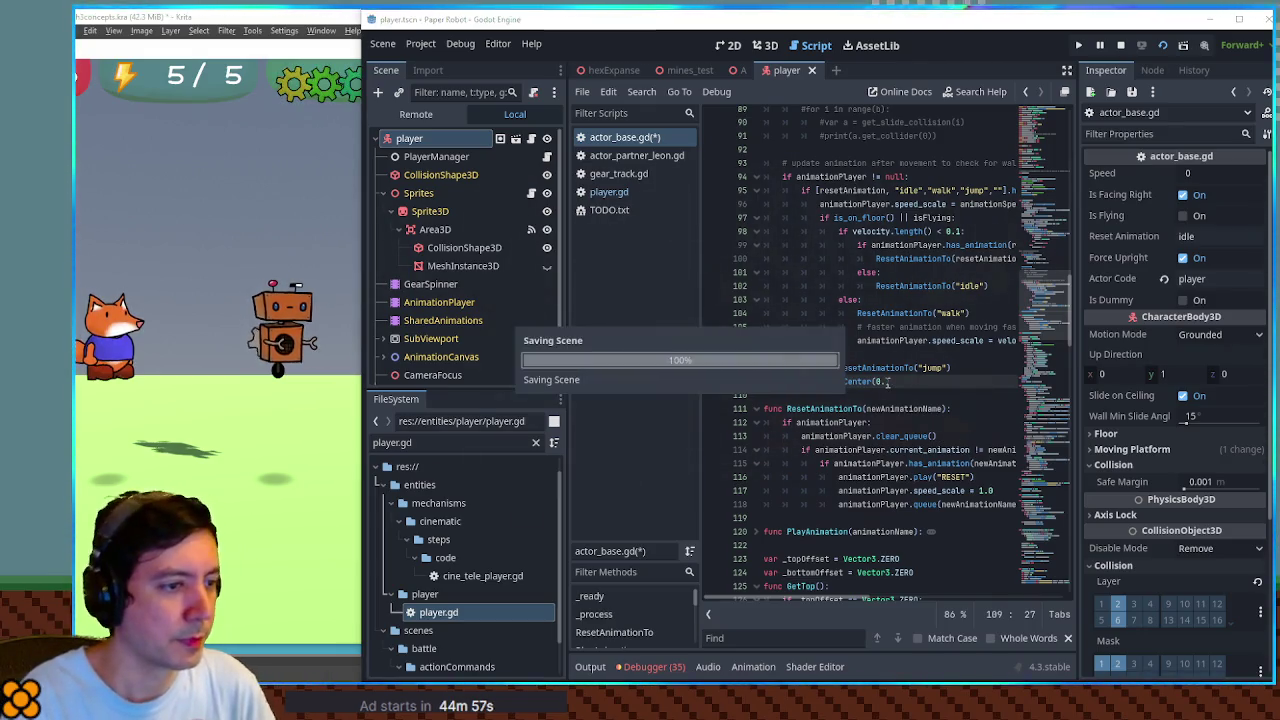
click(938, 381)
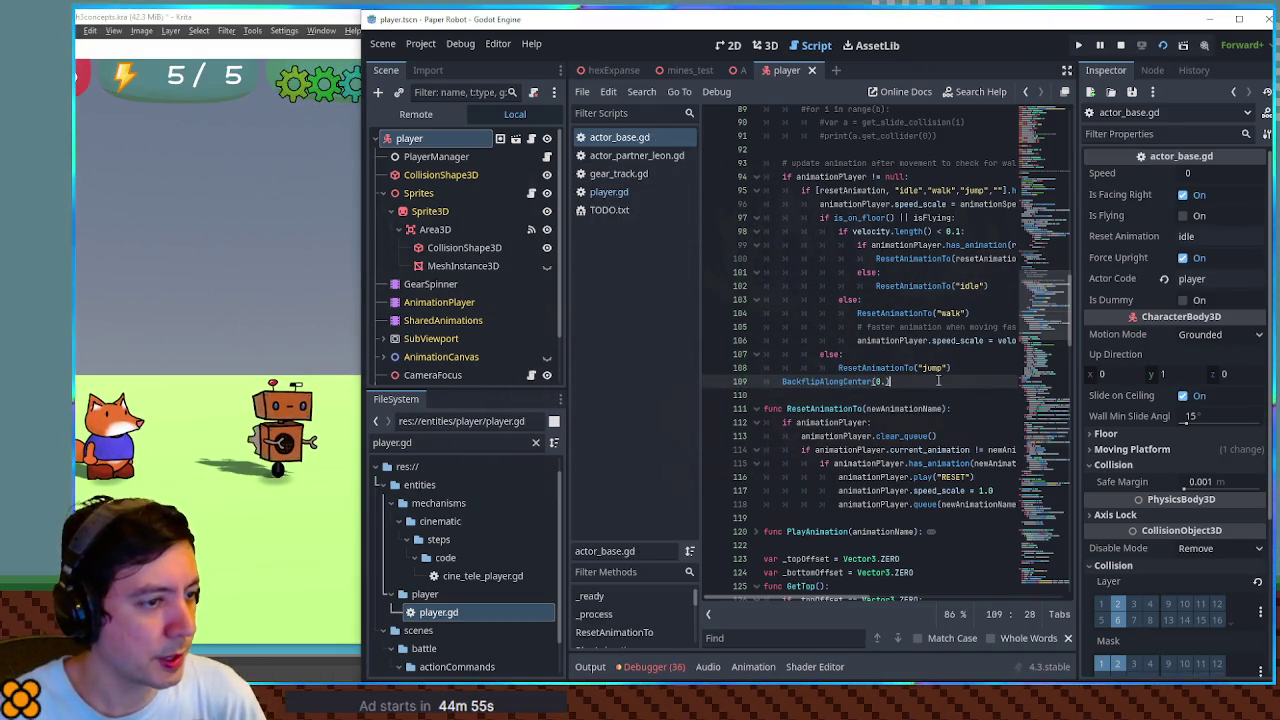
key(ctrl+shift+k)
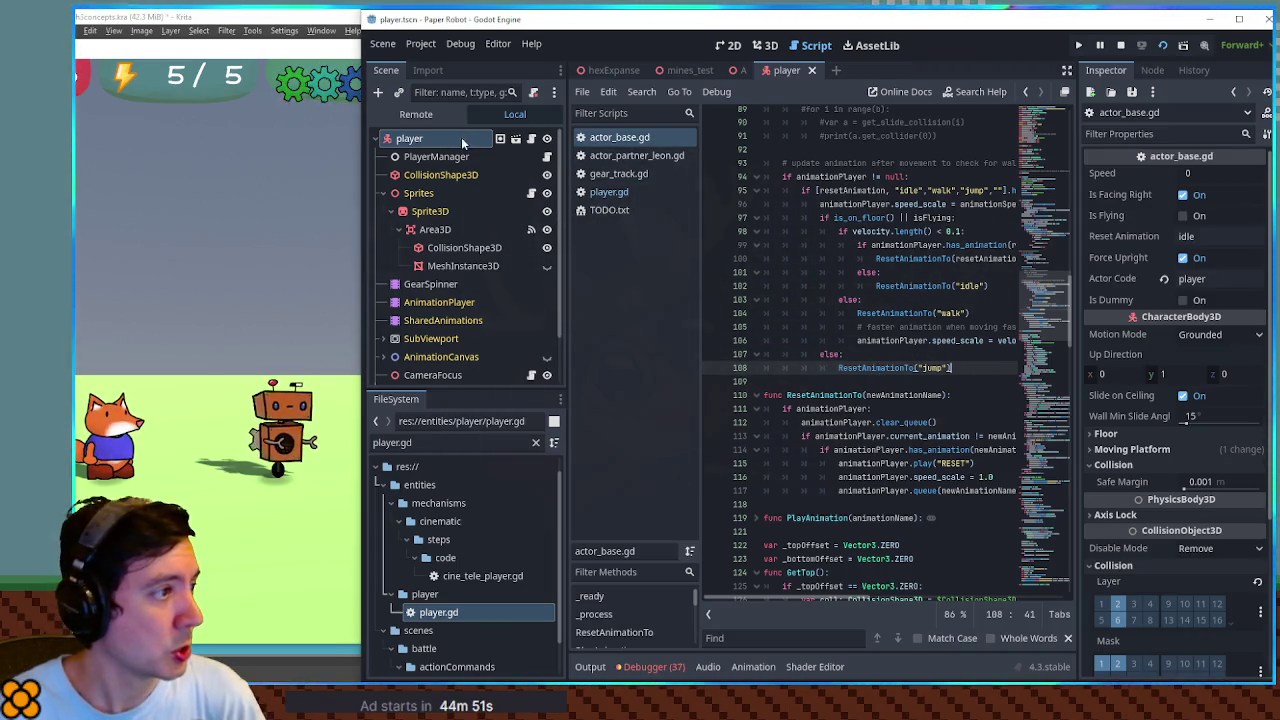
Open ActorSpriteHandler.gd and append parent.BackflipAlongCenter(0.5) at the end of the script, then save
click(531, 194)
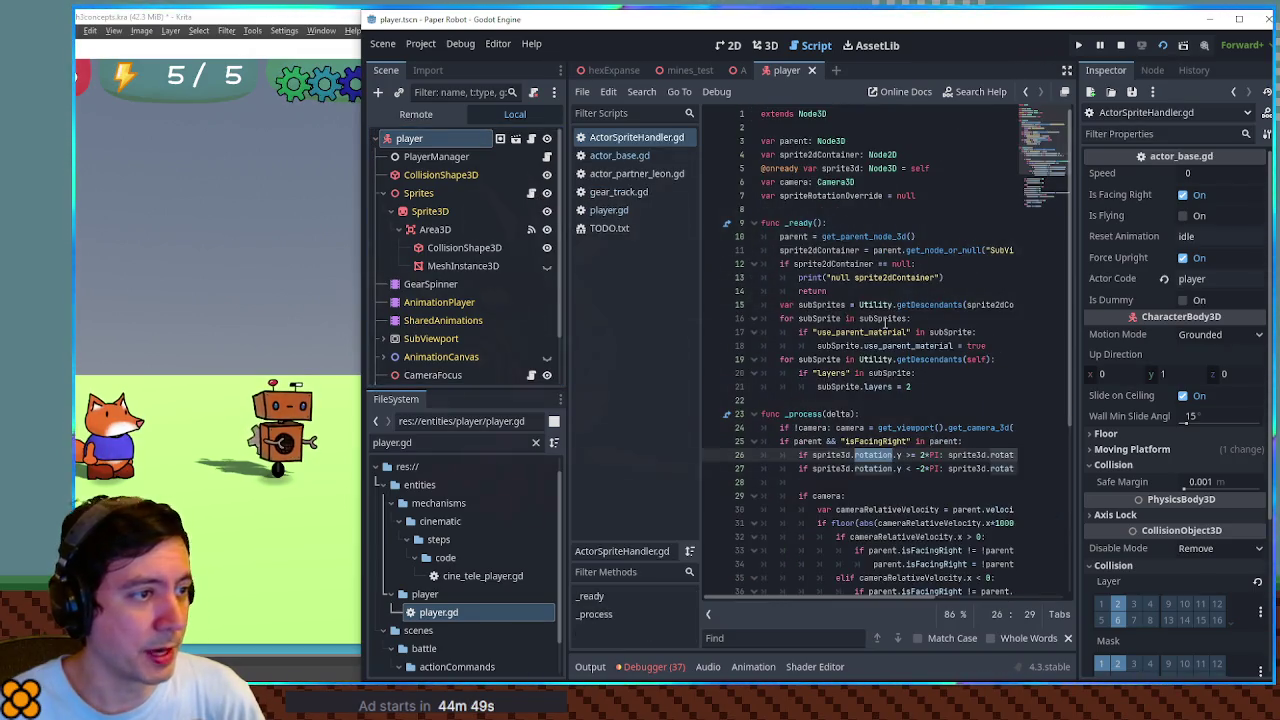
scroll(887, 322, down, 6)
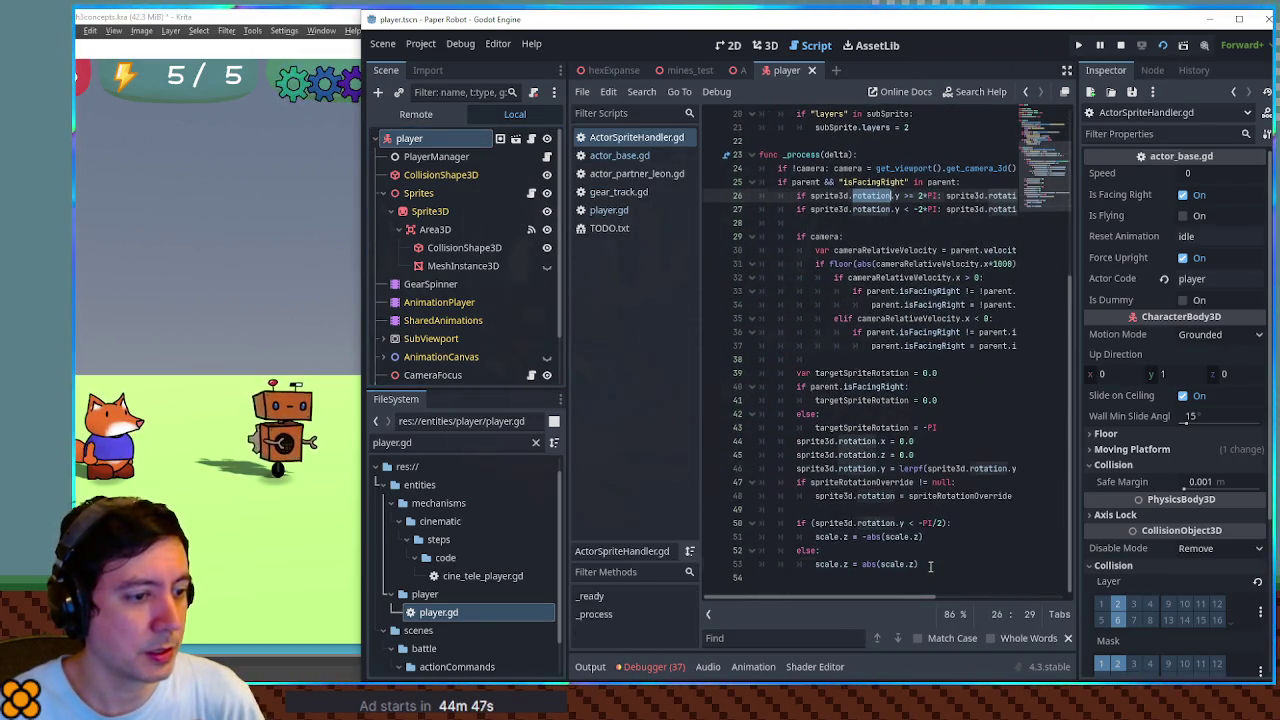
click(895, 578)
text(BackflipAlongCenter(0.)
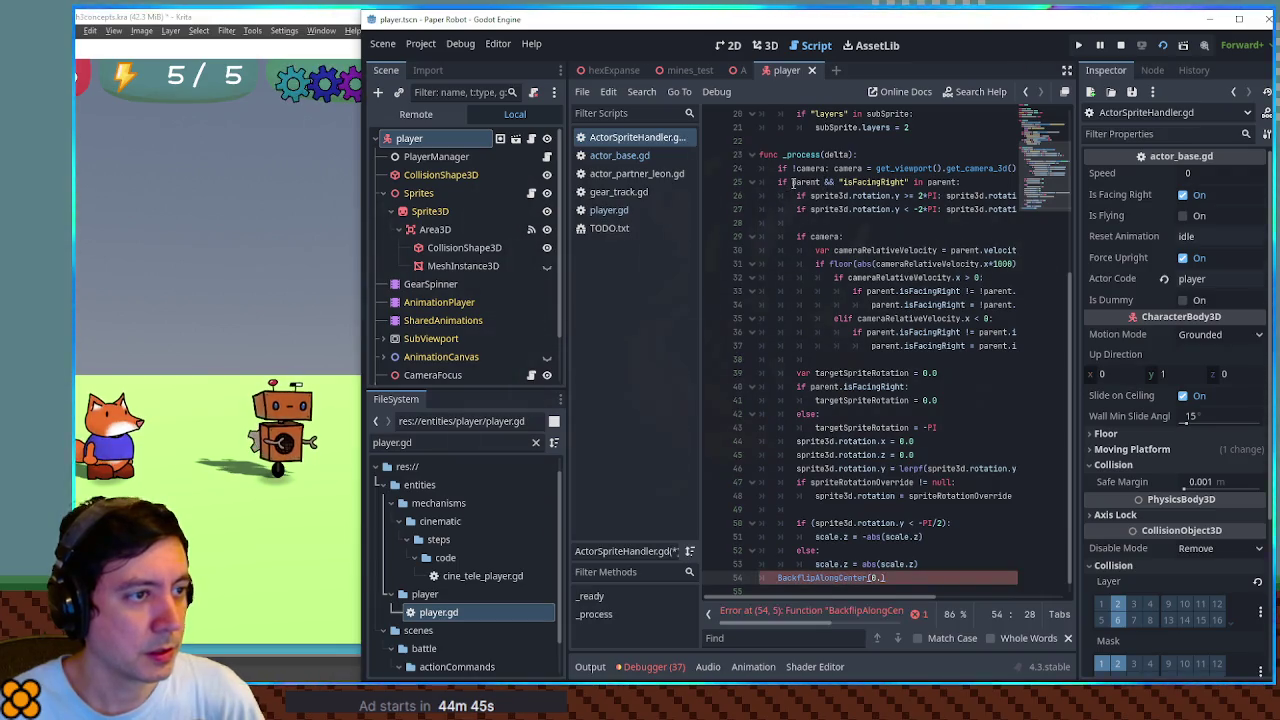
double_click(805, 182)
click(778, 578)
text(parent.)
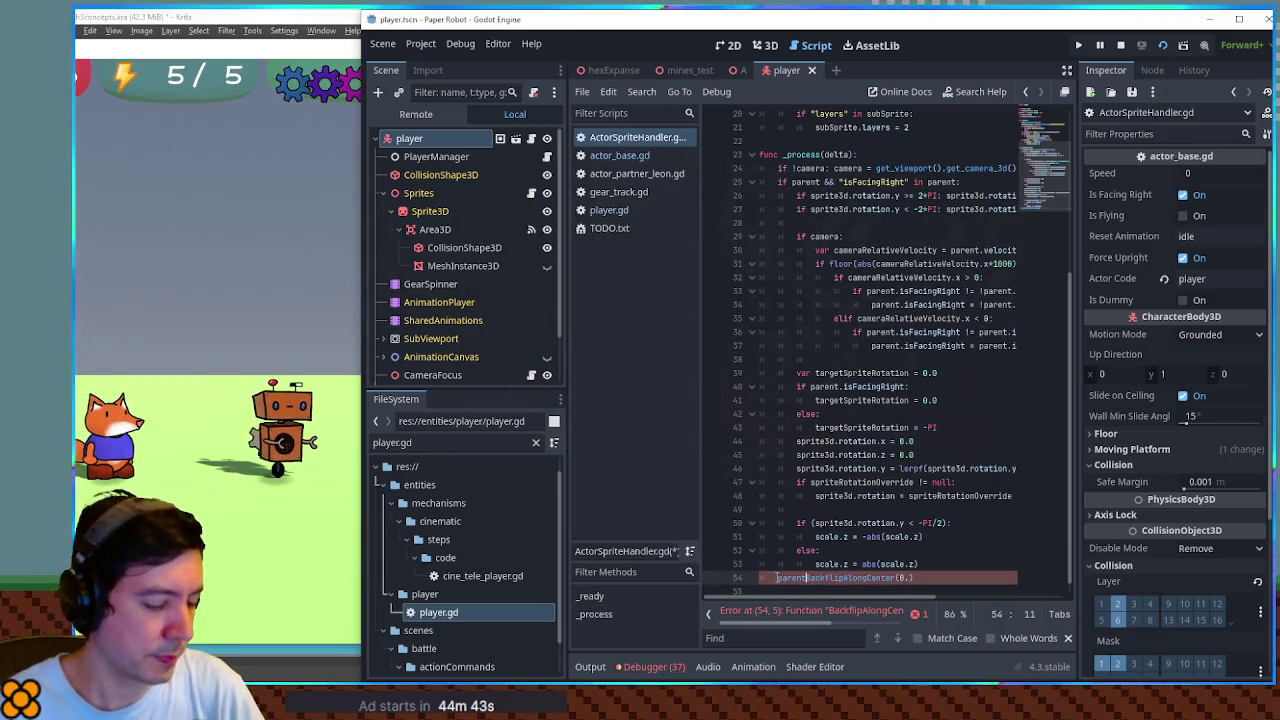
click(915, 578)
text(5)
key(ctrl+s)
Move the backflip call to the top of _process, save, then remove it
drag(918, 578, 932, 564)
key(ctrl+c)
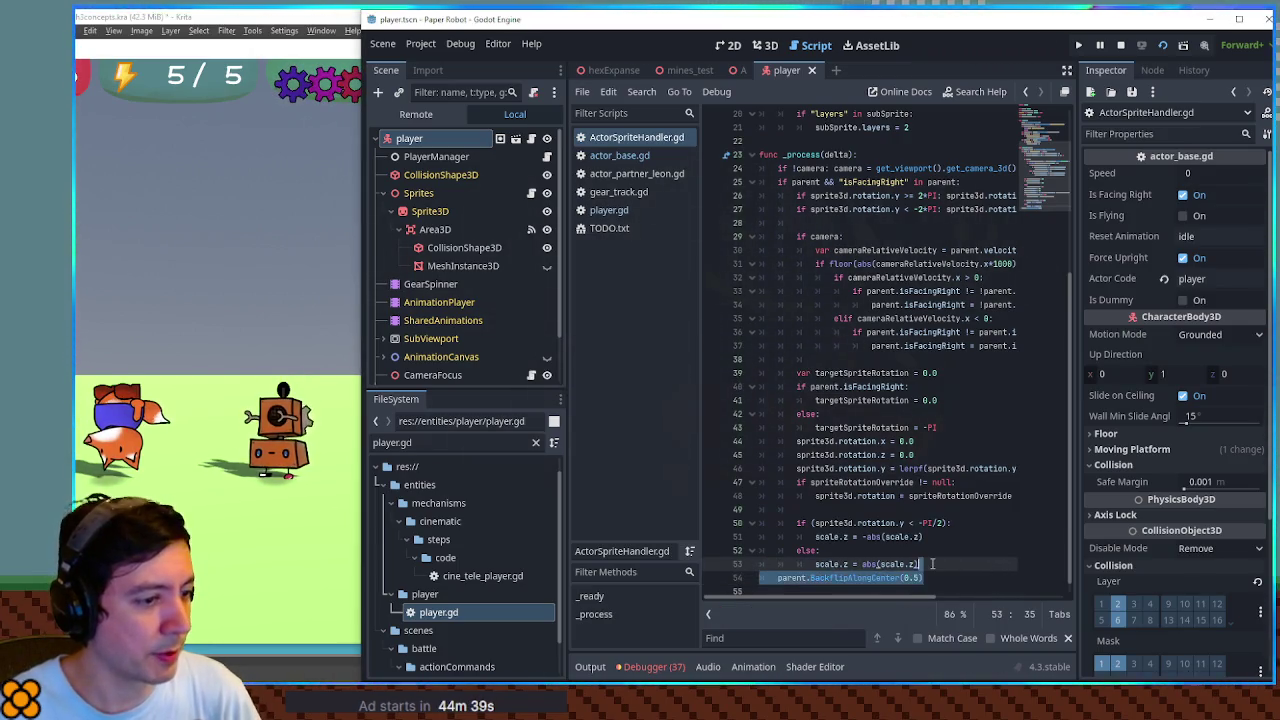
key(Delete)
click(867, 160)
key(ctrl+v)
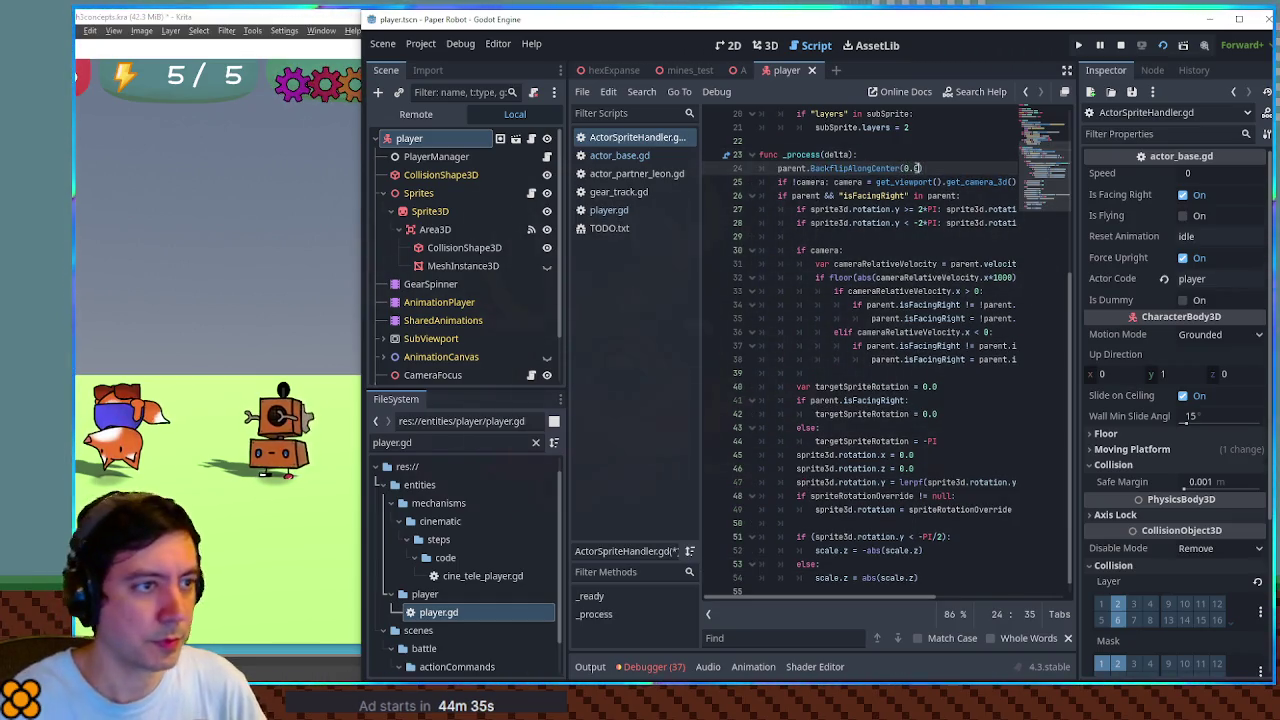
key(ctrl+s)
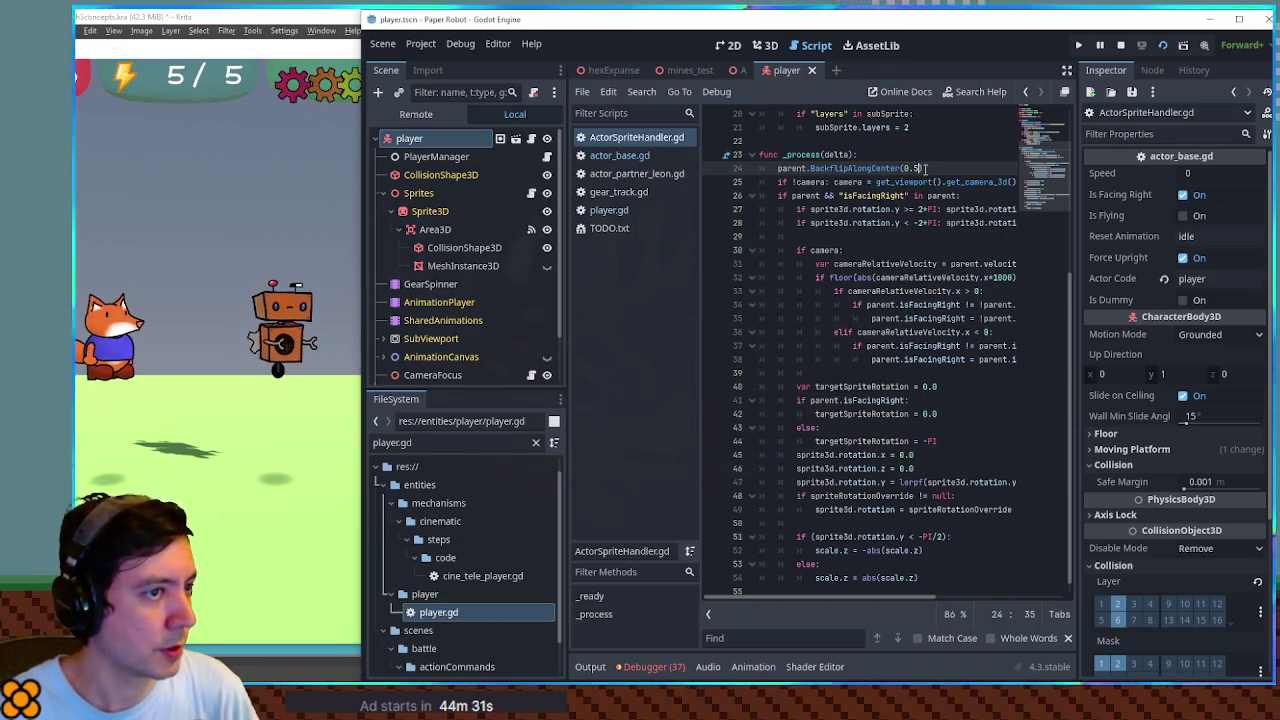
drag(929, 167, 931, 161)
key(BackSpace)
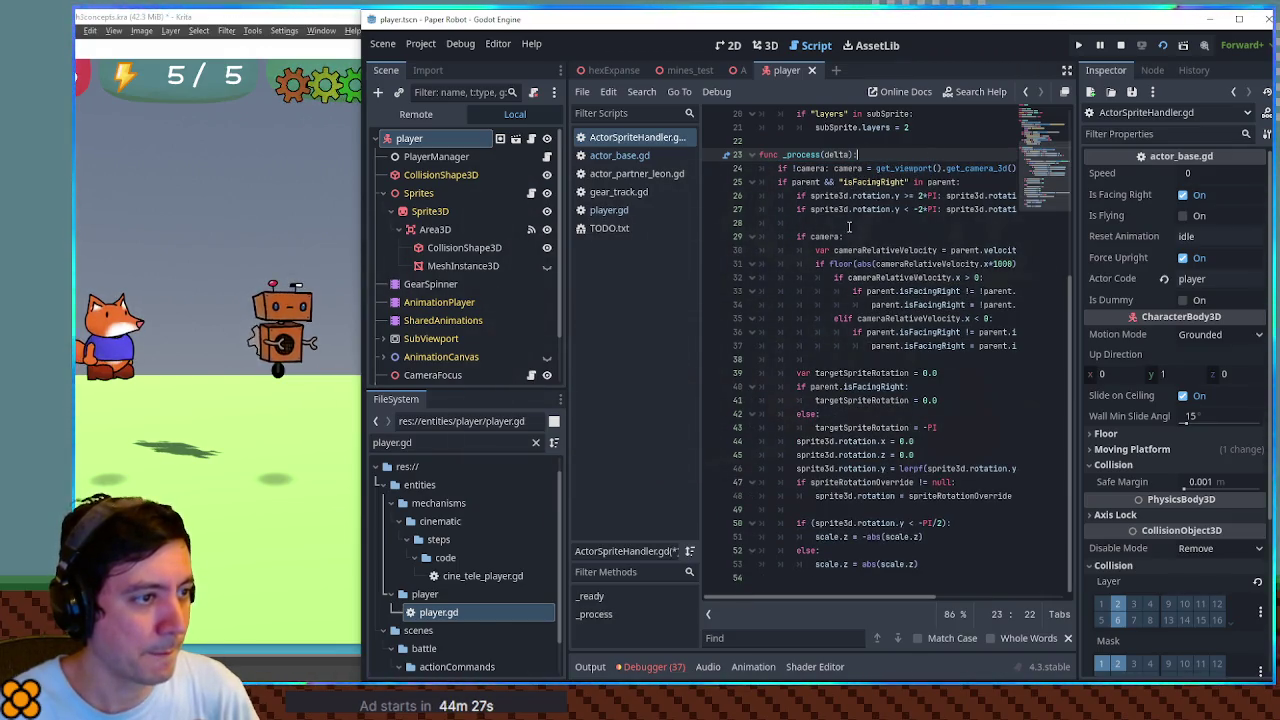
Paste the backflip call, indented, before the targetSpriteRotation code on line 38 and save
double_click(843, 400)
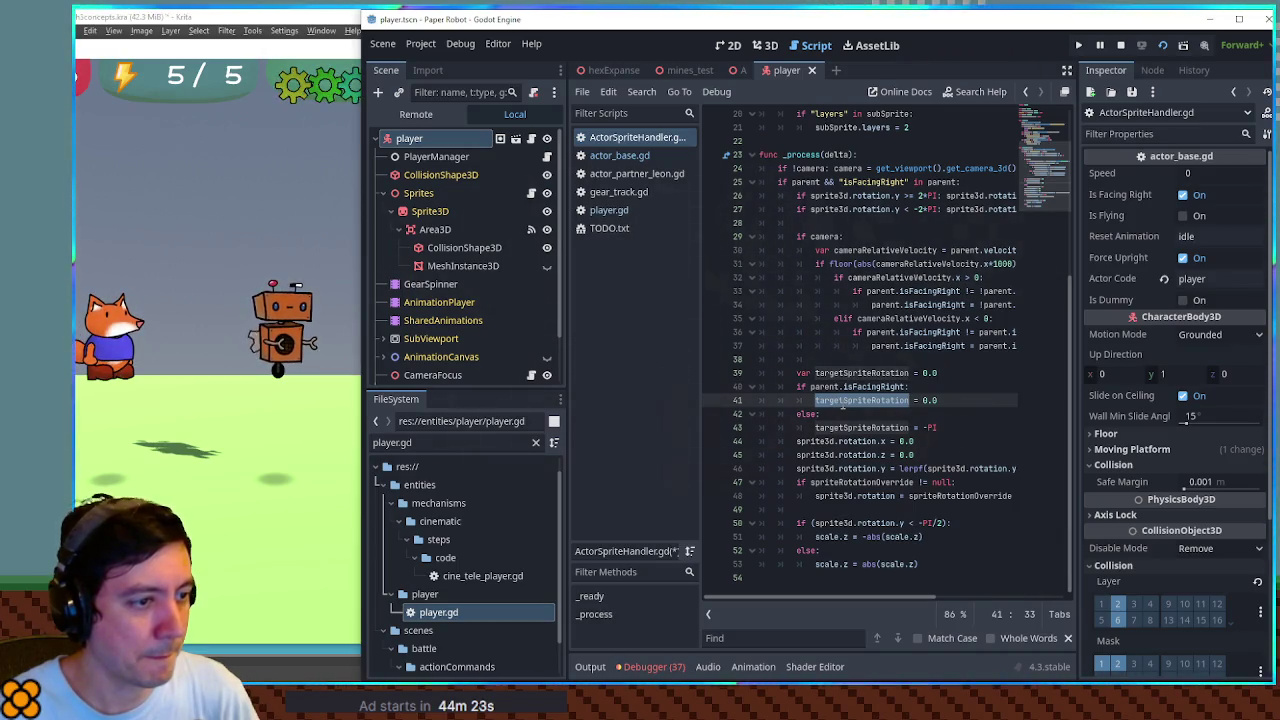
double_click(858, 455)
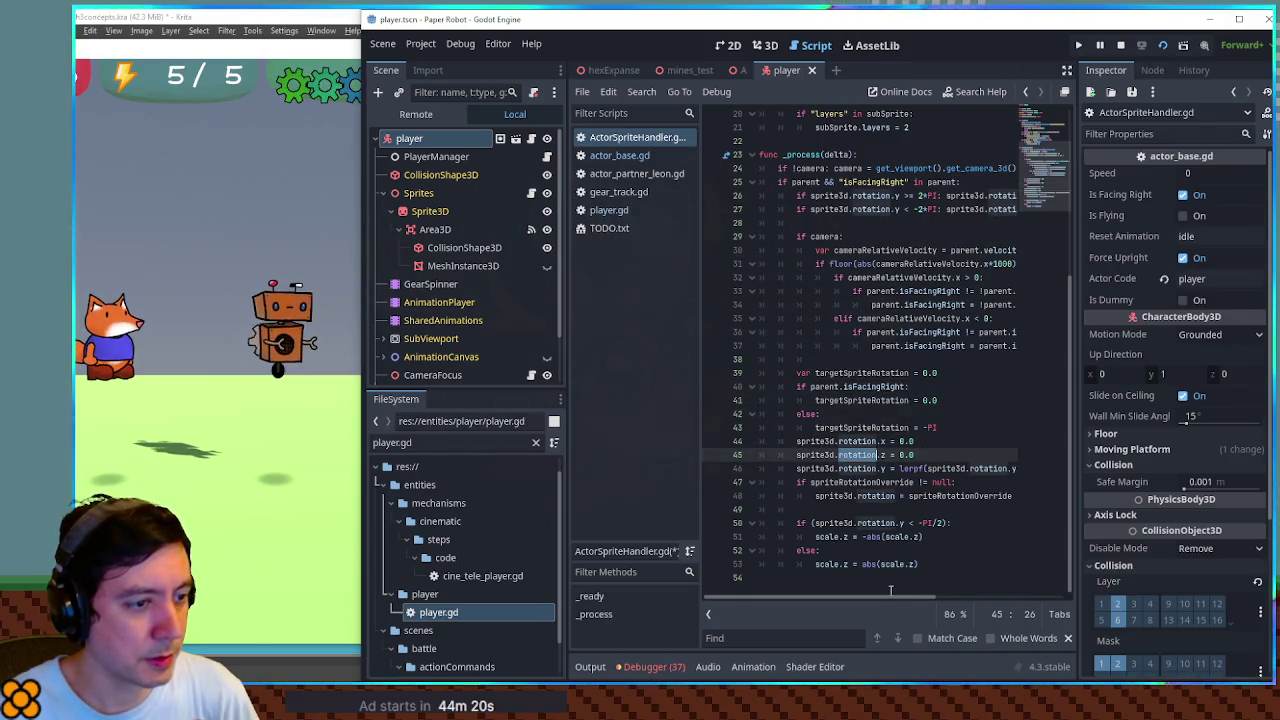
mouse_move(890, 596)
mouse_down()
mouse_move(1030, 605)
mouse_move(905, 603)
mouse_up()
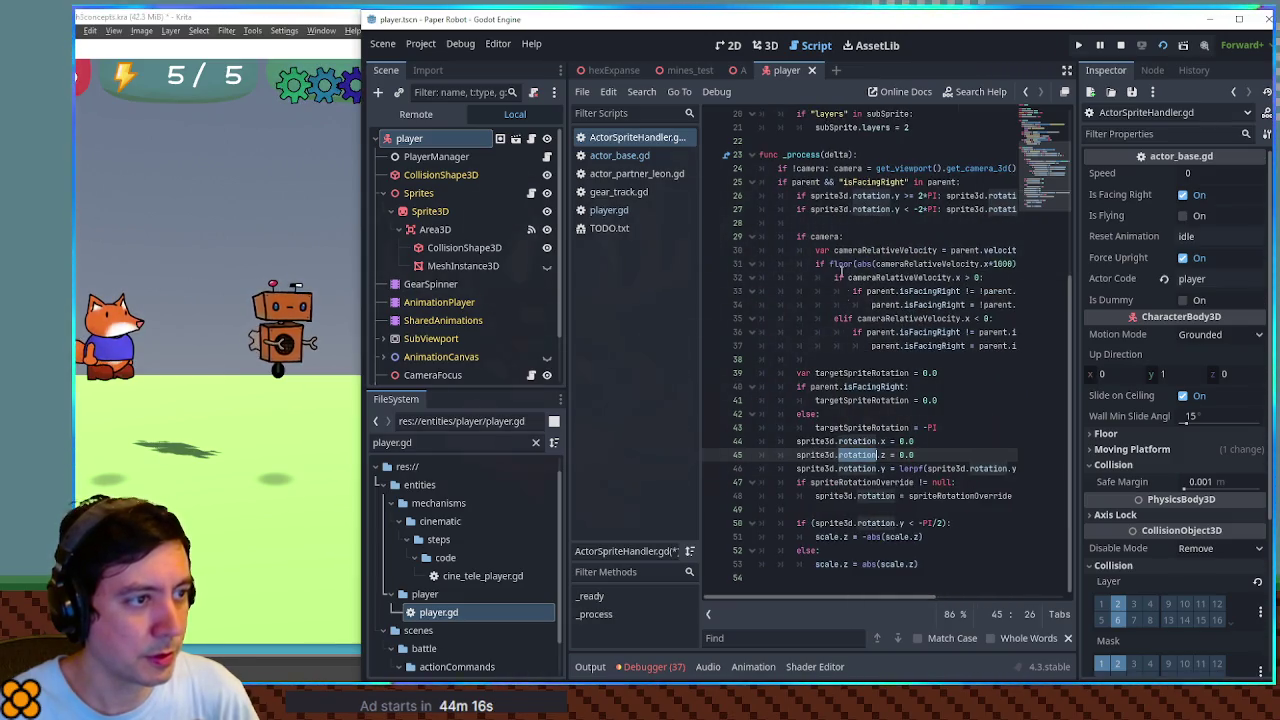
click(842, 359)
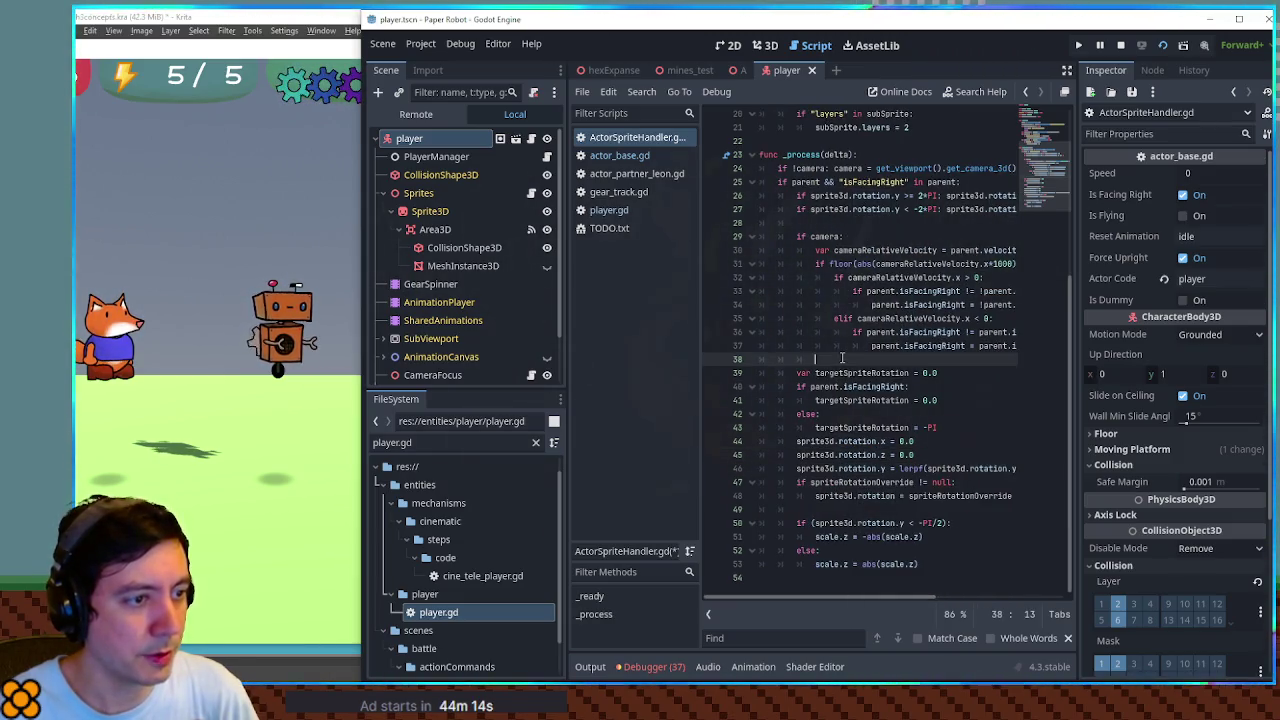
text(parent.BackFlipAlongCenter(0.5))
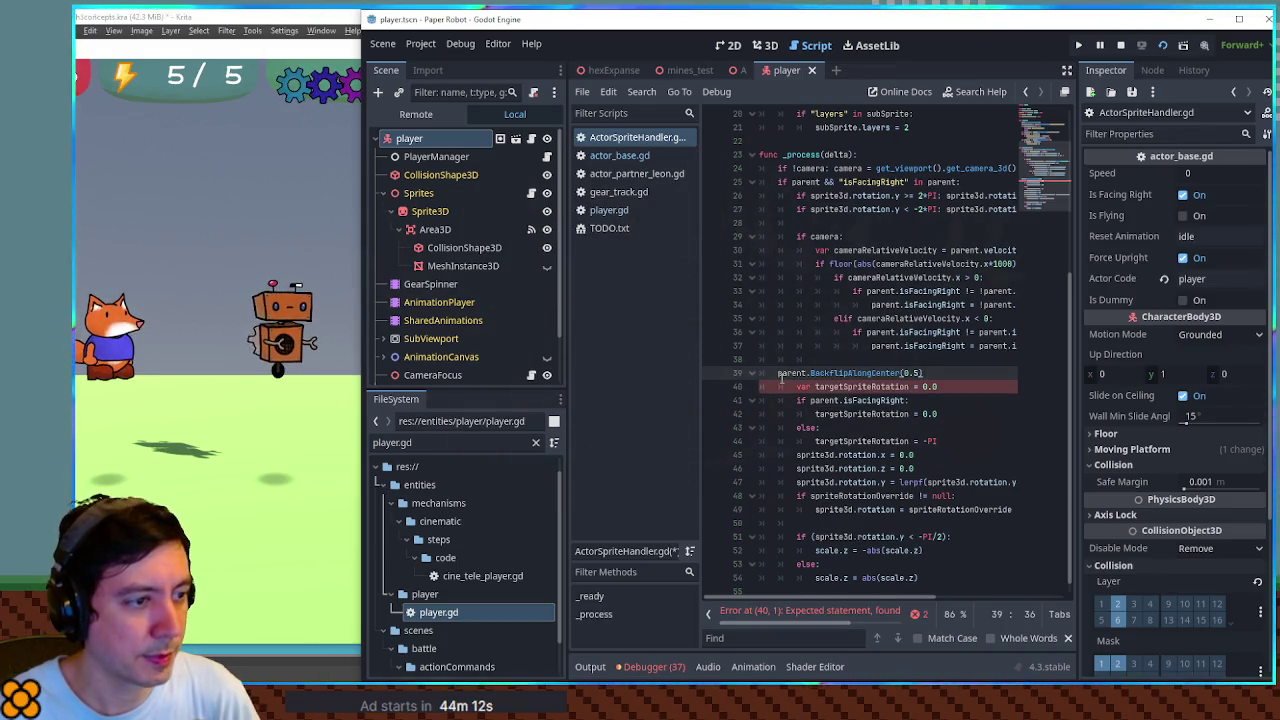
key(Tab)
key(ctrl+s)
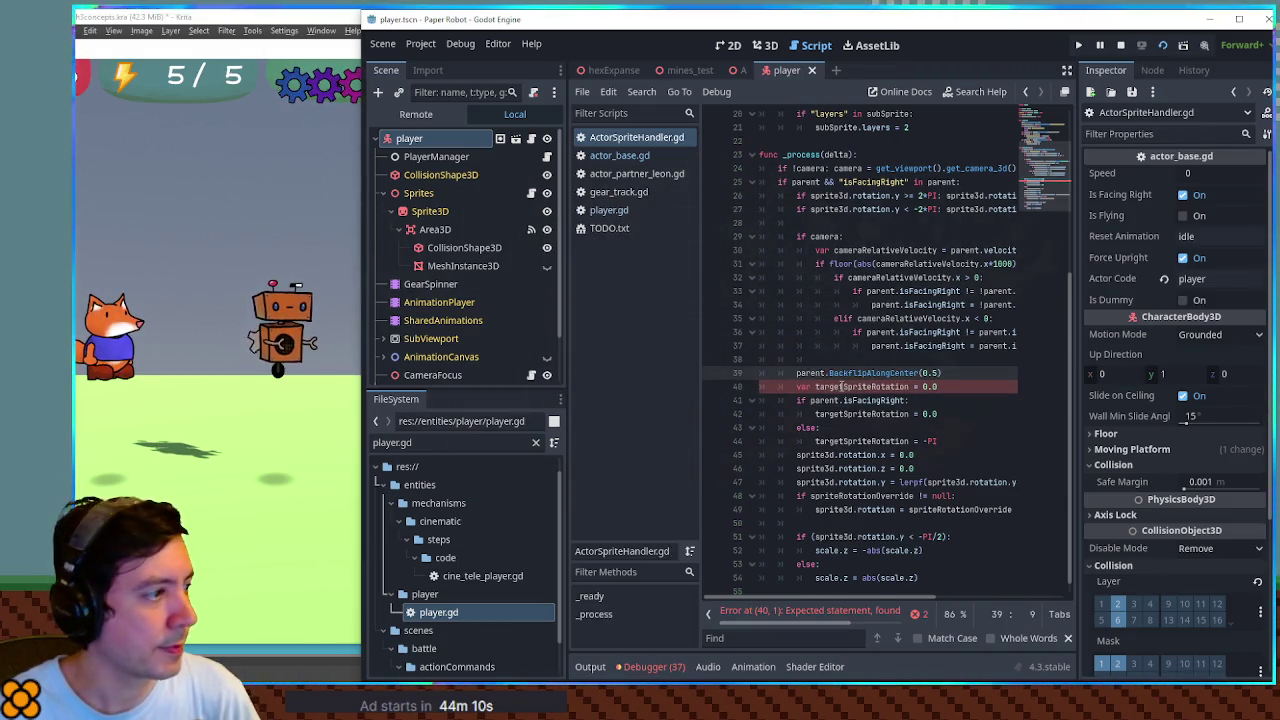
Move the backflip call before the scale checks on line 49, then delete it entirely
drag(942, 372, 818, 360)
key(ctrl+c)
key(BackSpace)
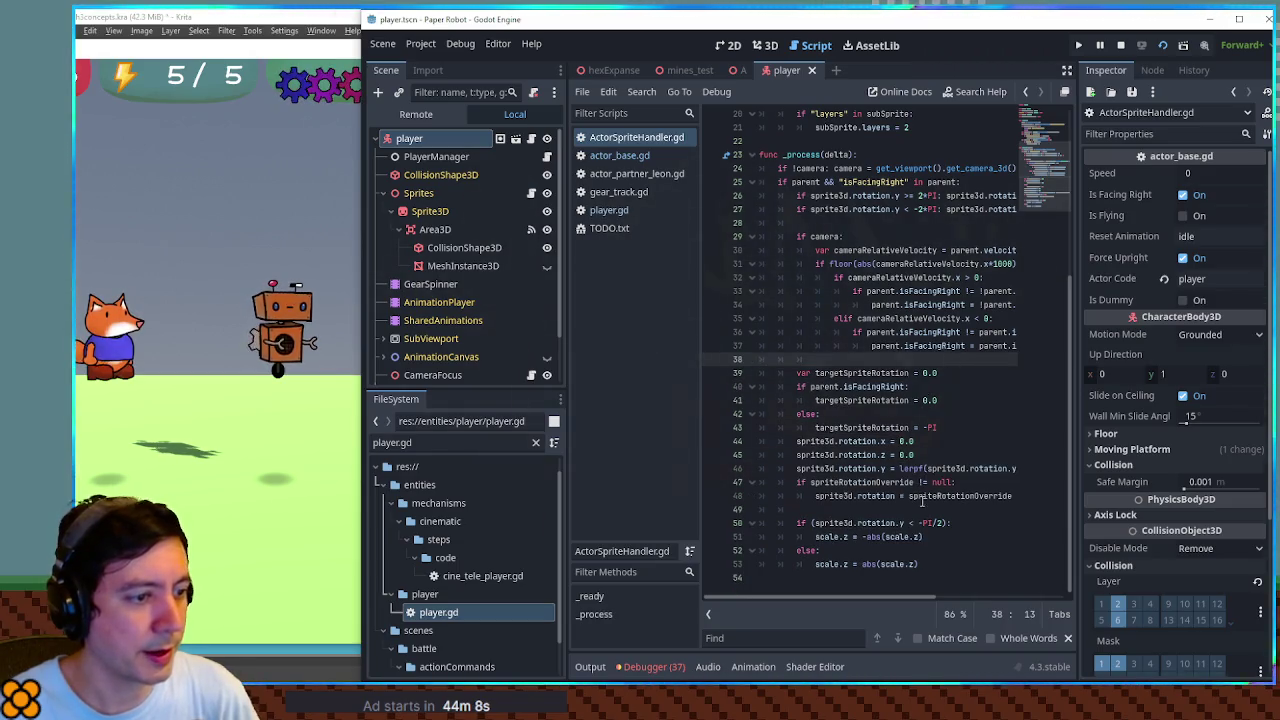
click(921, 508)
key(ctrl+v)
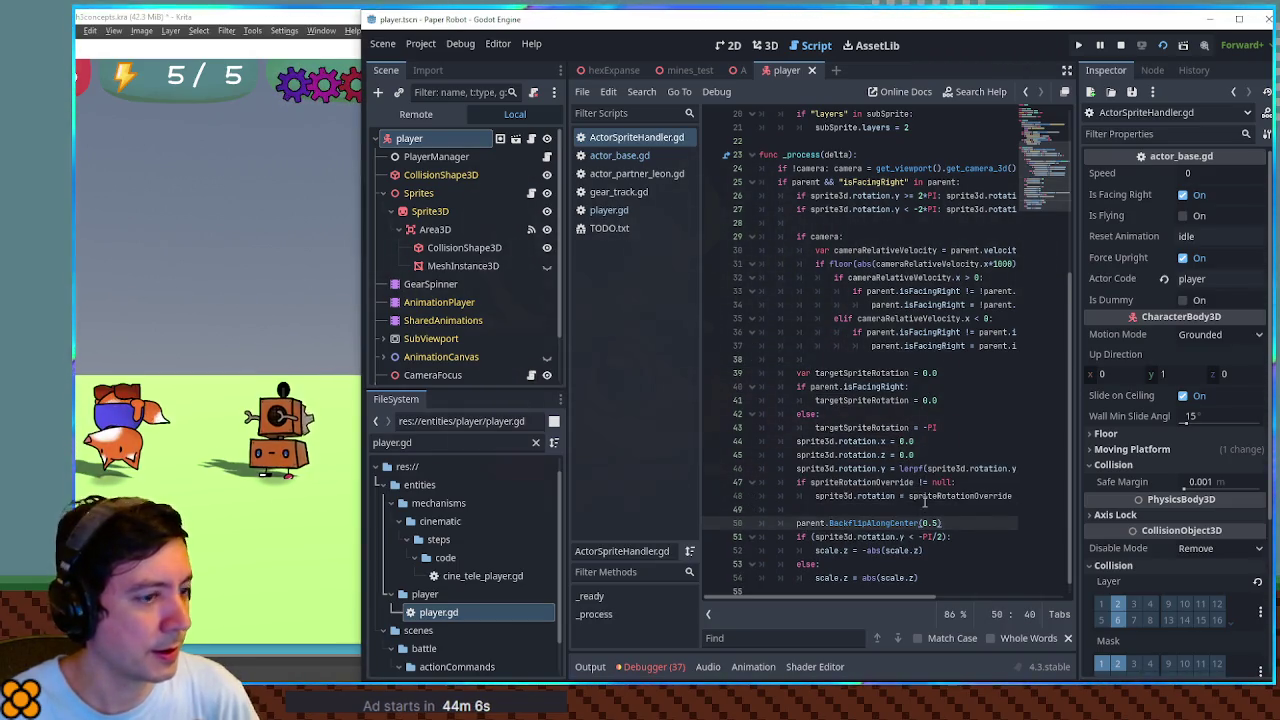
key(shift+Up)
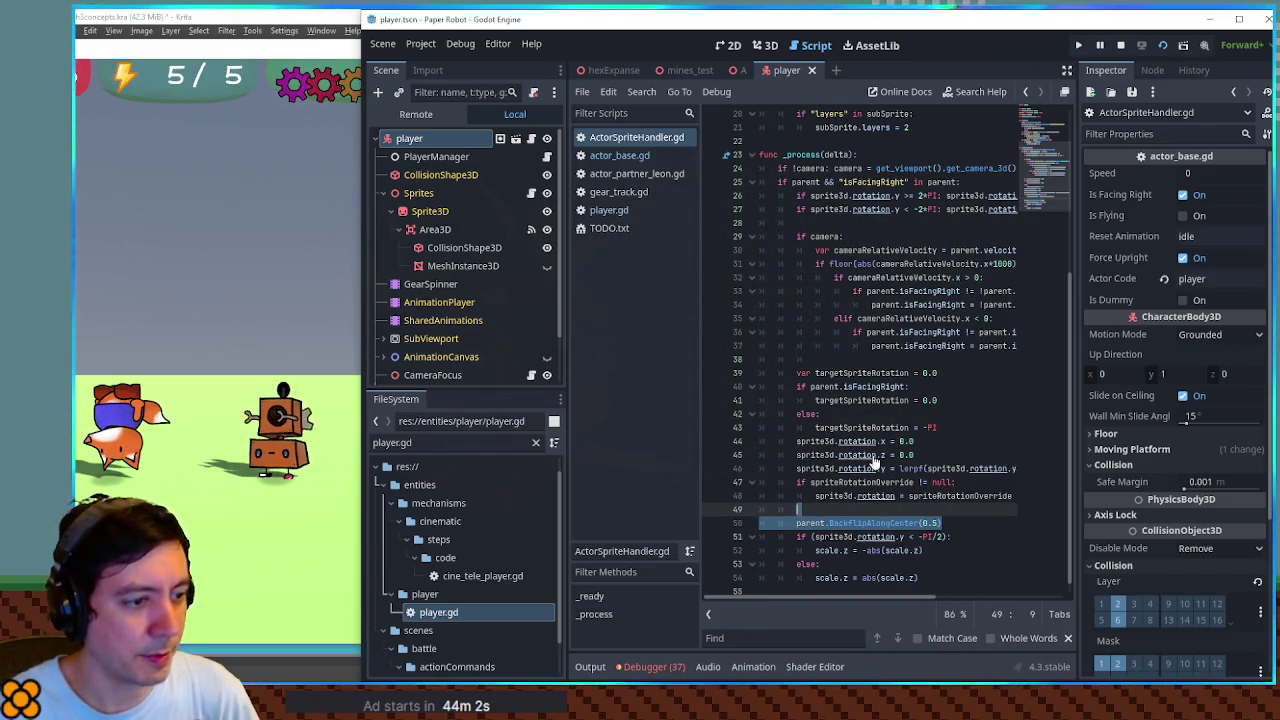
key(Delete)
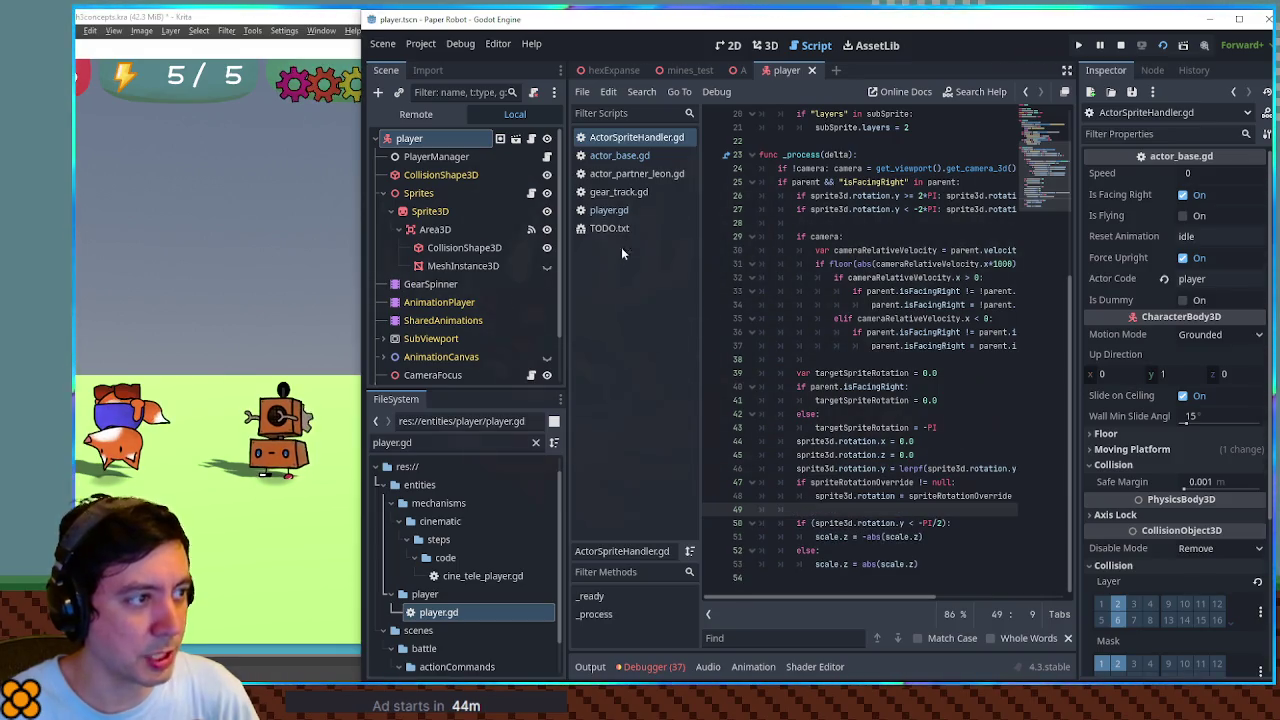
Switch to actor_base.gd and scroll down to the BackFlipAlongCenter(ratio) definition
click(619, 155)
scroll(828, 403, down, 5)
scroll(828, 403, down, 15)
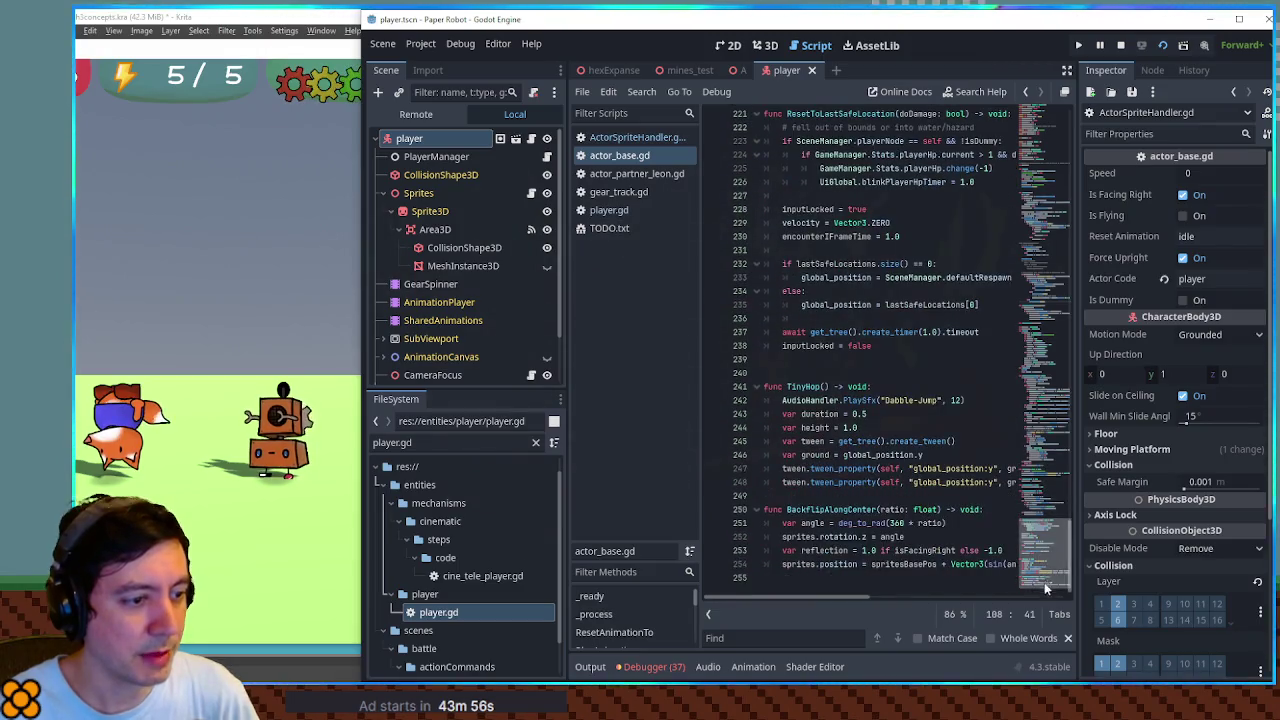
Look up where sprites and sprite3d are declared in the sprite handler script
double_click(800, 538)
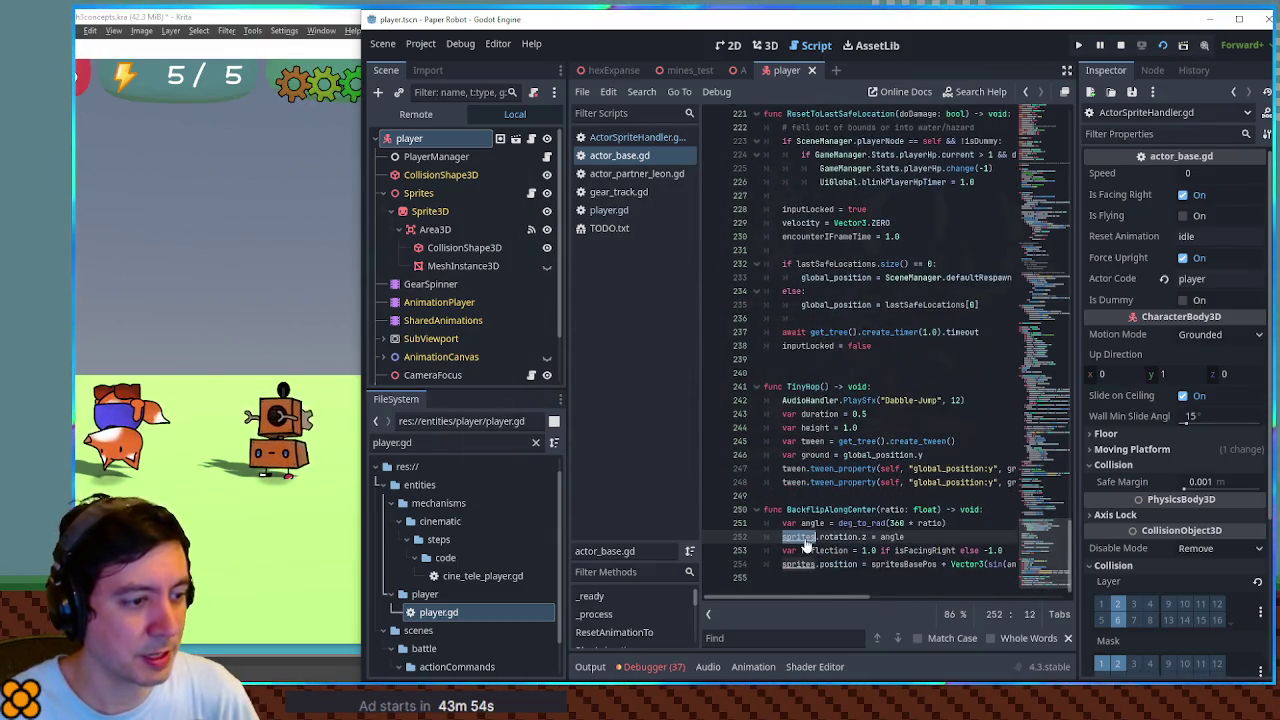
ctrl+click(806, 541)
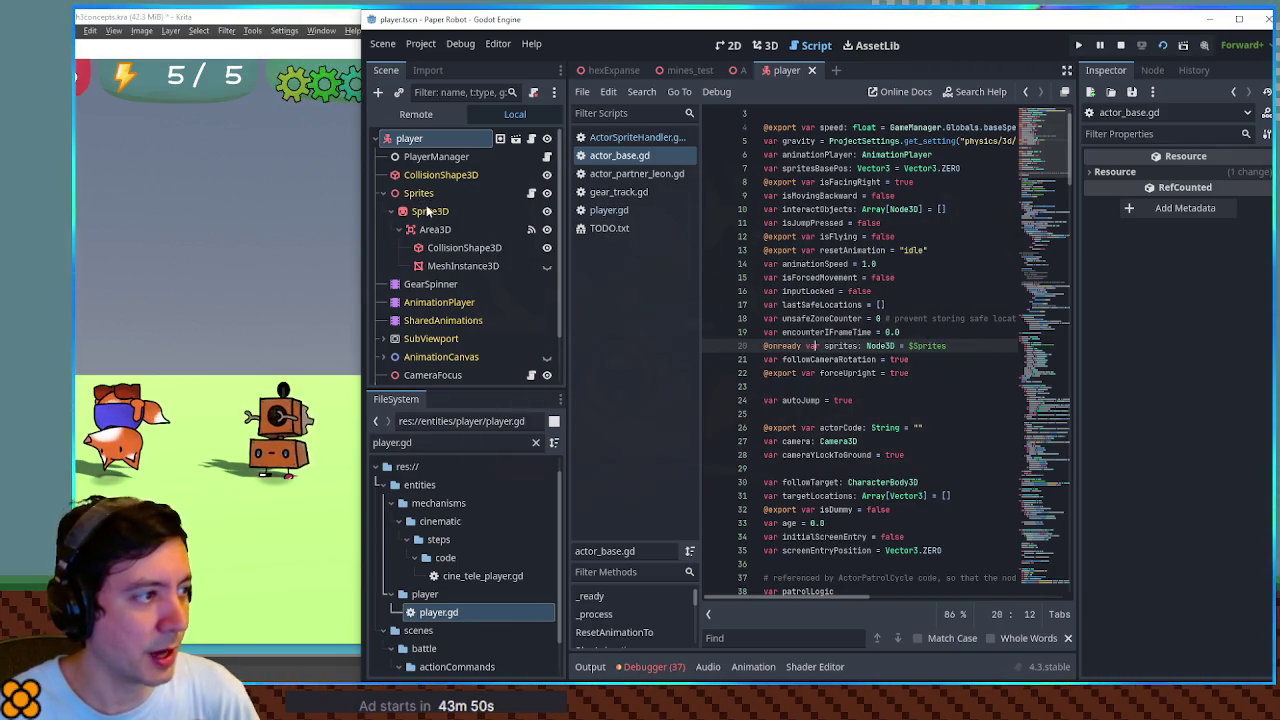
click(531, 193)
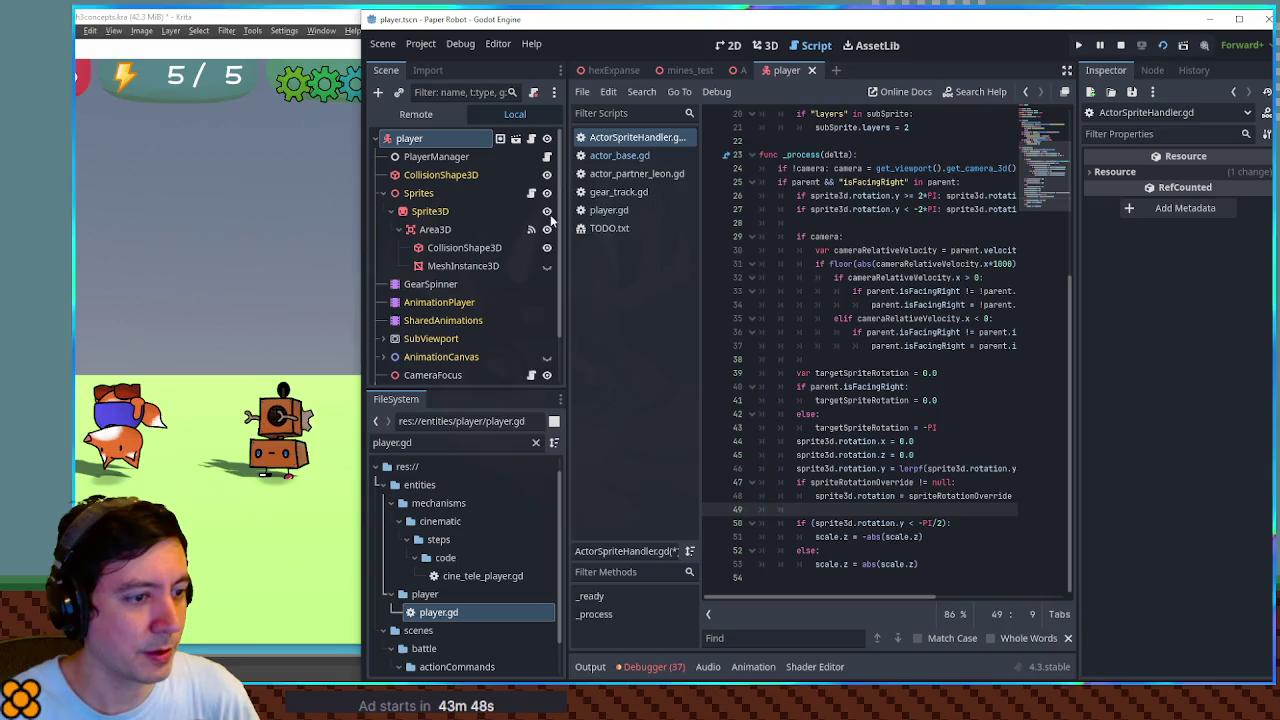
double_click(832, 496)
mouse_move(860, 598)
mouse_down()
mouse_move(924, 598)
mouse_move(851, 600)
mouse_up()
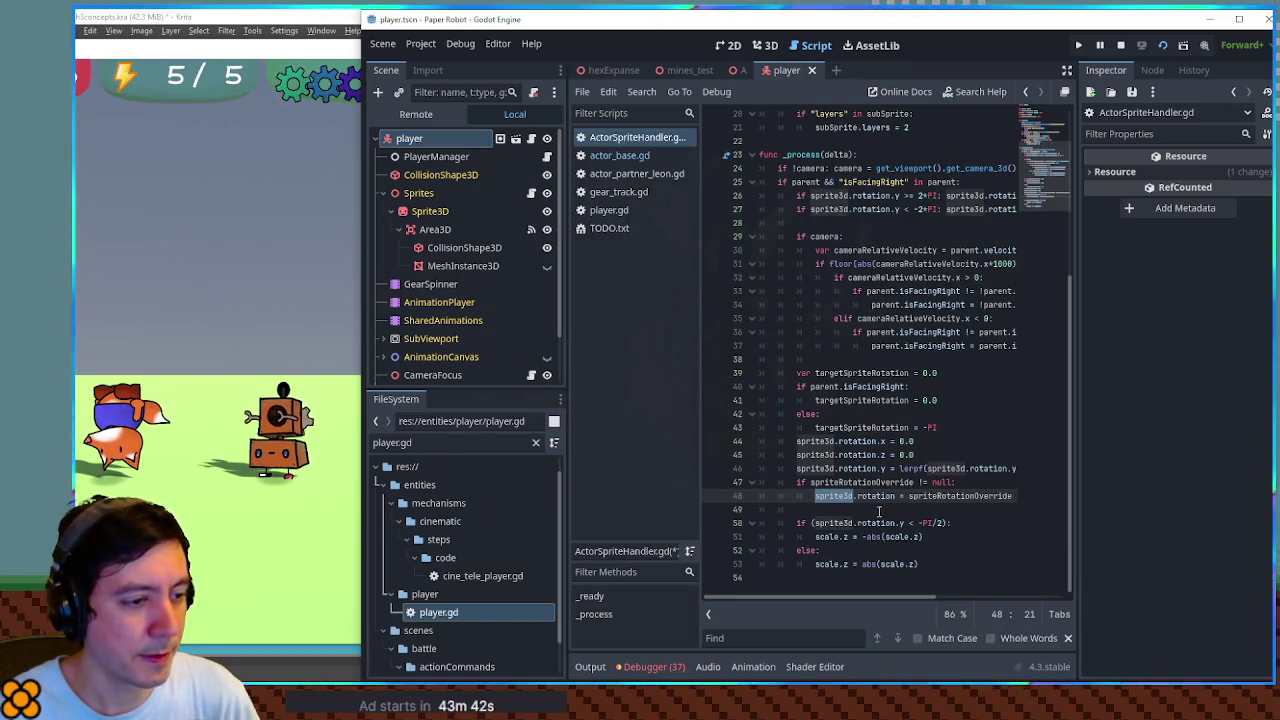
Paste parent.BackflipAlongCenter(0.5) into _process below the rotation resets and save
click(906, 428)
key(Return)
text(parent.BackflipAlongCenter(0.5))
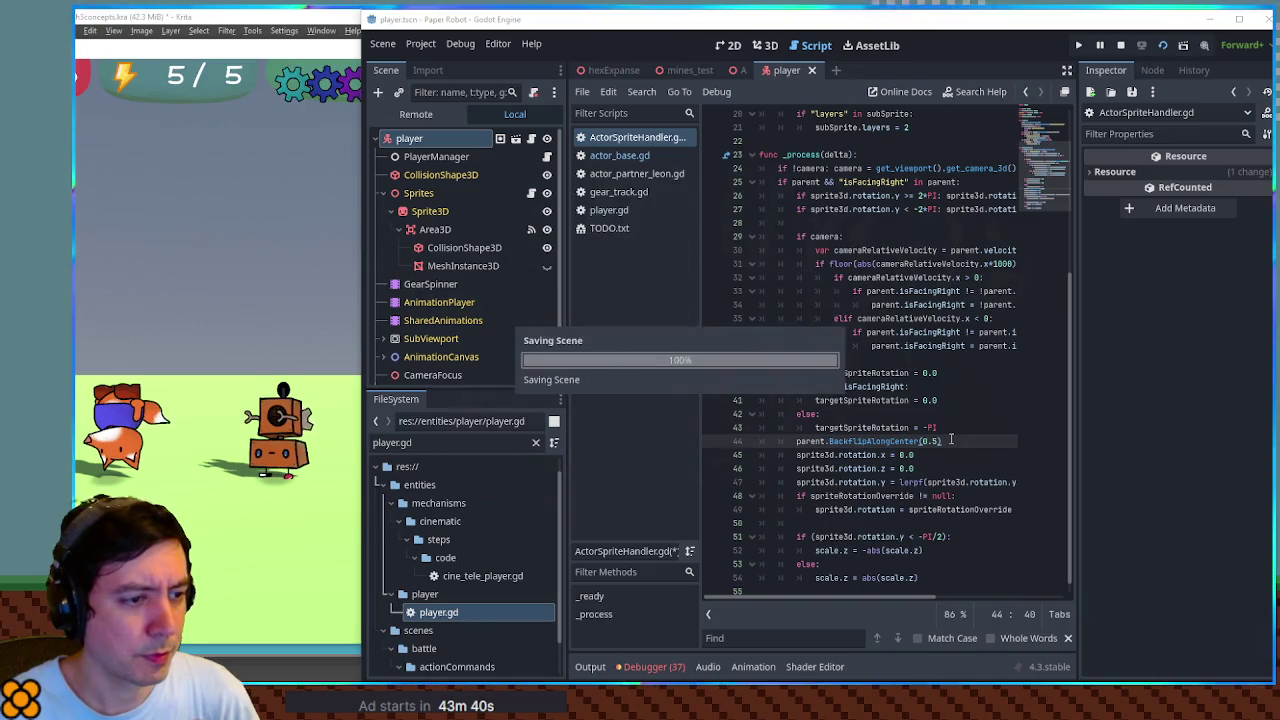
drag(951, 440, 952, 435)
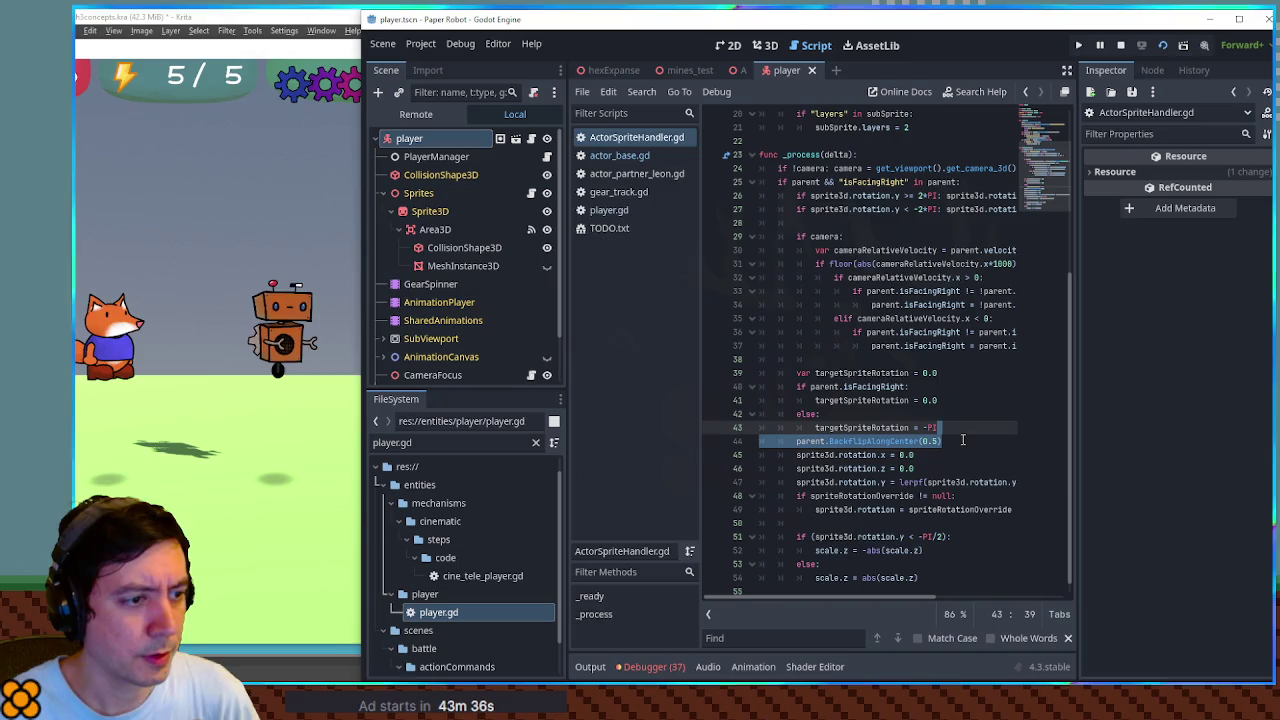
key(ctrl+x)
click(936, 454)
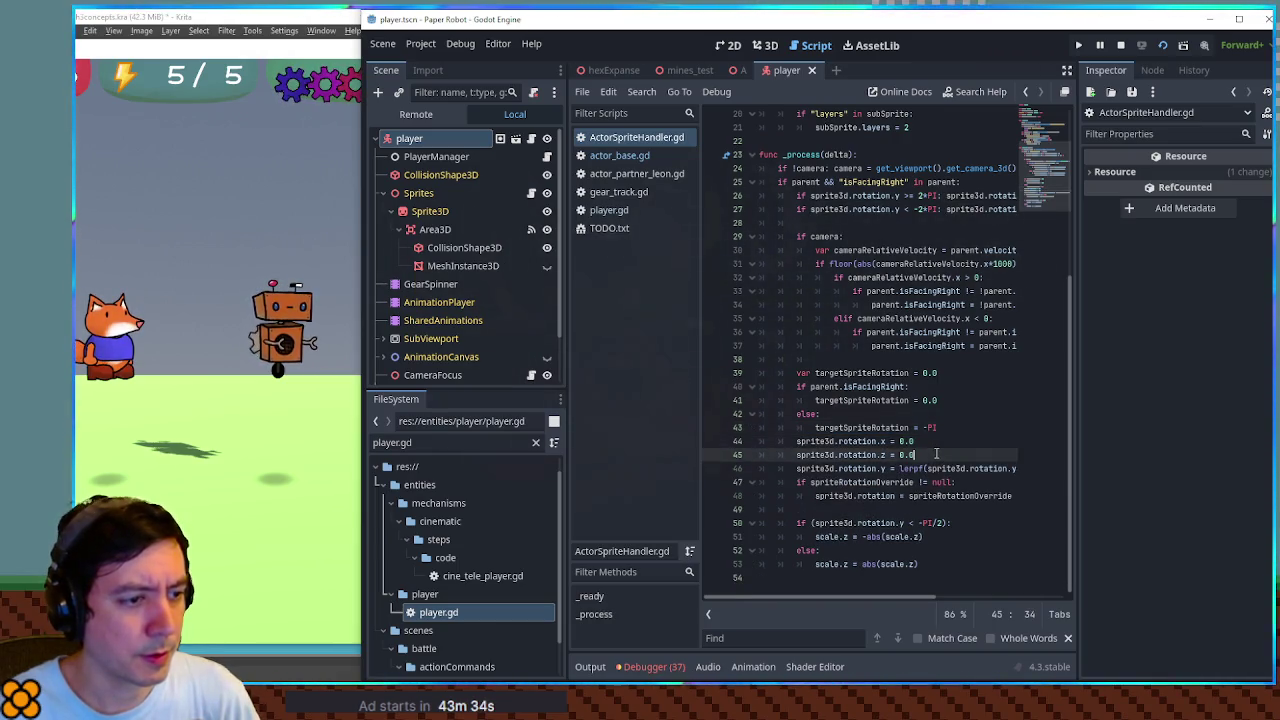
key(ctrl+v)
key(ctrl+s)
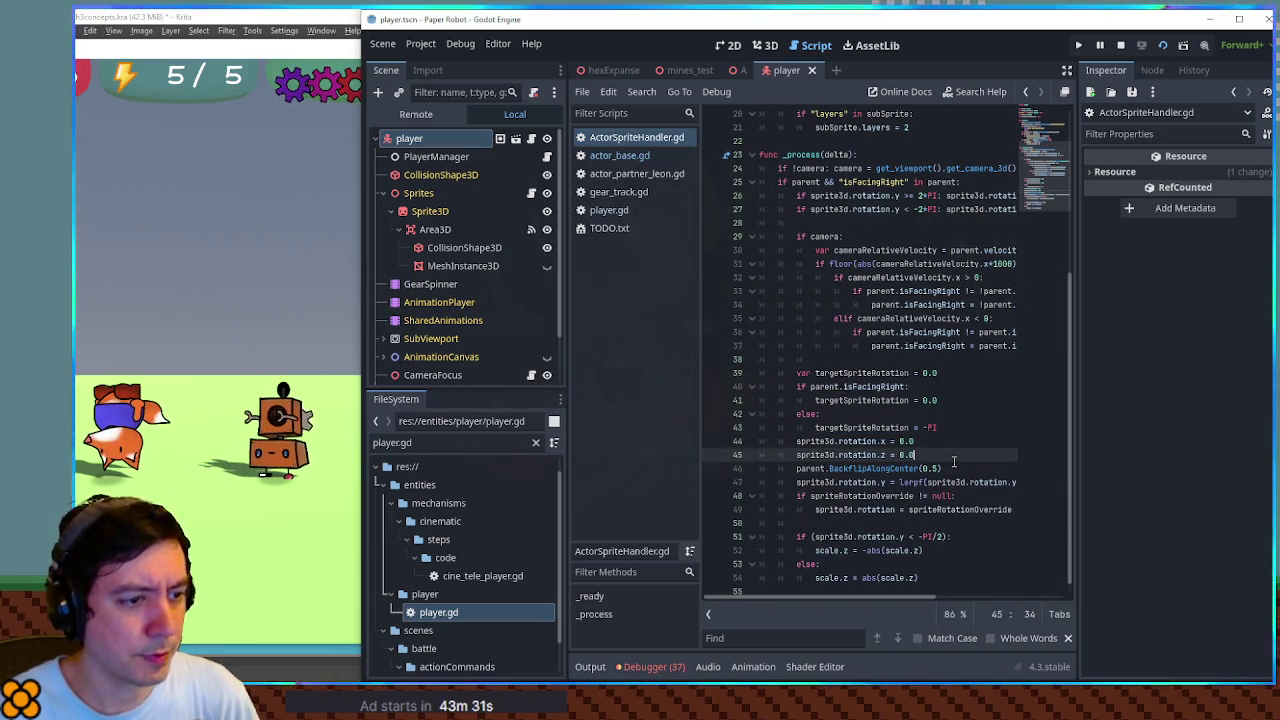
Move the backflip call up a line, delete it, and comment out sprite3d.rotation.z = 0.0
key(alt+Up)
key(ctrl+s)
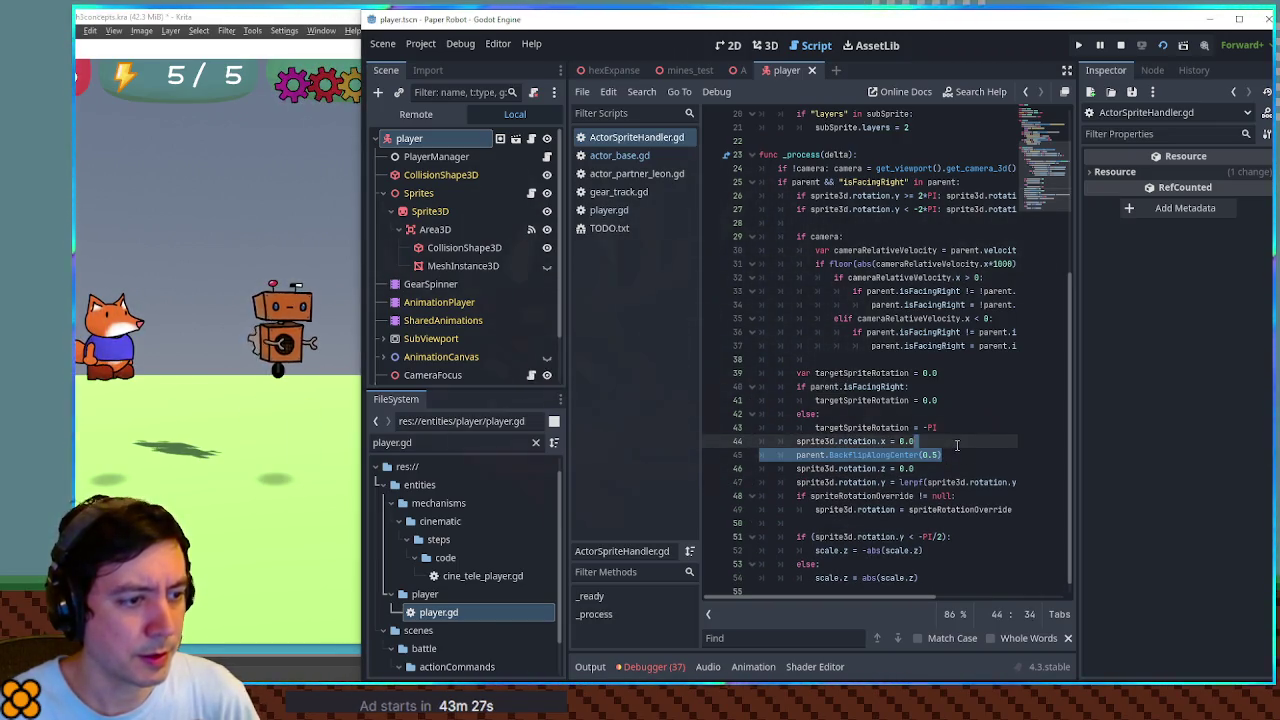
key(Delete)
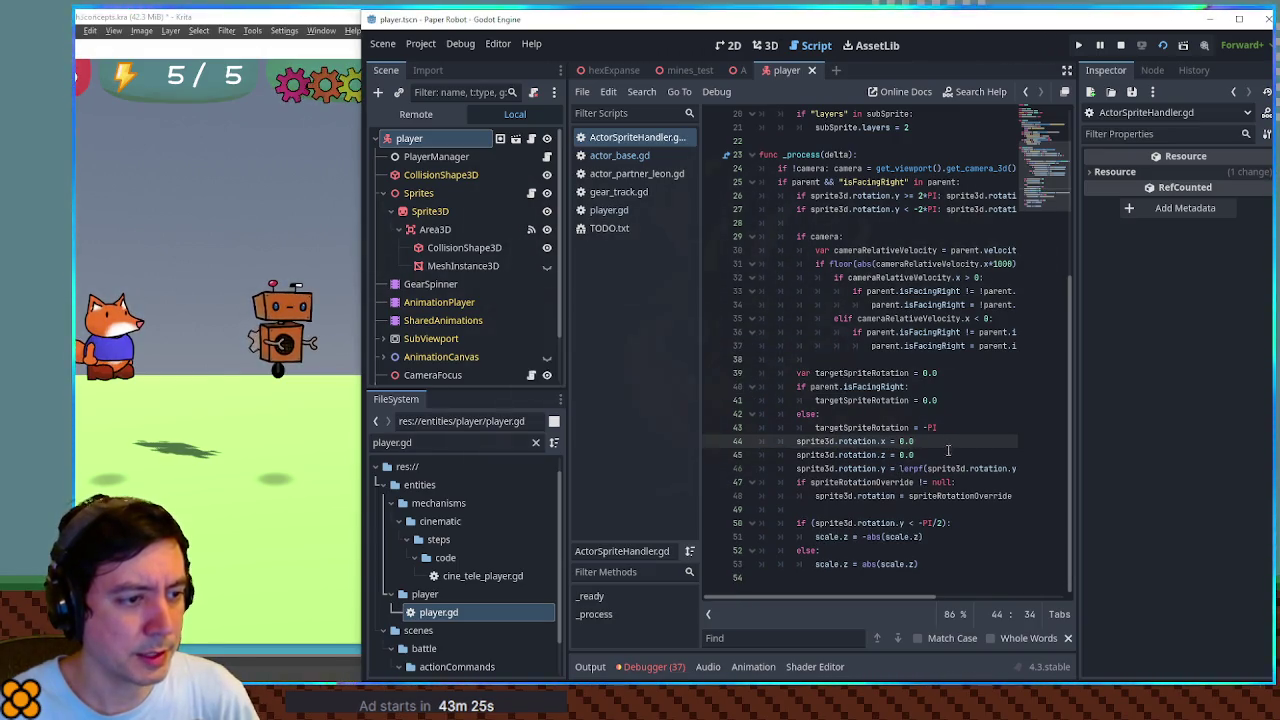
mouse_move(848, 455)
mouse_down()
mouse_move(908, 455)
mouse_move(797, 455)
mouse_up()
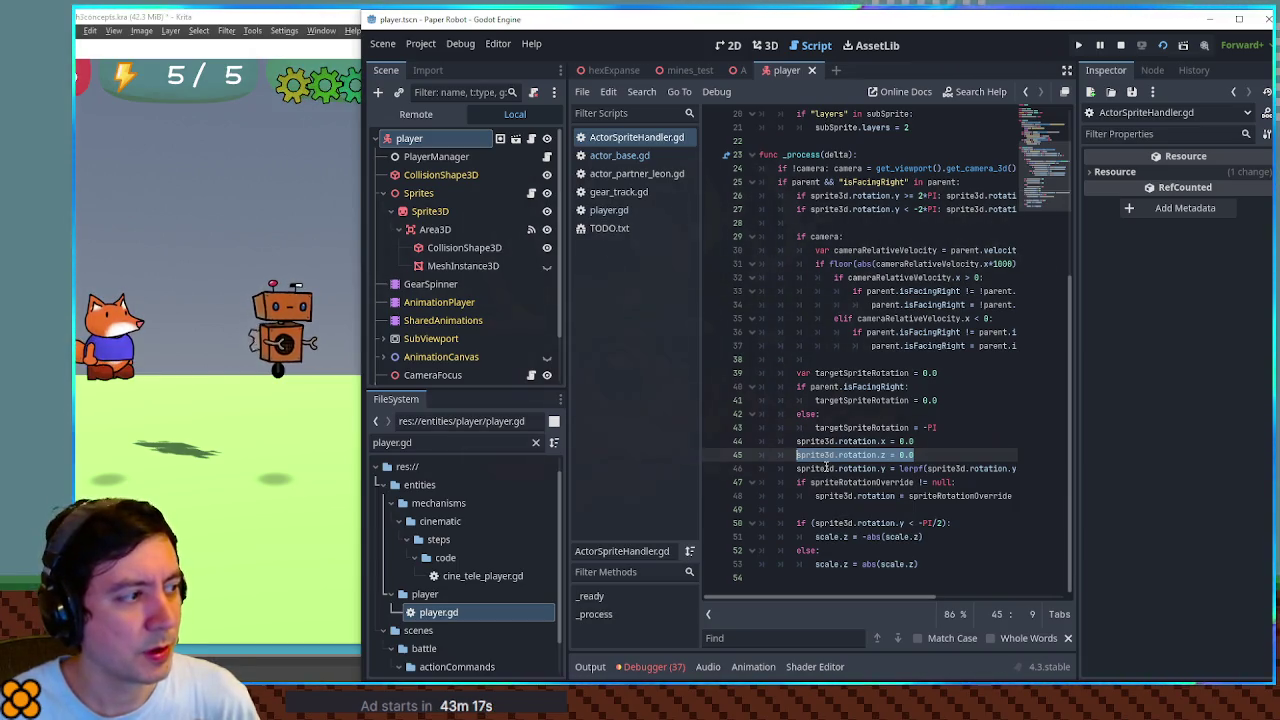
key(ctrl+k)
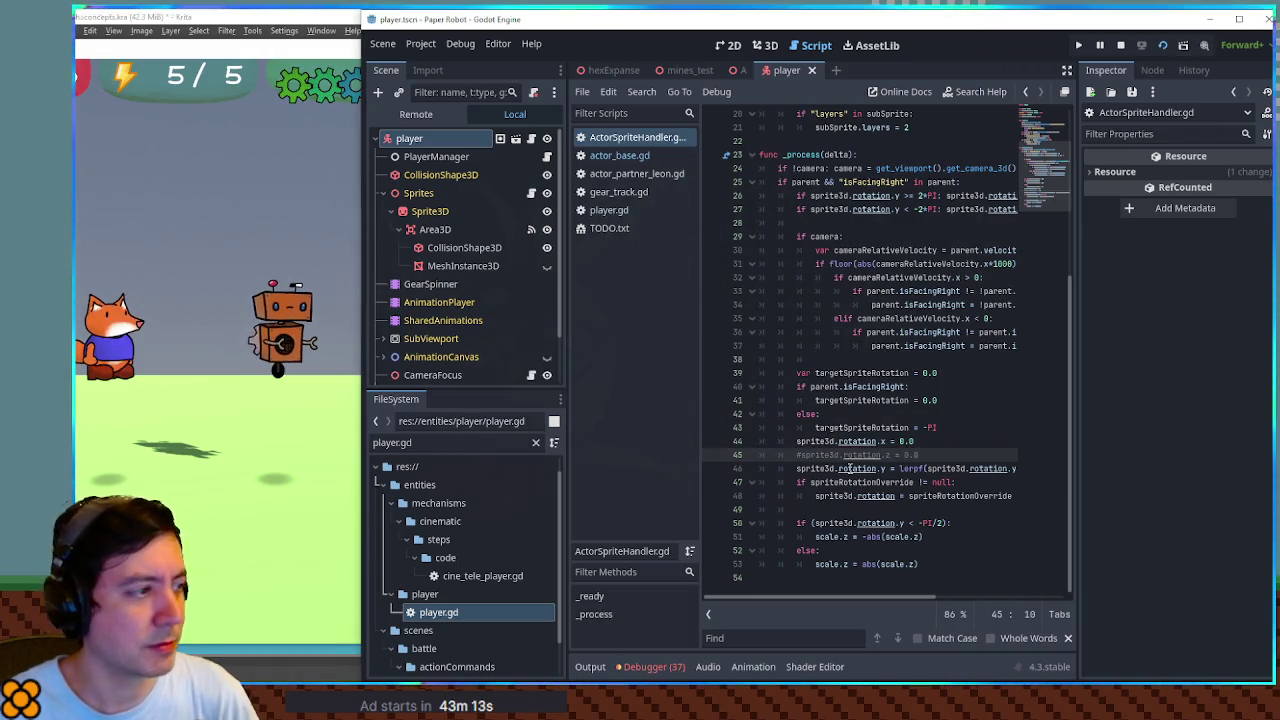
In the running game, walk the fox left and have the robot climb the pole
click(226, 360)
key(Left)
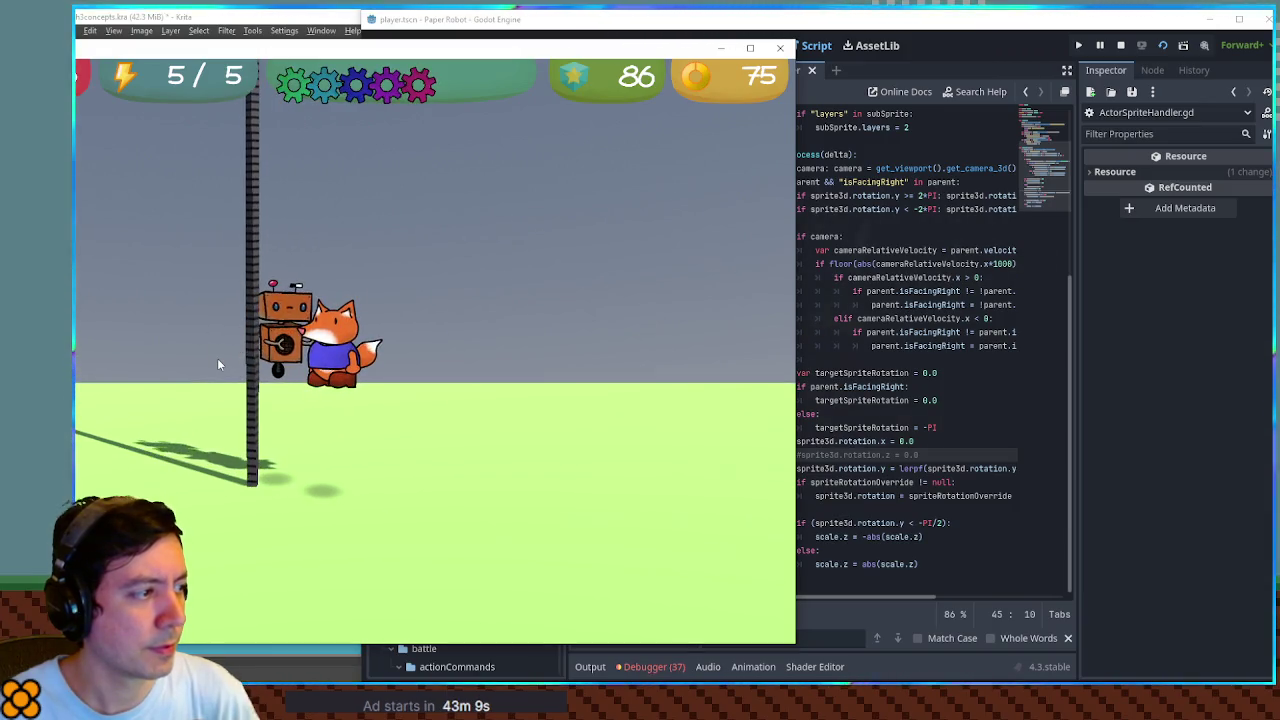
key(Up)
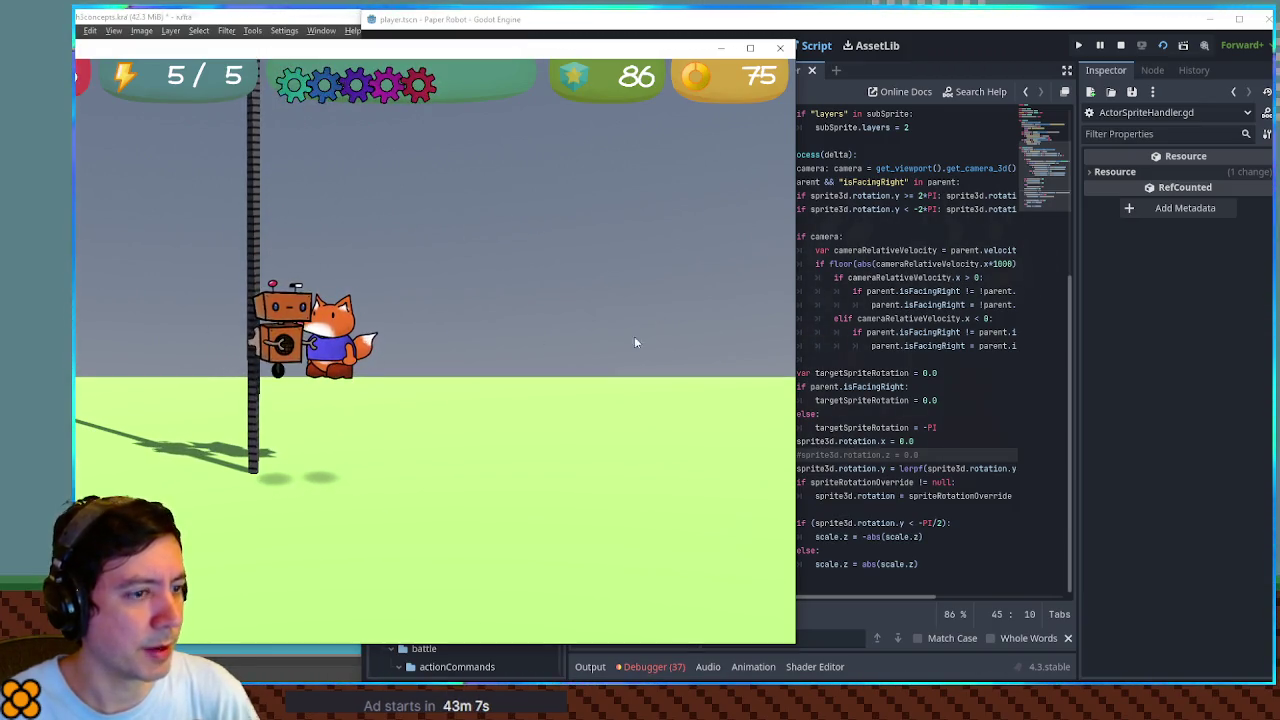
Re-add parent.BackflipAlongCenter(0.5) and save, then delete it, save again and retest
click(930, 456)
key(Return)
text(parent.BackflipAlongCenter(0.5)
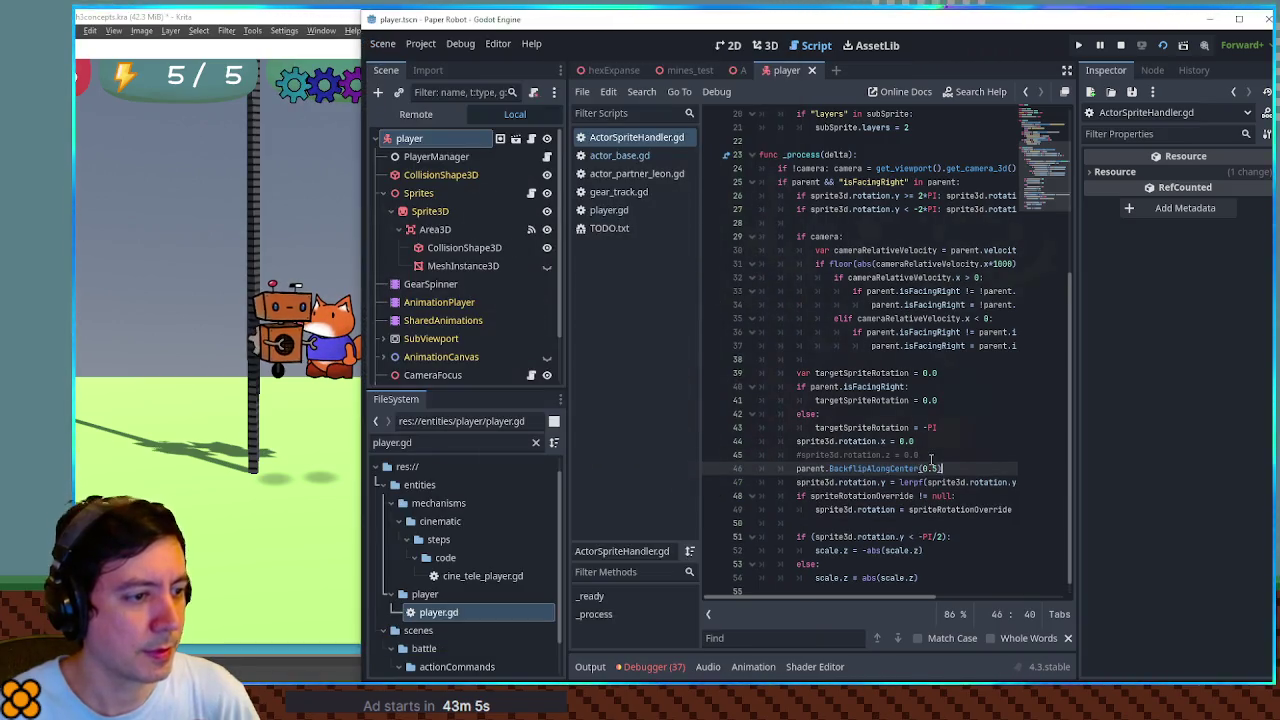
key(ctrl+s)
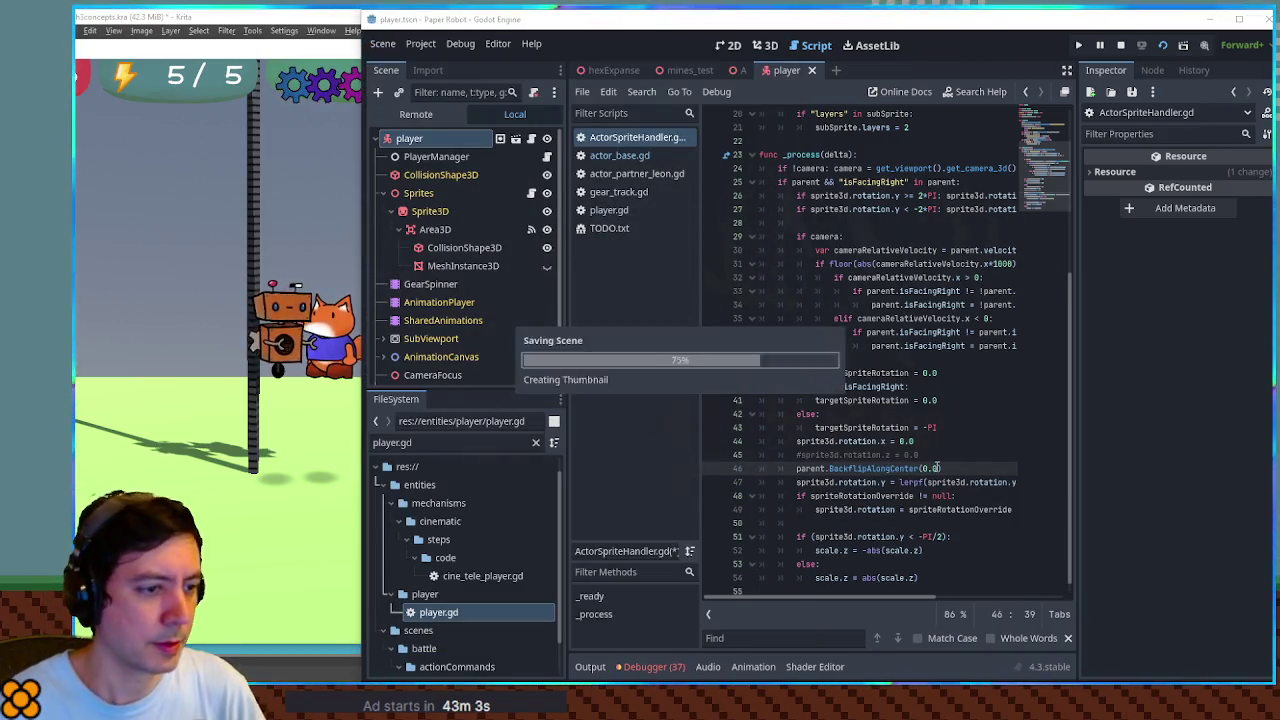
key(ctrl+shift+k)
key(ctrl+s)
click(290, 383)
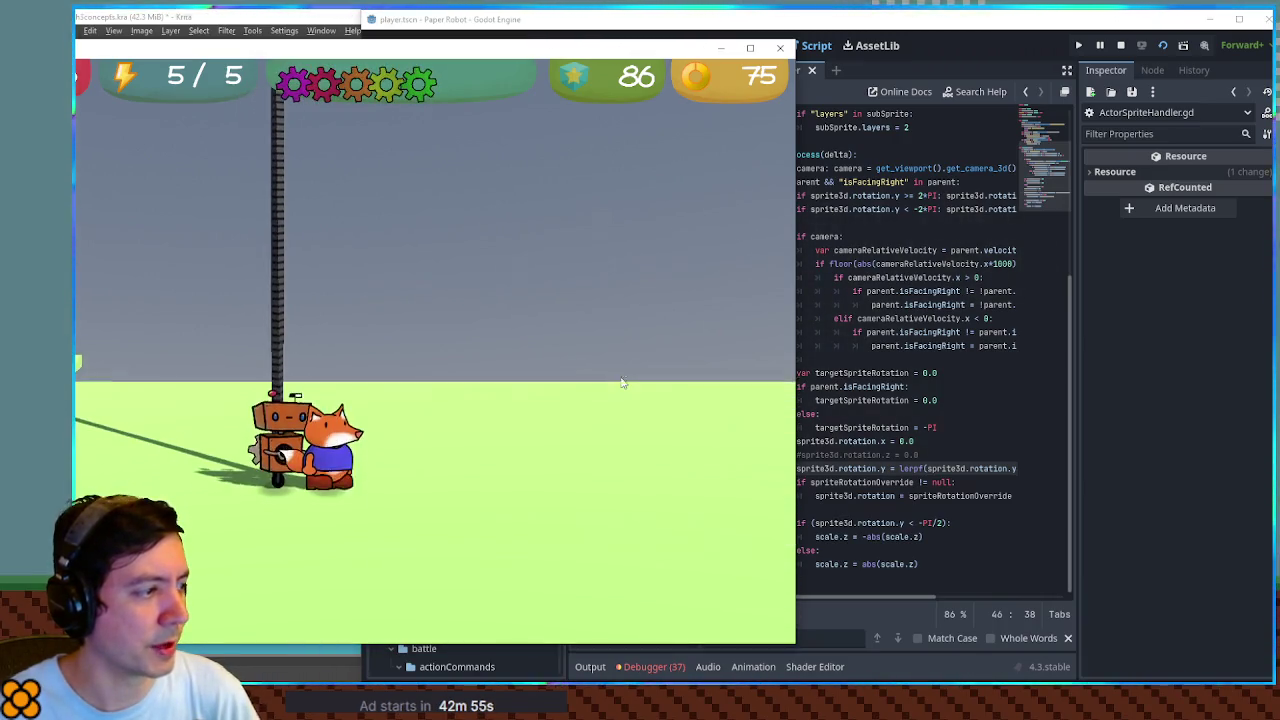
click(925, 427)
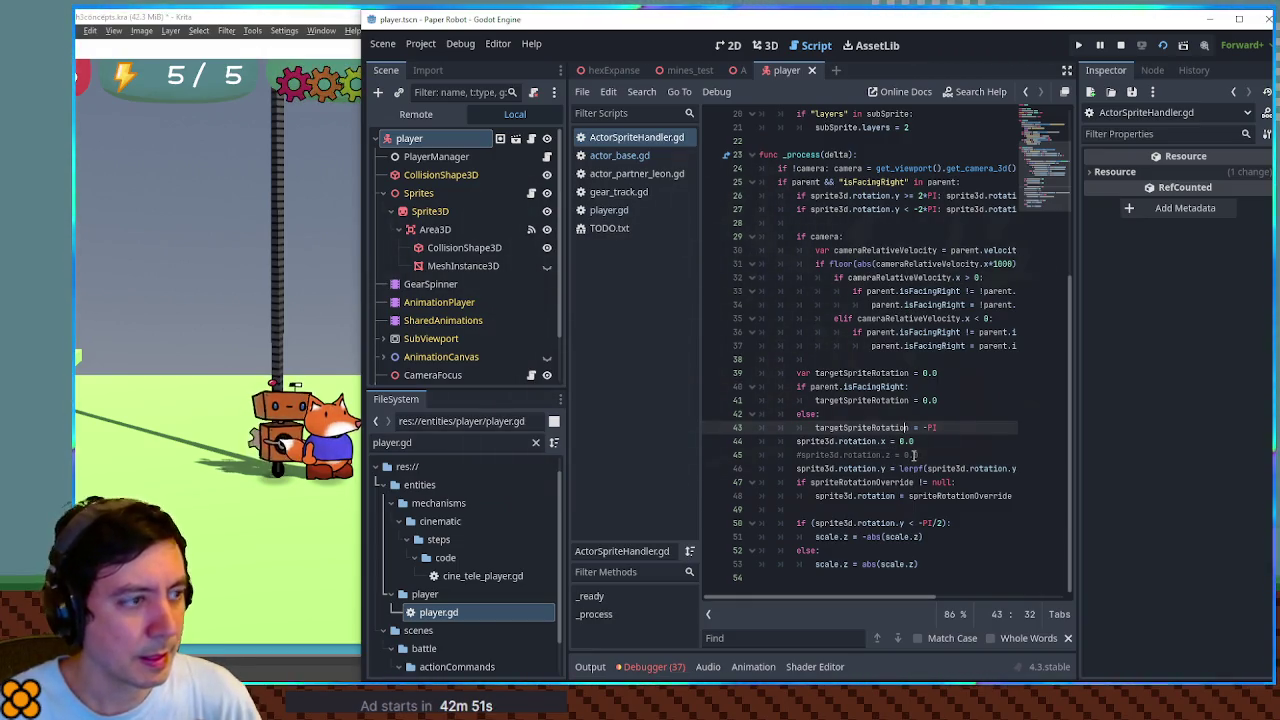
Check actor_partner_leon.gd's backflip call, return to ActorSpriteHandler.gd, then minimize Godot
click(655, 178)
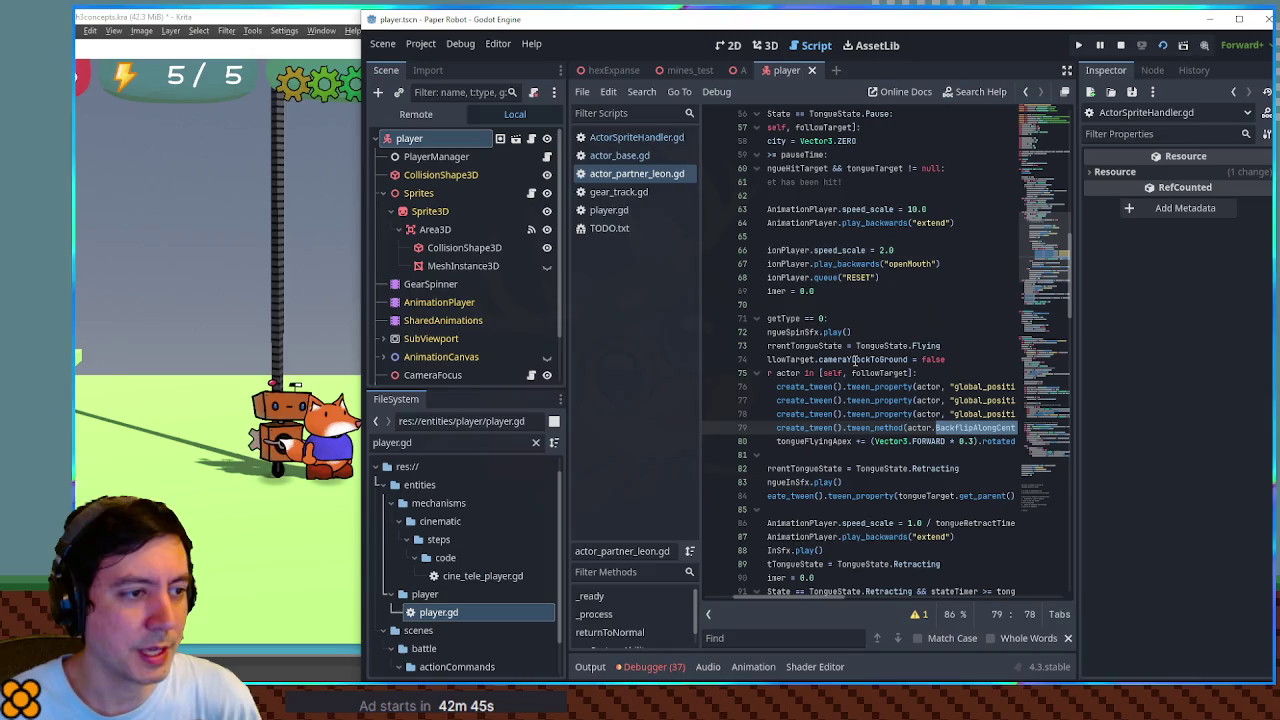
click(643, 137)
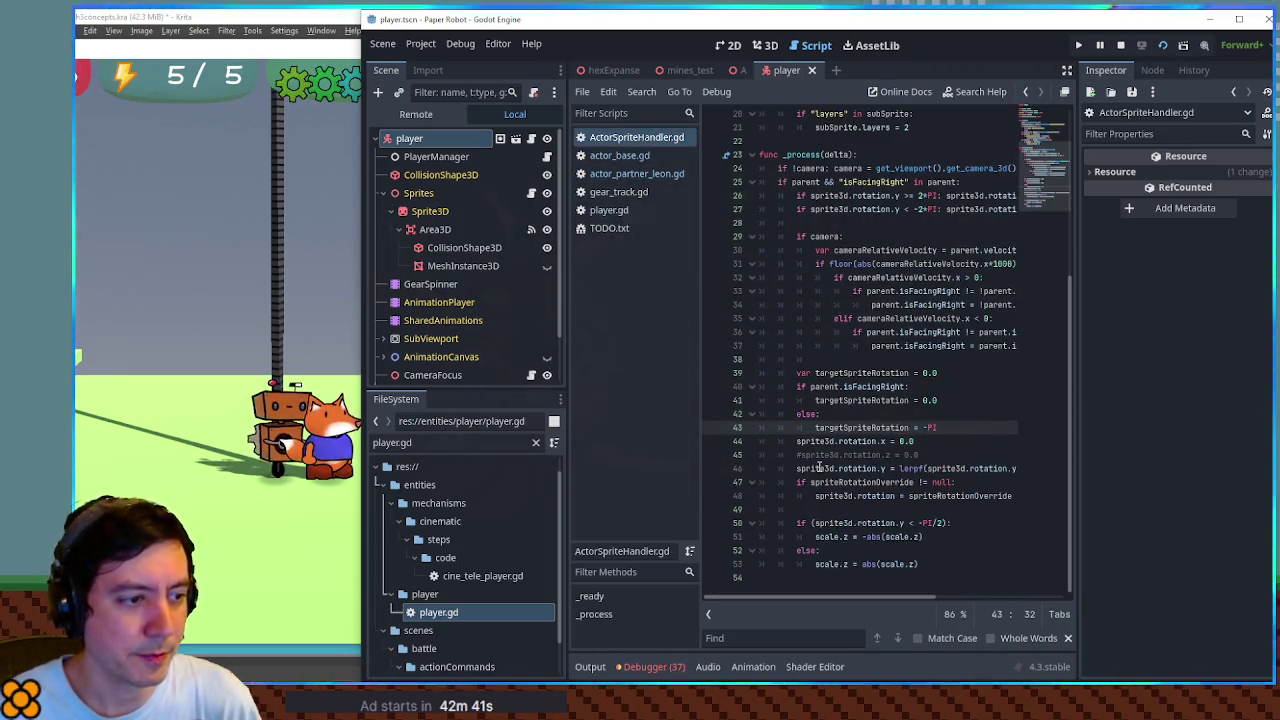
double_click(819, 467)
double_click(817, 455)
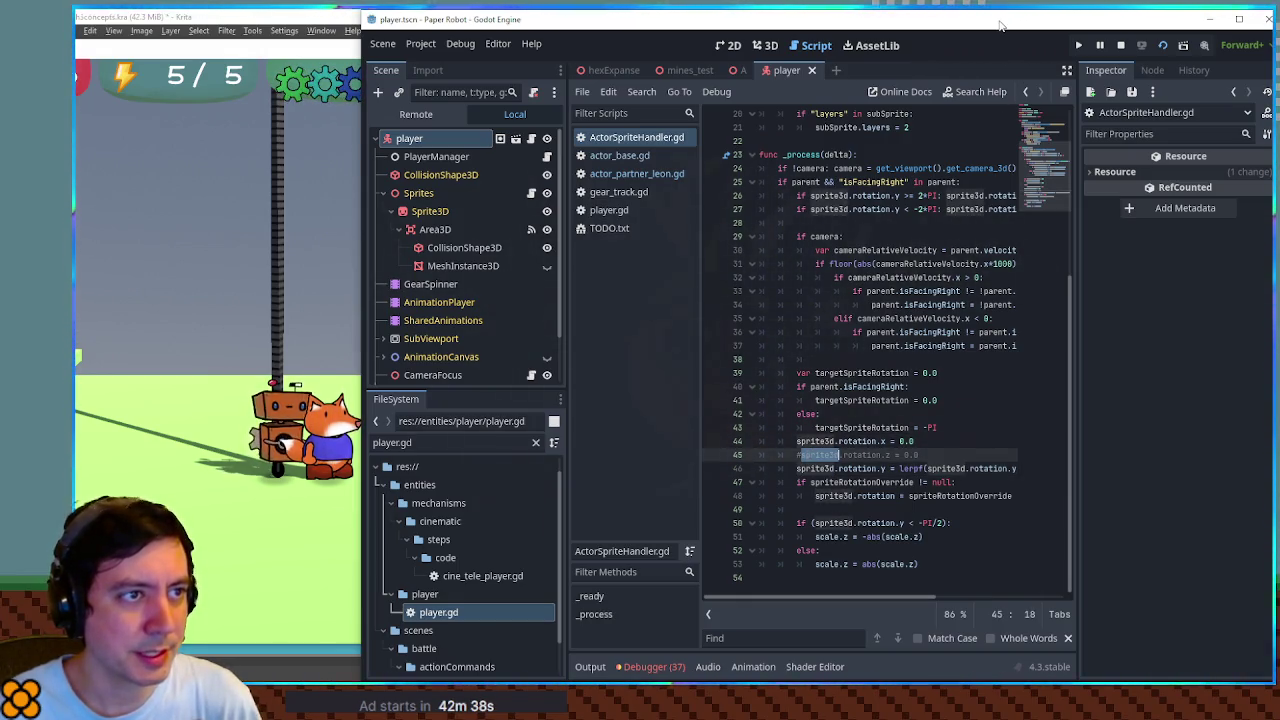
click(1210, 19)
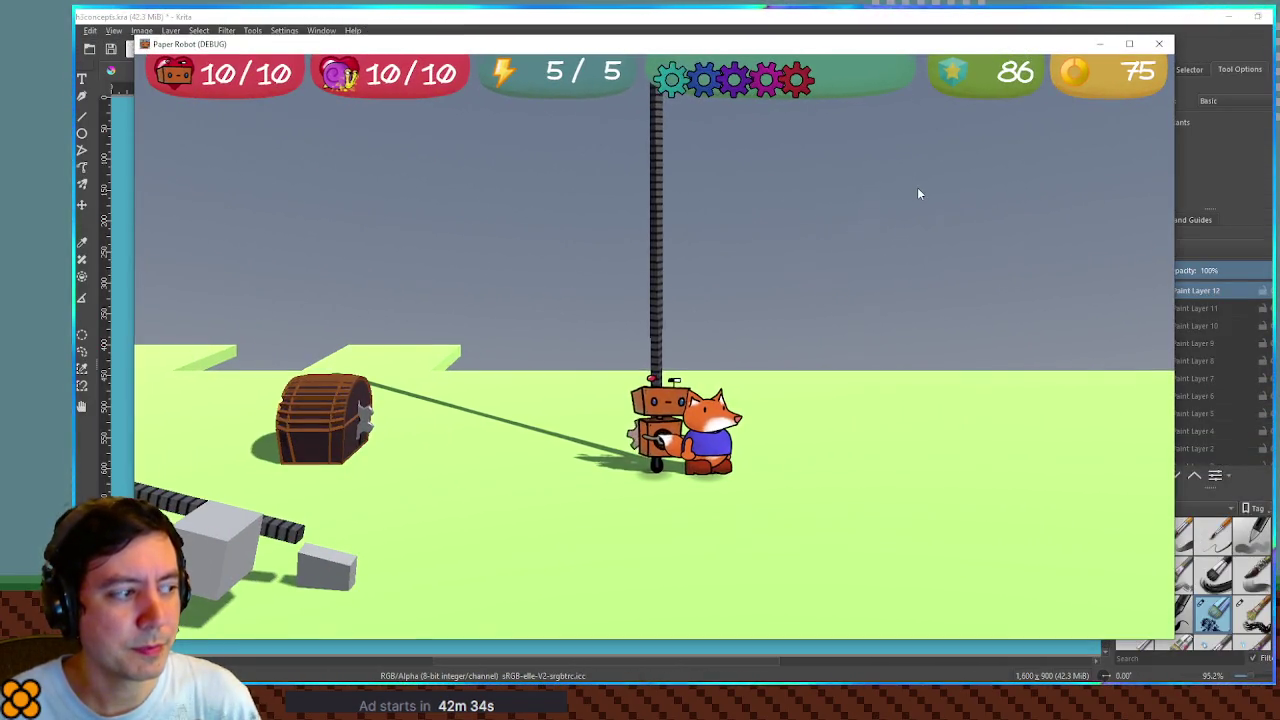
Detach the robot from the gear pole with A, then walk it right back toward the pole
key(a)
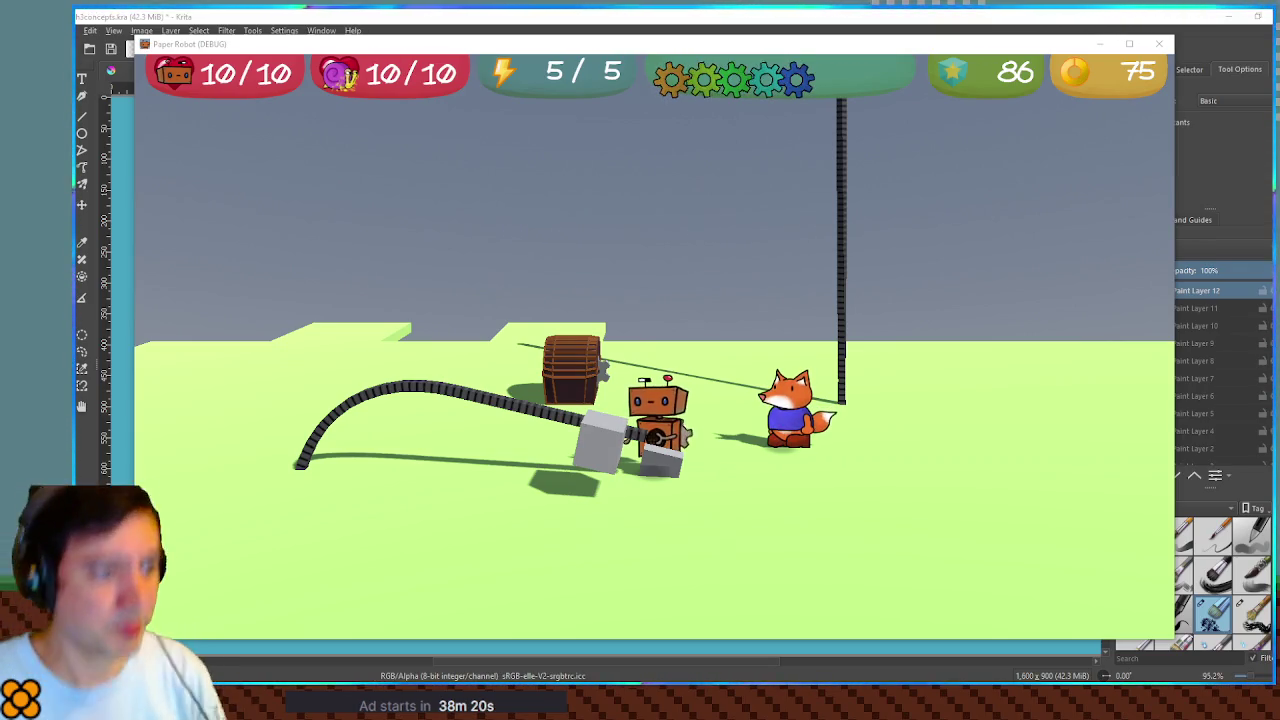
key(Right)
Repeatedly climb the gear pole with Up and drop off it with space
key(Up)
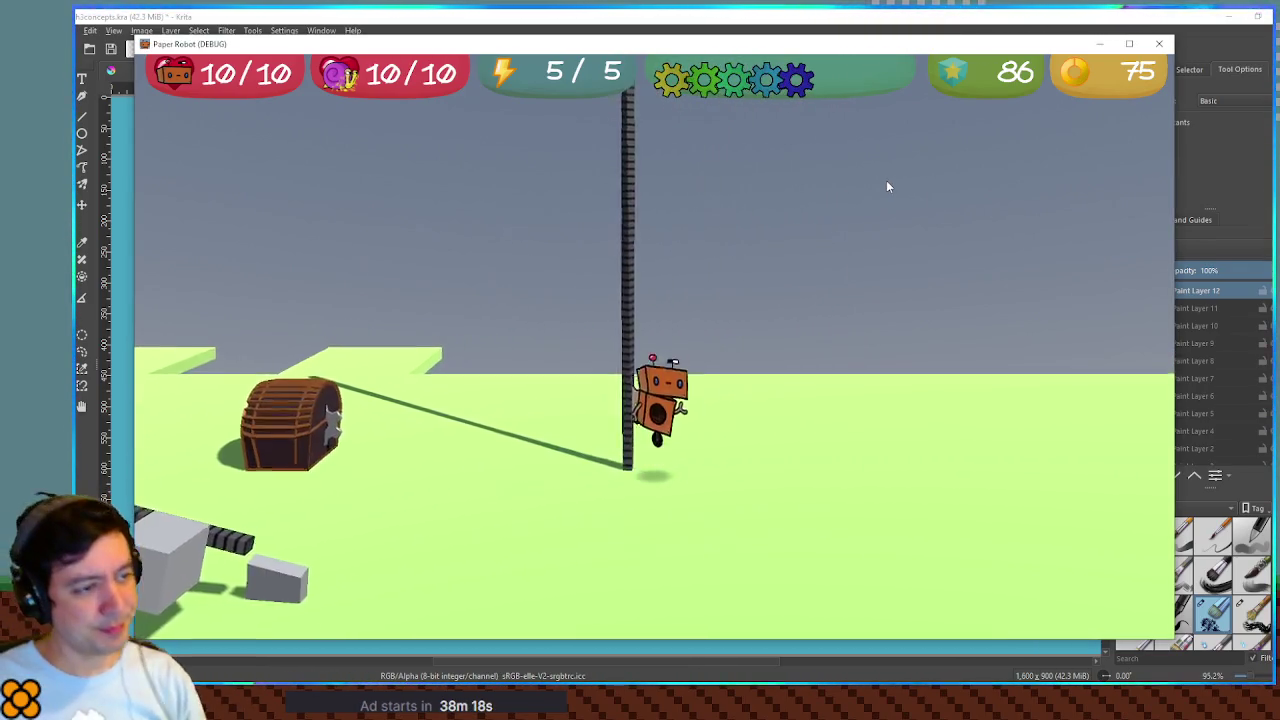
key(Down)
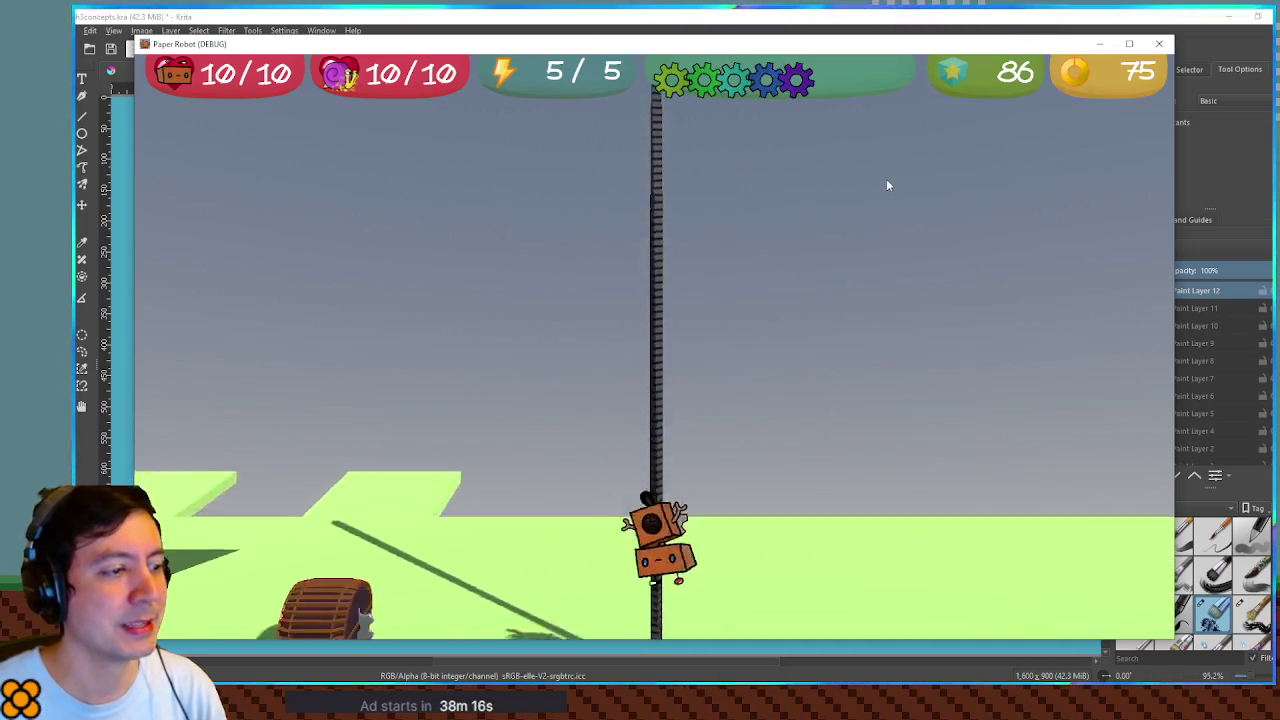
key(Right)
key(Up)
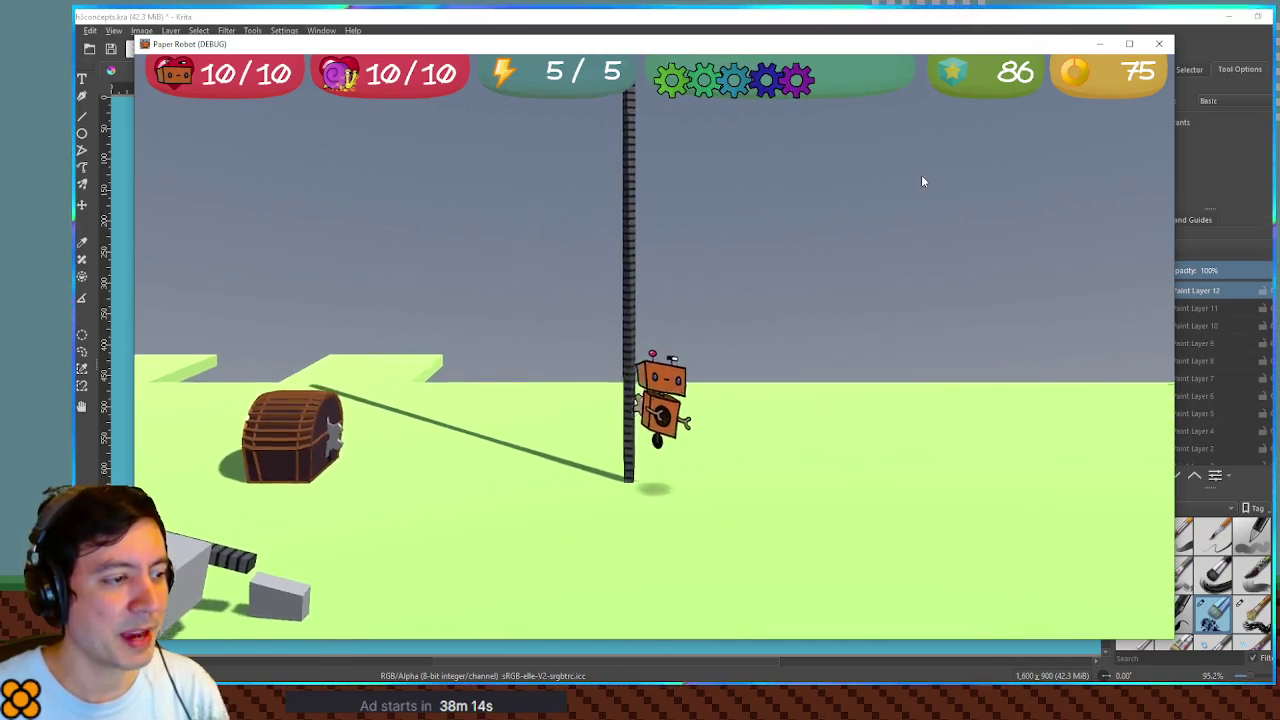
key(space)
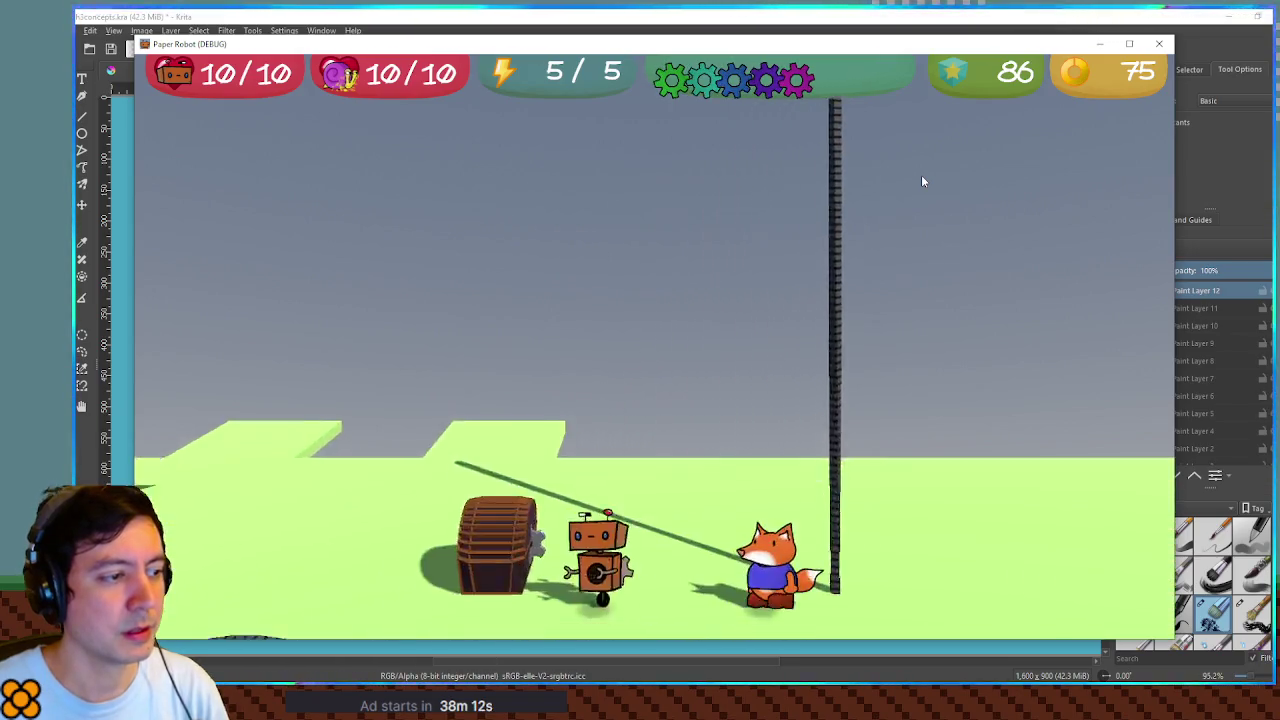
key(Right)
key(Up)
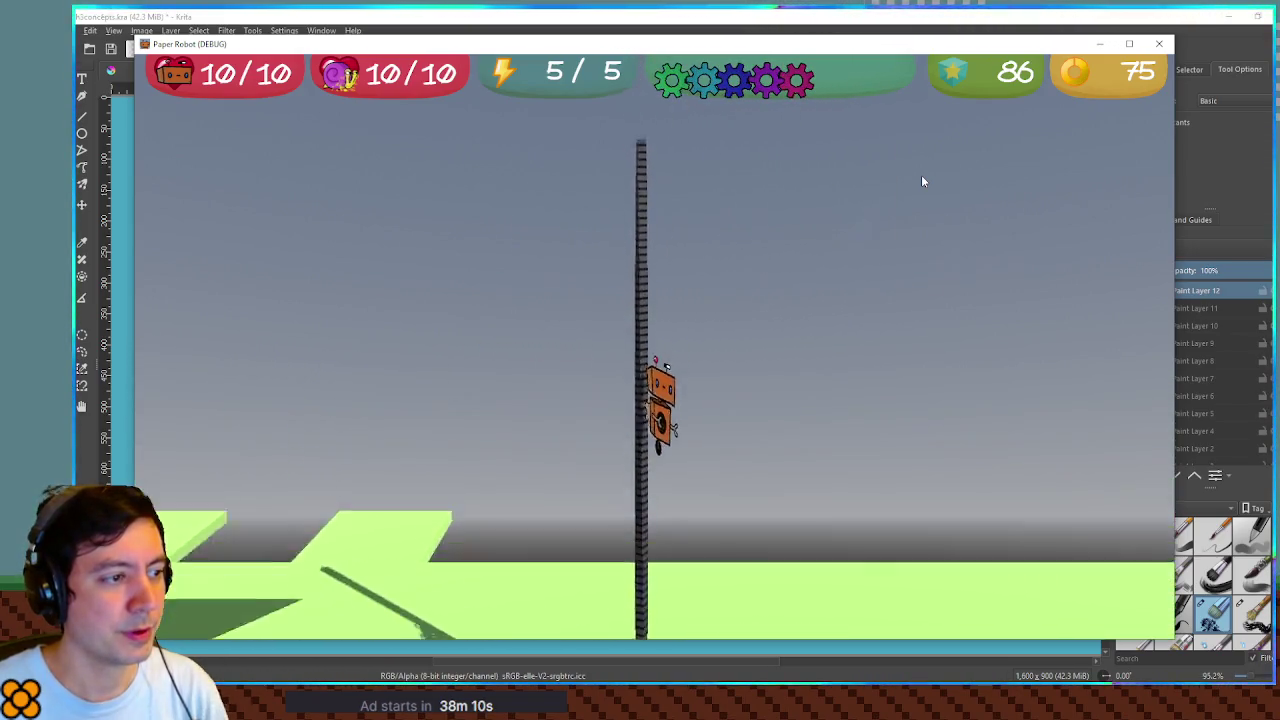
key(space)
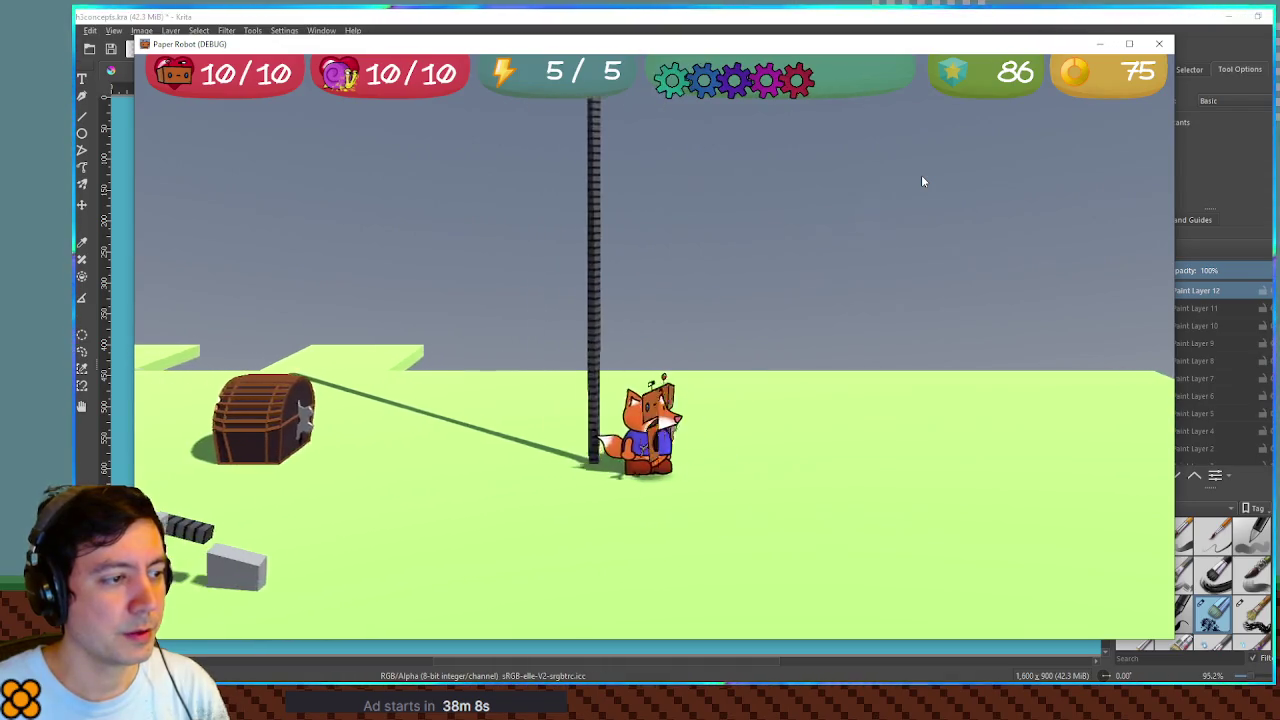
key(Up)
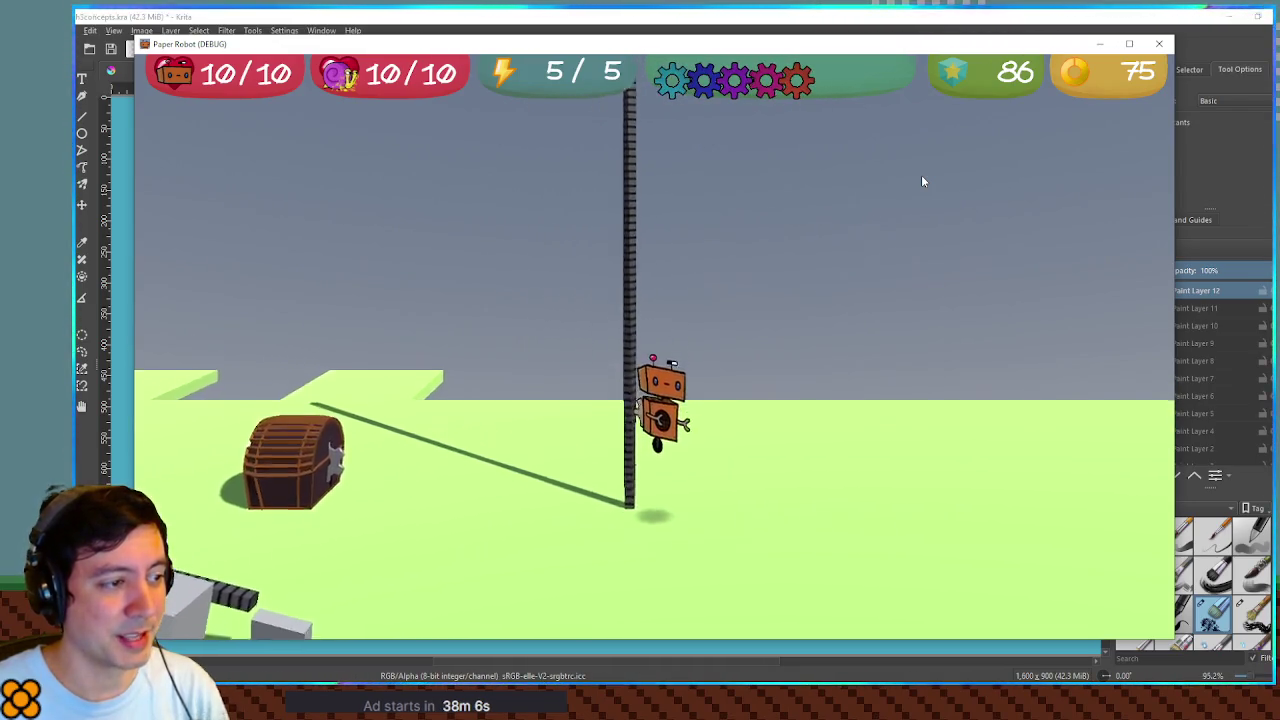
key(Up)
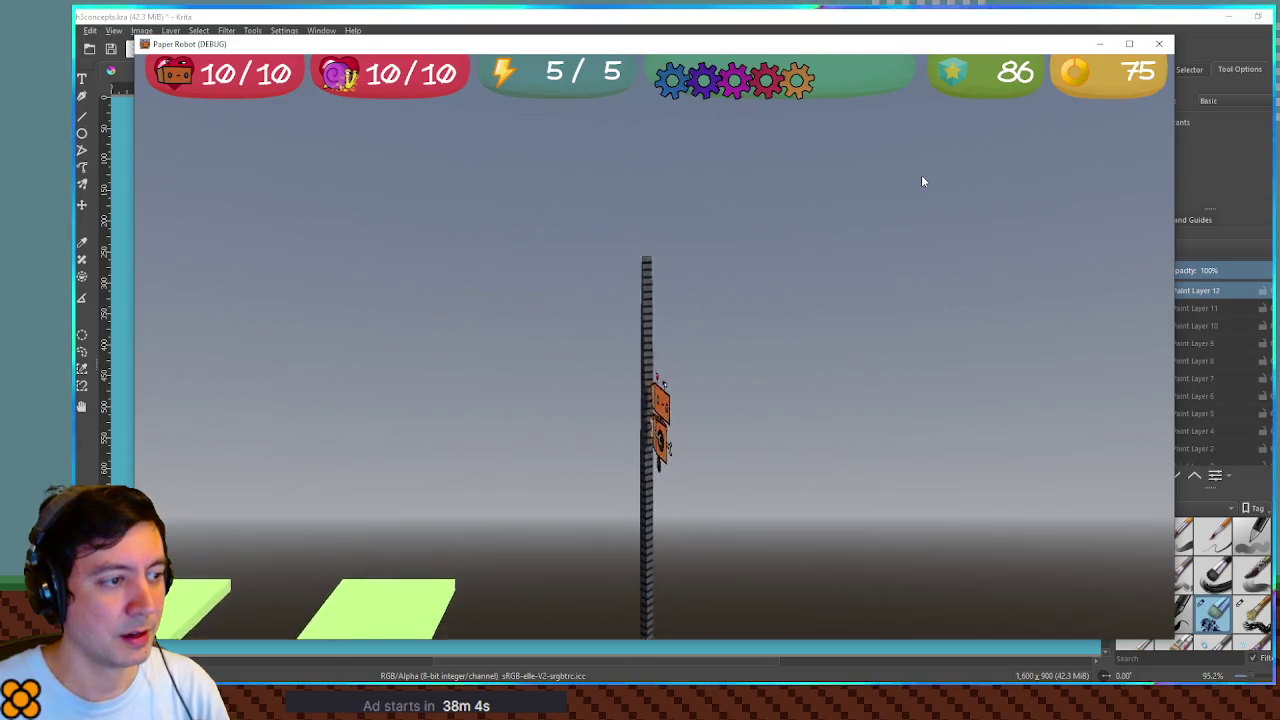
key(space)
key(Up)
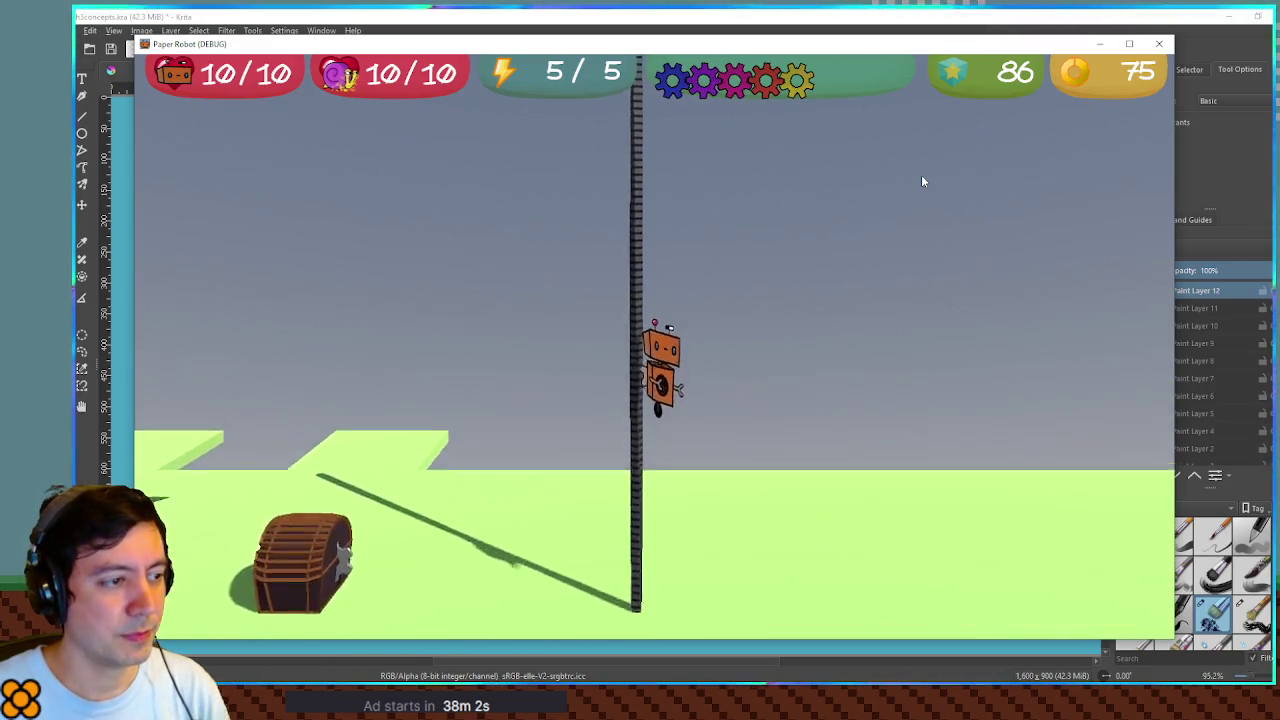
key(space)
key(Up)
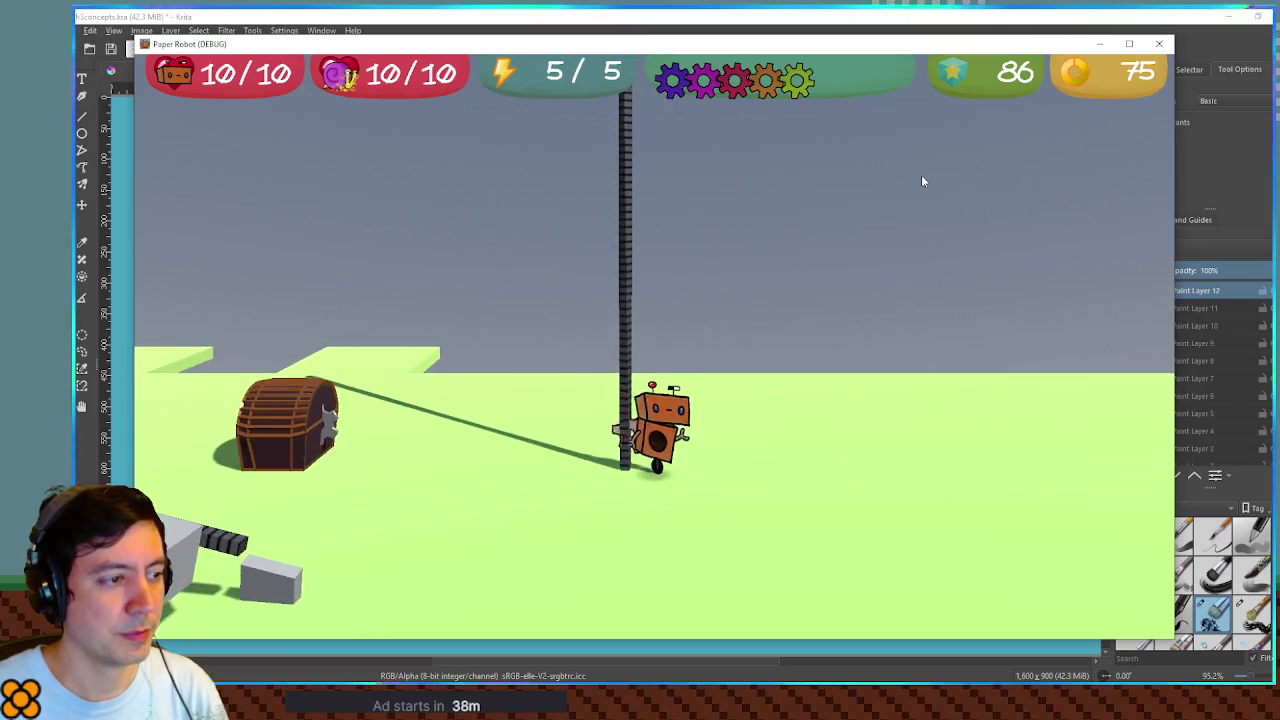
key(space)
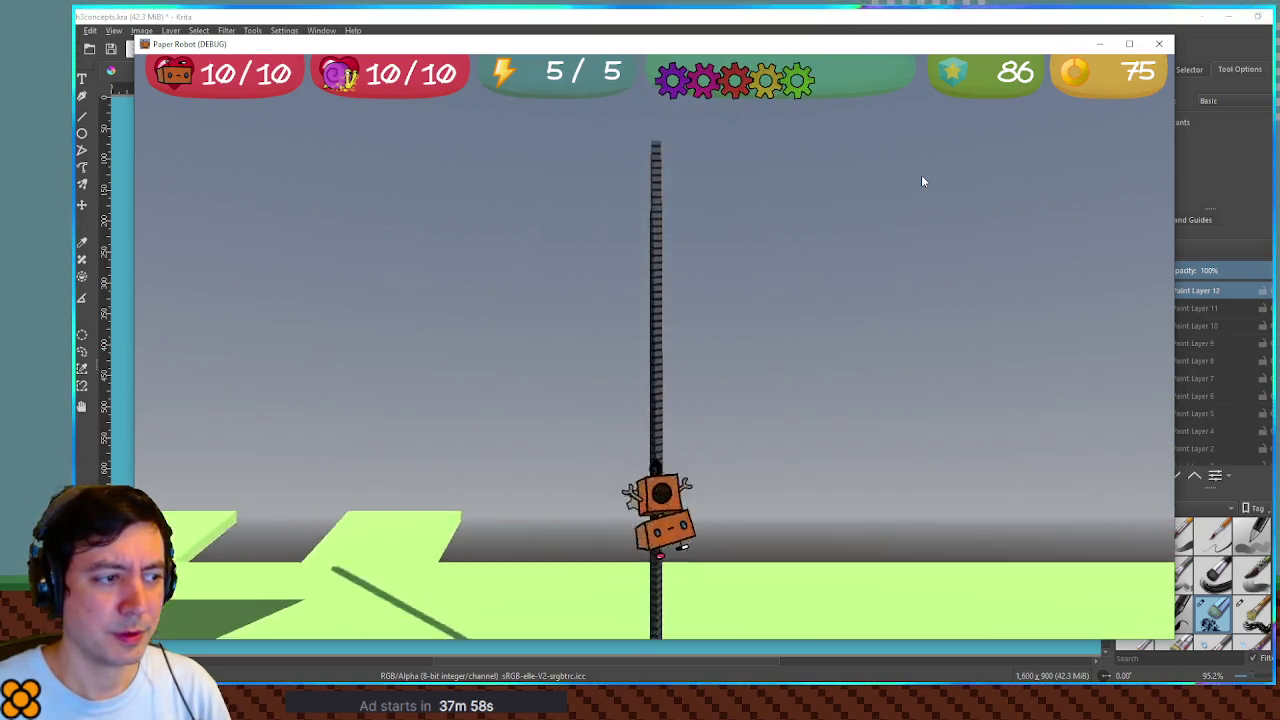
Keep climbing and dropping, walk the robot past the fox and back, then close the game
key(Up)
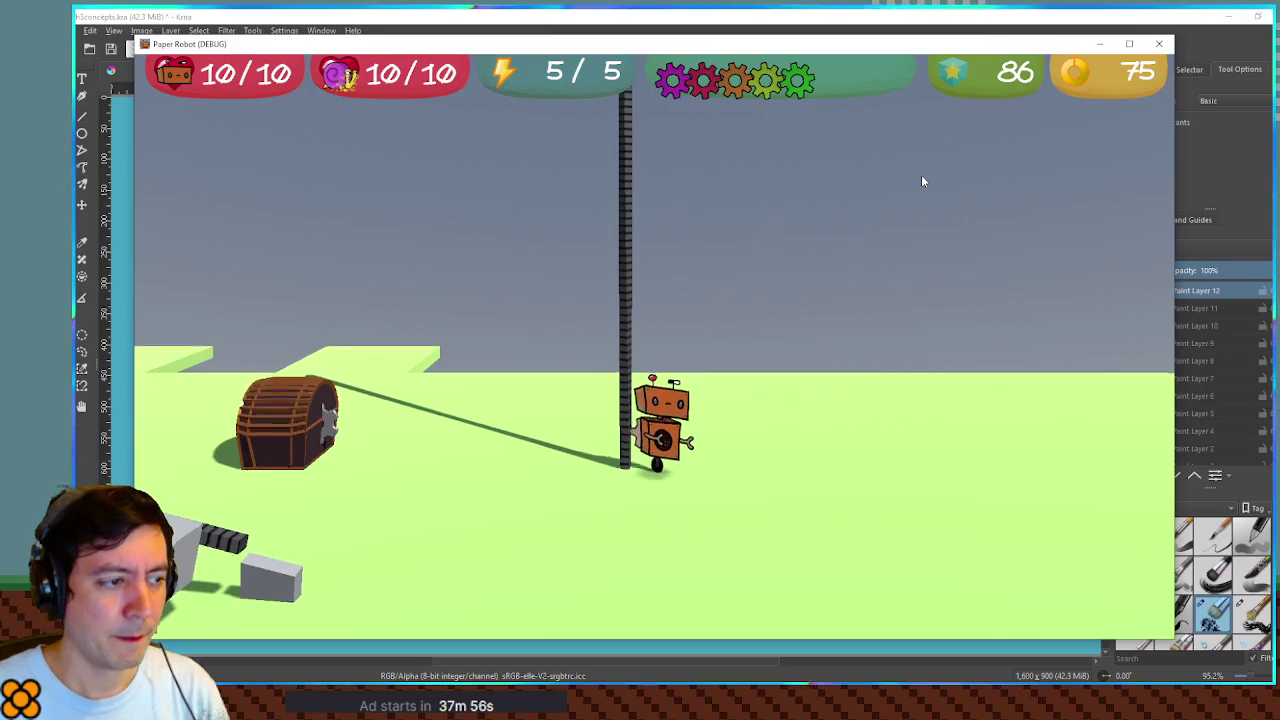
key(space)
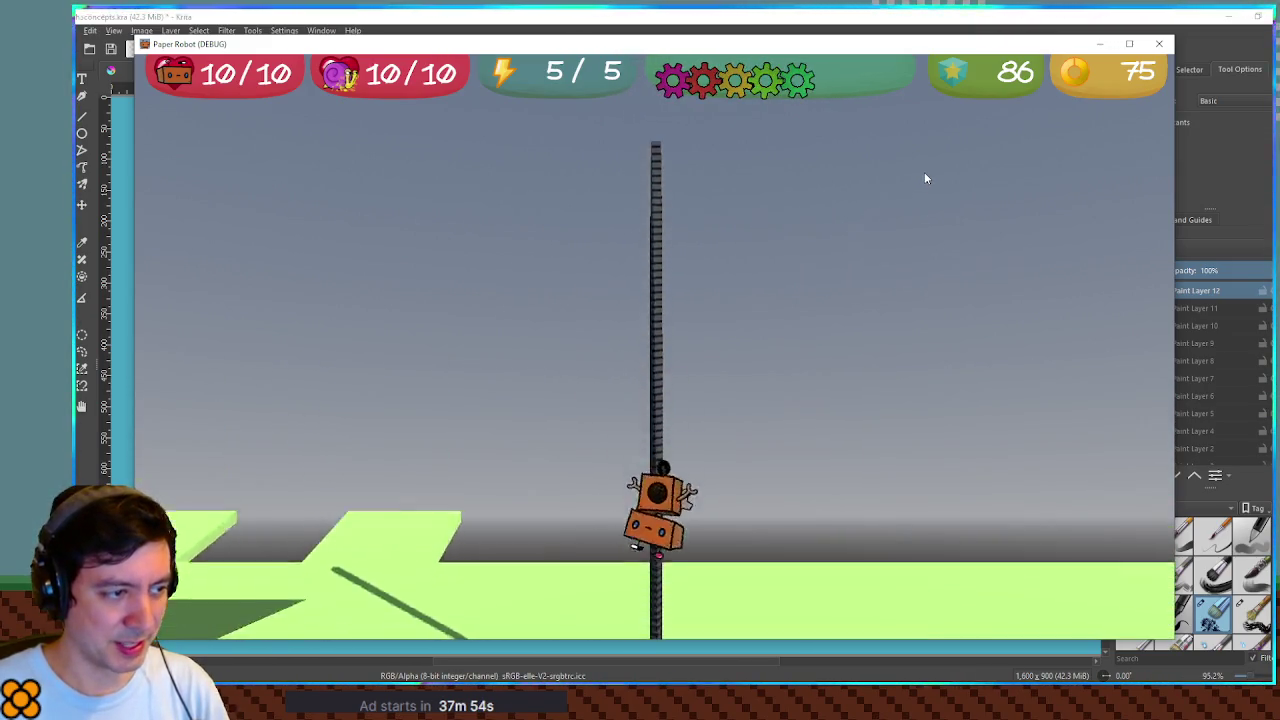
key(Up)
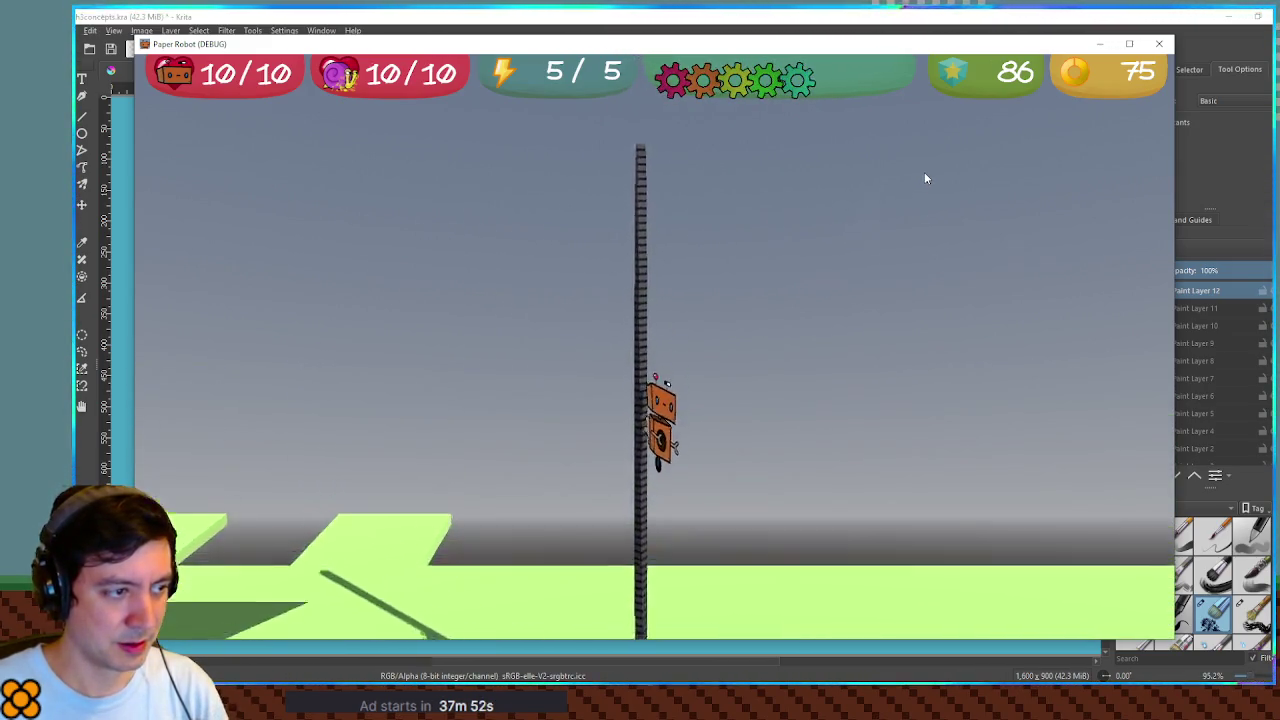
key(space)
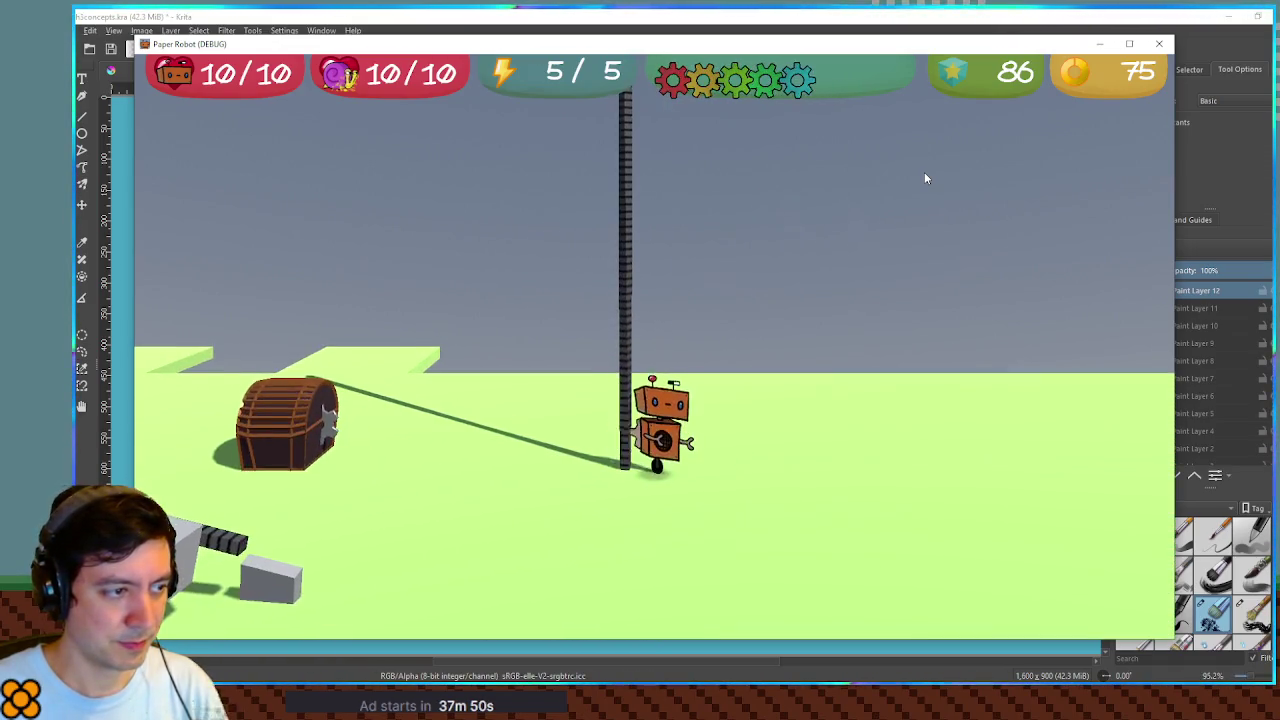
key(Up)
key(space)
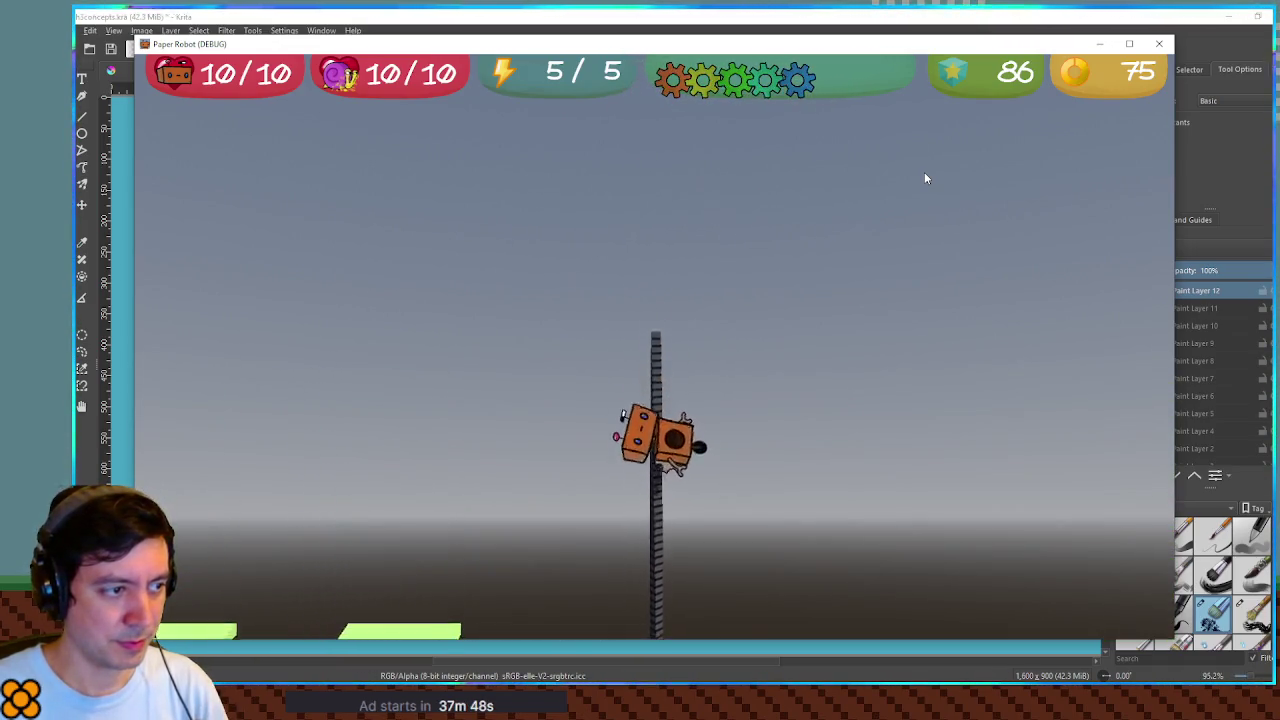
key(Right)
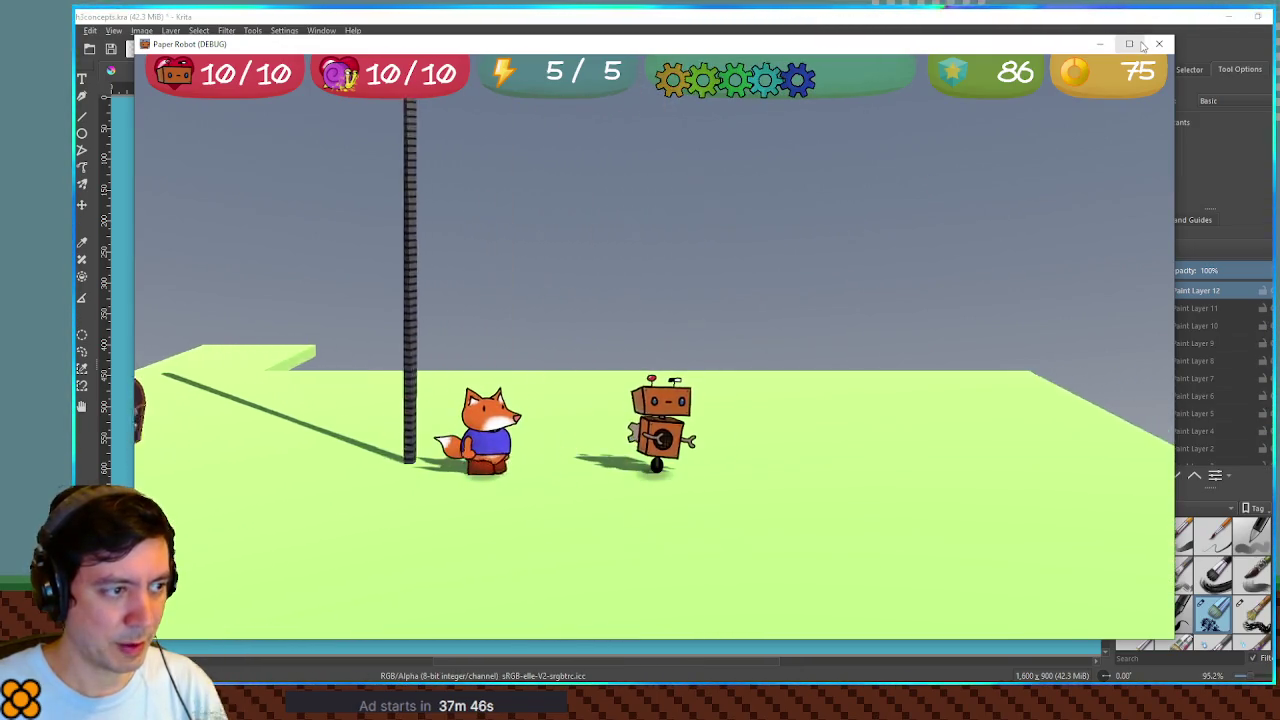
key(Left)
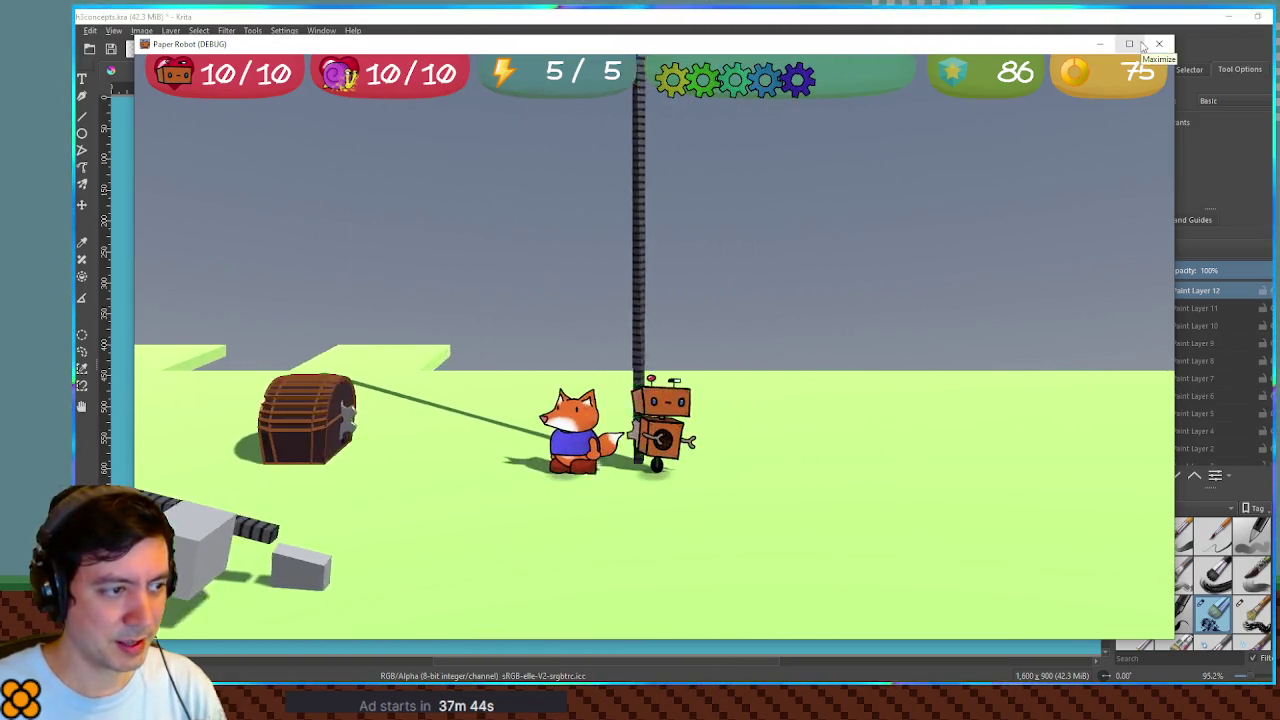
key(Left)
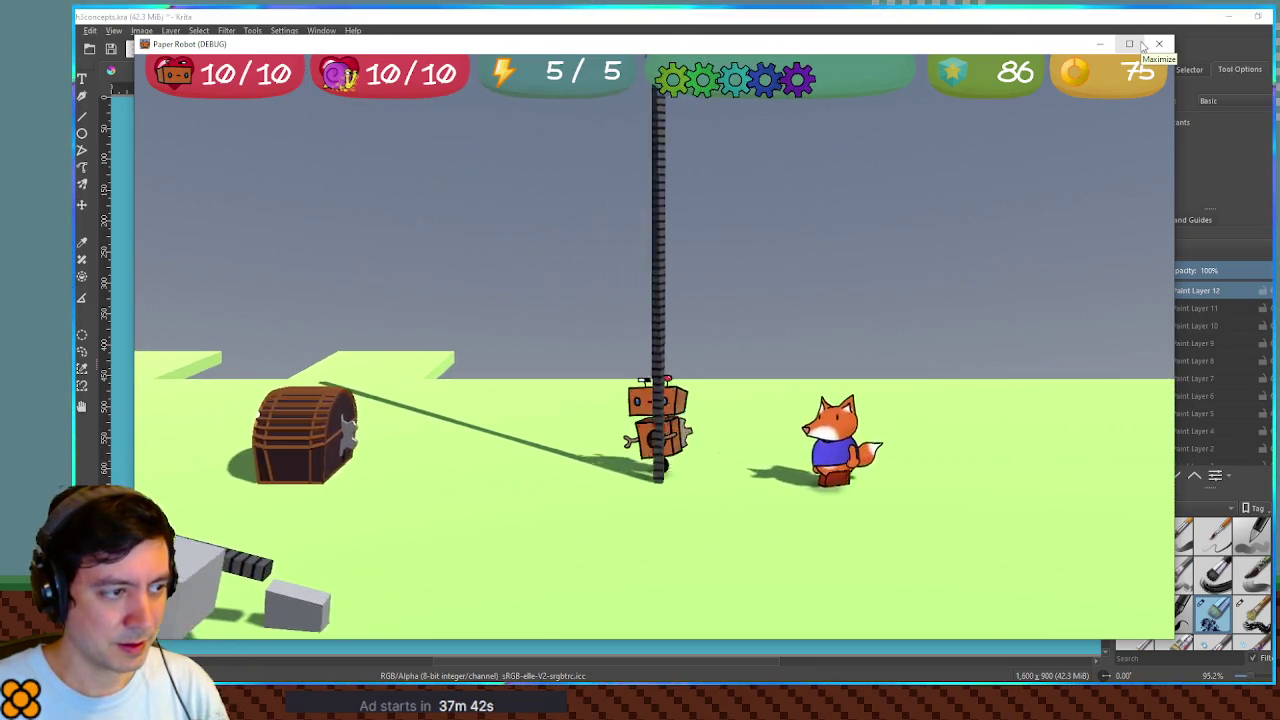
key(Right)
key(Left)
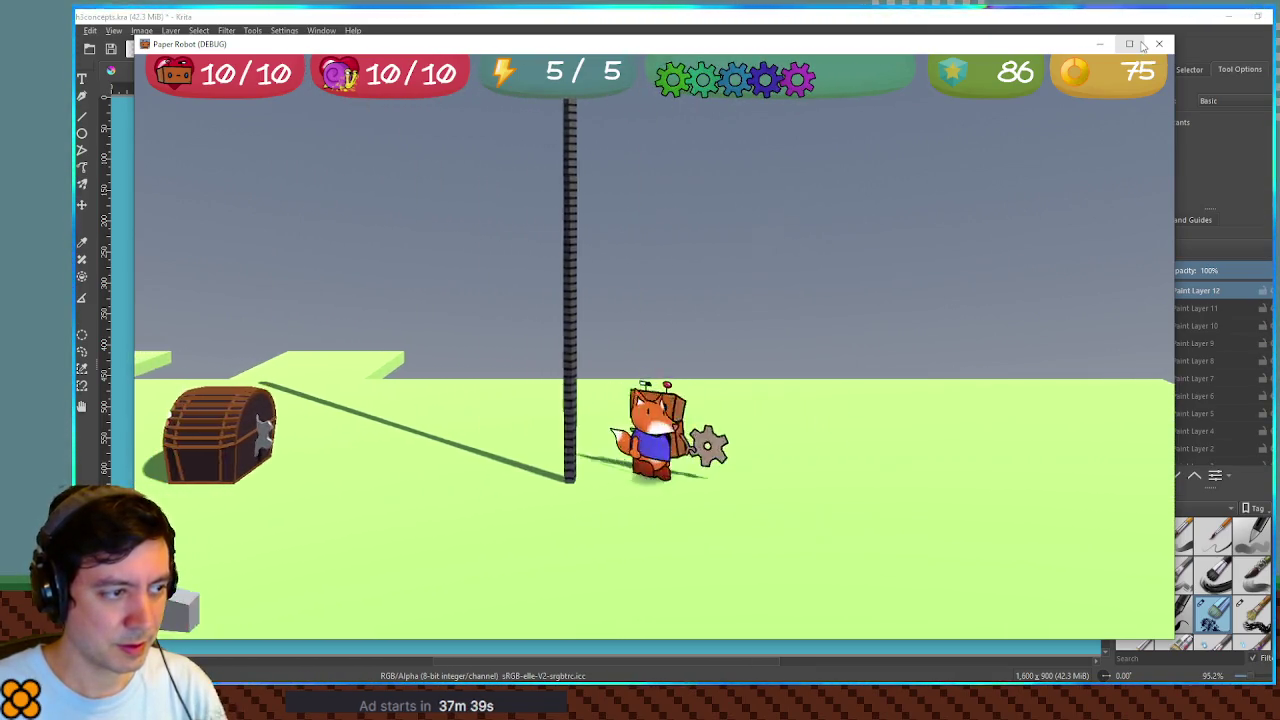
key(Up)
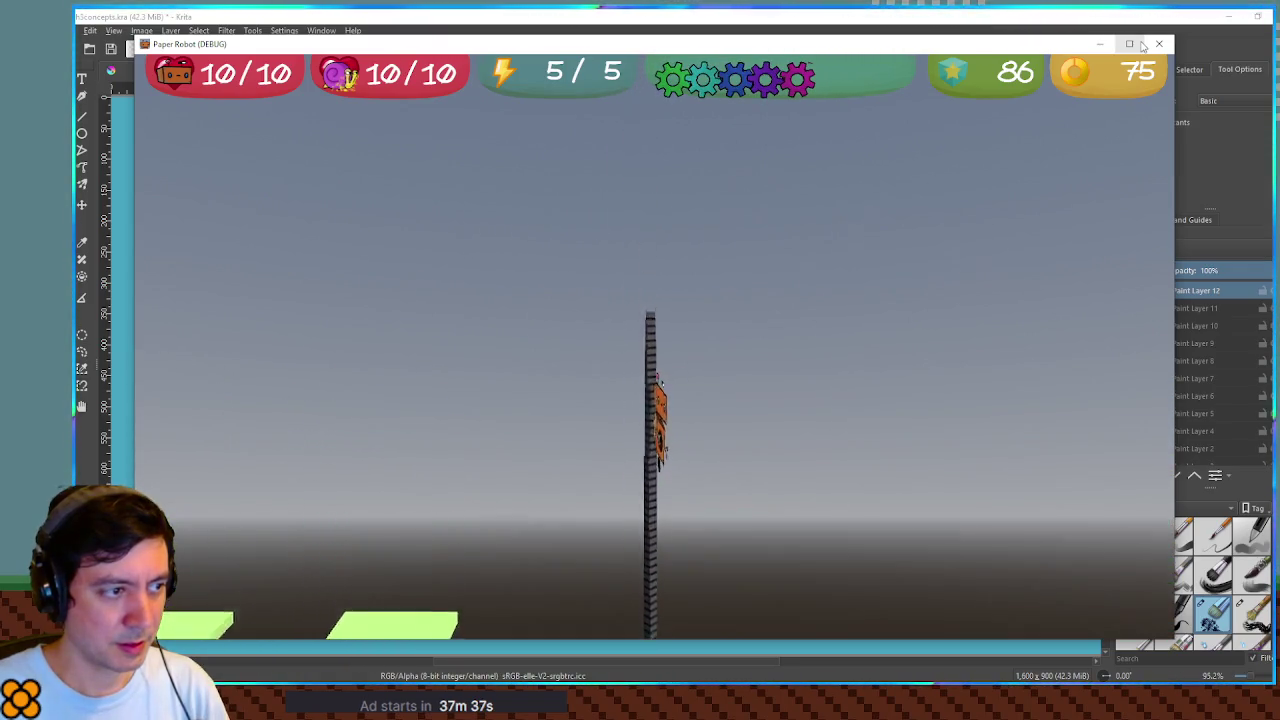
click(1159, 44)
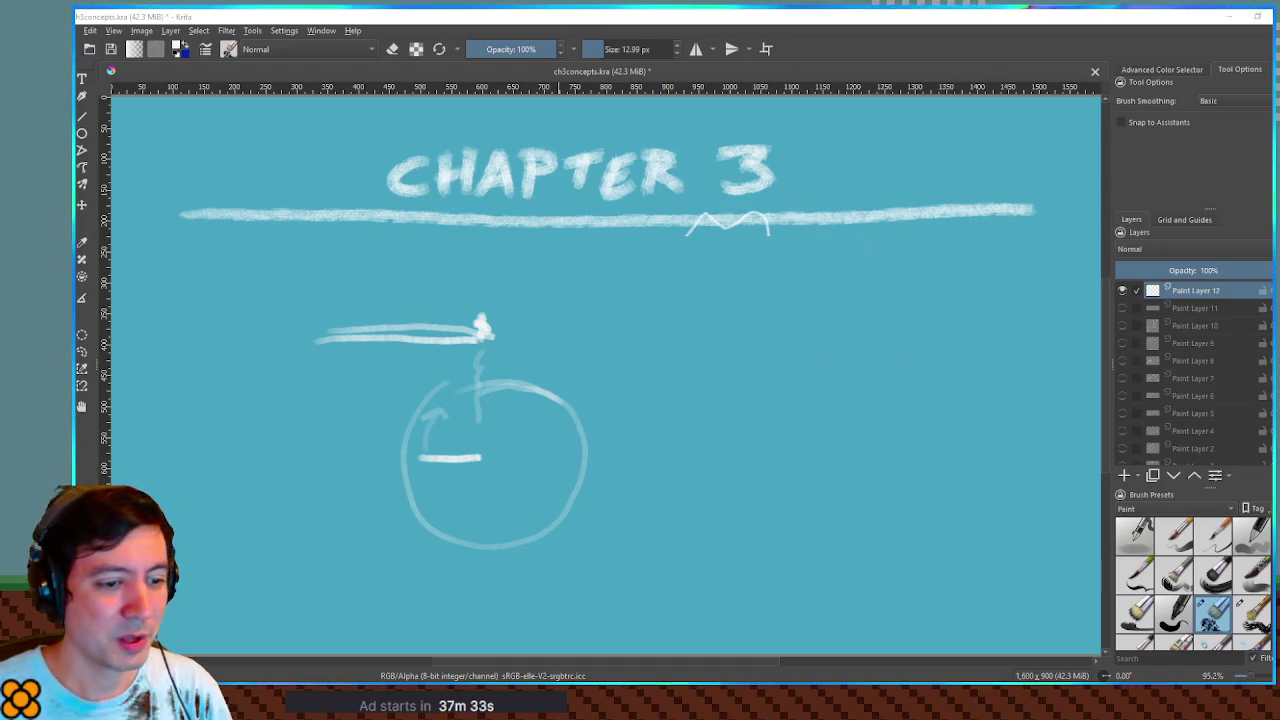
In gear_track.gd's attach(), add the line player.velocity = Vector3.ZERO
key(alt+Tab)
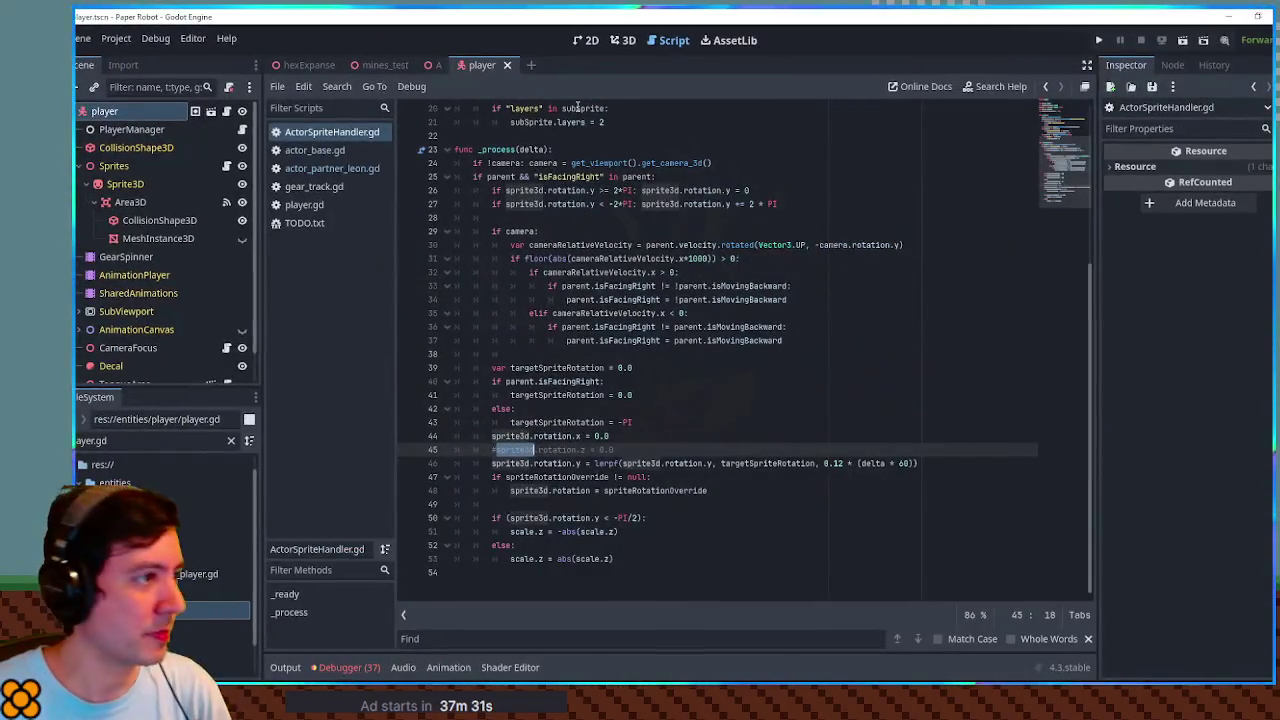
click(314, 186)
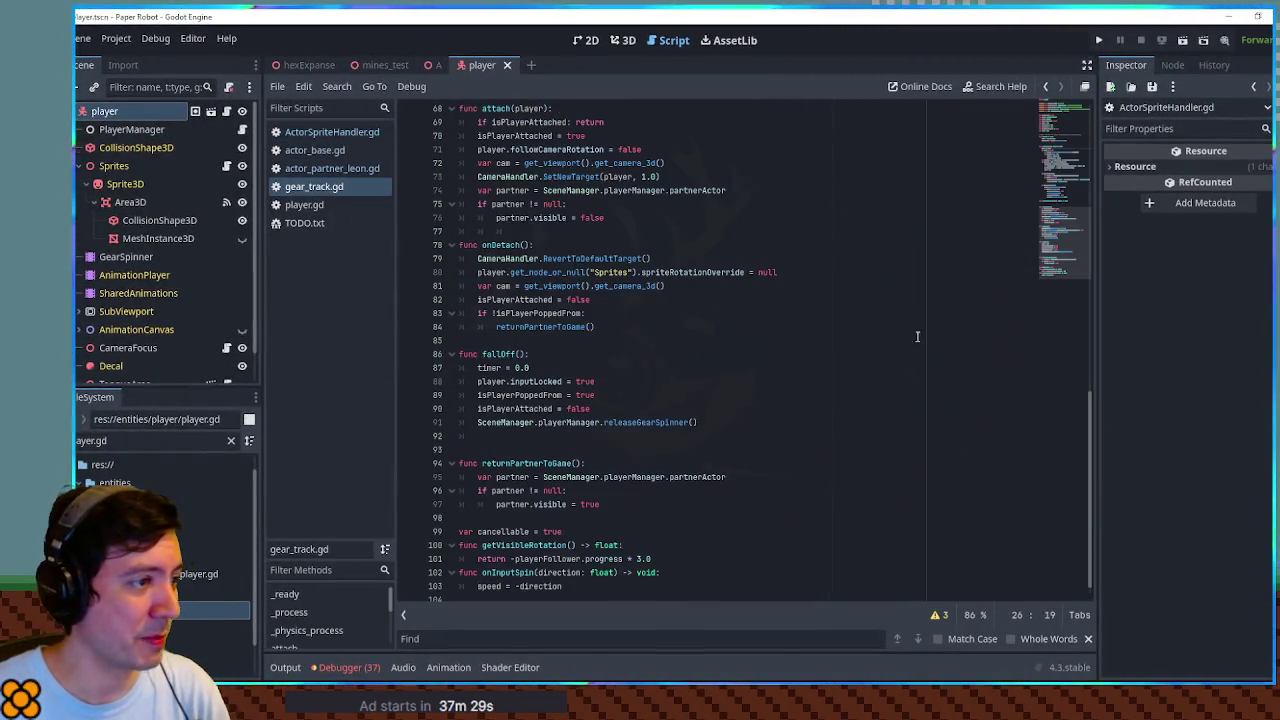
click(500, 245)
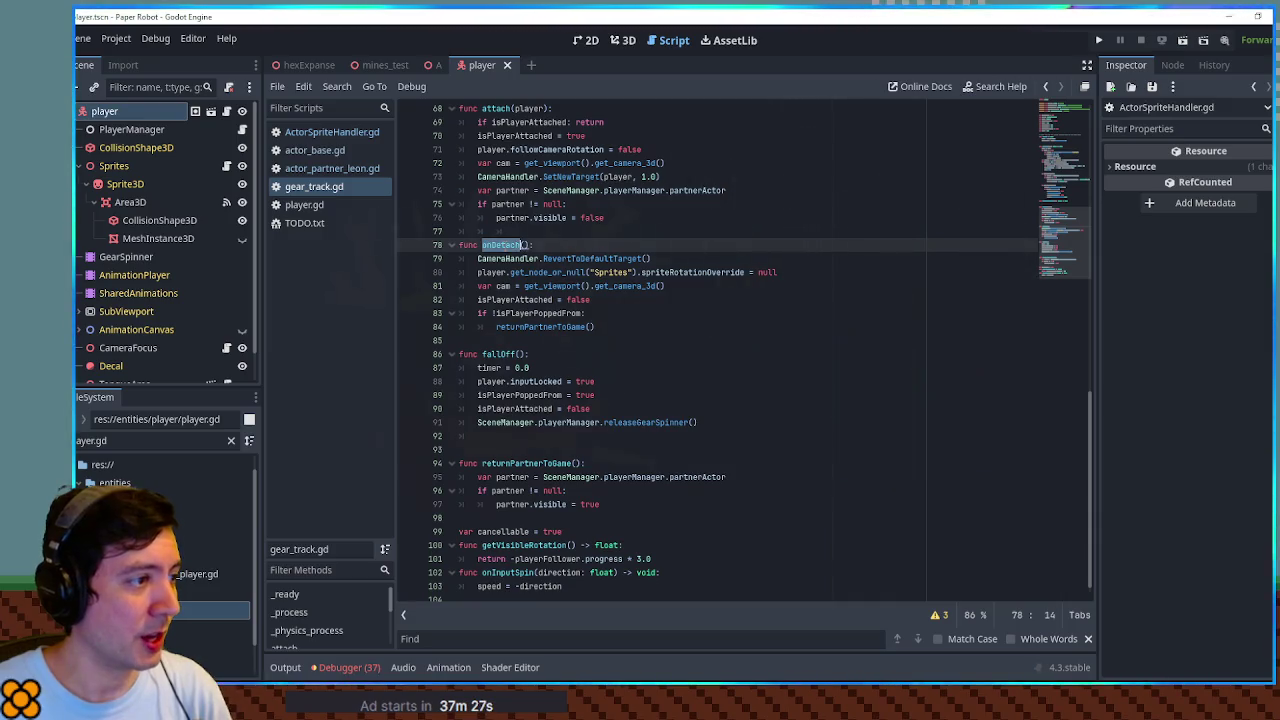
scroll(500, 245, up, 3)
click(502, 231)
click(600, 233)
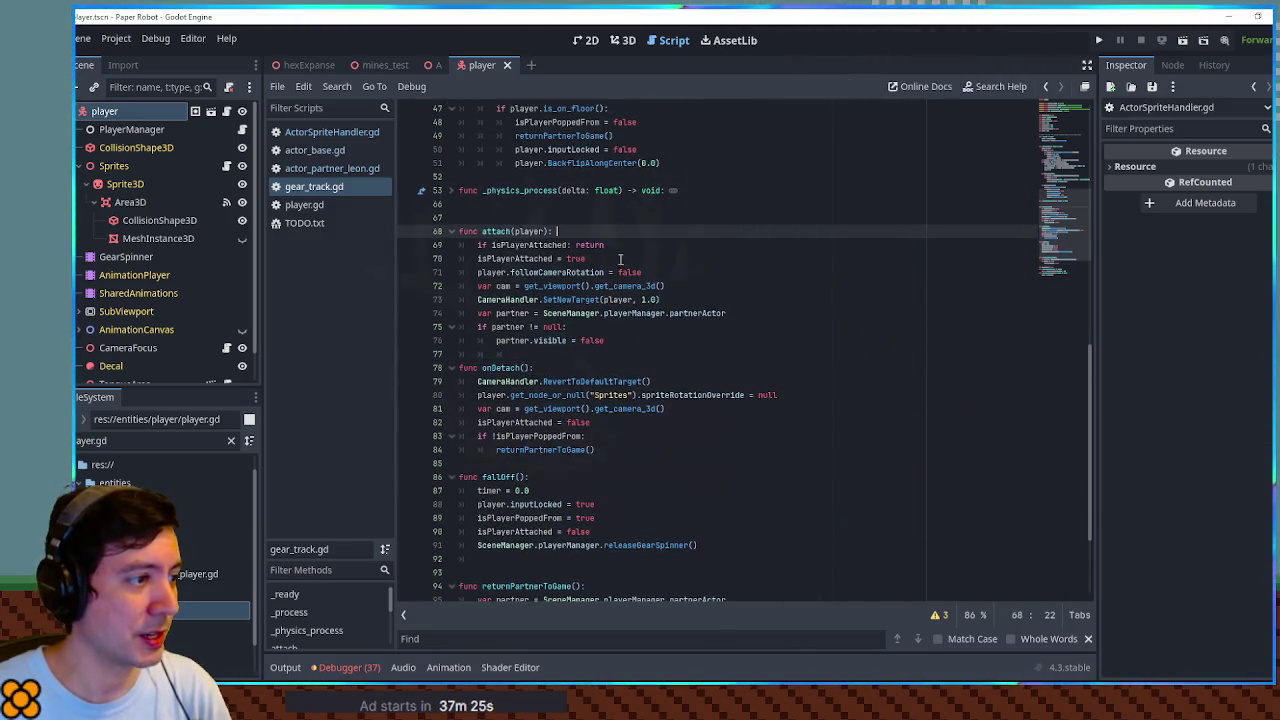
click(610, 272)
click(571, 232)
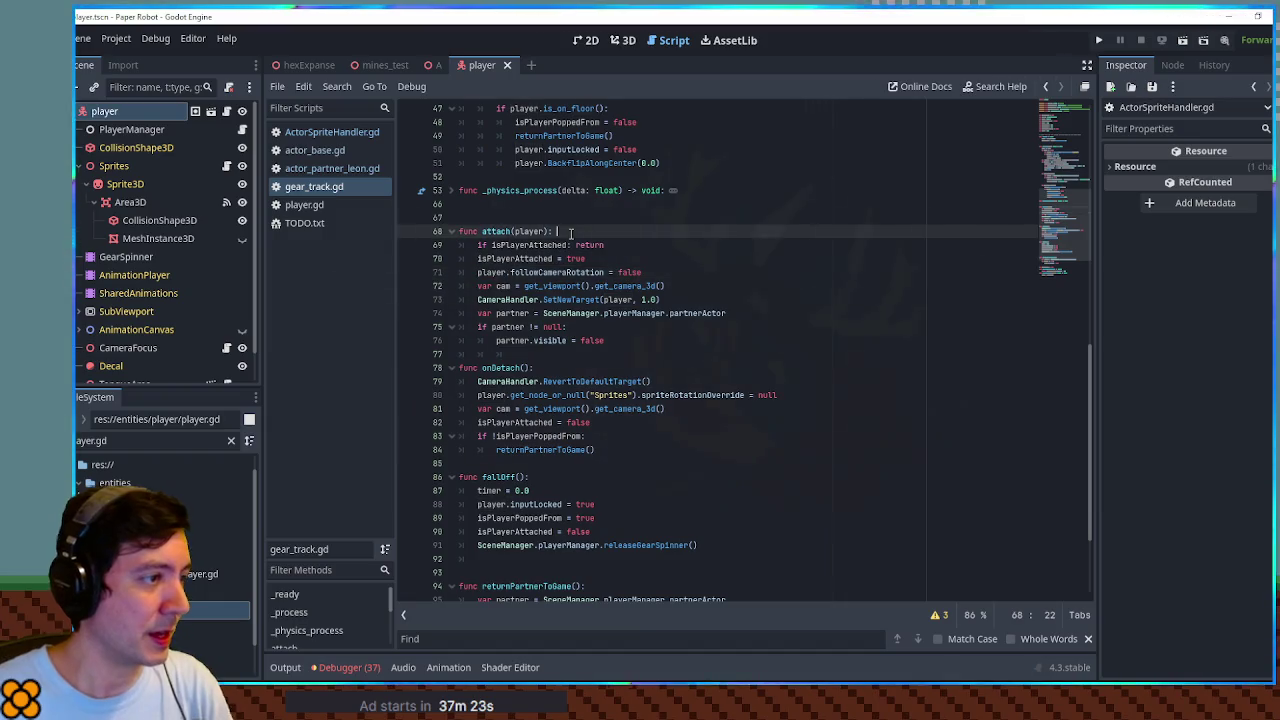
key(Return)
text(player.velocity = Vector)
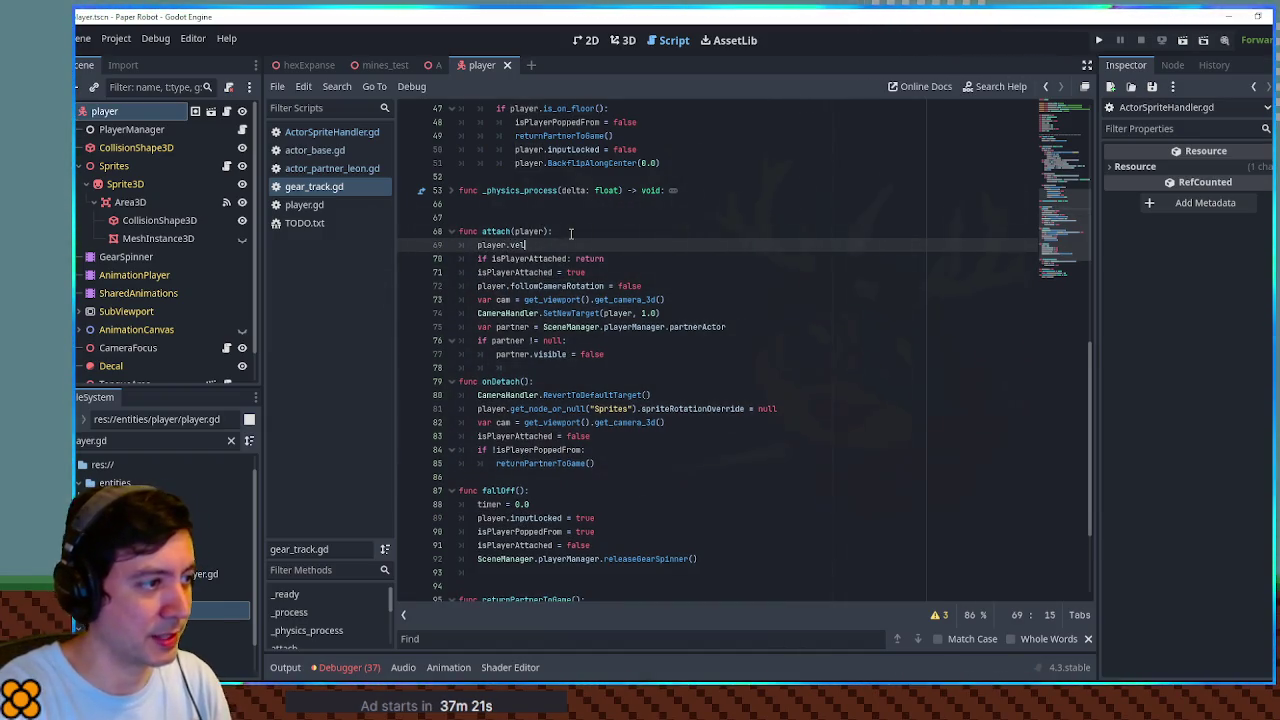
text(3.ZERO)
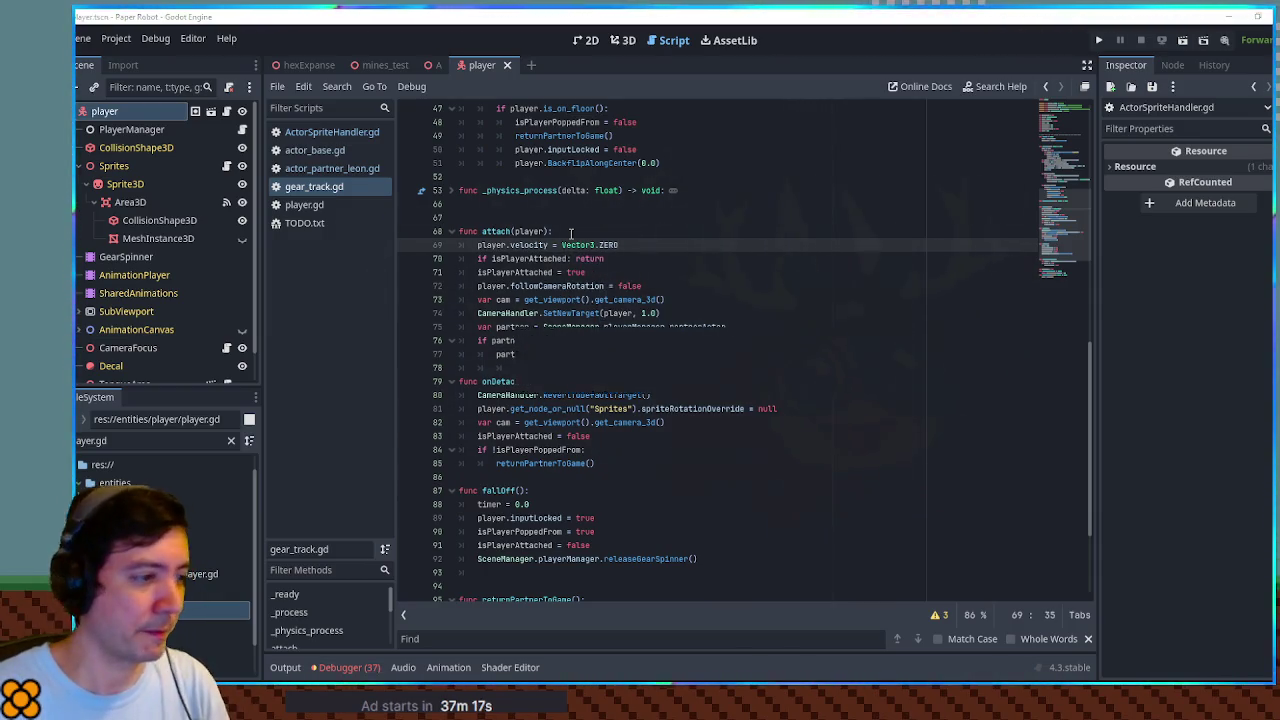
Change the BackFlipAlongCenter argument to timer * 2.0, save, and switch to ActorSpriteHandler.gd
scroll(606, 353, down, 5)
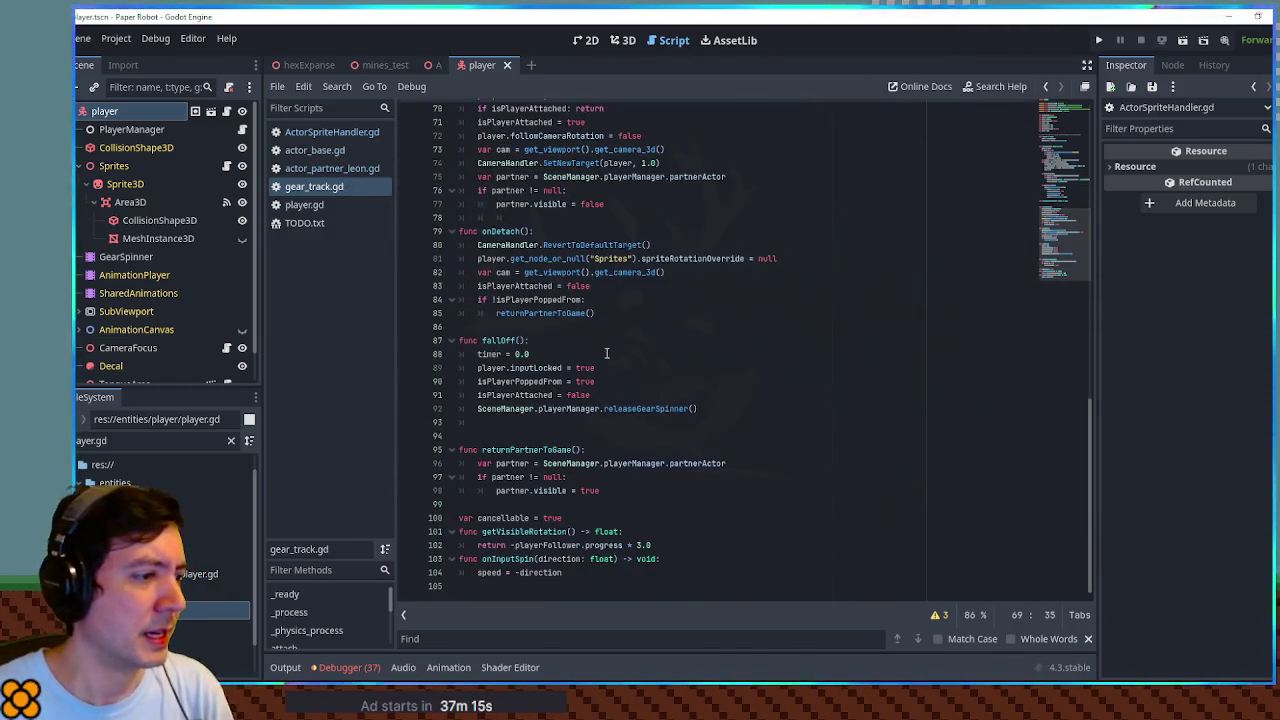
scroll(558, 503, up, 7)
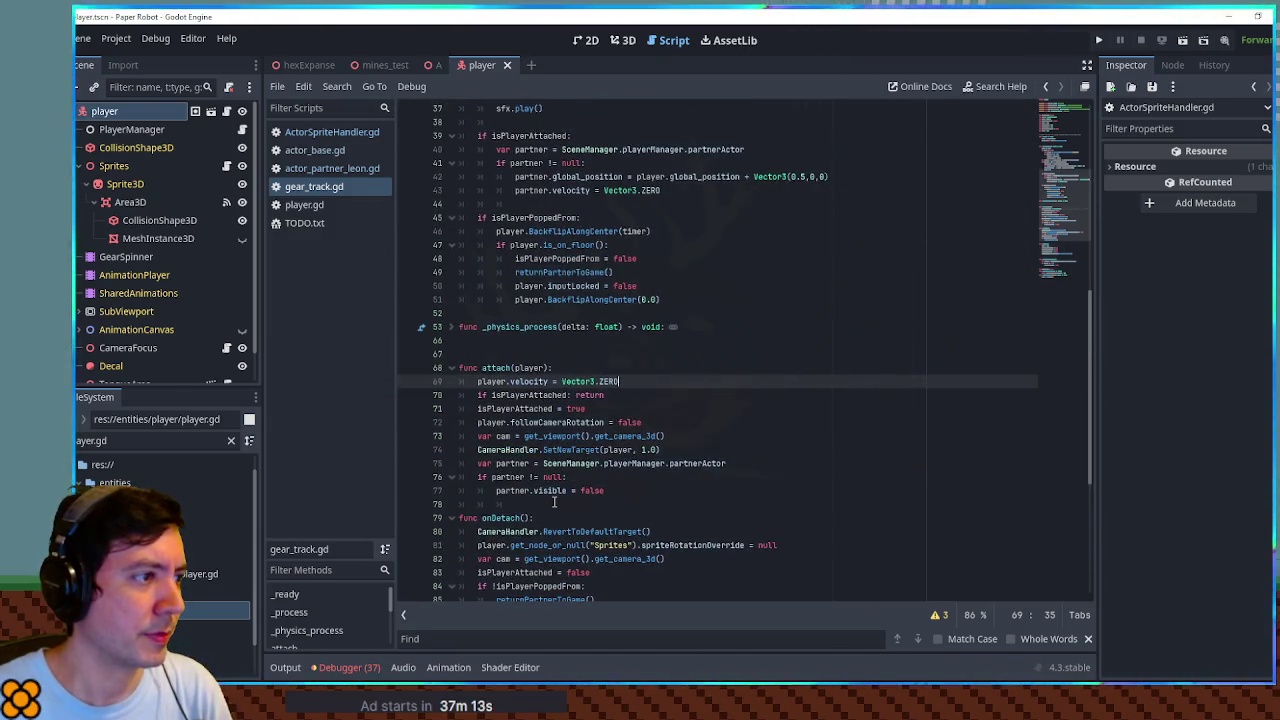
double_click(595, 300)
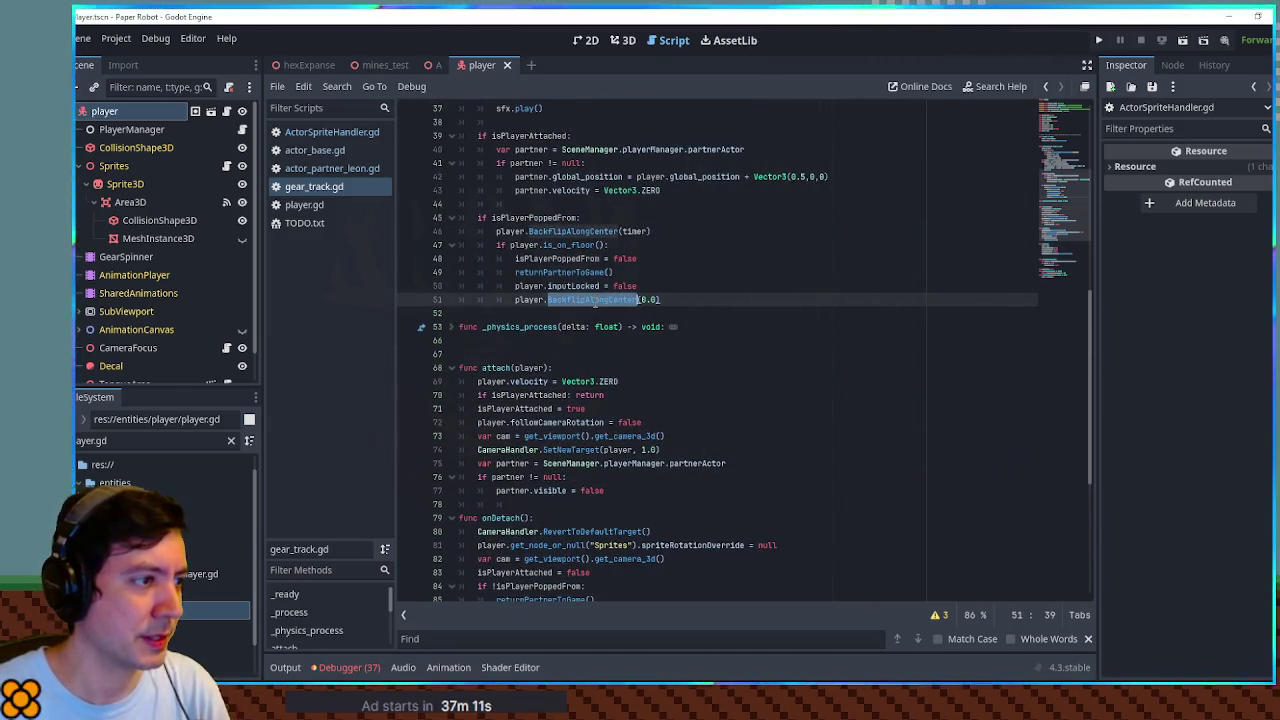
click(650, 231)
text(0)
key(ctrl+s)
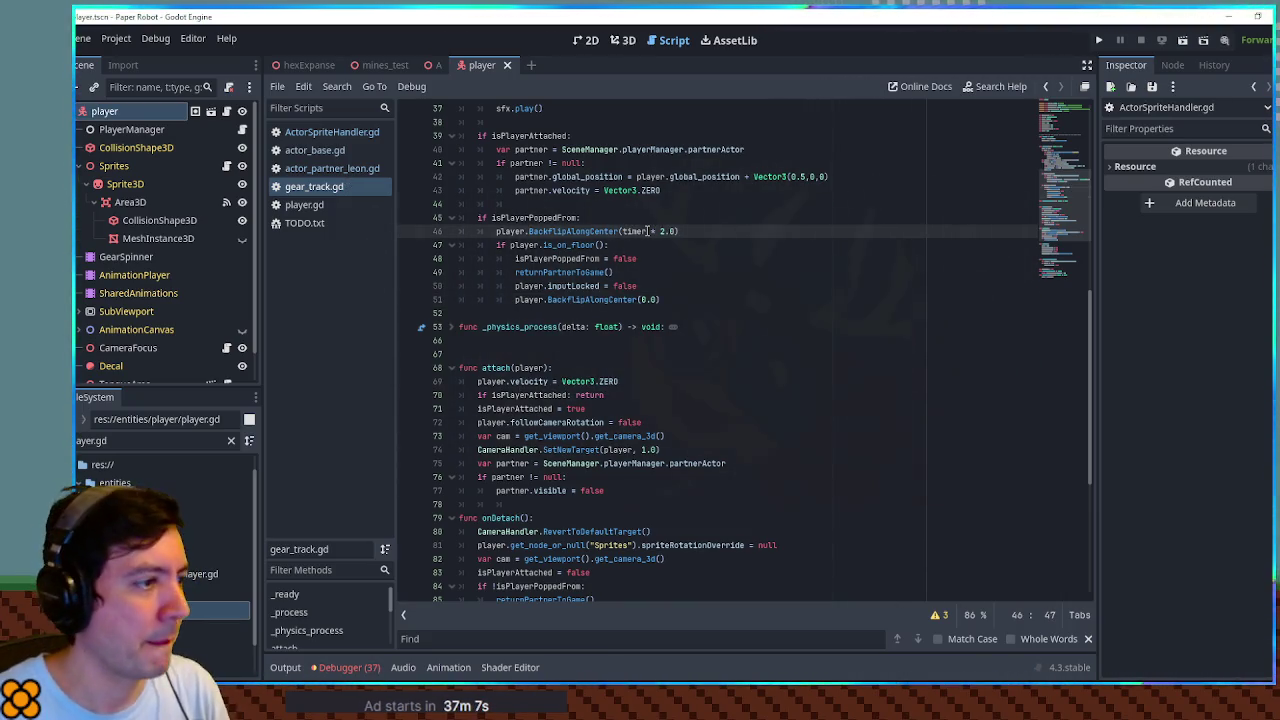
click(308, 134)
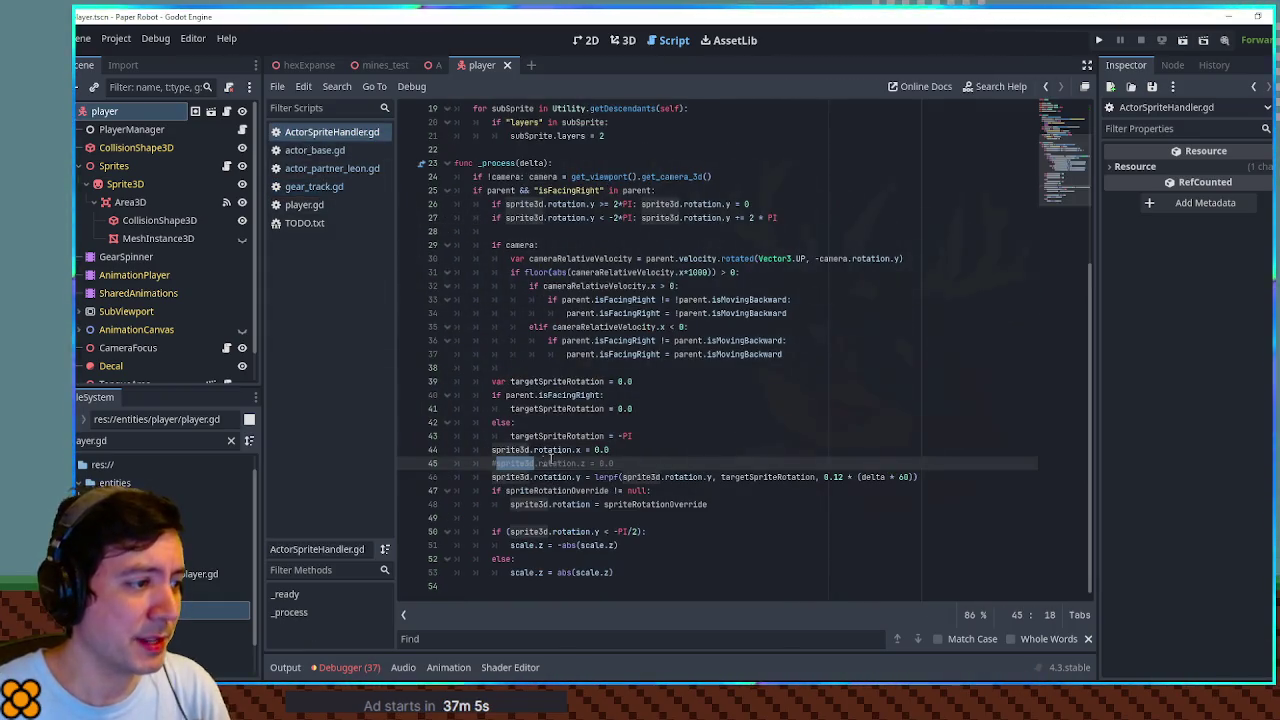
Above #sprite3d.rotation.z = 0.0, write a two-line comment explaining it enables gear-track backflips
click(643, 463)
key(Up)
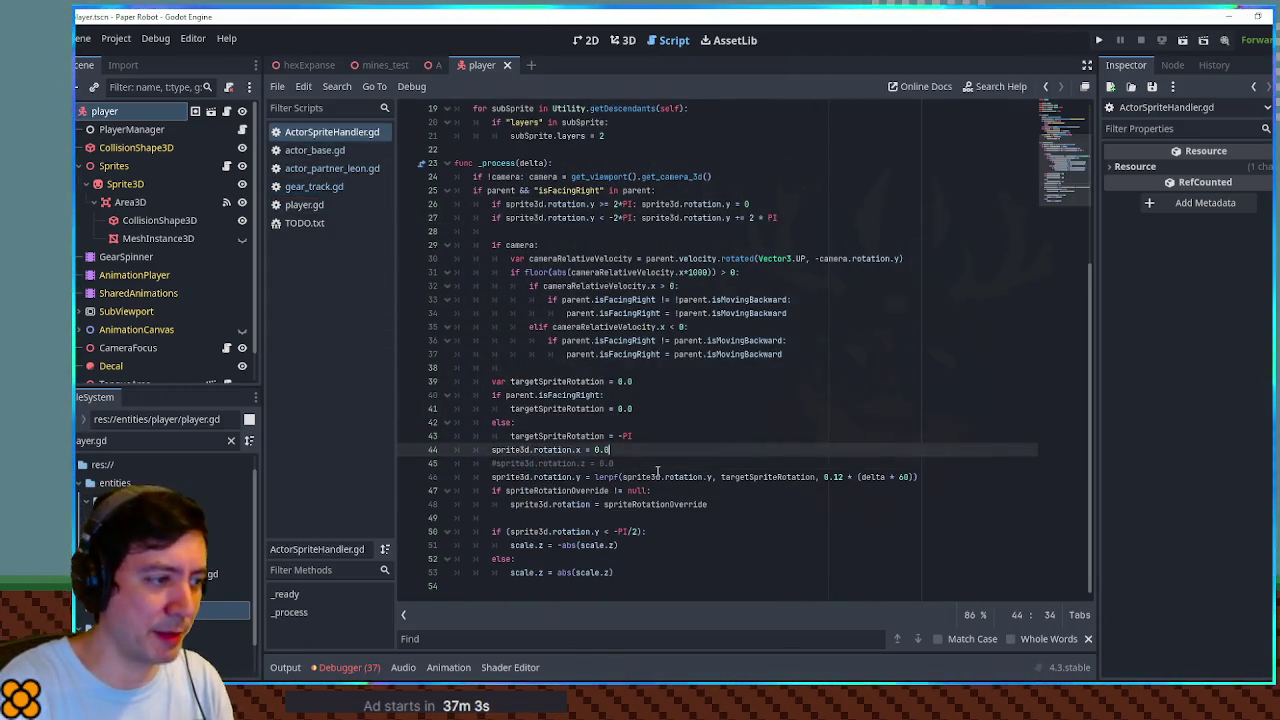
key(Return)
key(Return)
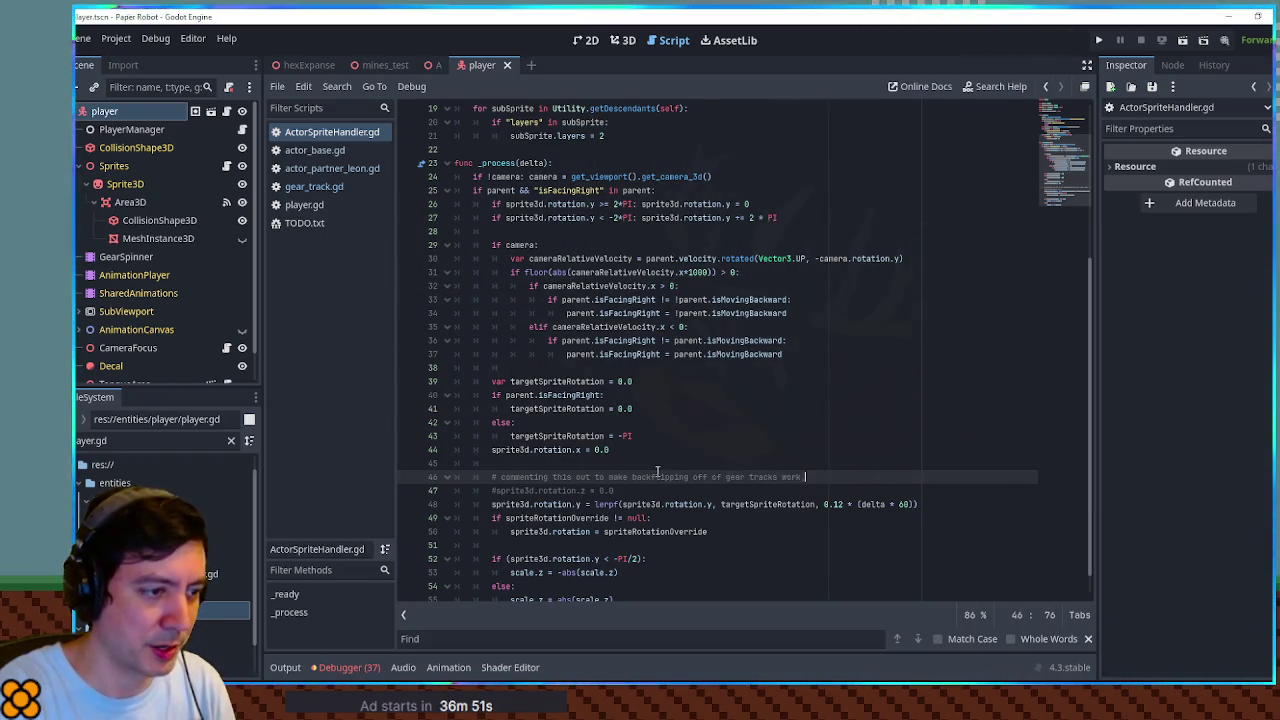
text(,)
key(Return)
text(#)
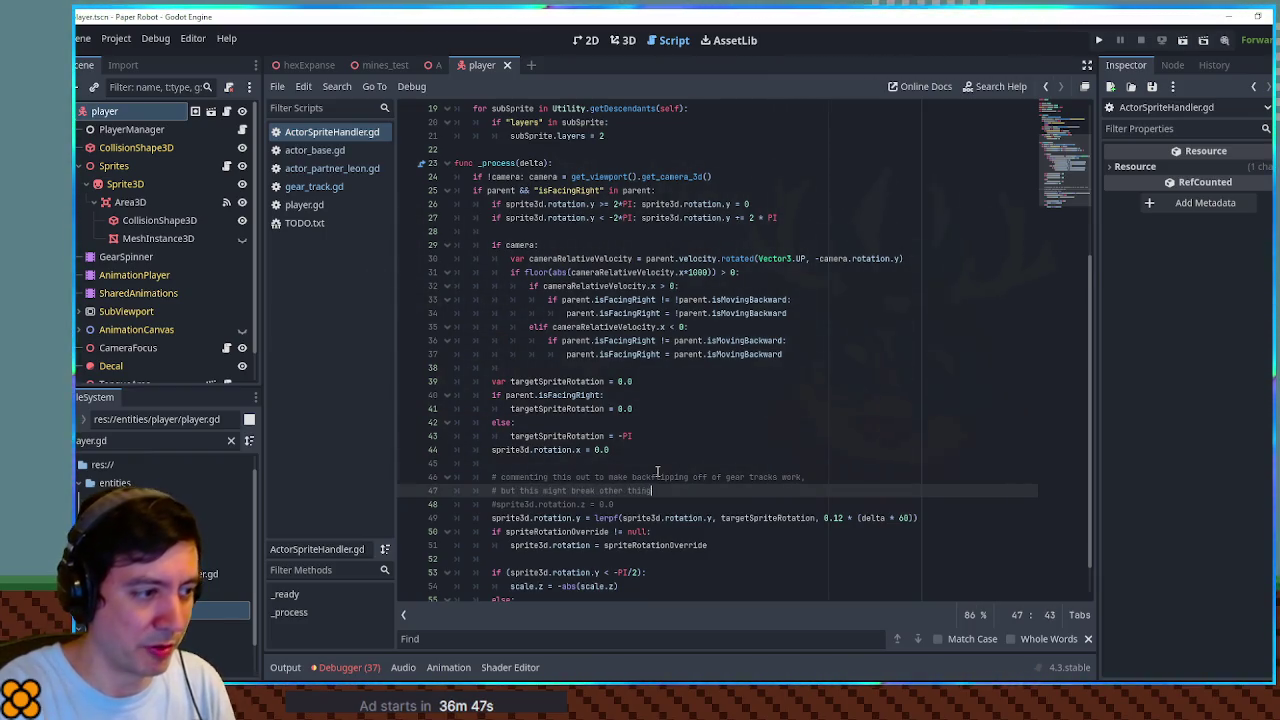
key(Return)
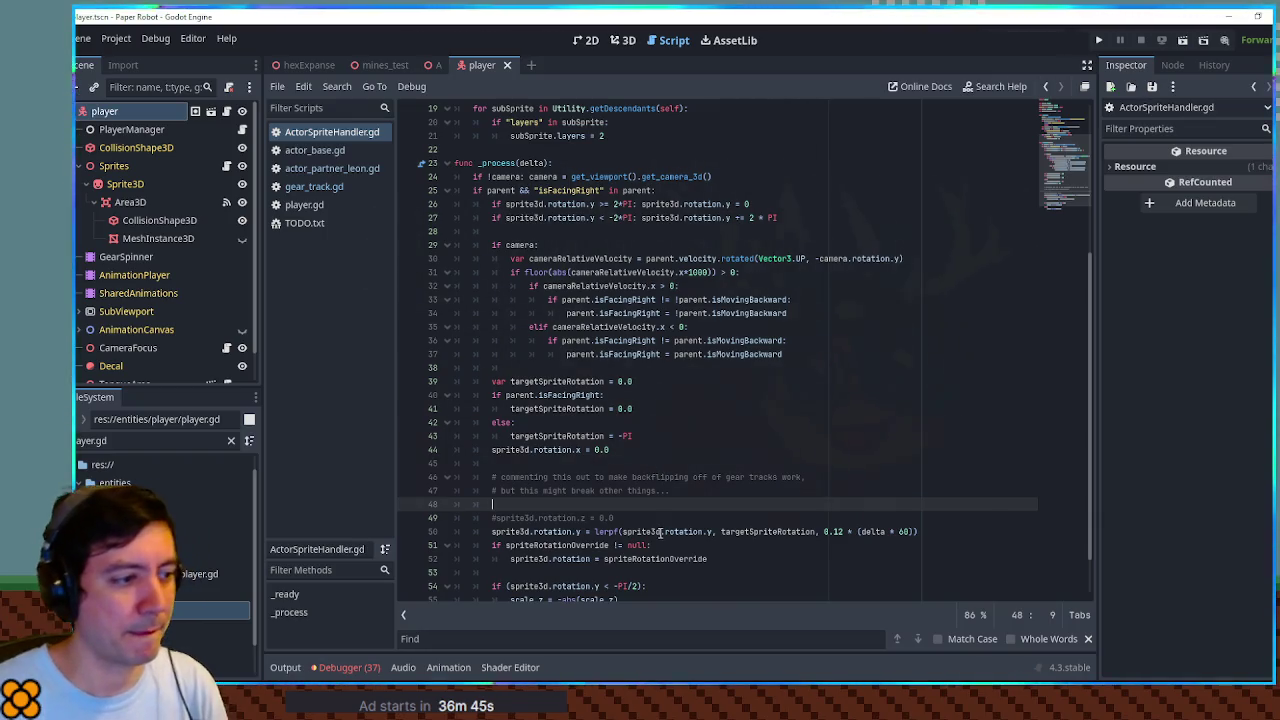
Tidy the blank lines around the new comment and save ActorSpriteHandler.gd
click(659, 520)
key(Return)
key(Return)
click(638, 499)
key(BackSpace)
key(BackSpace)
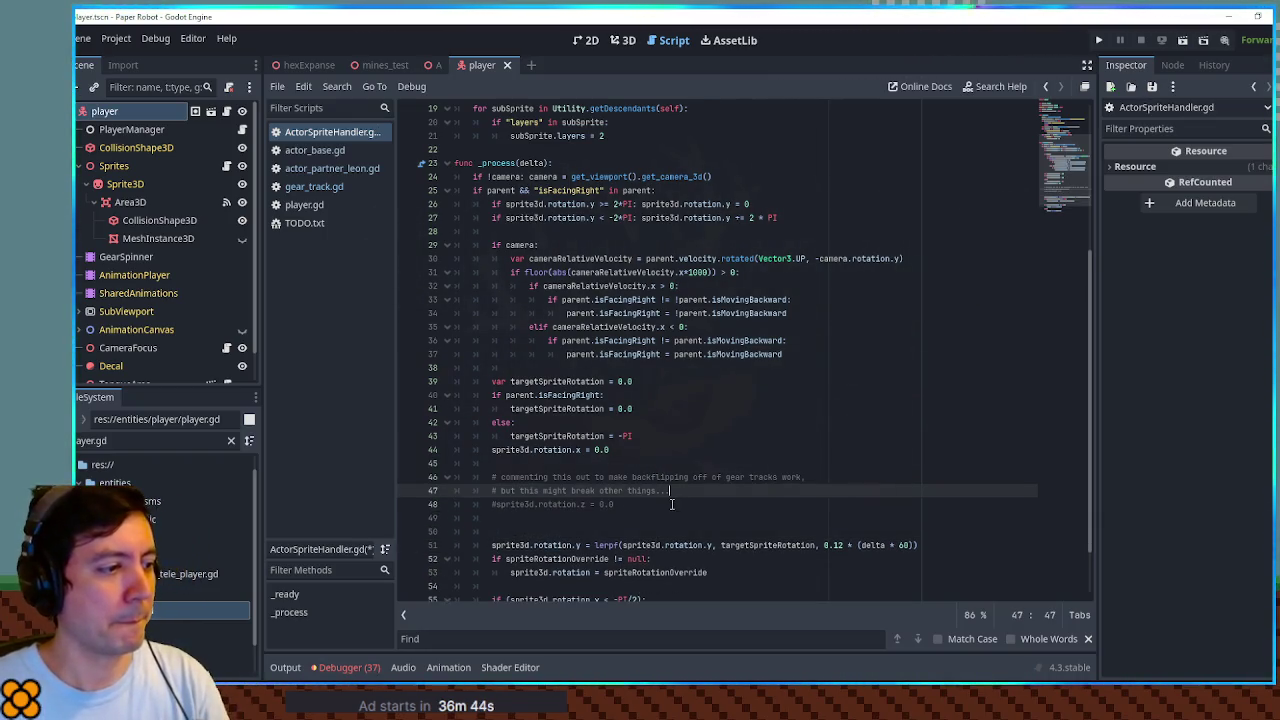
click(669, 517)
key(Delete)
key(ctrl+s)
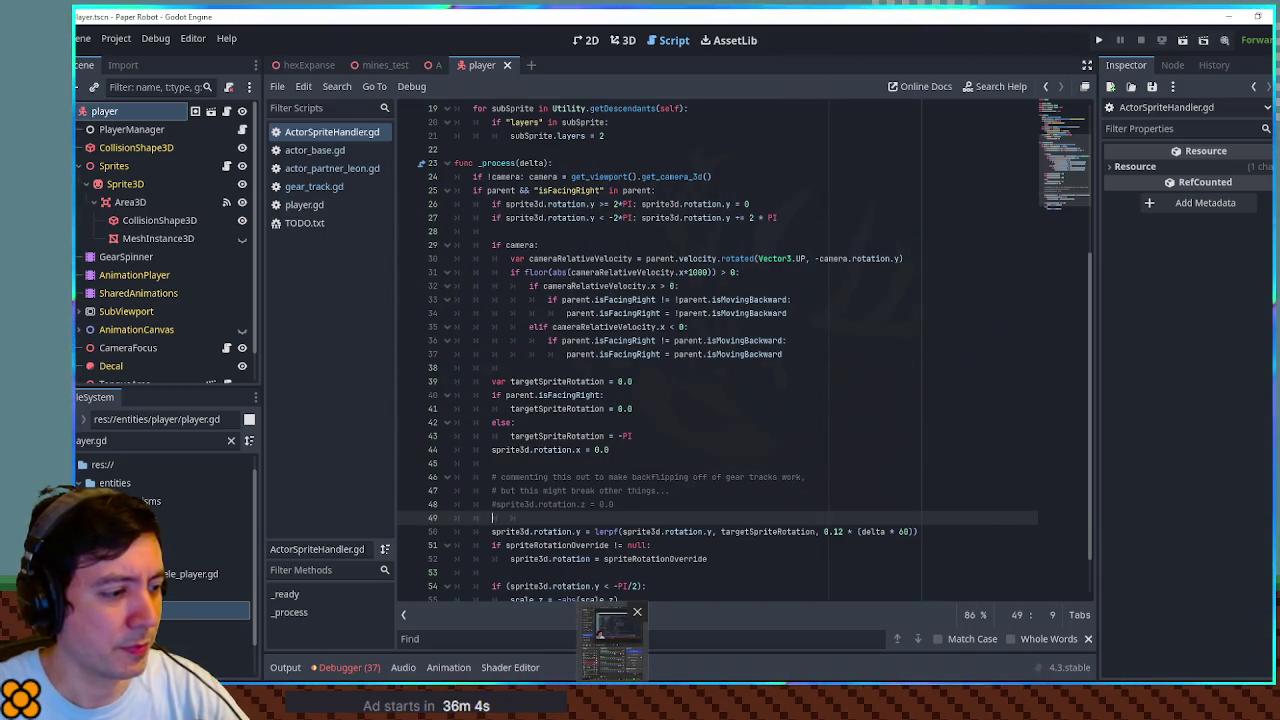
Review the else branch on line 42, scroll to the top, and open player.gd
click(850, 421)
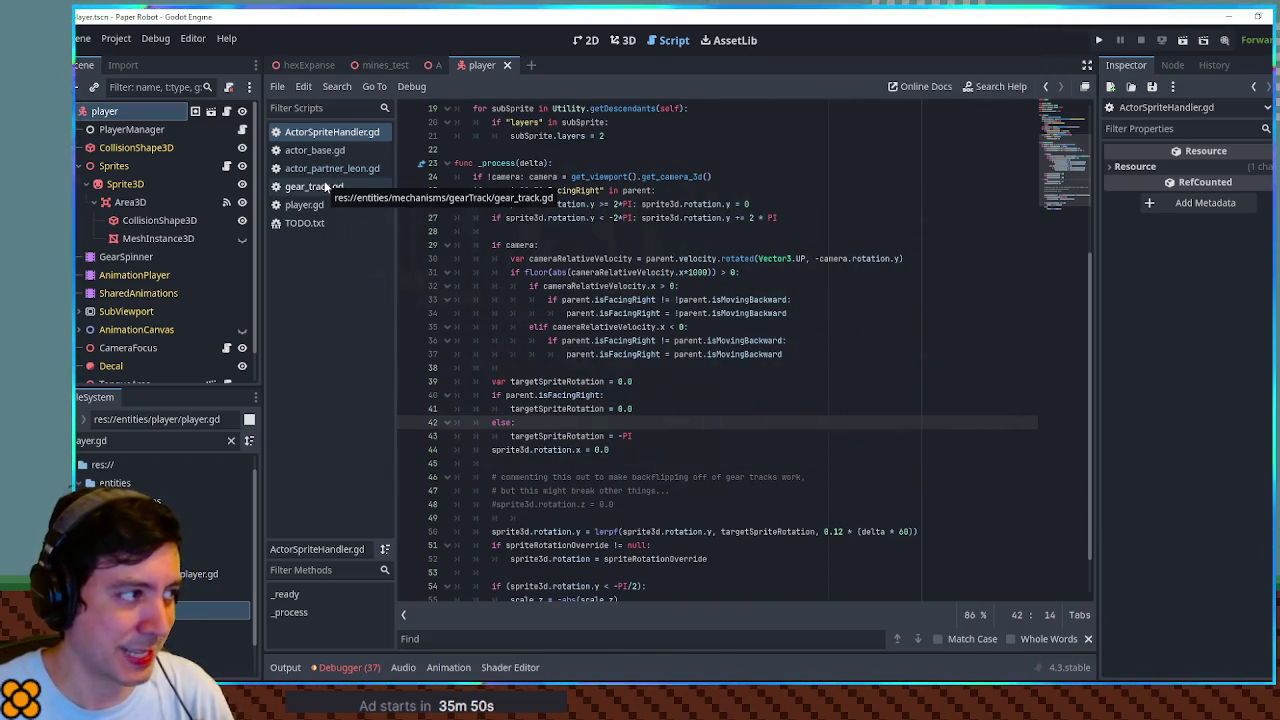
scroll(718, 292, up, 6)
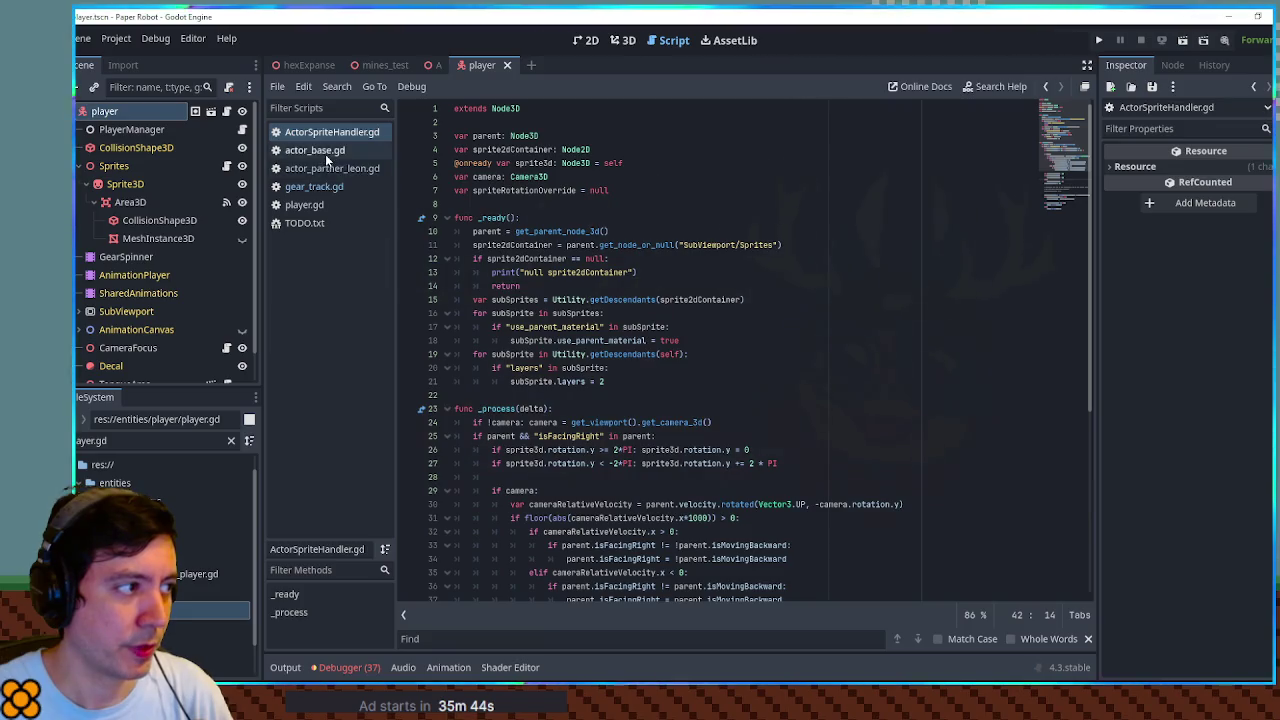
click(321, 198)
Search player.gd for gearspinner and step through every isInSpin occurrence
key(ctrl+f)
text(gea)
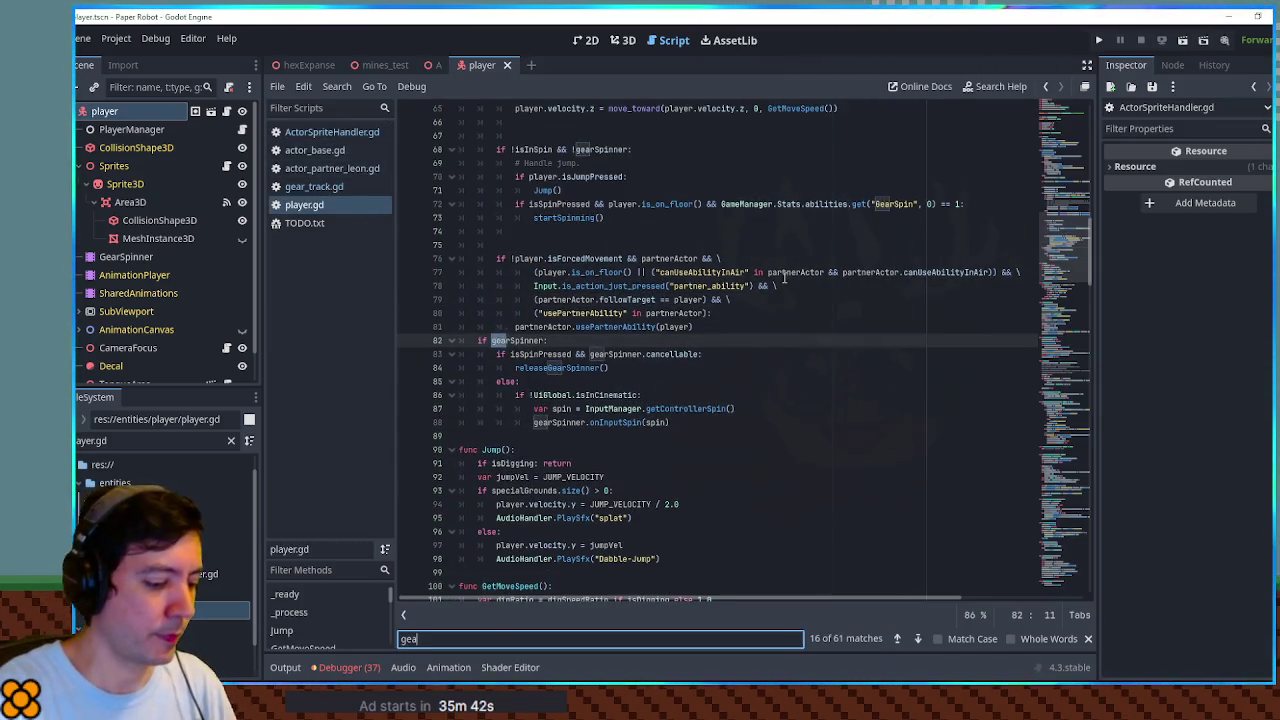
text(rspinner)
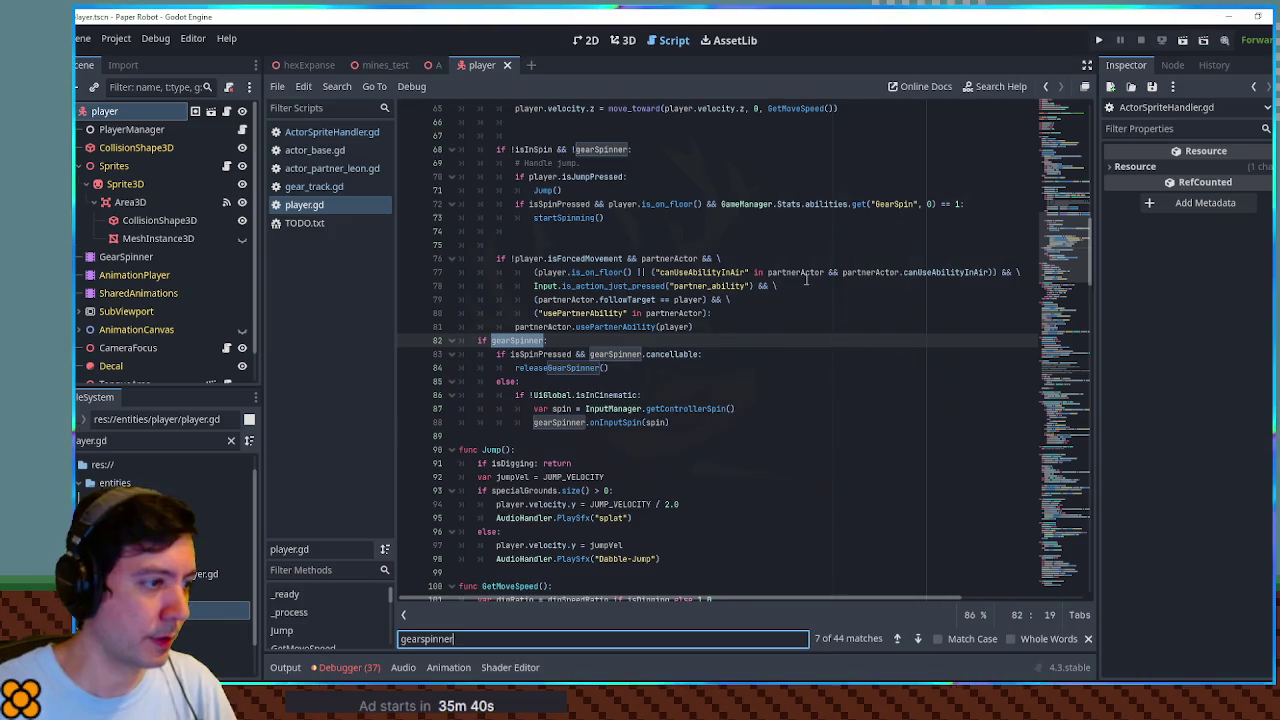
scroll(805, 297, up, 1)
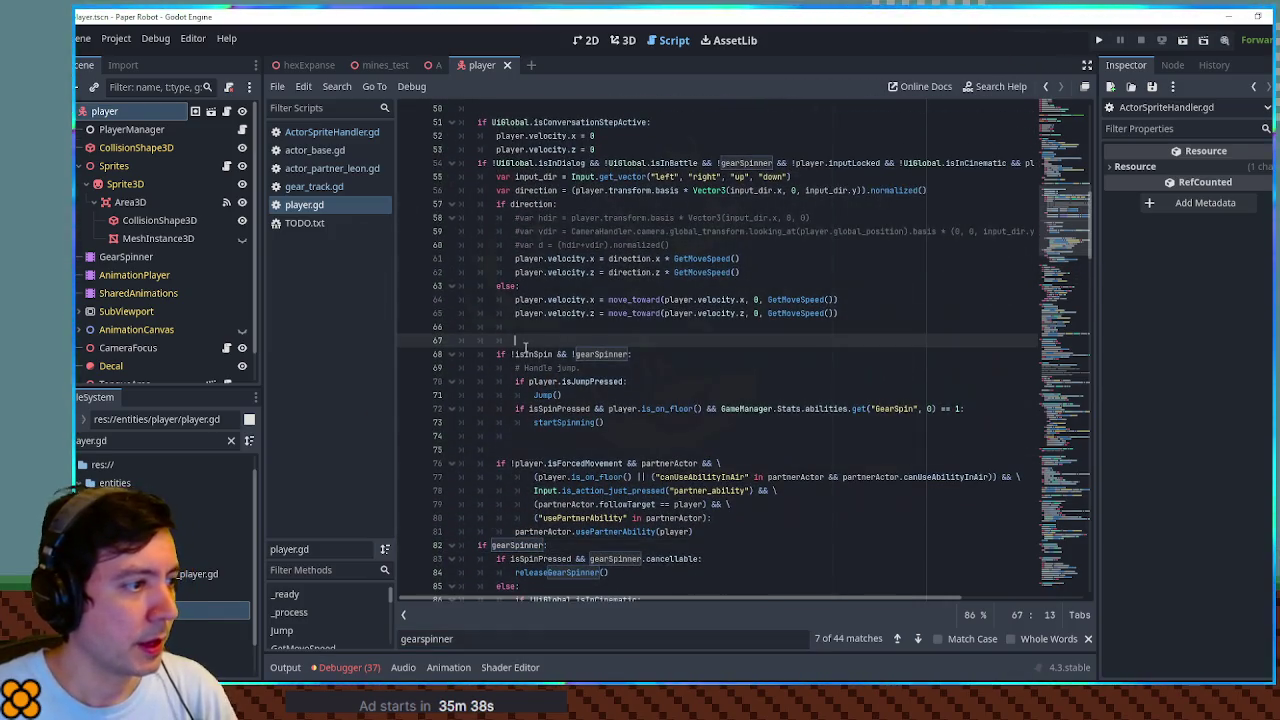
double_click(530, 354)
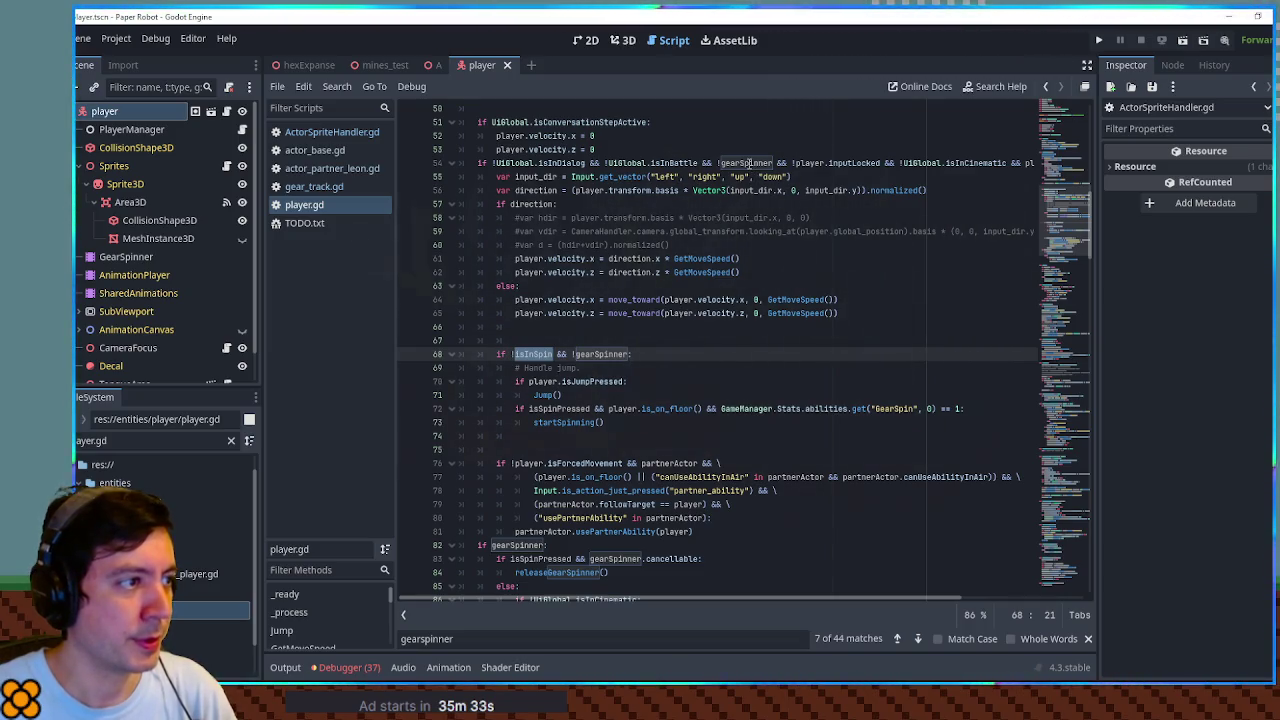
scroll(522, 257, down, 10)
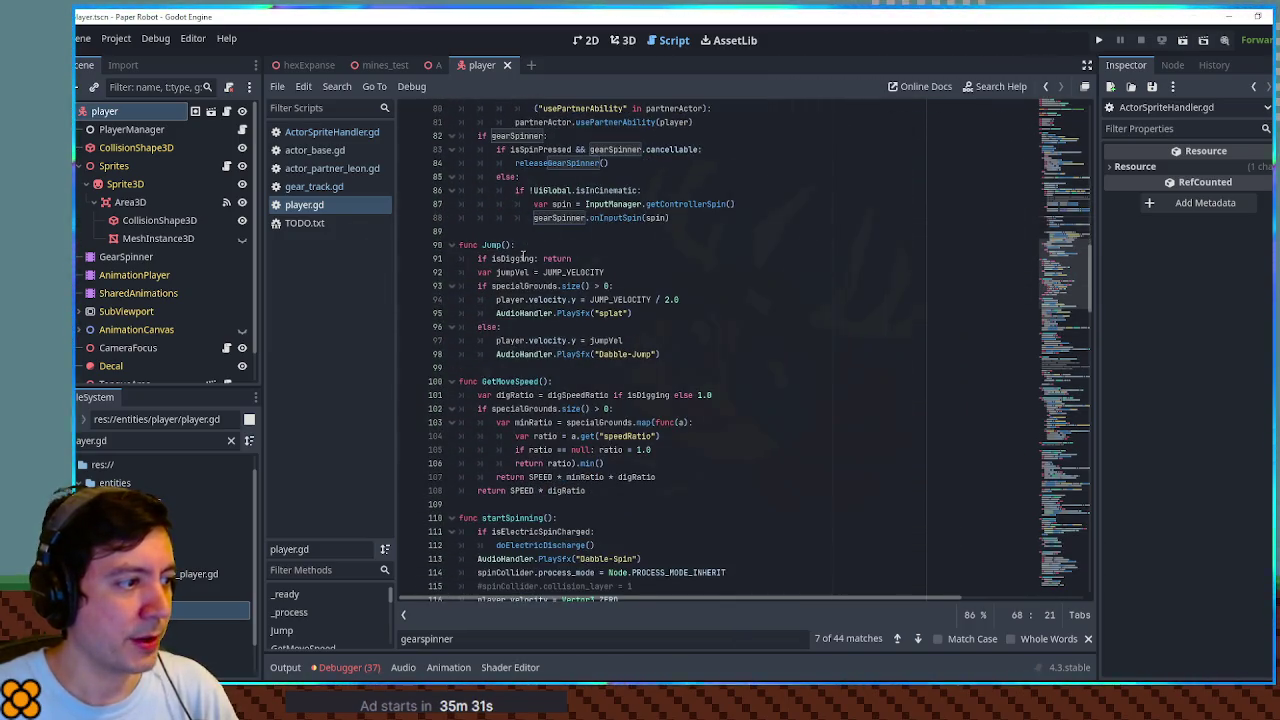
scroll(522, 257, up, 6)
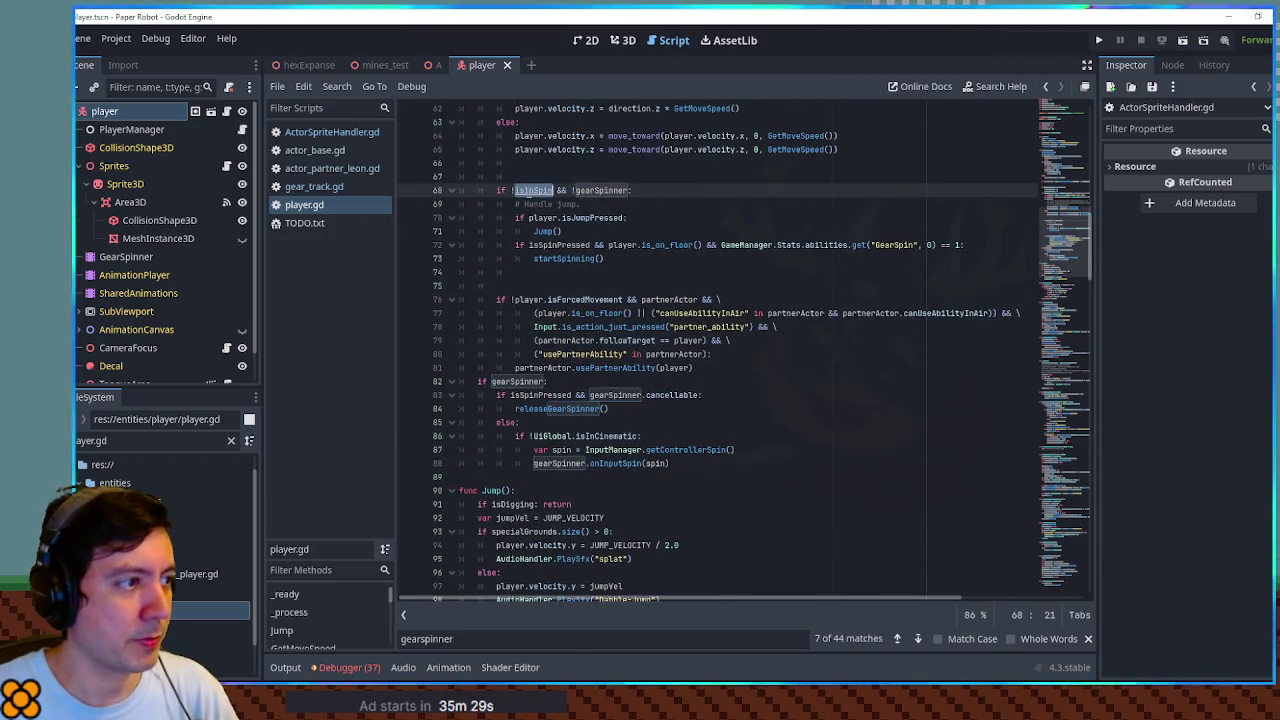
key(ctrl+f)
click(919, 639)
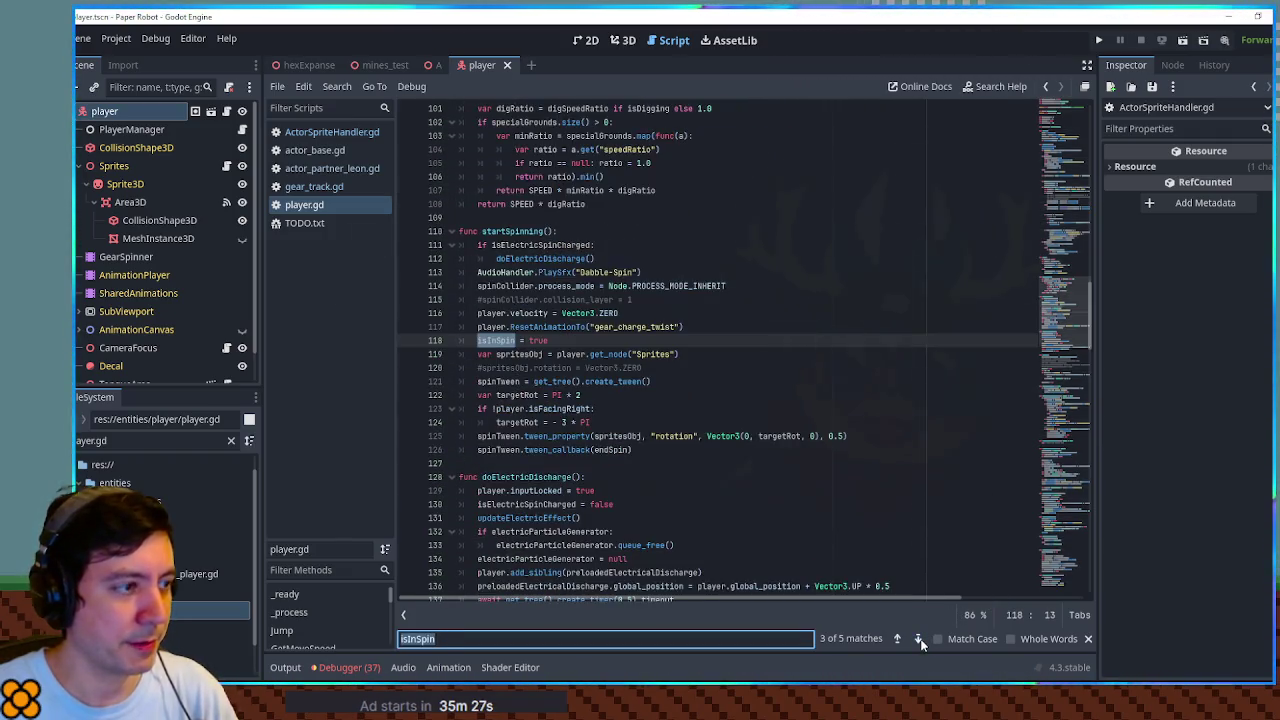
click(919, 639)
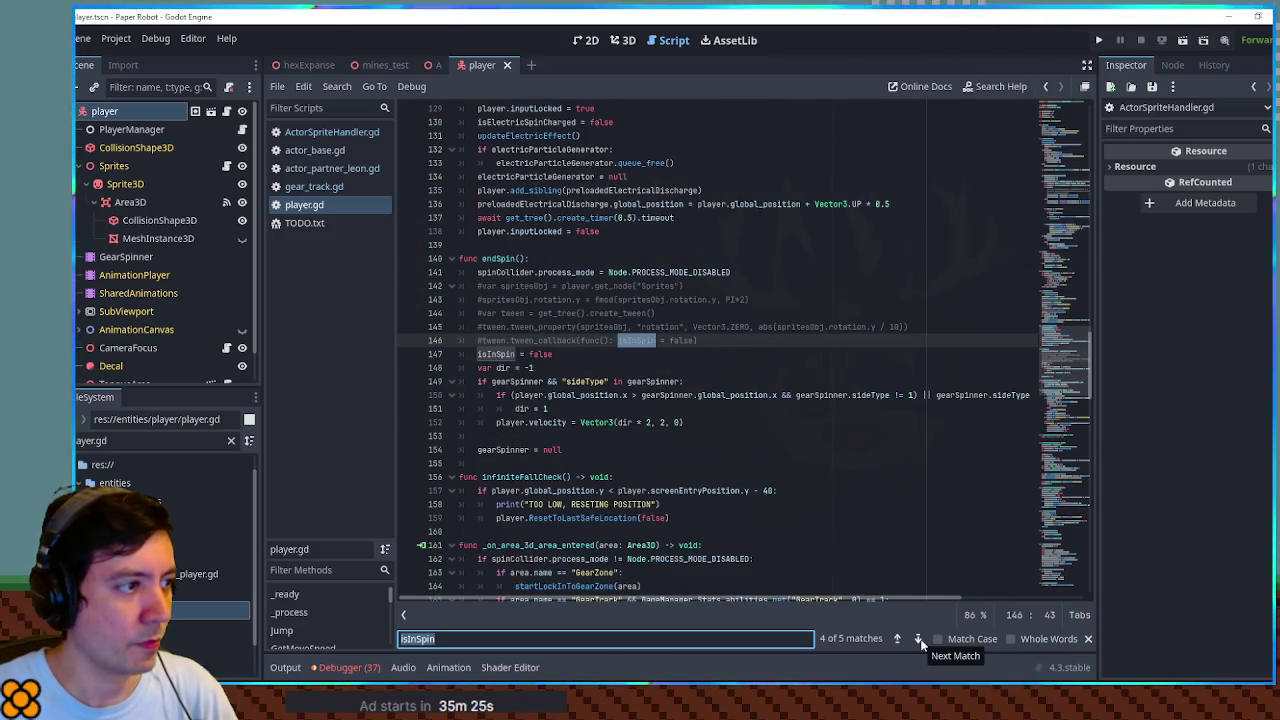
click(919, 639)
click(919, 639)
click(919, 639)
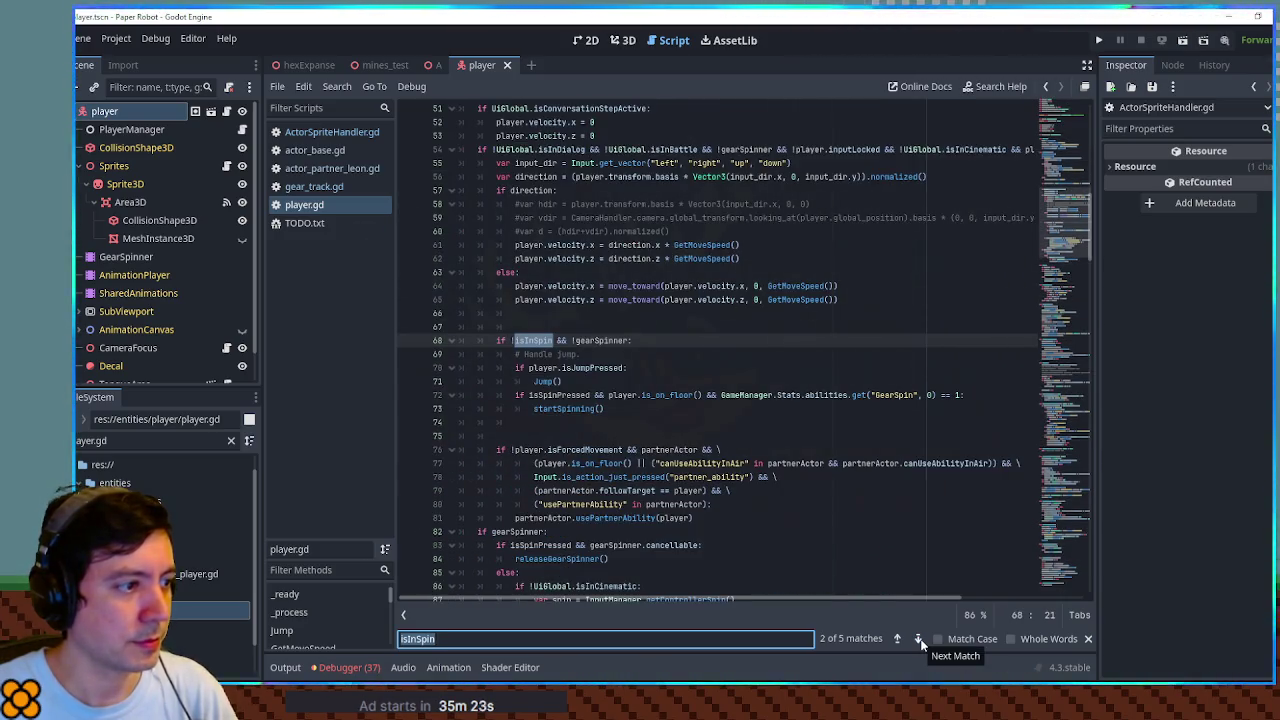
Search for gearSpinner assignments and inspect the _on_area_3d_area_entered handler
double_click(614, 341)
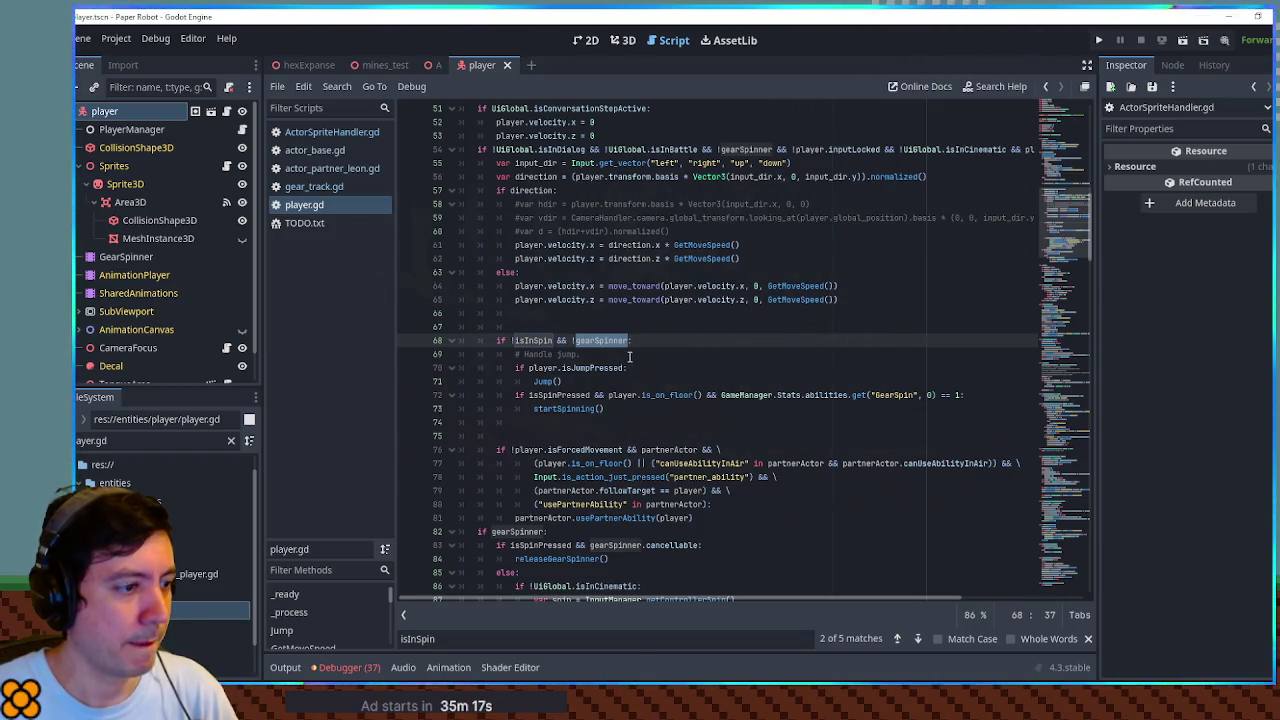
key(ctrl+f)
key(End)
text(=)
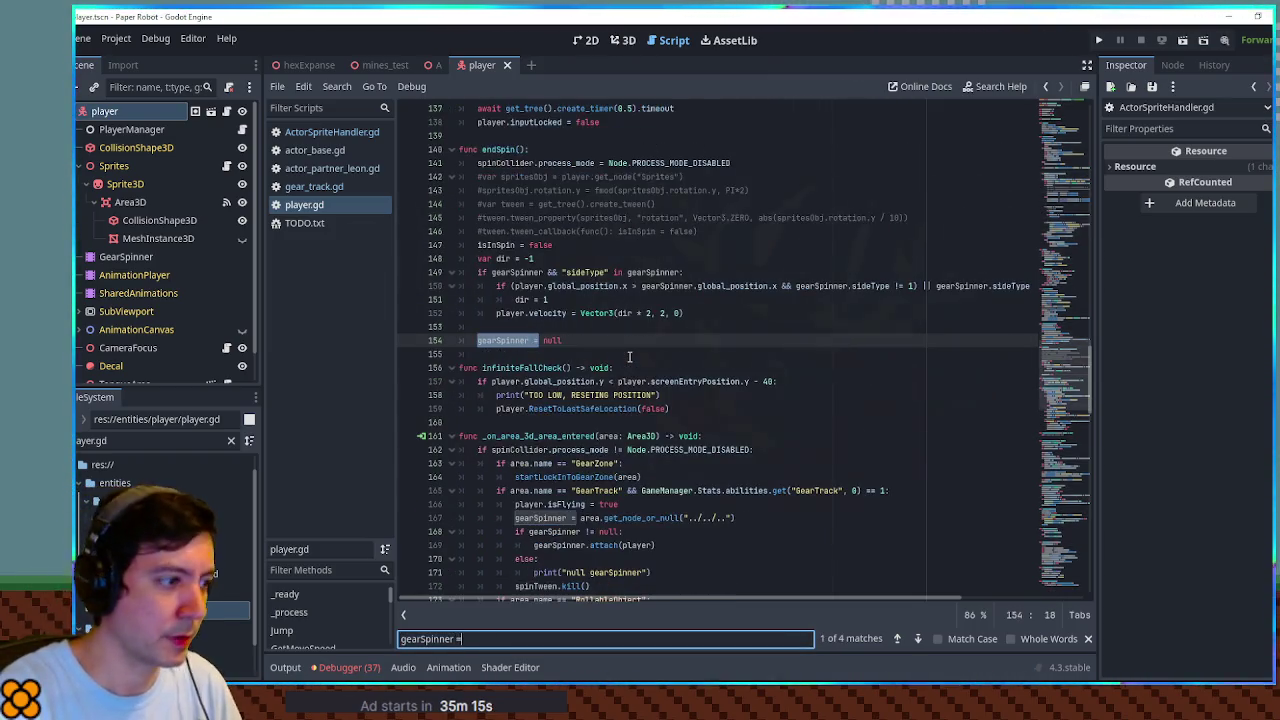
scroll(603, 398, down, 1)
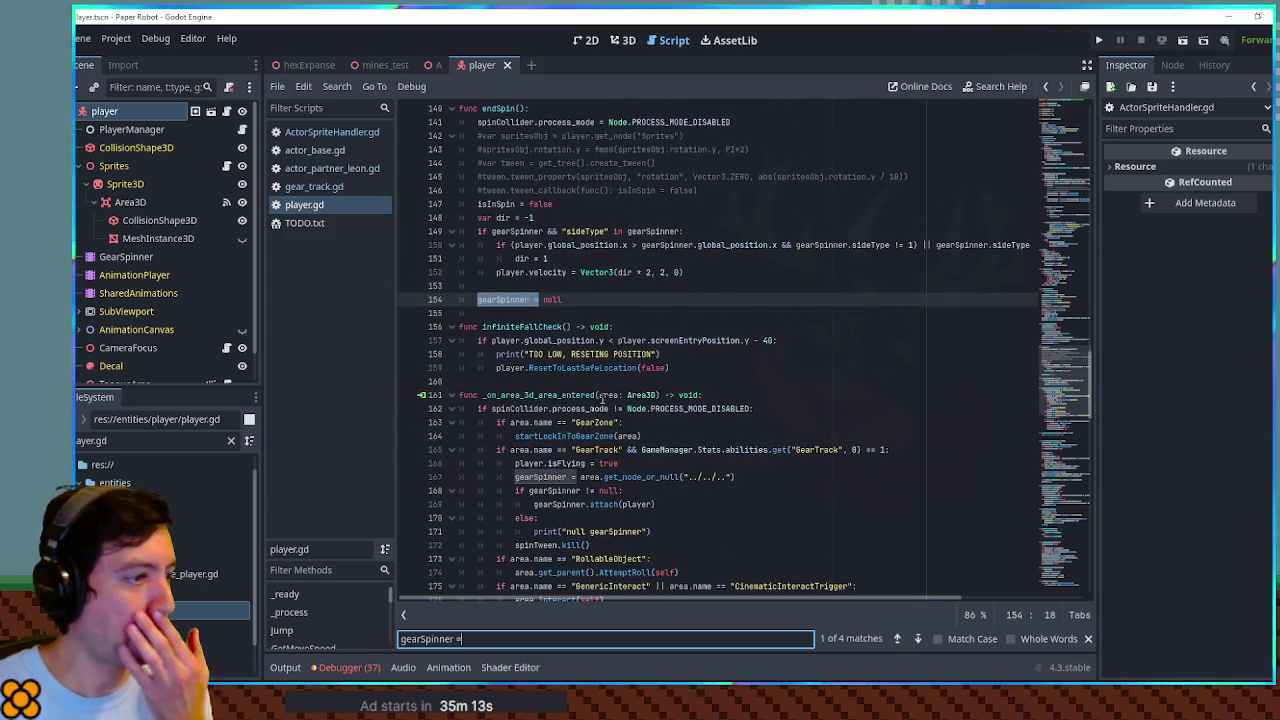
double_click(539, 396)
scroll(538, 400, down, 2)
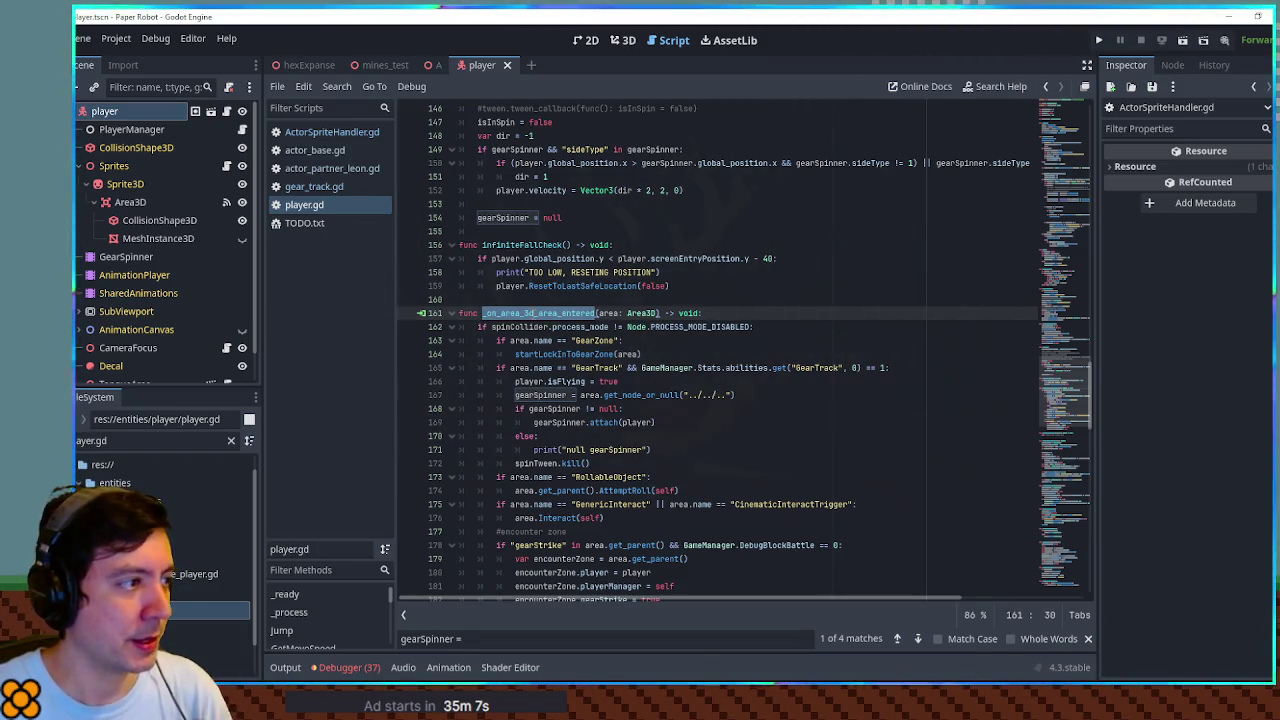
click(945, 370)
Trace isSpinPressed to startSpinning(), select its spinCollider.process_mode line, then open gear_track.gd
key(ctrl+f)
text(cancel)
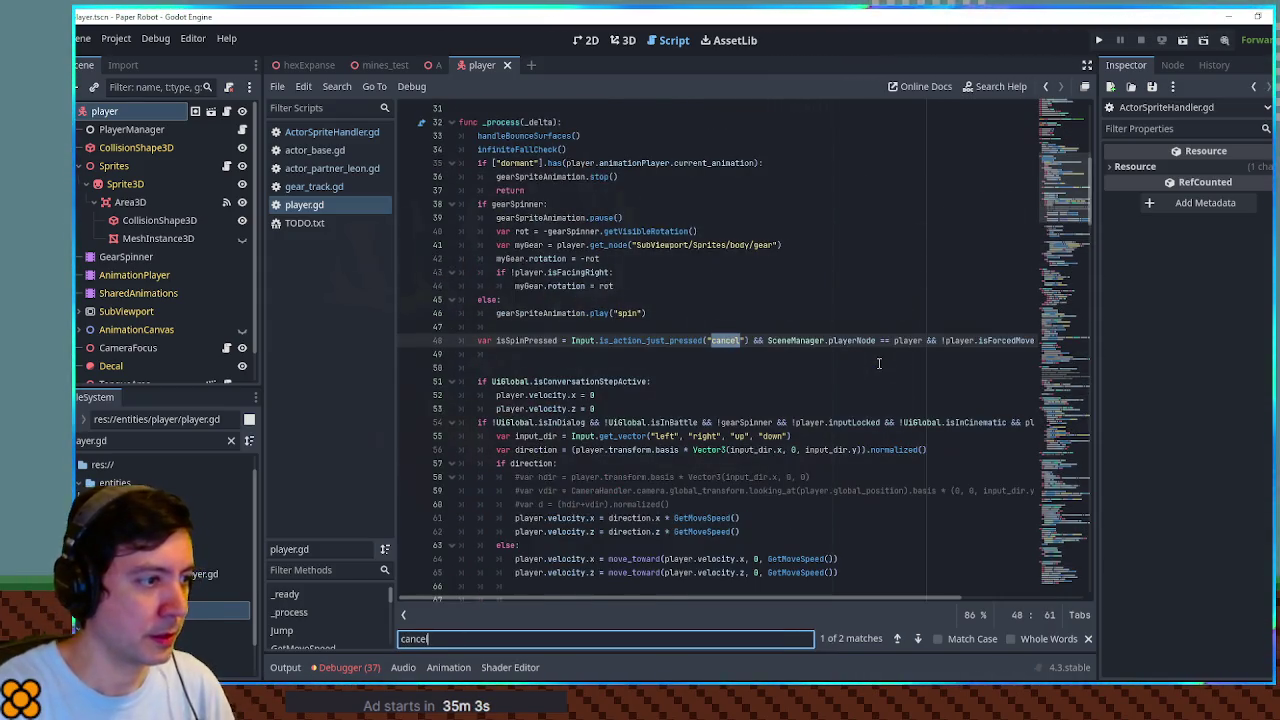
double_click(526, 340)
key(ctrl+f)
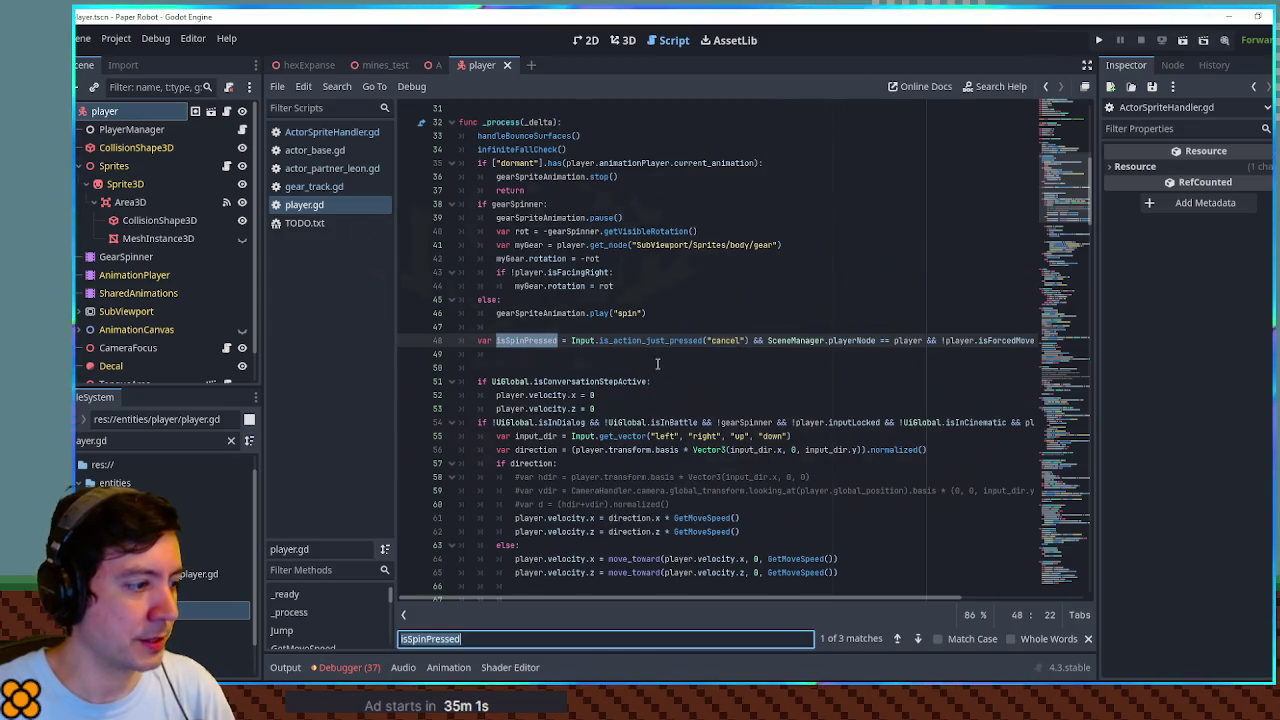
scroll(657, 362, down, 5)
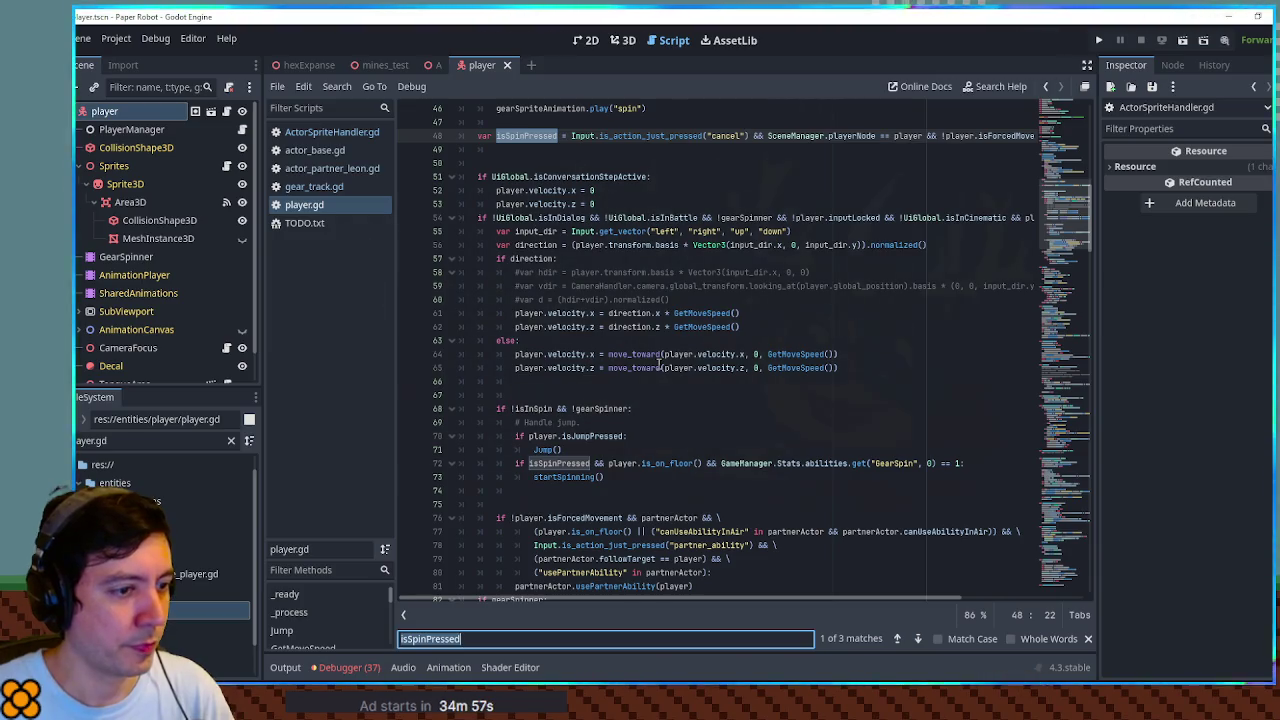
scroll(658, 363, down, 2)
ctrl+click(575, 396)
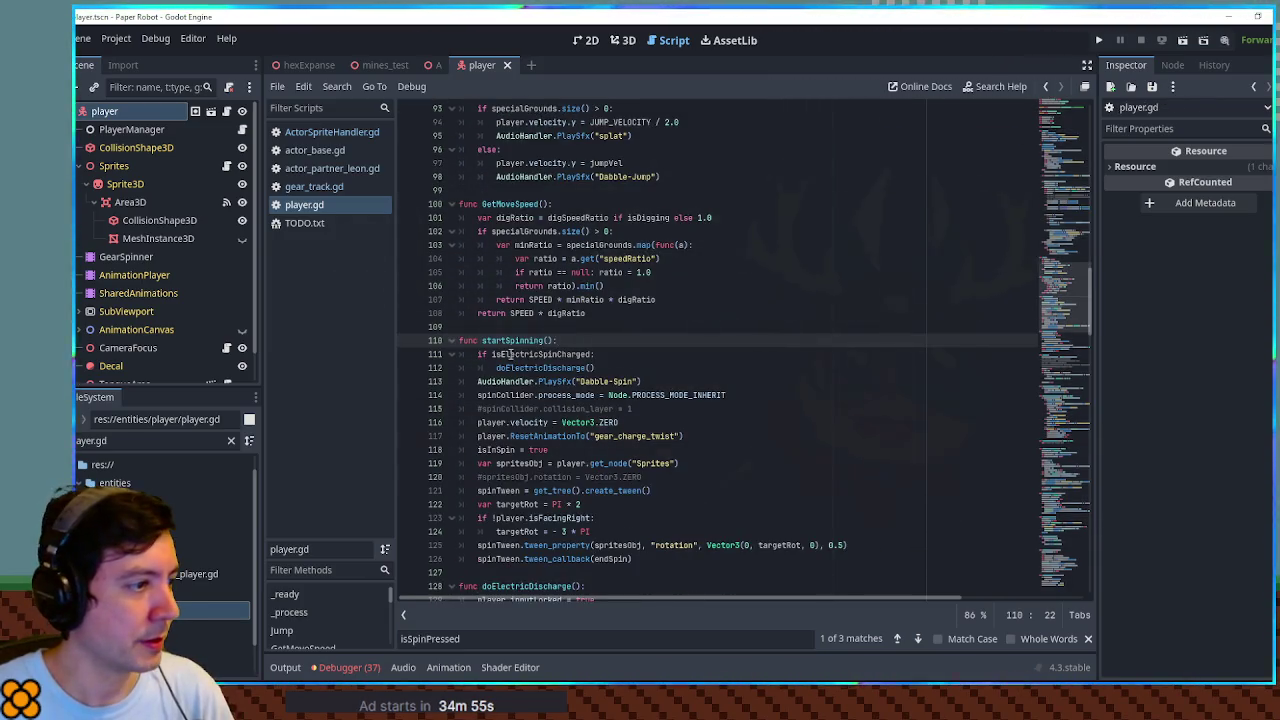
scroll(511, 350, down, 3)
drag(479, 272, 726, 272)
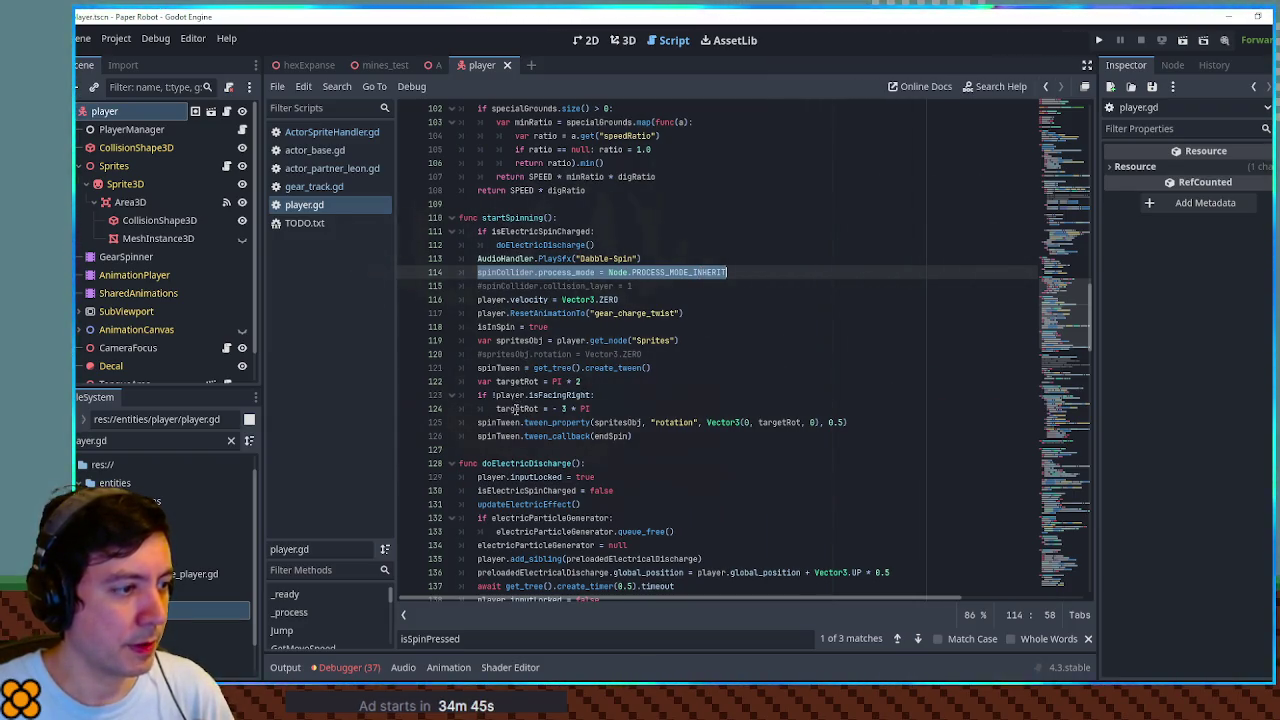
drag(742, 272, 742, 262)
key(ctrl+c)
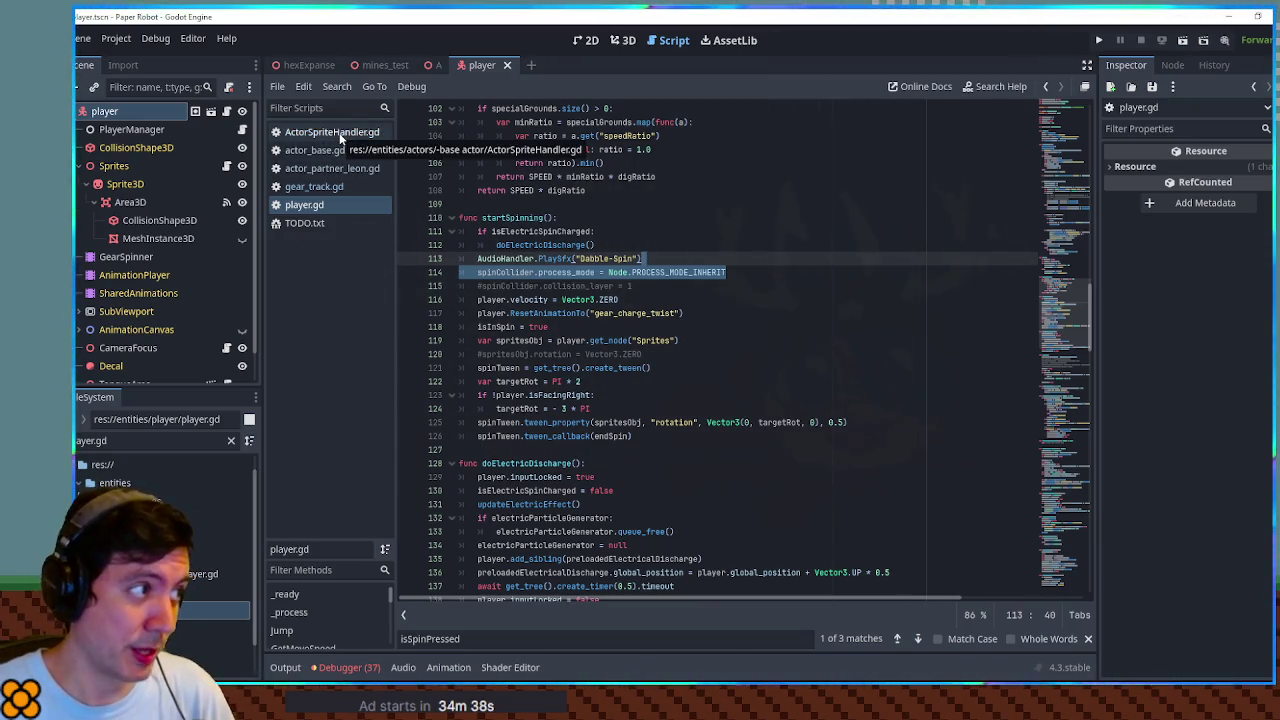
click(327, 188)
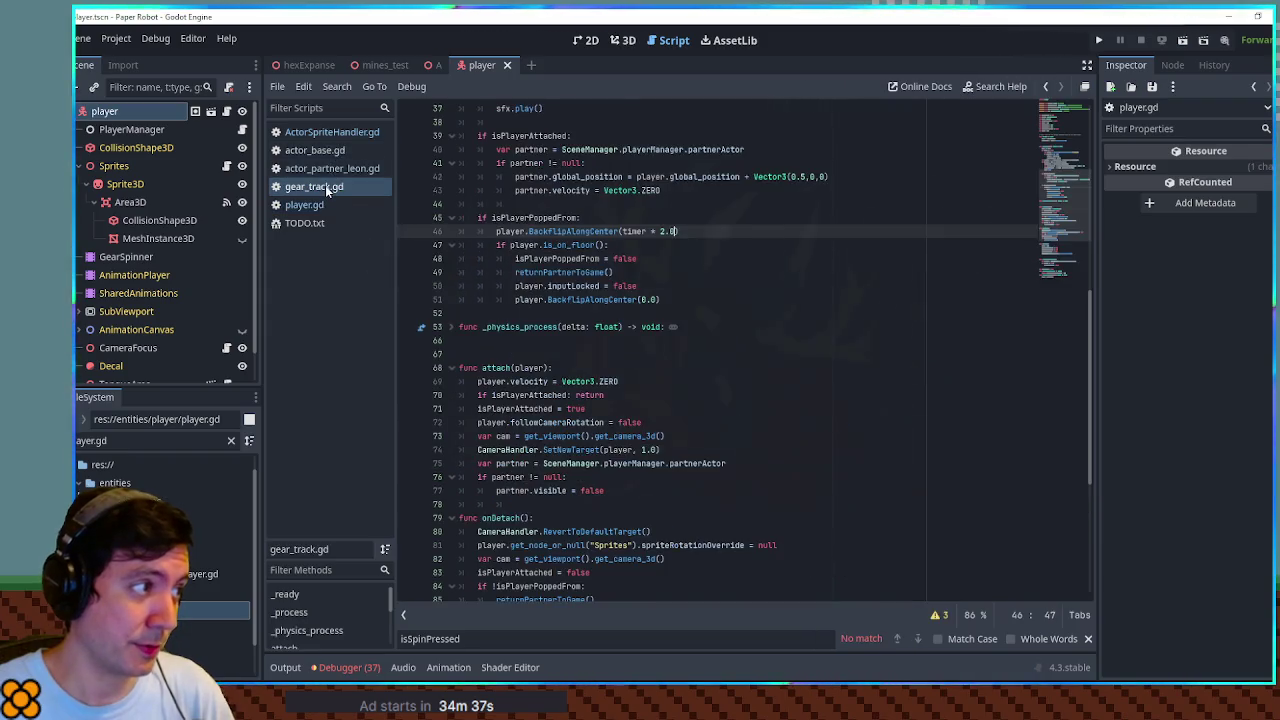
Paste the spinCollider process-mode line after line 47, indented into the on-floor block
click(659, 250)
key(Return)
key(ctrl+v)
key(Home)
key(Tab)
key(Tab)
Paste the spinCollider line into fallOff() and remove the extra blank line
scroll(651, 251, down, 10)
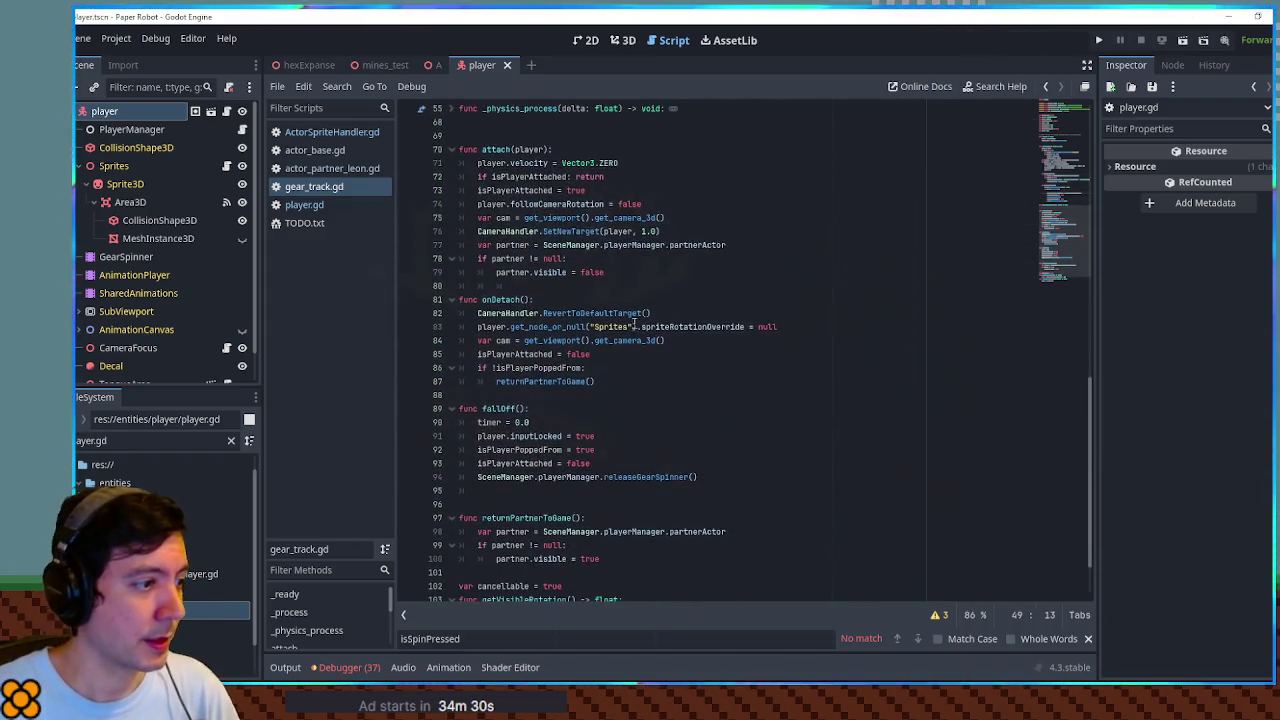
click(729, 404)
key(Return)
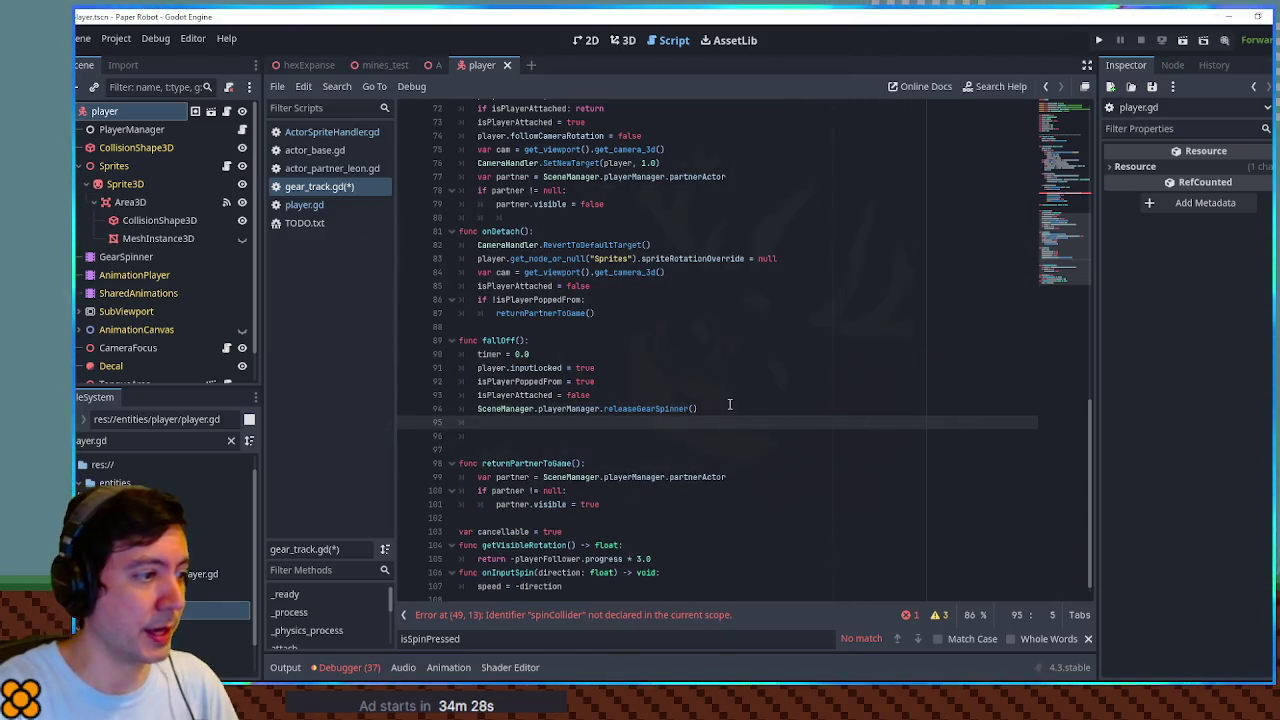
key(ctrl+v)
key(Up)
key(ctrl+shift+k)
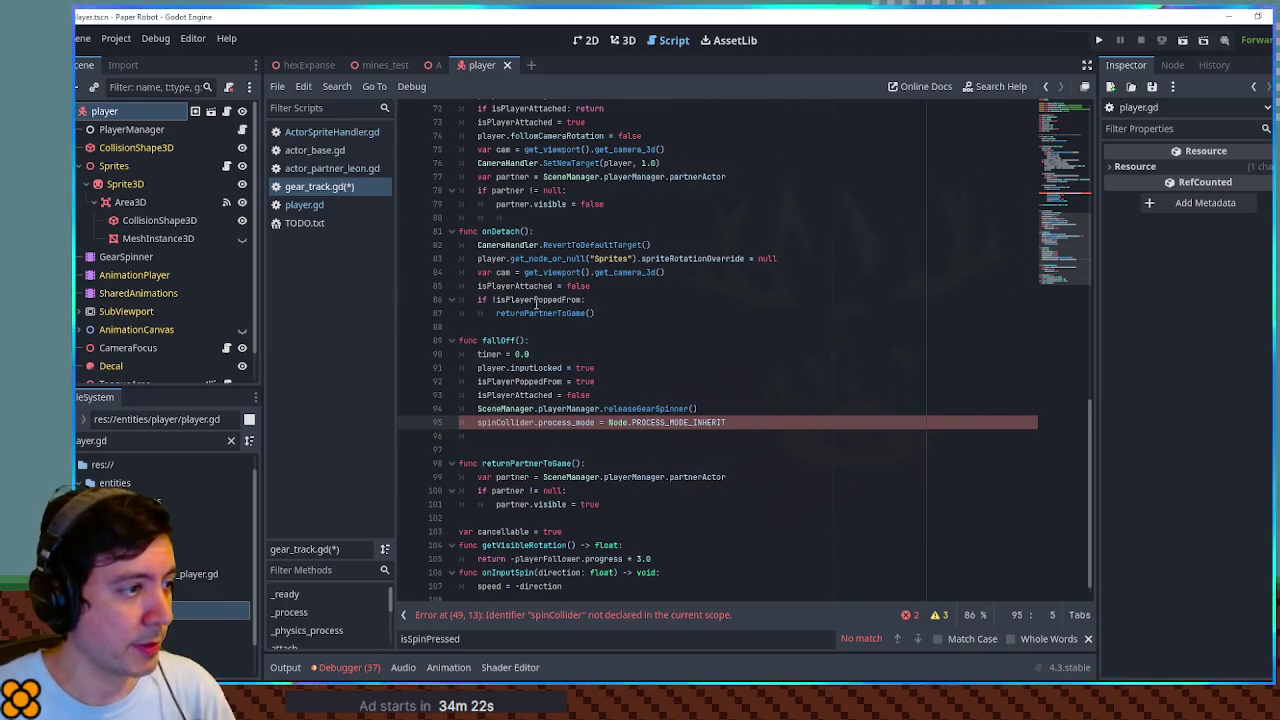
Prefix the spinCollider references on lines 95 and 49 with SceneManager.playerManager
drag(543, 176, 669, 176)
key(ctrl+c)
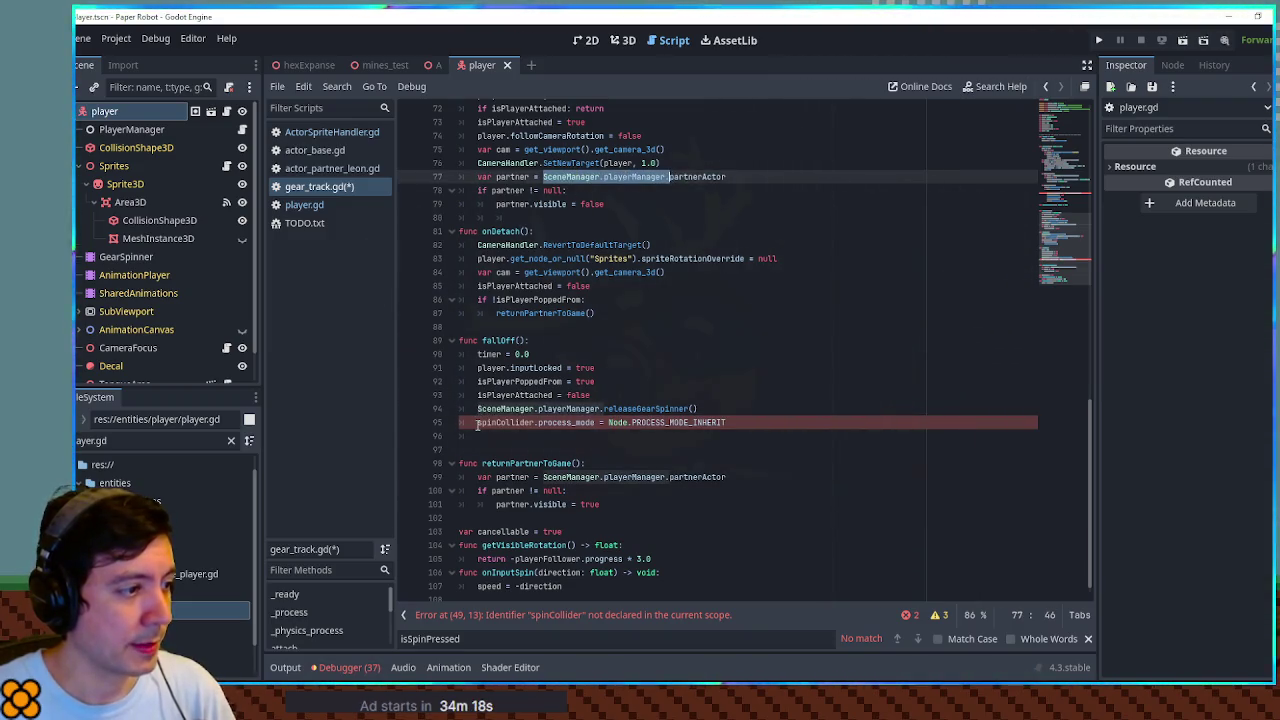
click(478, 422)
key(ctrl+v)
click(567, 614)
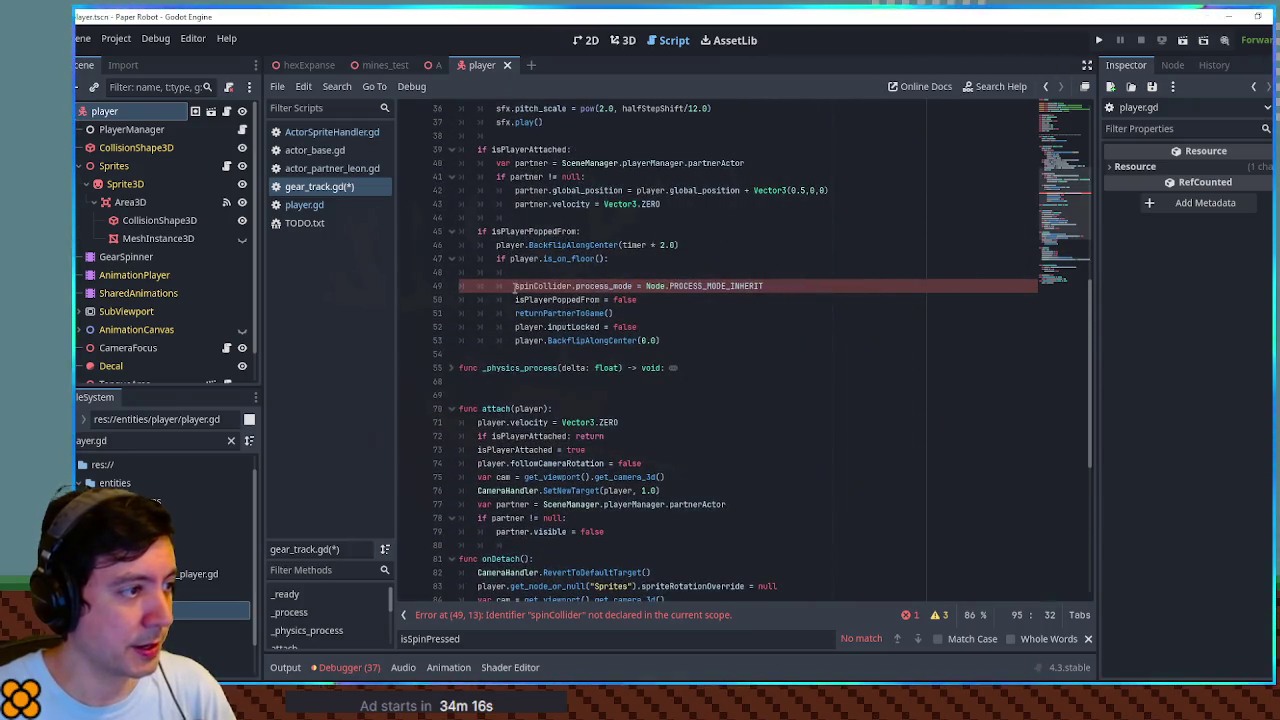
key(ctrl+v)
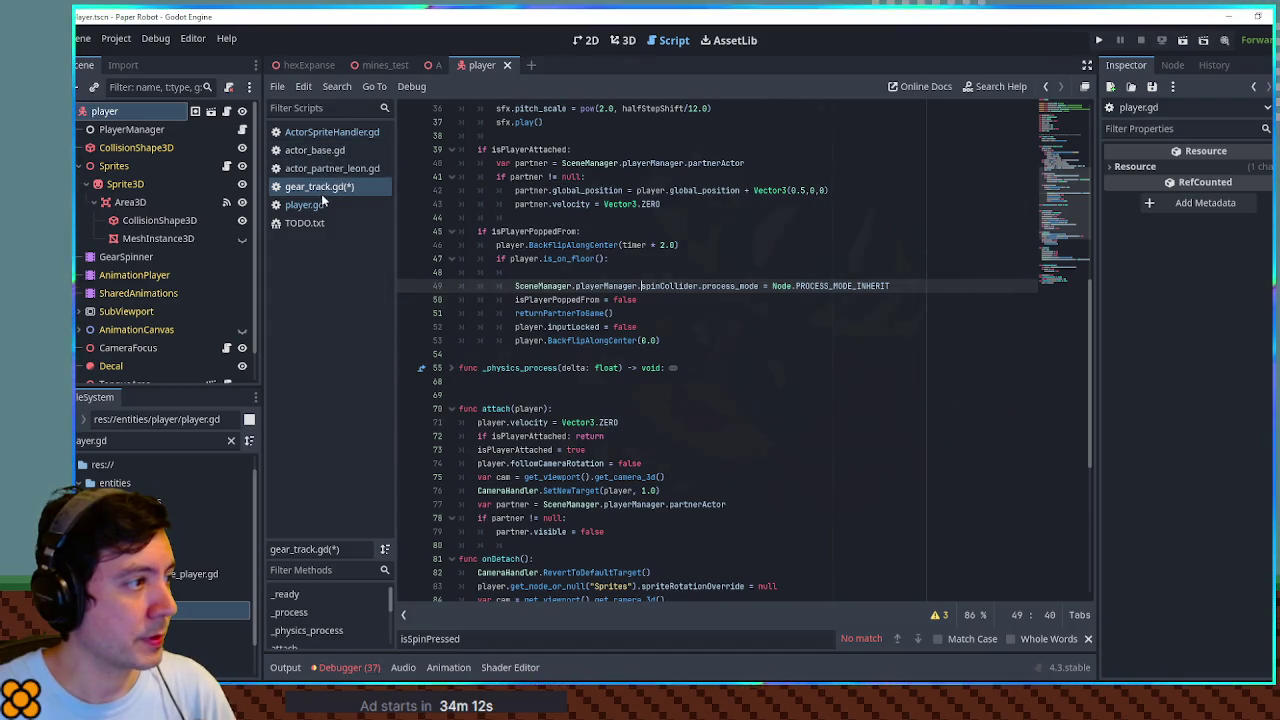
Search player.gd for other spinCollider.process_mode uses and follow the match into gear_track.gd
click(318, 204)
drag(595, 272, 477, 272)
key(ctrl+f)
click(897, 638)
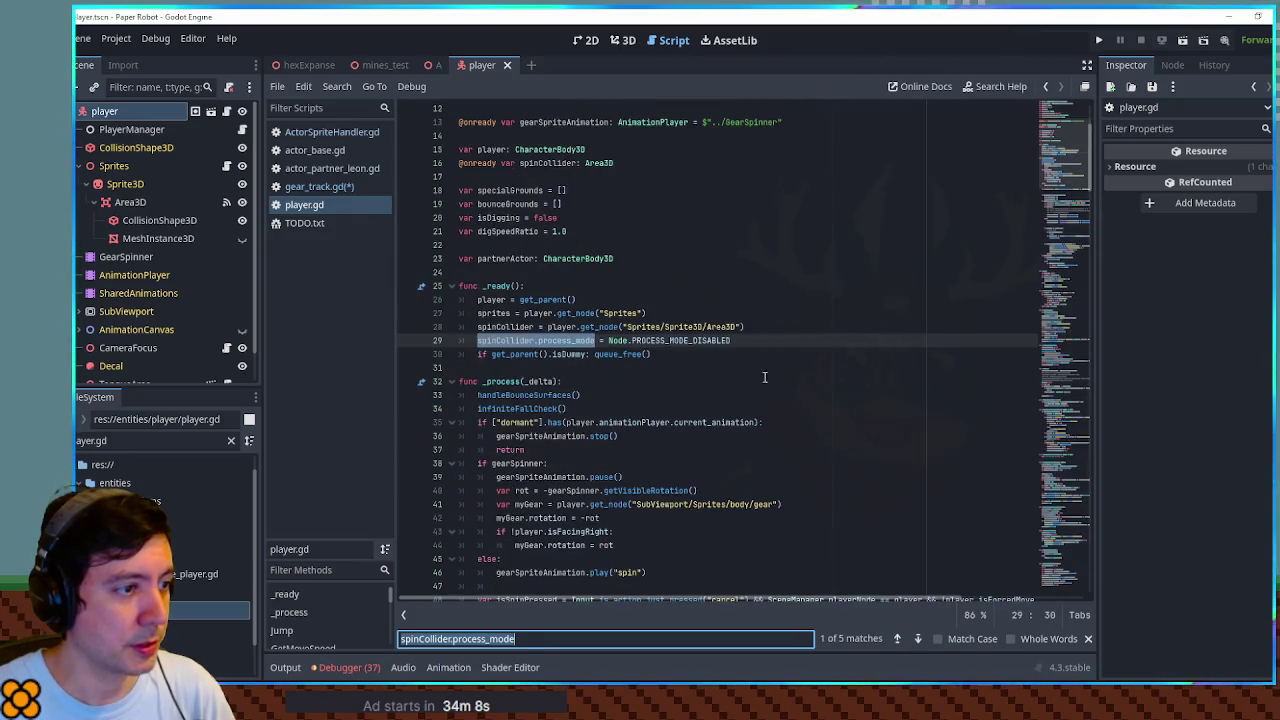
click(330, 186)
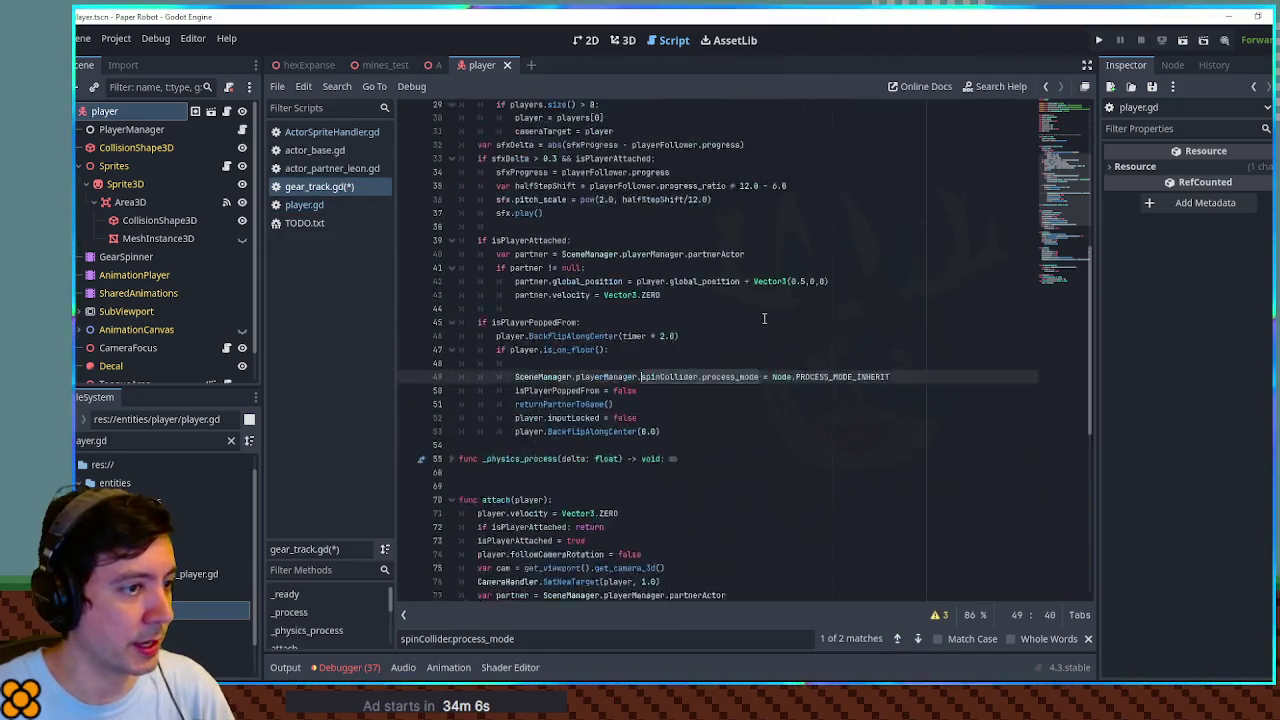
scroll(851, 484, up, 10)
scroll(851, 484, down, 6)
scroll(851, 484, up, 1)
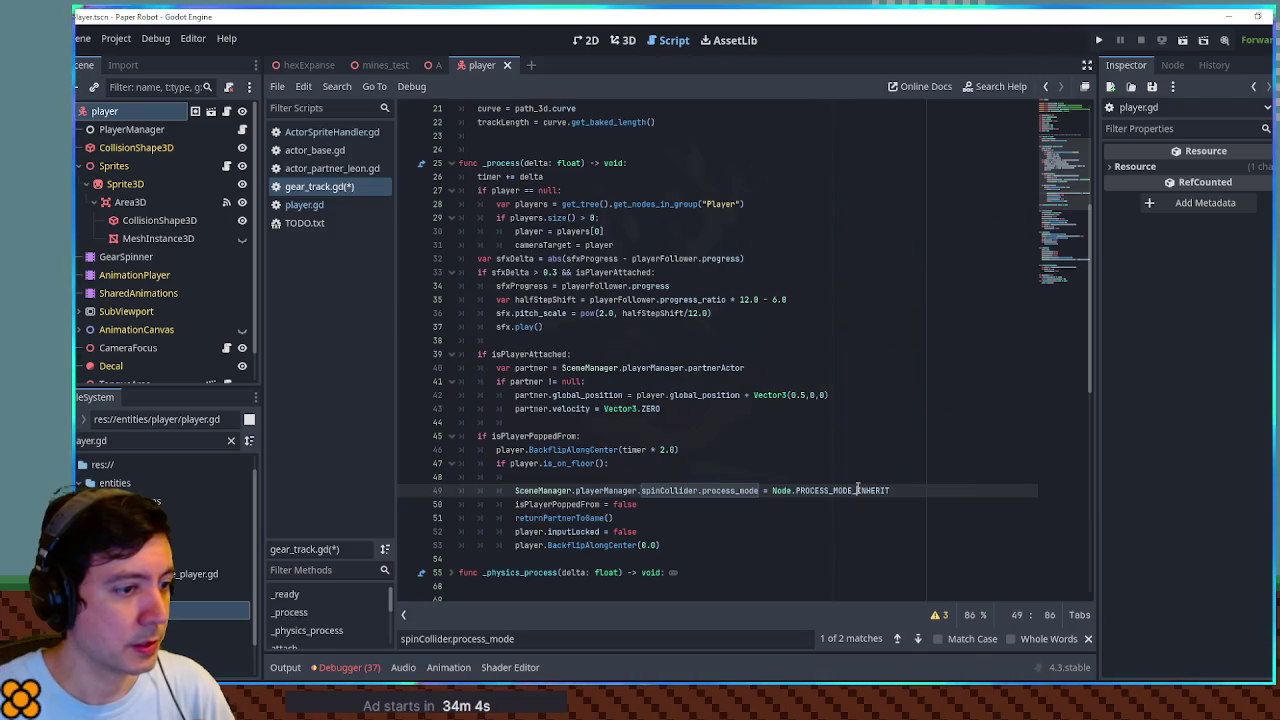
scroll(840, 465, down, 15)
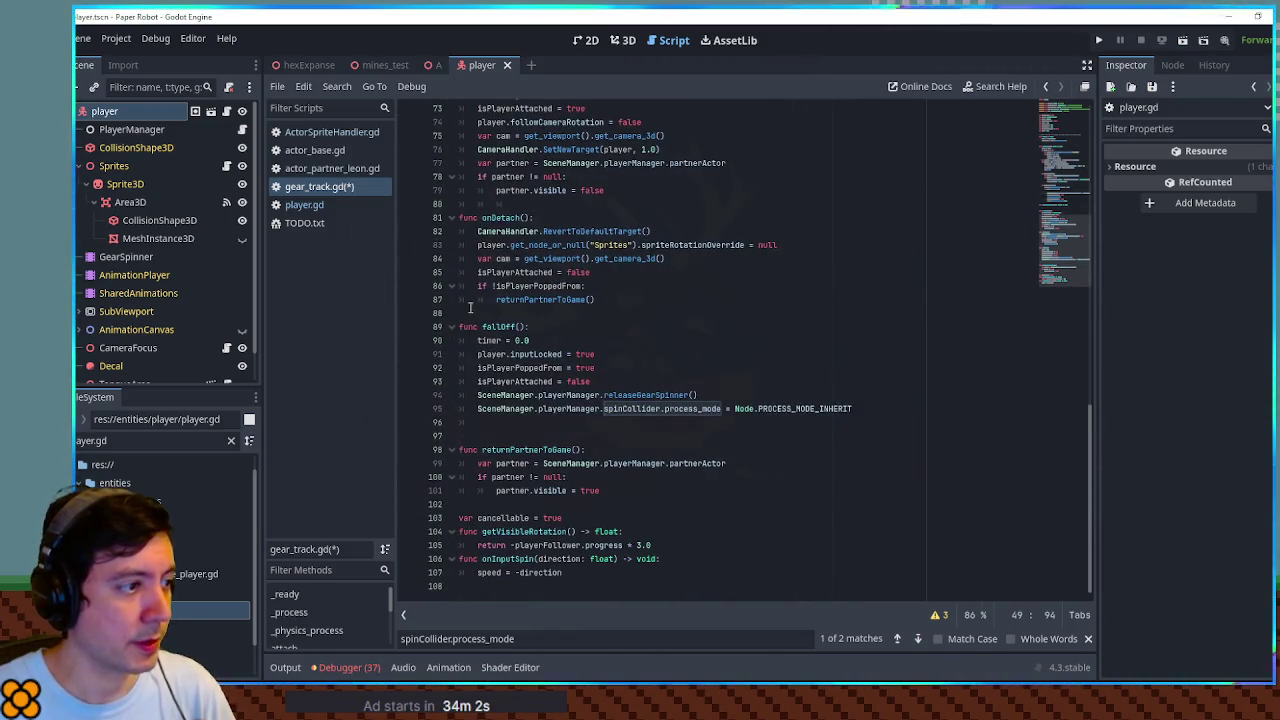
Add a new func endPopOffState() after fallOff with a placeholder pass body
click(600, 313)
click(518, 420)
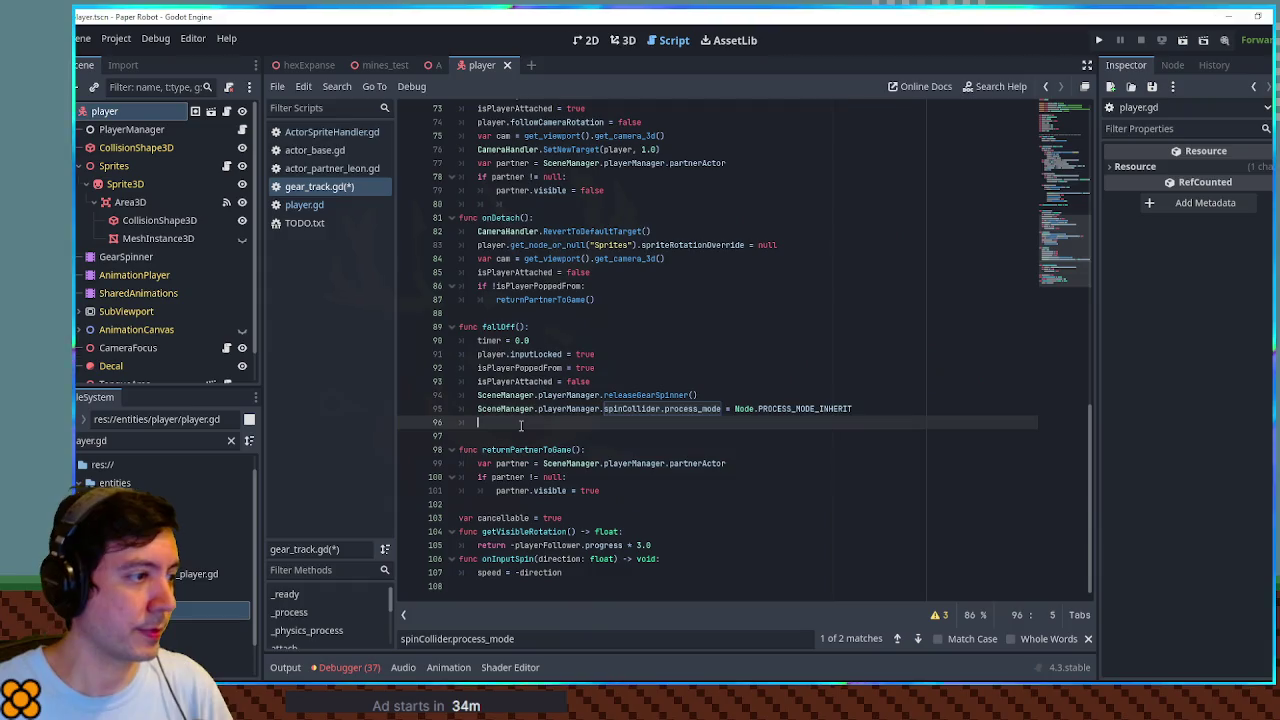
key(Return)
text(func )
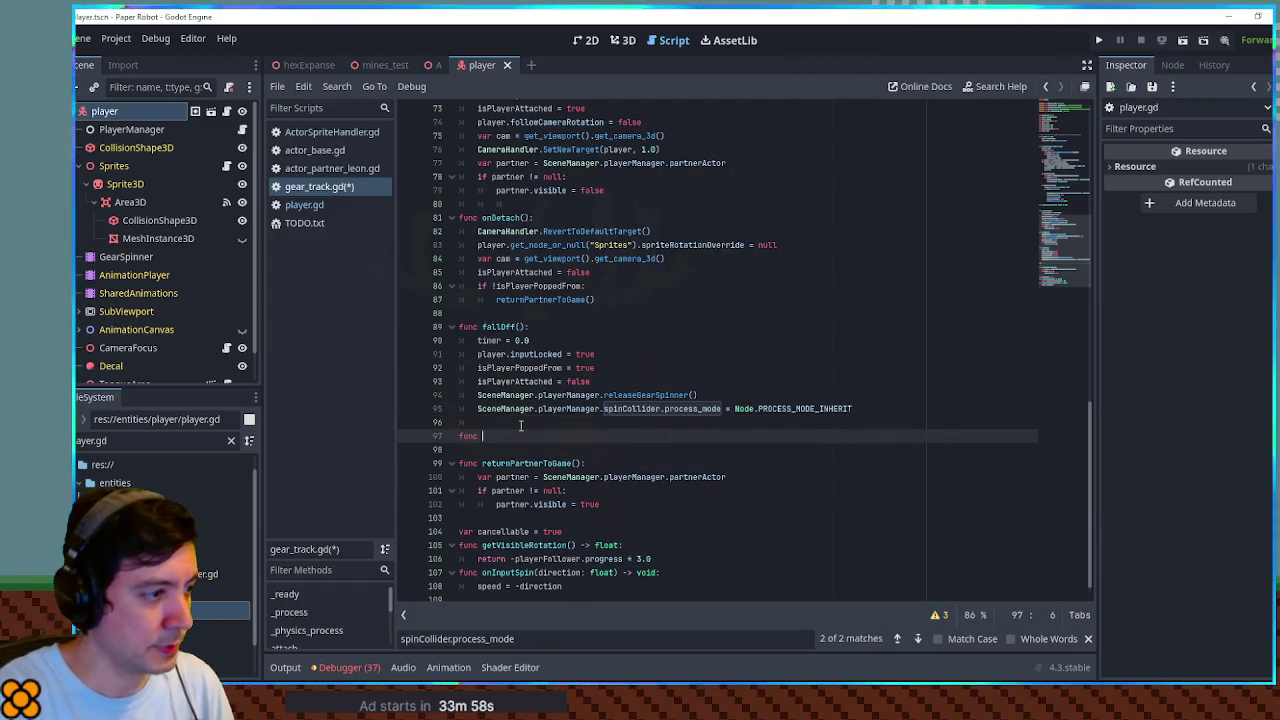
text(endPop)
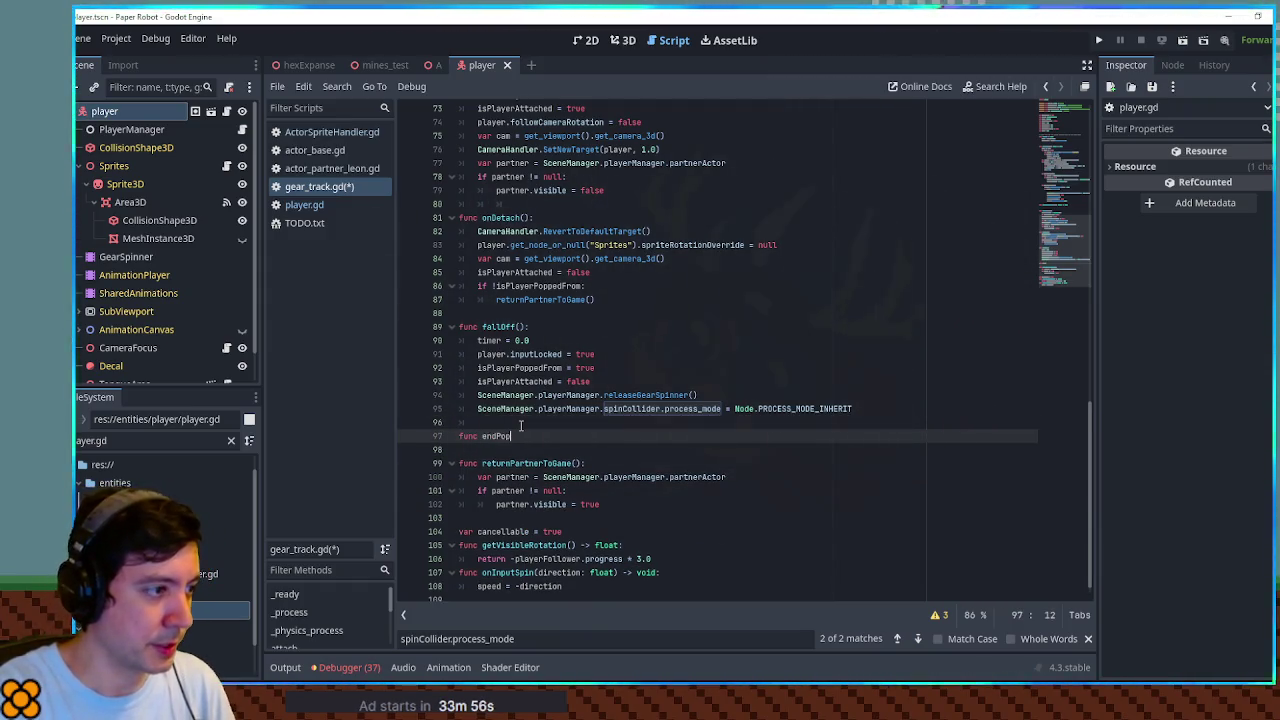
text(OffState():)
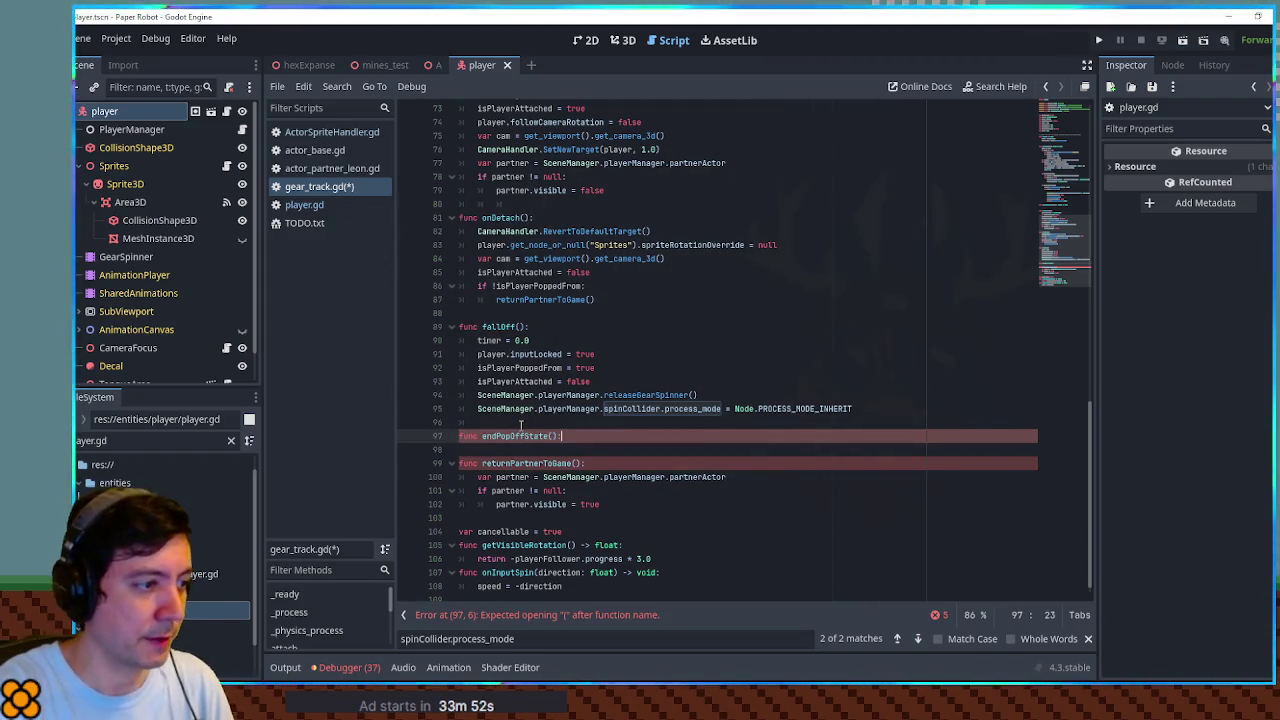
key(Return)
text(pas)
Move the landing cleanup block from the floor check into endPopOffState, fixing its indentation
scroll(846, 353, up, 10)
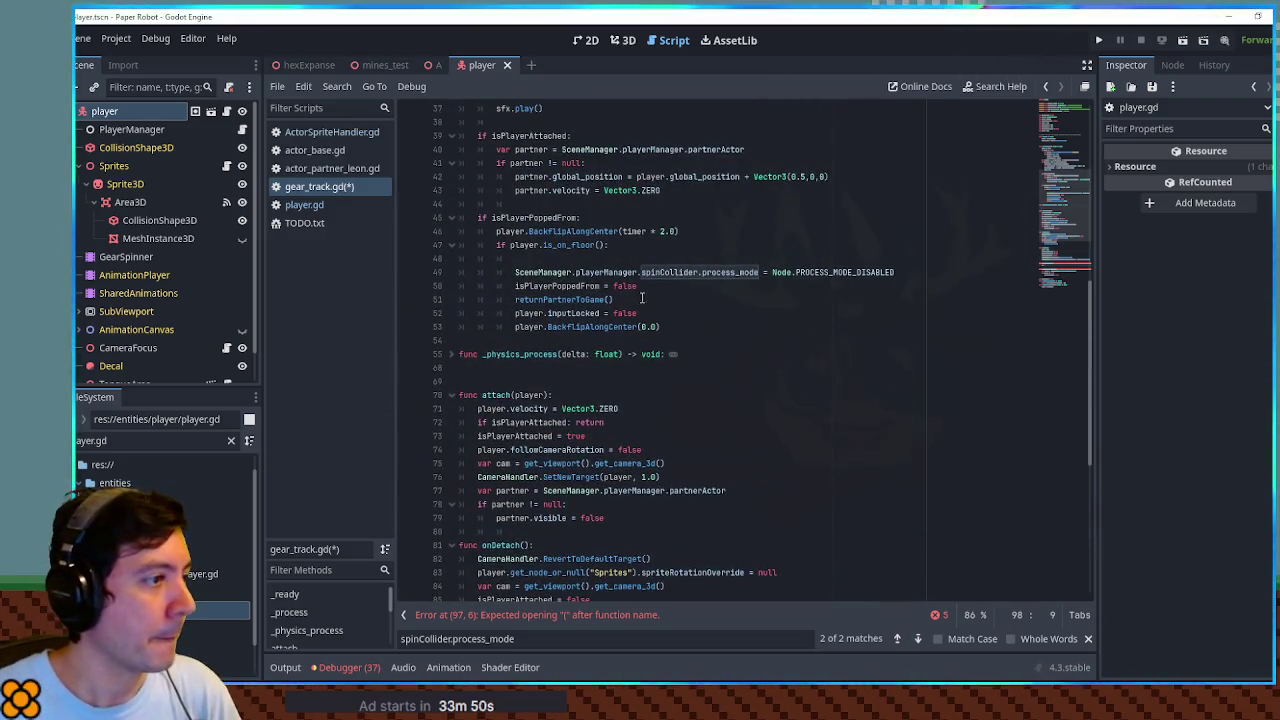
mouse_move(662, 327)
mouse_down()
mouse_move(520, 260)
mouse_move(612, 245)
mouse_up()
key(BackSpace)
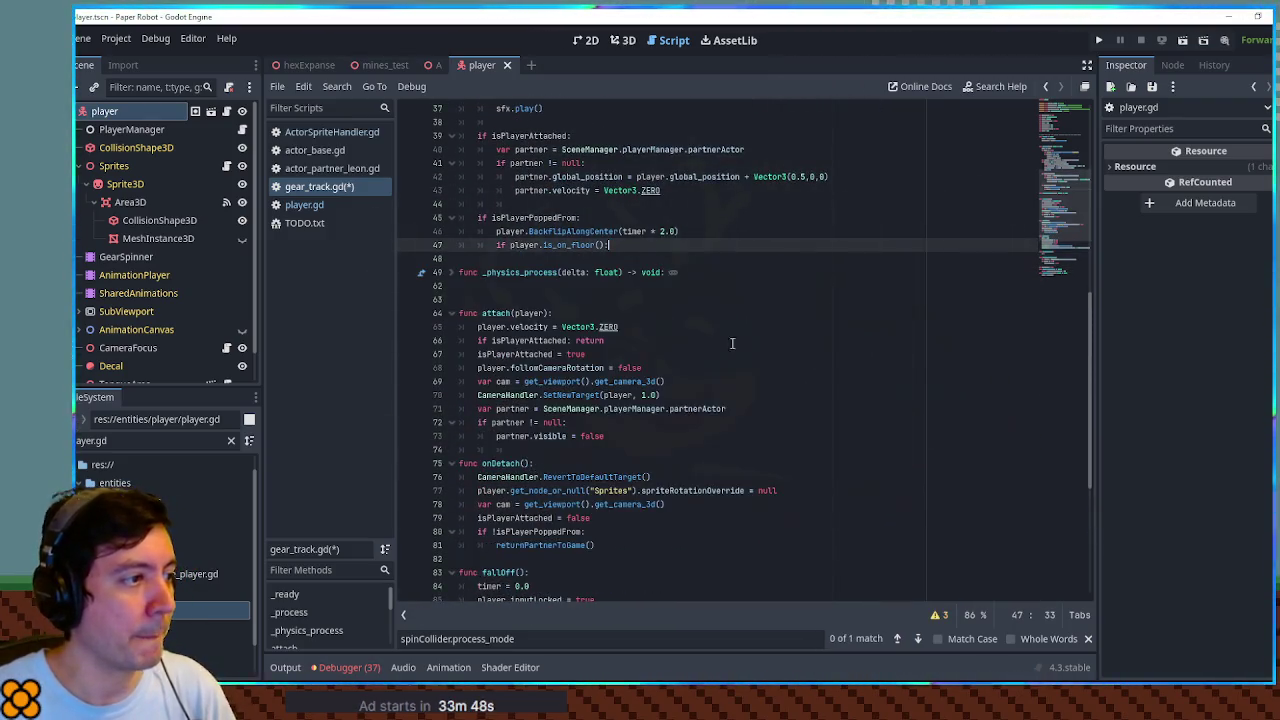
scroll(732, 343, down, 10)
click(572, 422)
key(BackSpace)
key(BackSpace)
key(BackSpace)
text(SceneManager.playerManager.spinCollider.process_mode = Node.PROCESS_MODE_DISABLED 			isPlayerPoppedFrom = false 			returnPartnerToGame() 			player.inputLocked = false 			player.BackFlipAlongCenter(0.0))
mouse_move(470, 436)
mouse_down()
mouse_move(640, 436)
mouse_move(545, 490)
mouse_up()
key(shift+Tab)
key(shift+Tab)
click(560, 422)
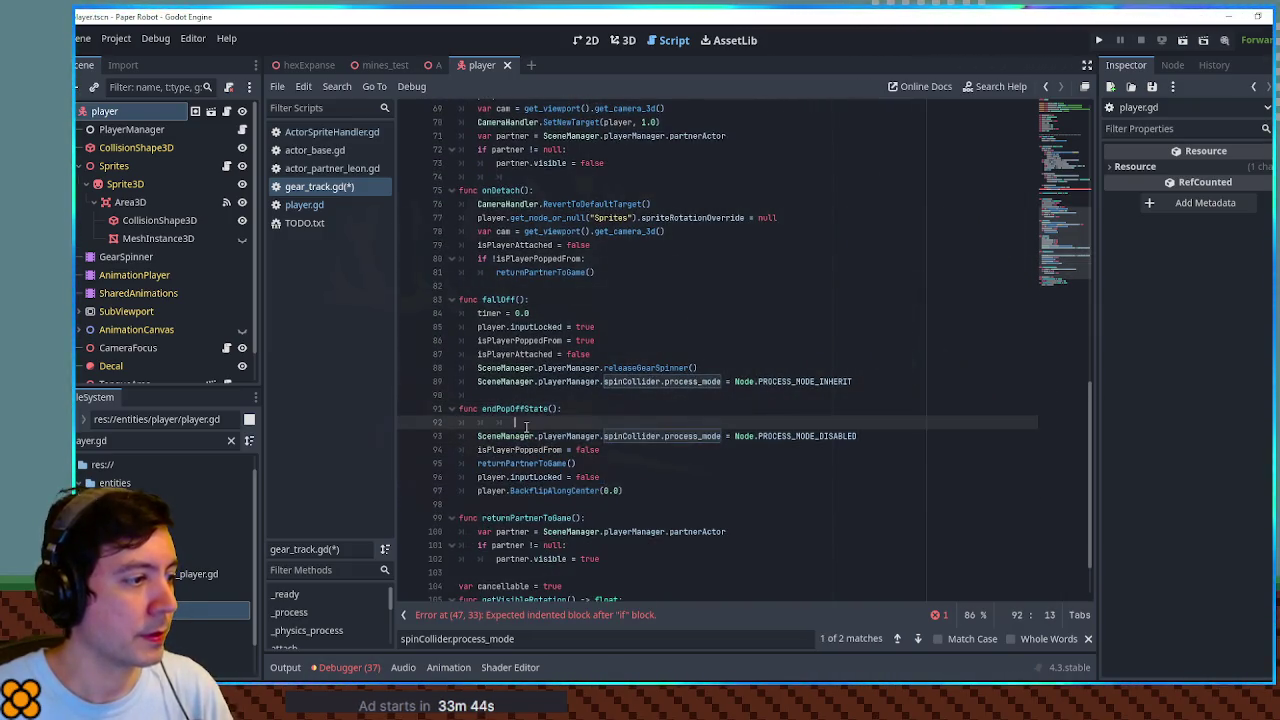
key(BackSpace)
Call endPopOffState() under the is_on_floor check and save gear_track.gd
click(553, 409)
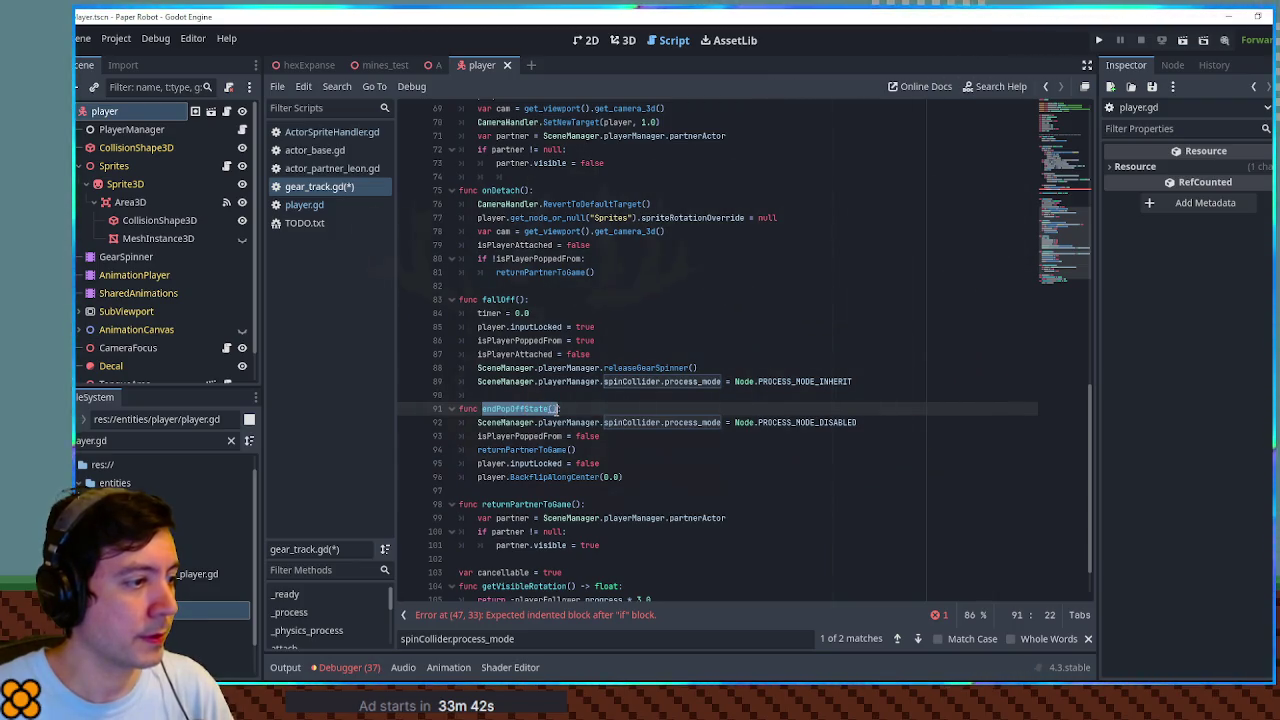
key(ctrl+c)
scroll(569, 376, up, 11)
click(612, 300)
key(Return)
key(ctrl+v)
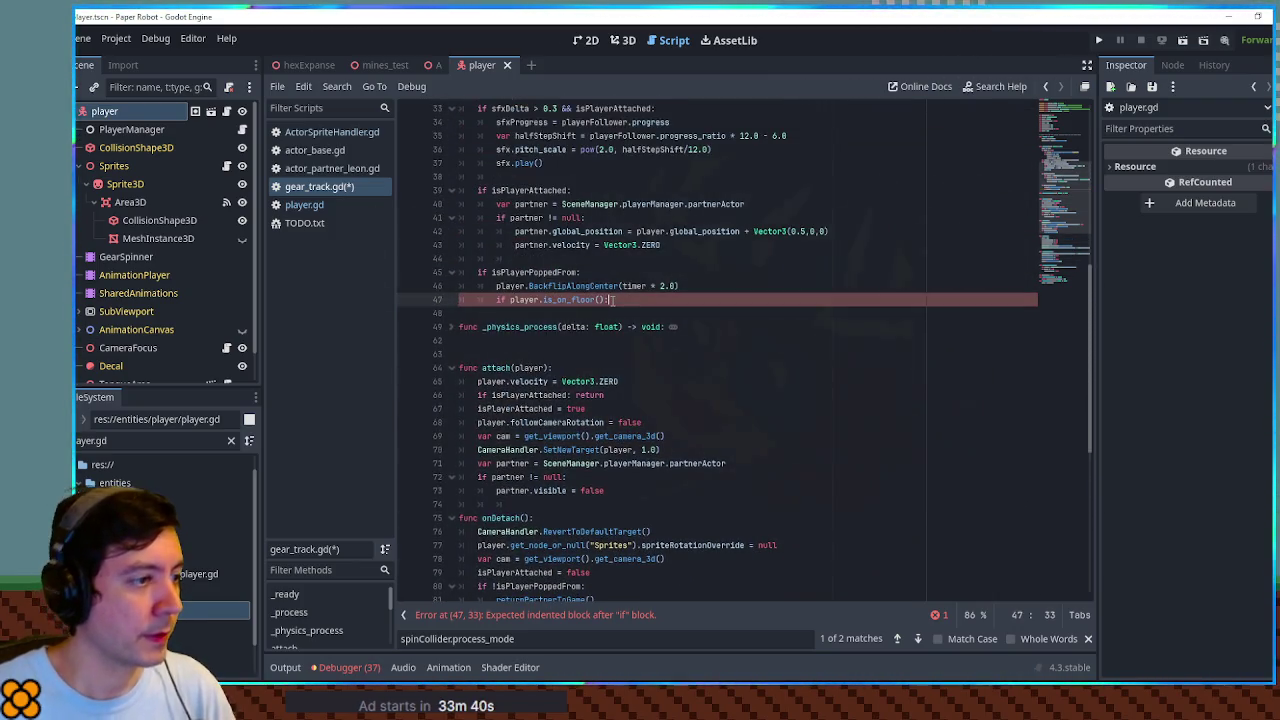
key(ctrl+s)
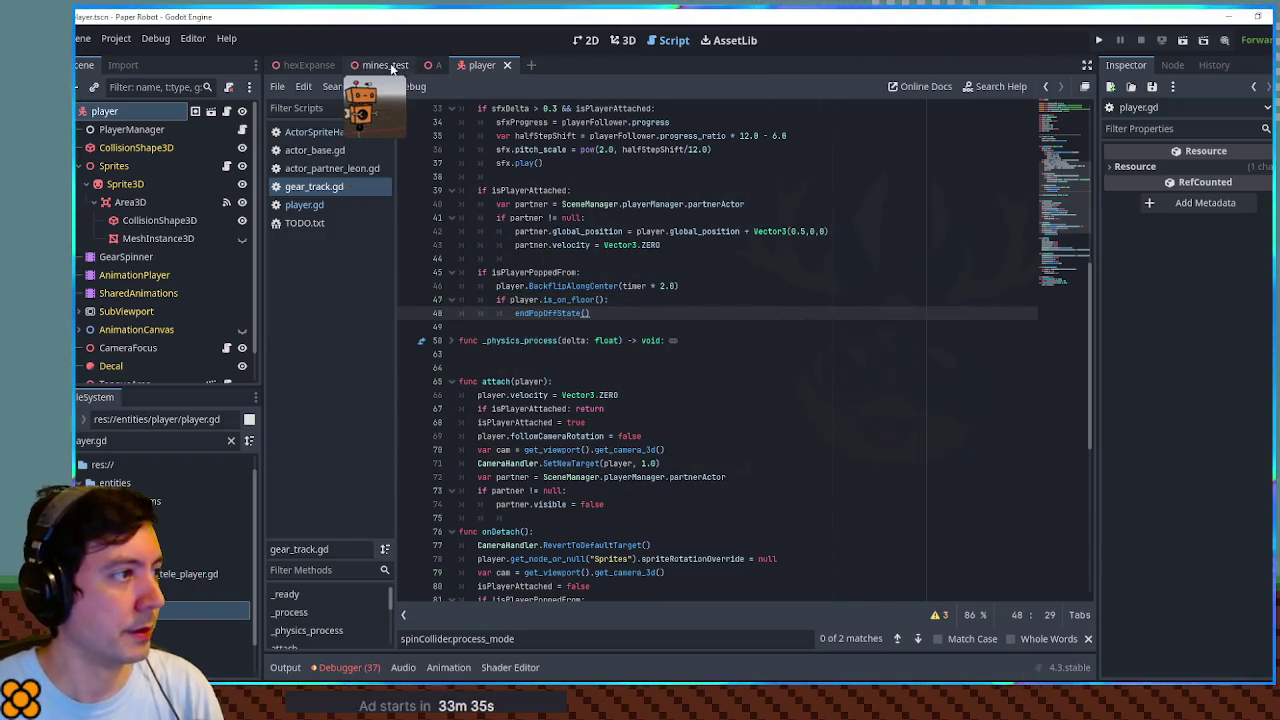
Show the gear-track test scene in the 3D view, run the game, then close it
click(432, 65)
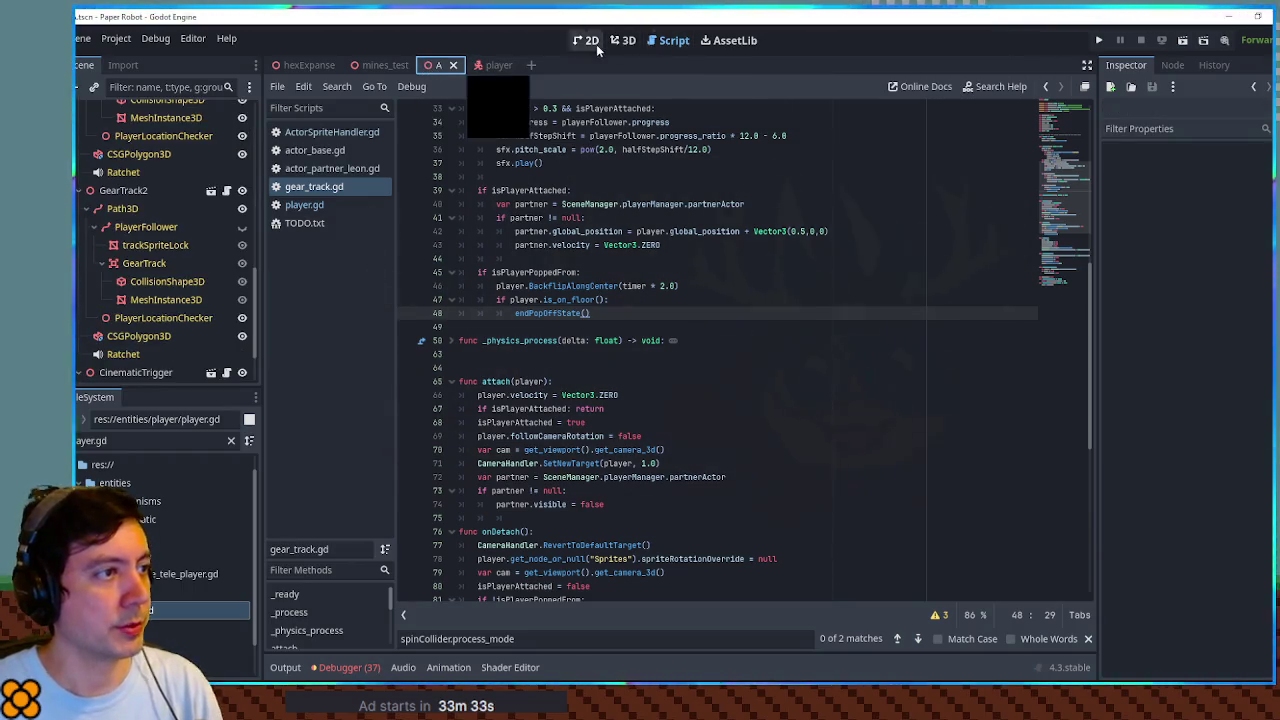
click(620, 41)
scroll(660, 288, down, 3)
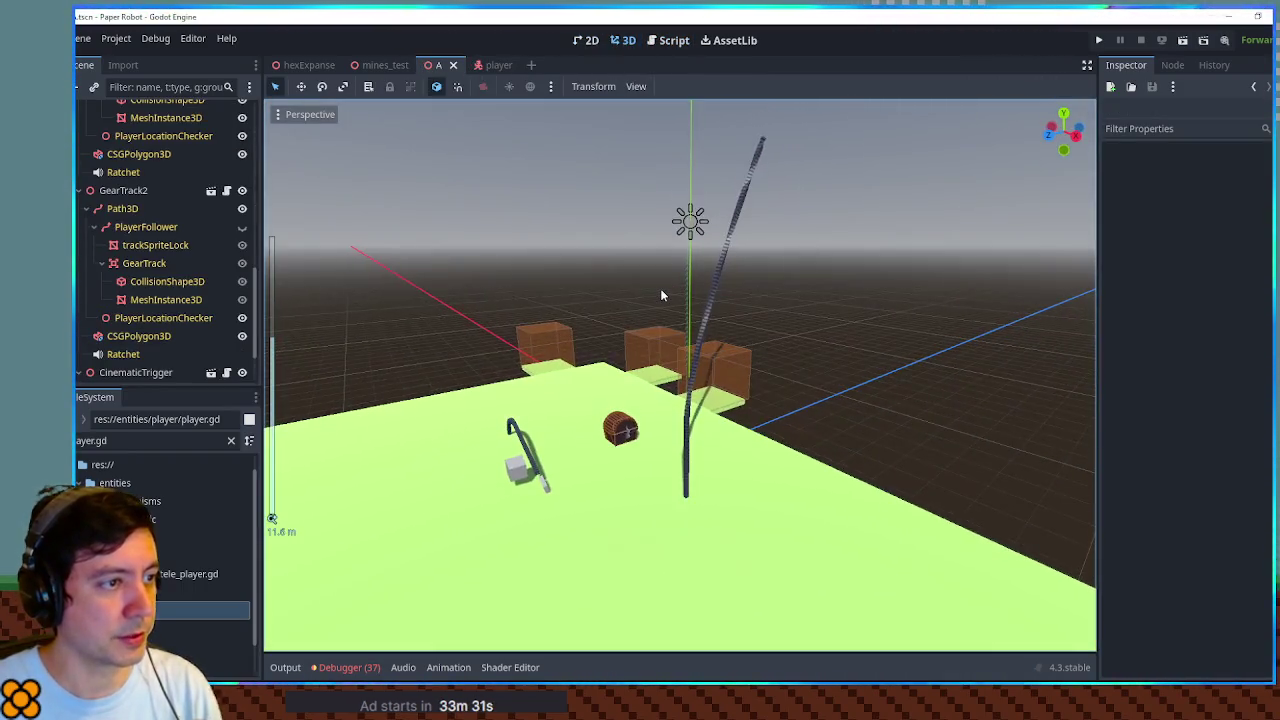
scroll(590, 299, up, 2)
drag(590, 305, 607, 332)
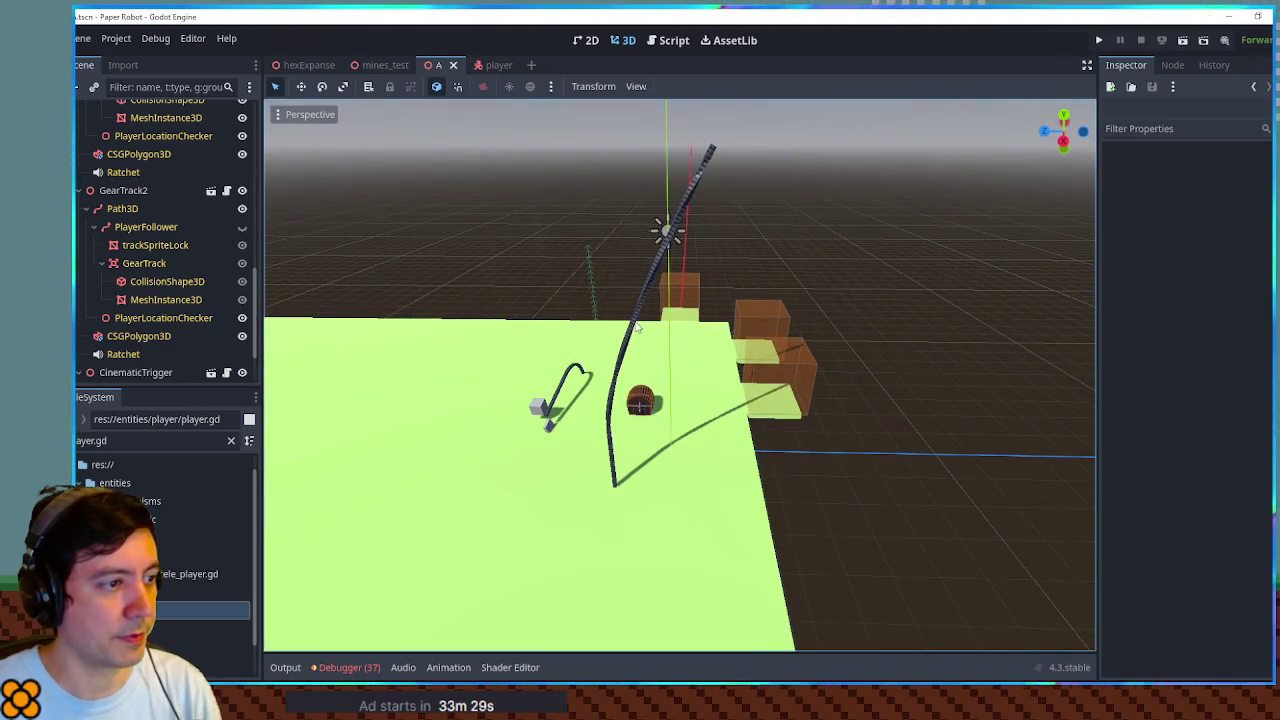
key(F5)
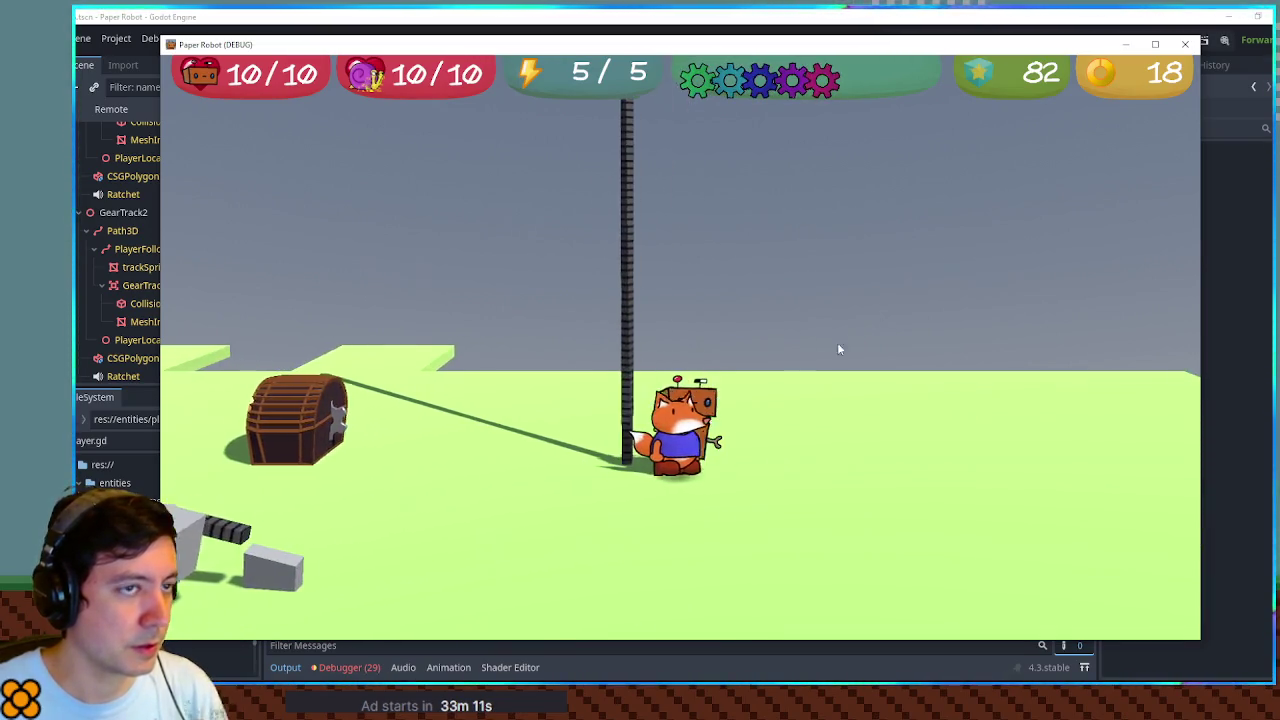
click(1183, 46)
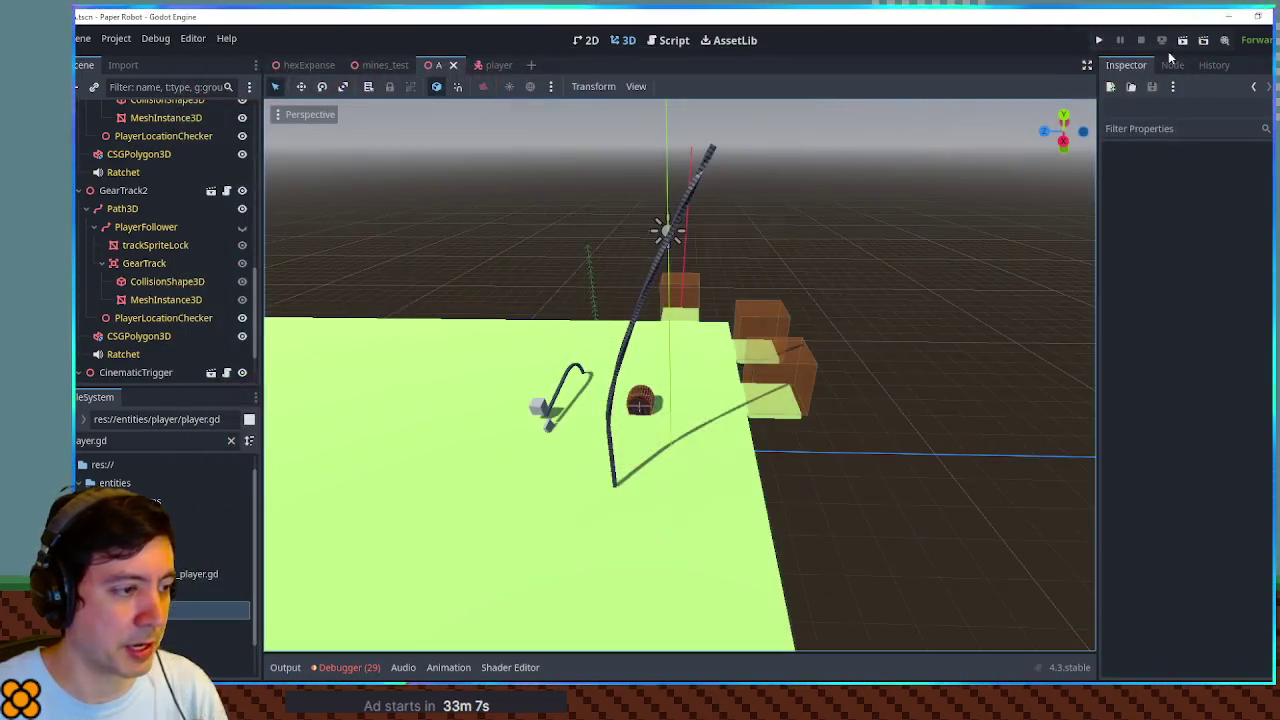
Set the CSGPolygon3D track's Path Interval to 0.01 and save the scene
click(610, 440)
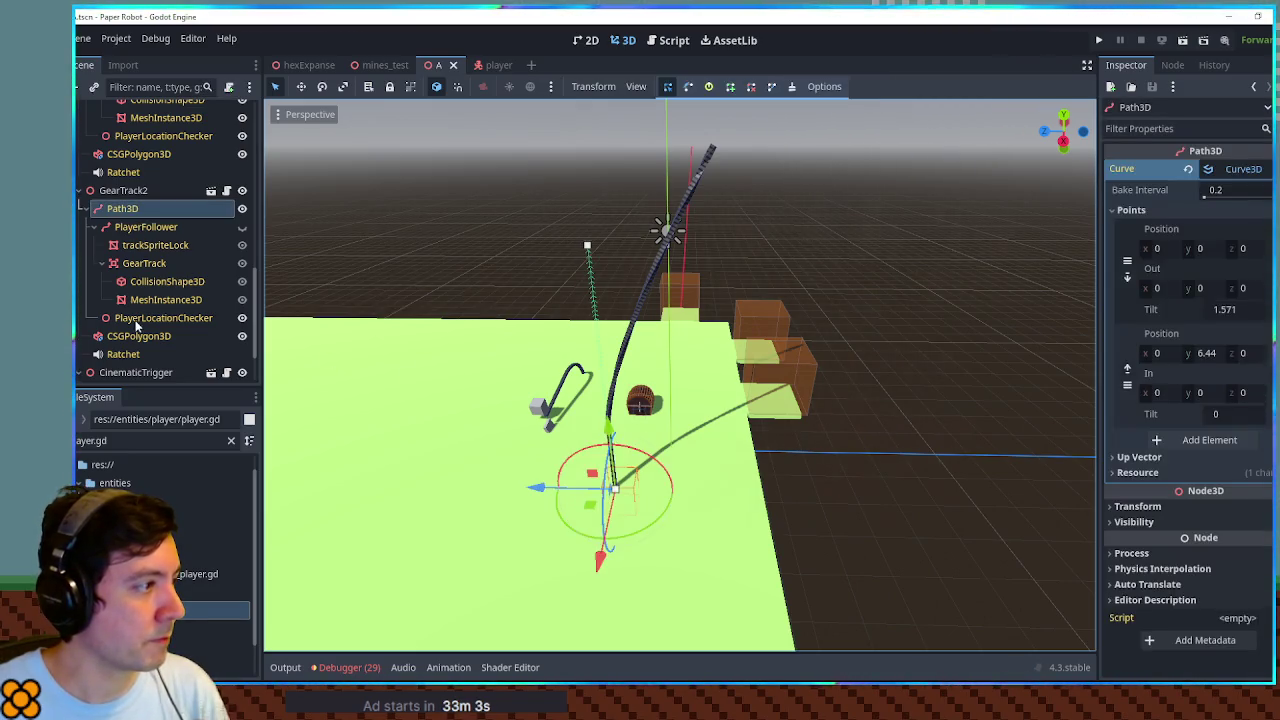
click(140, 337)
click(1244, 266)
text(0.01)
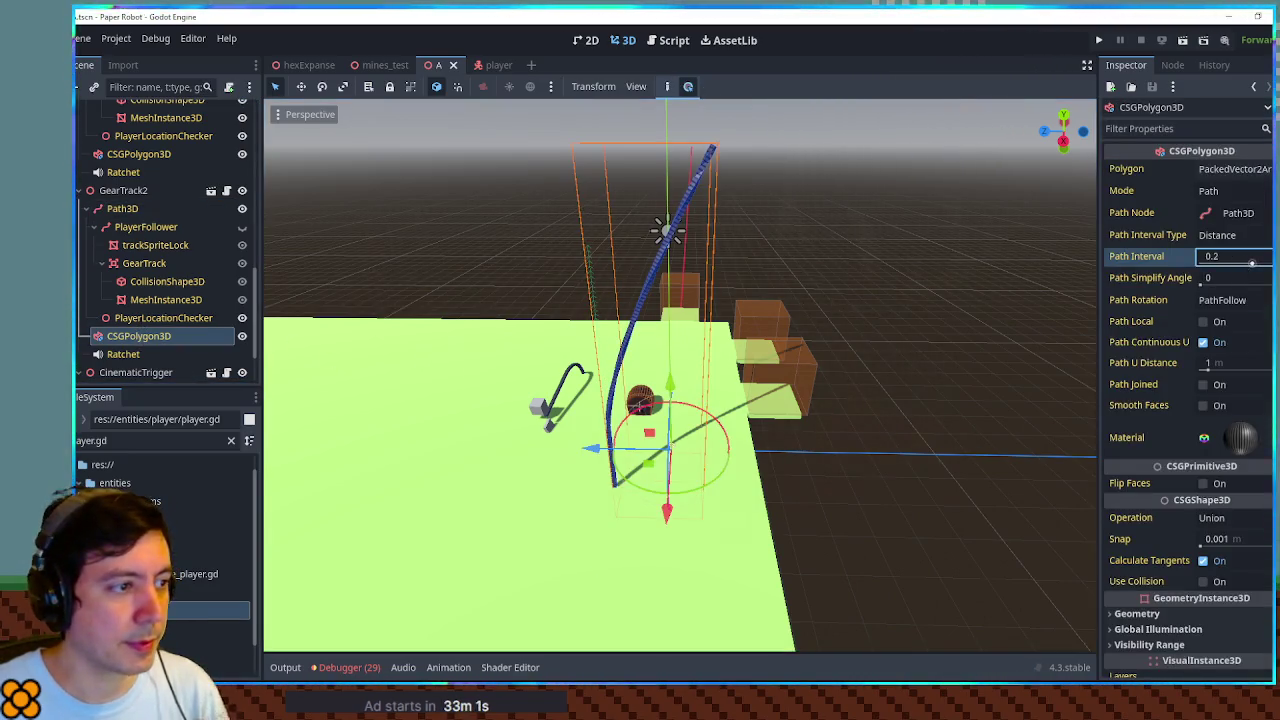
key(Return)
click(945, 303)
mouse_move(945, 303)
mouse_down()
mouse_move(730, 284)
mouse_move(796, 258)
mouse_move(686, 260)
mouse_move(709, 257)
mouse_up()
scroll(648, 263, up, 3)
click(240, 244)
key(ctrl+s)
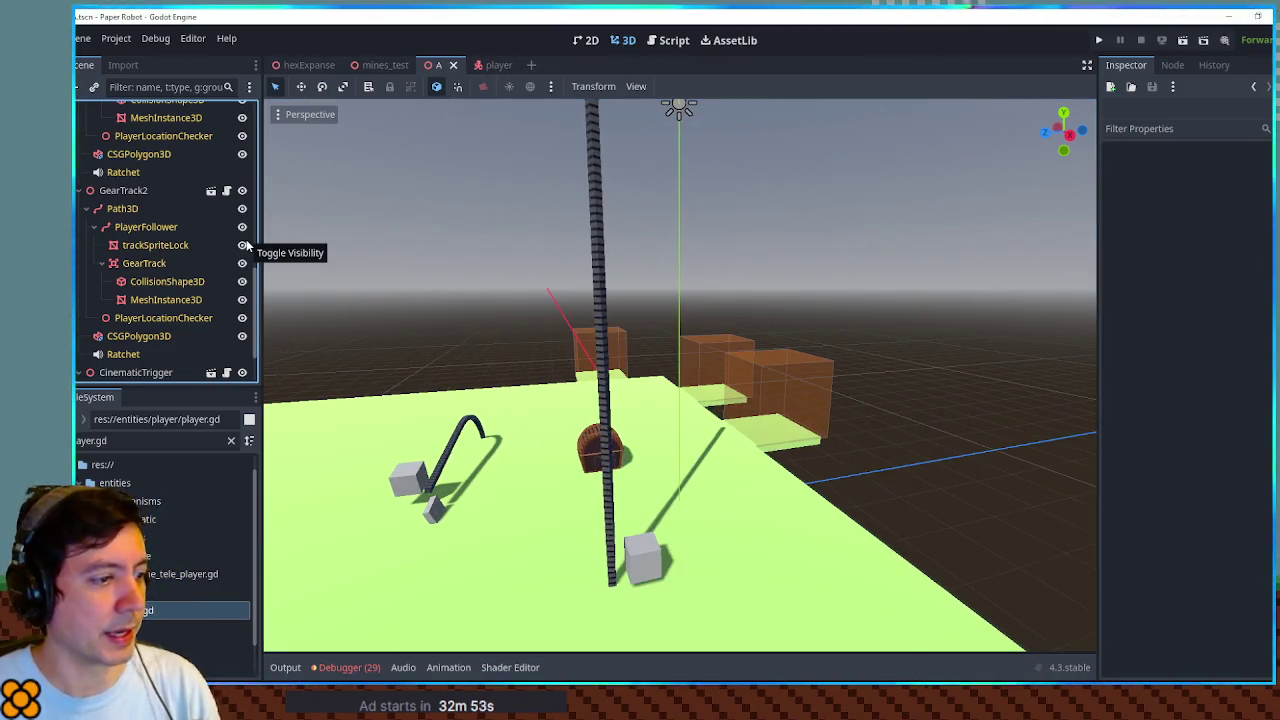
Run the game and climb the robot up and down the gear pole several times
key(F5)
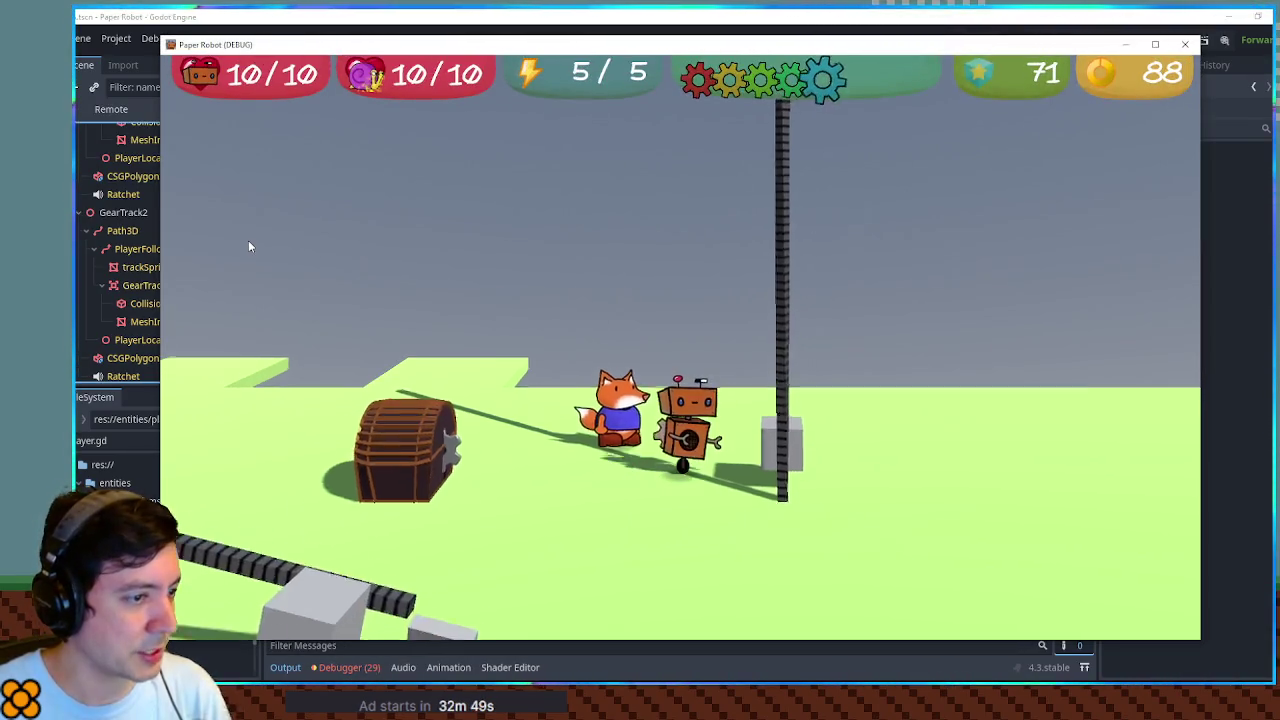
key(s)
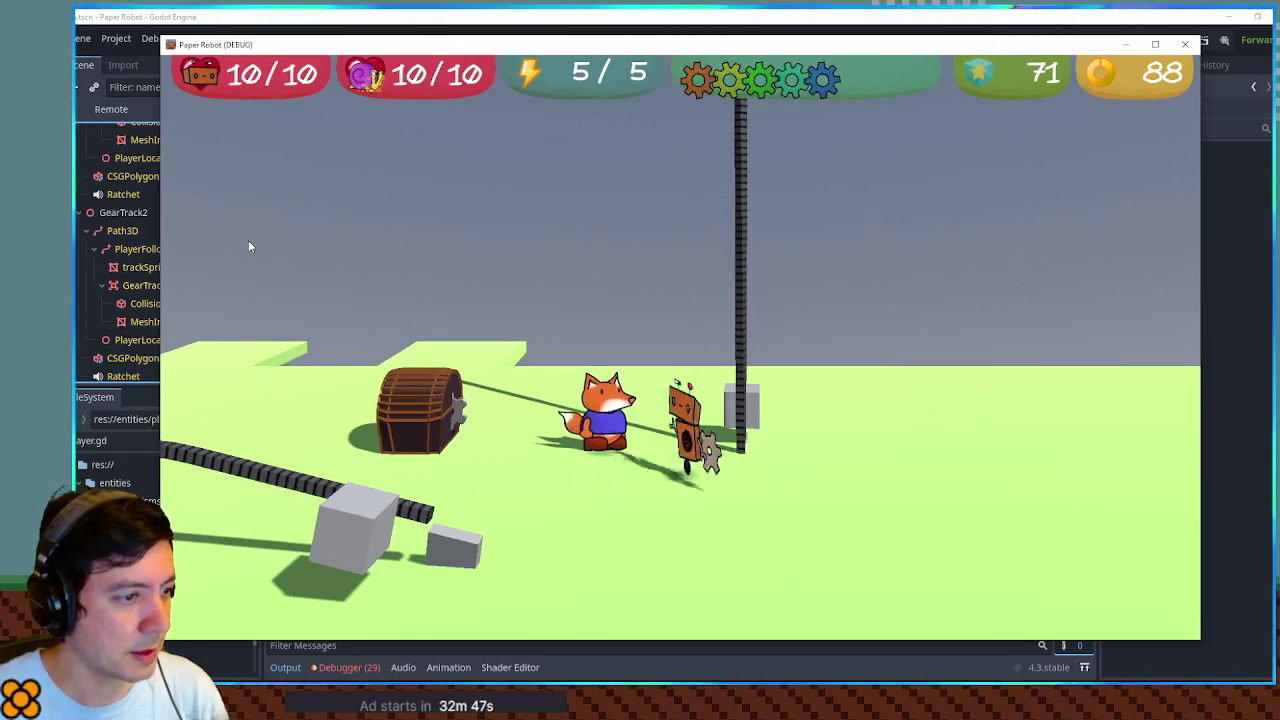
key(w)
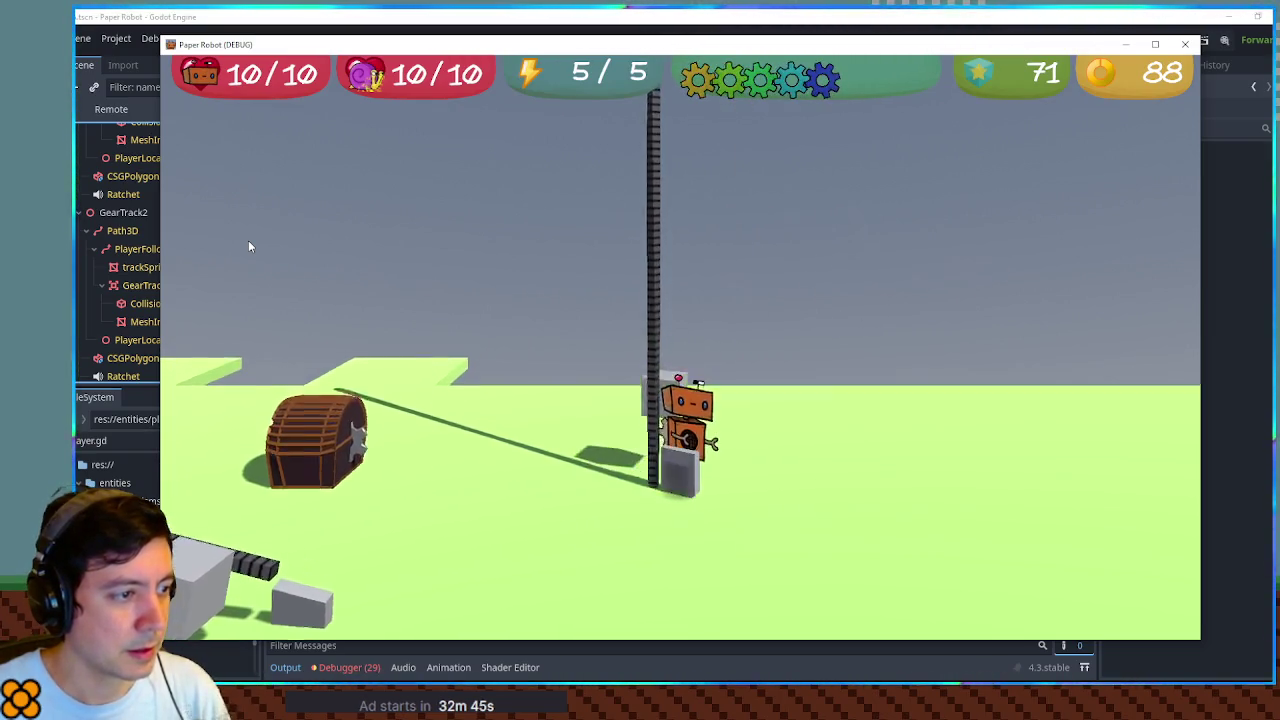
key(s)
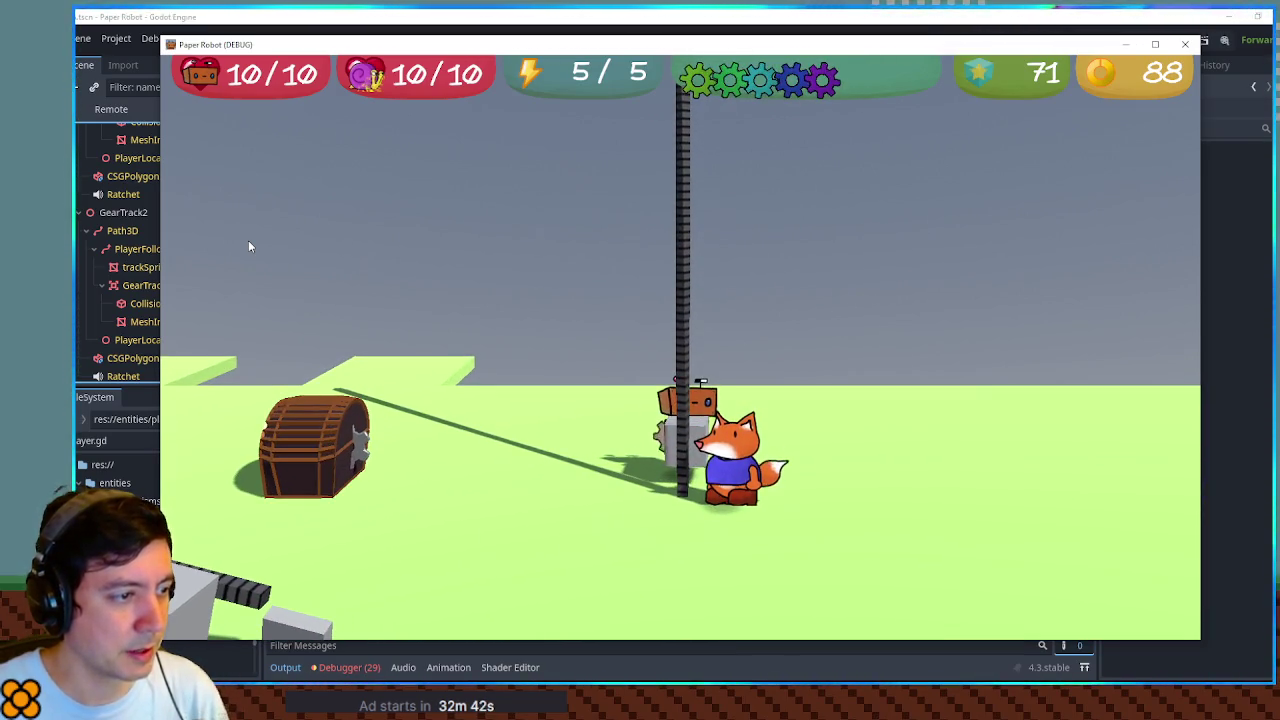
key(w)
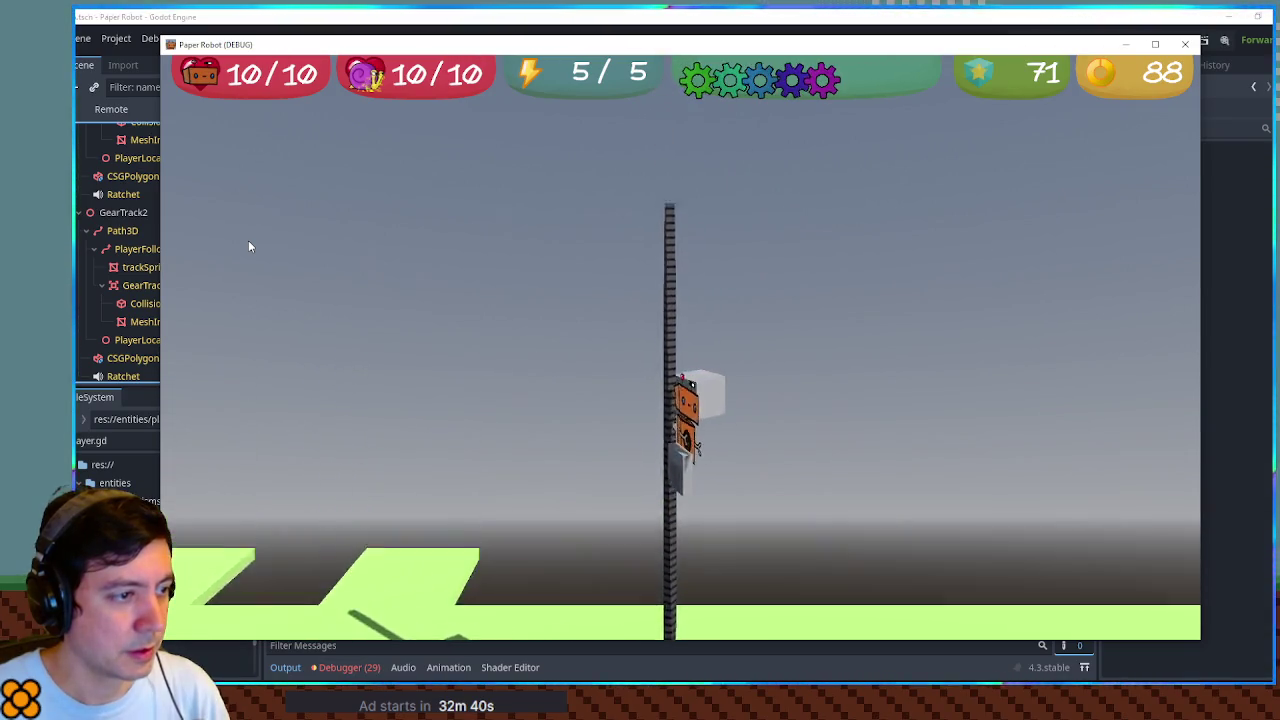
key(s)
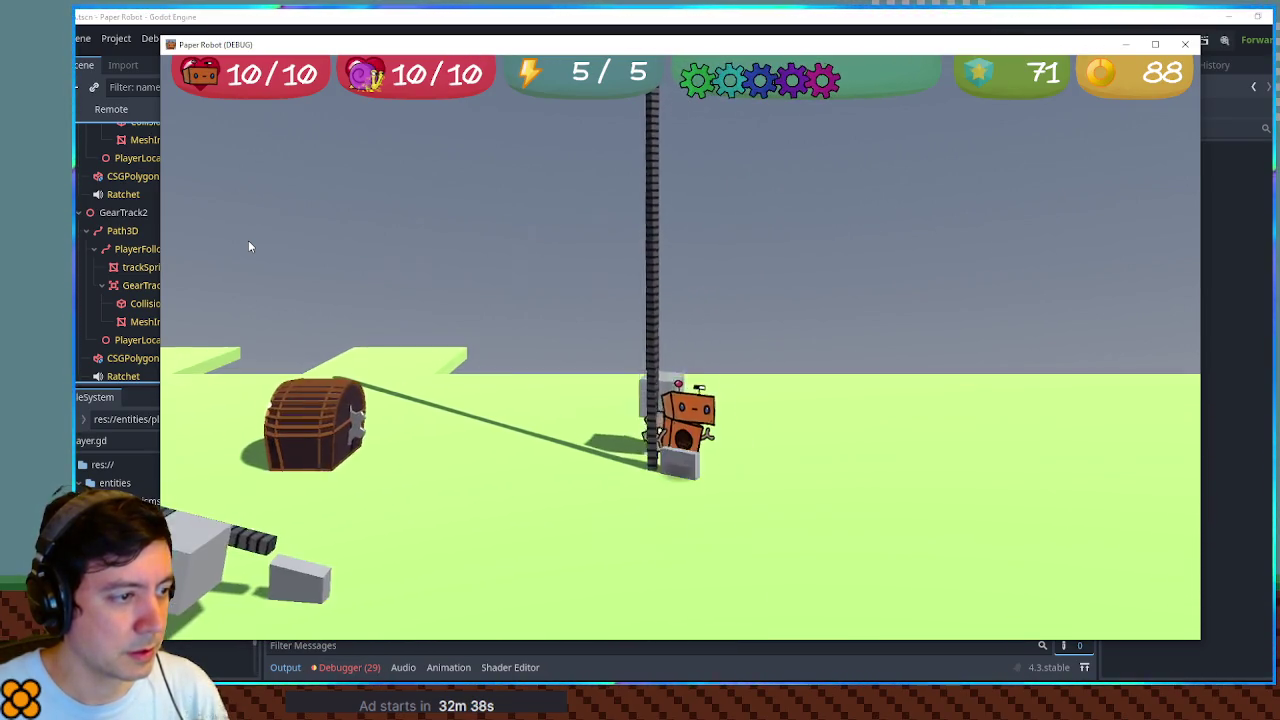
key(w)
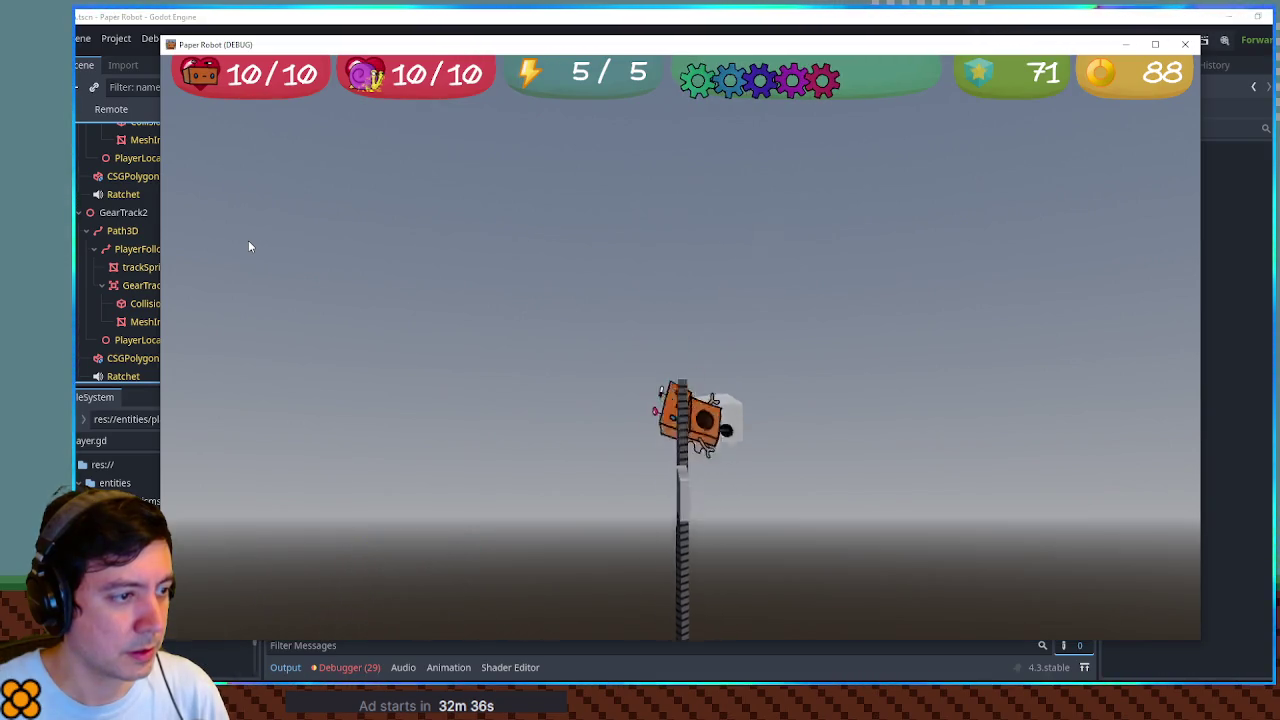
key(s)
key(w)
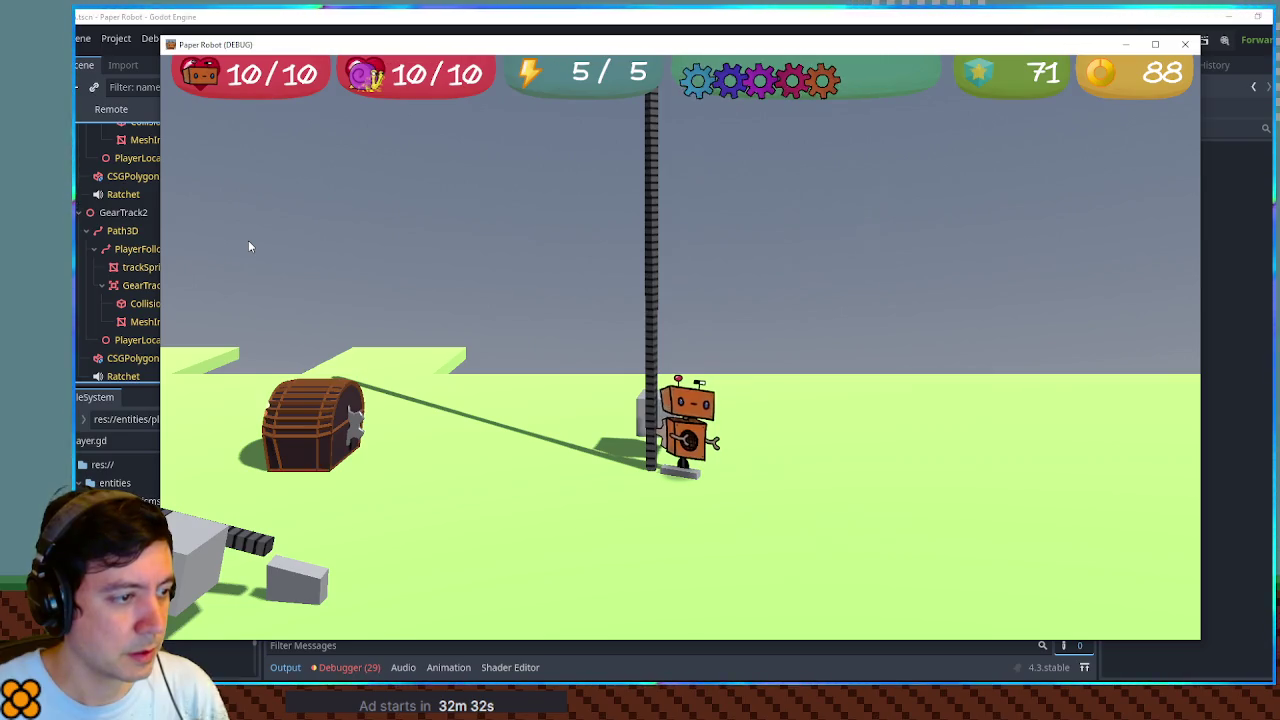
Hop the robot repeatedly at the gear pole to test climbing, then stop the game
key(space)
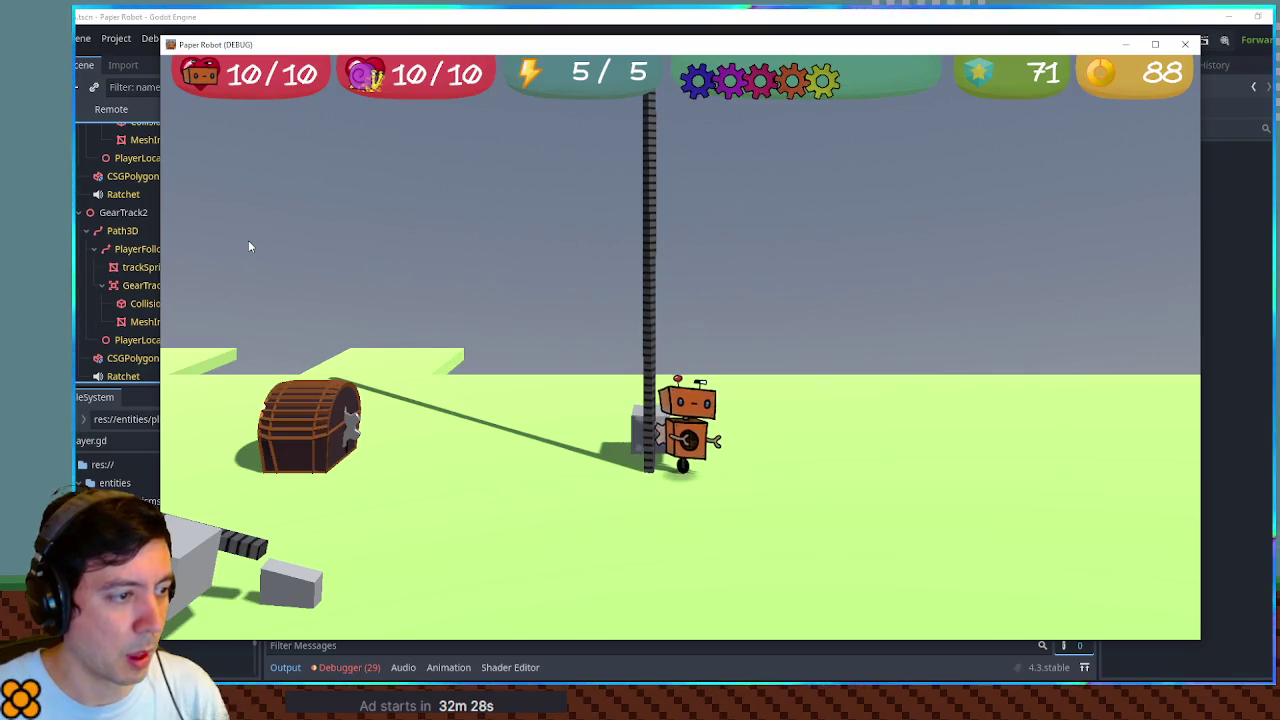
key(space)
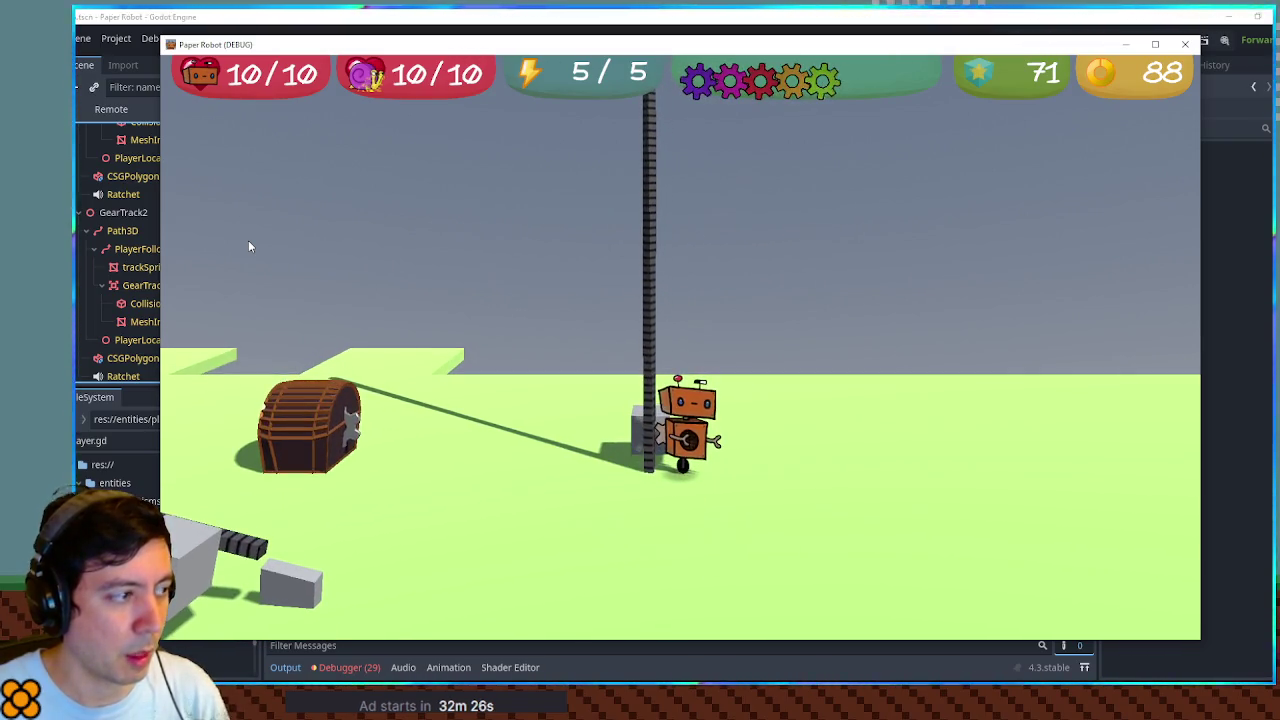
key(space)
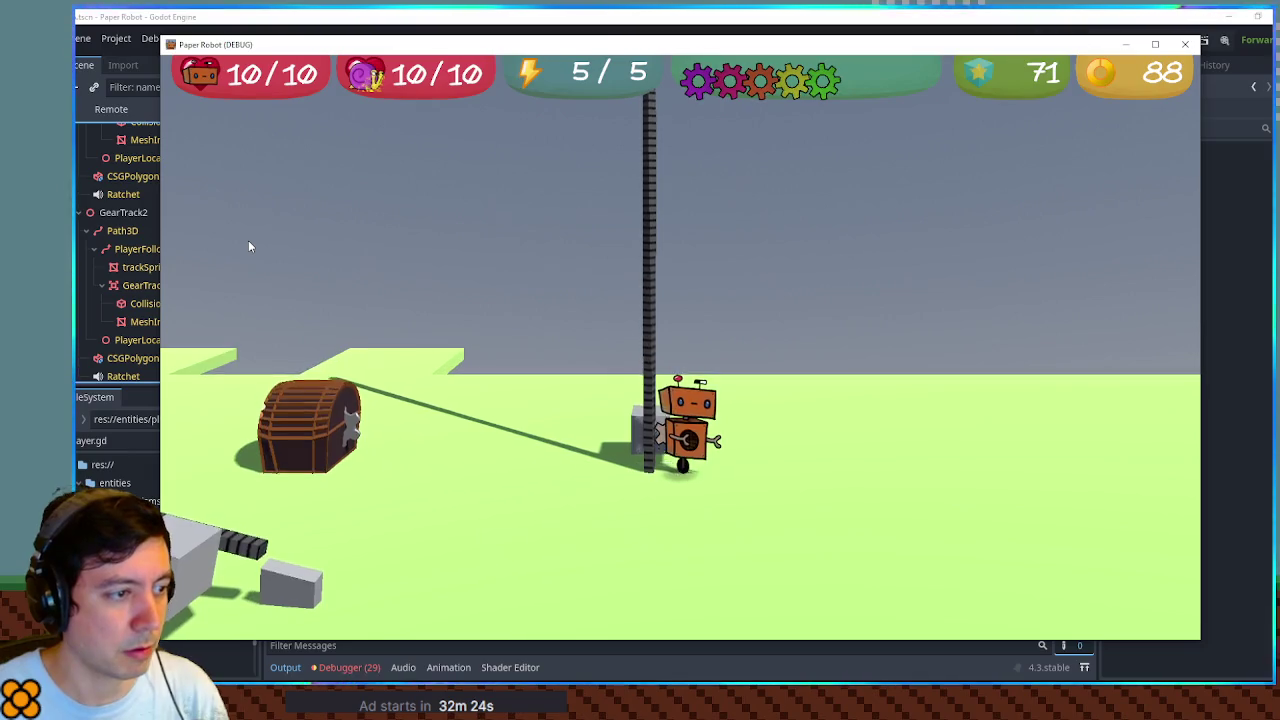
key(space)
key(space)
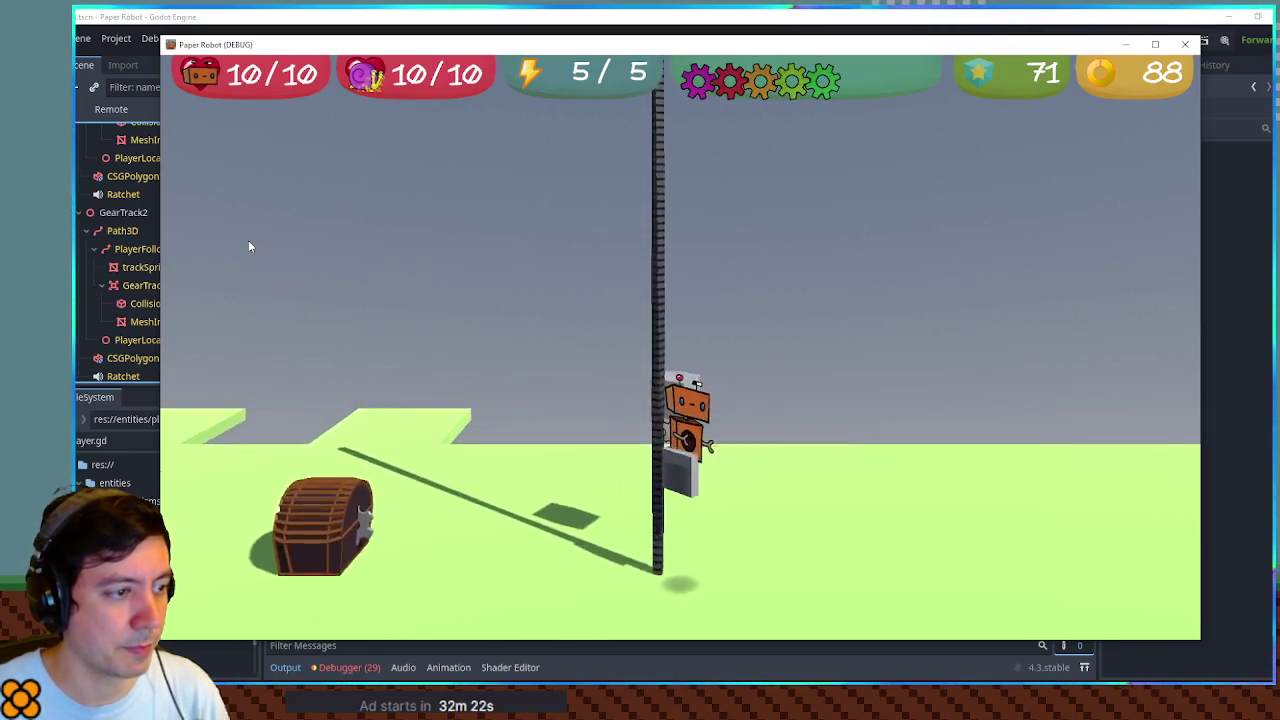
key(space)
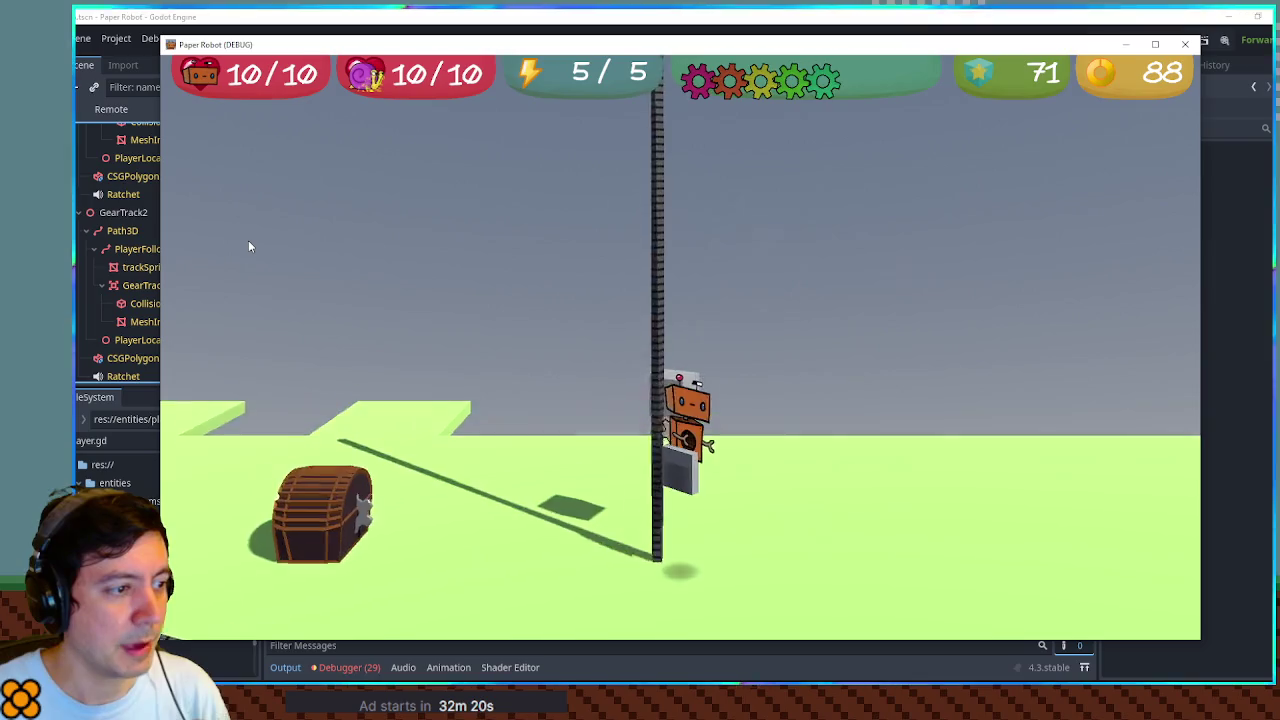
key(space)
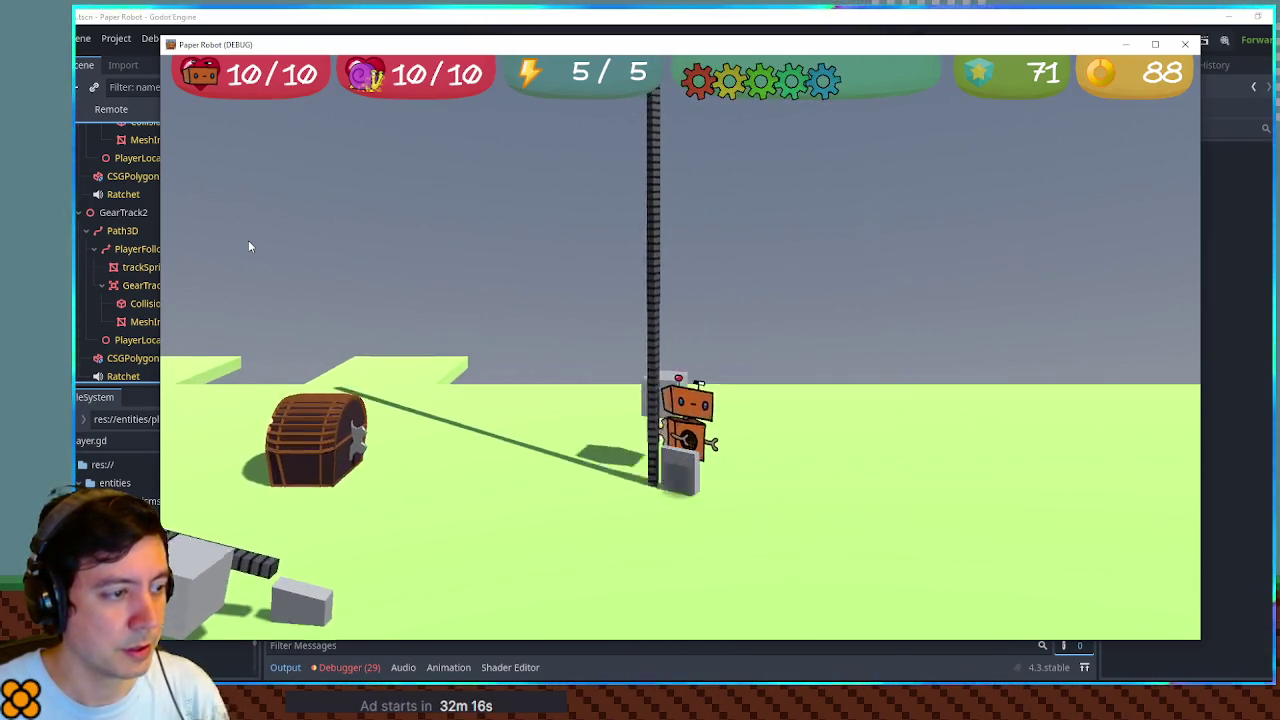
key(space)
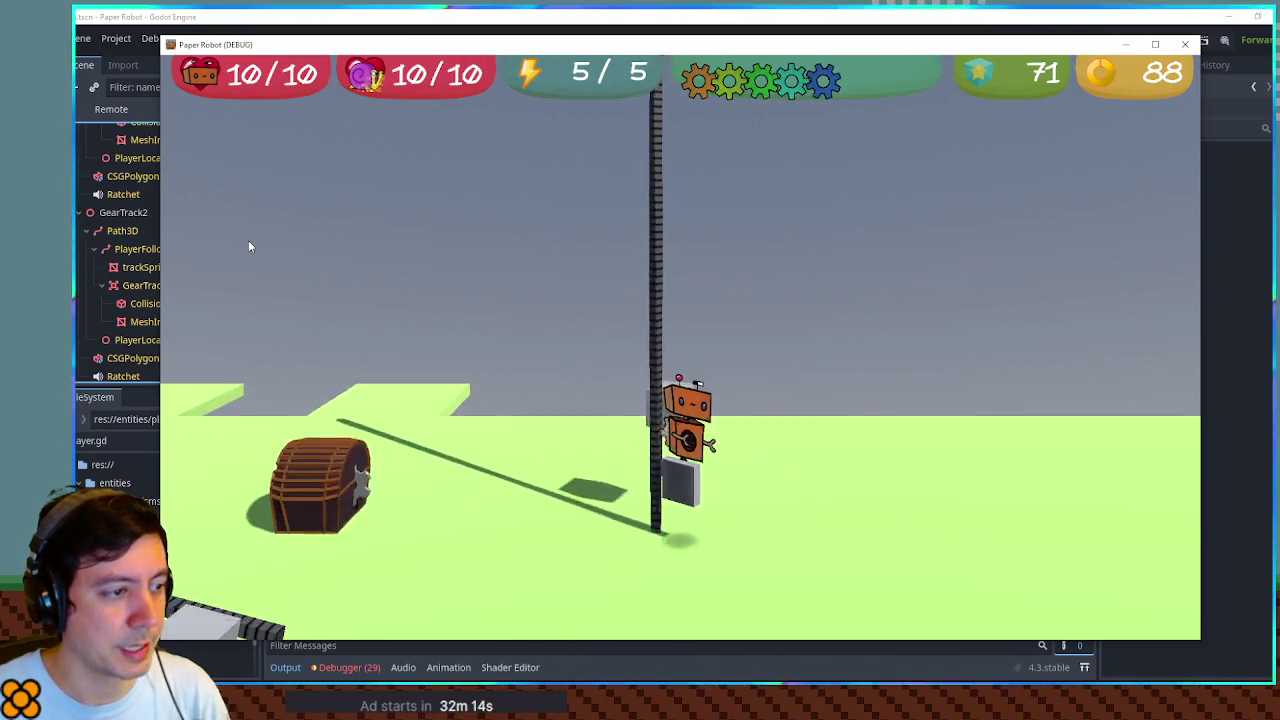
key(space)
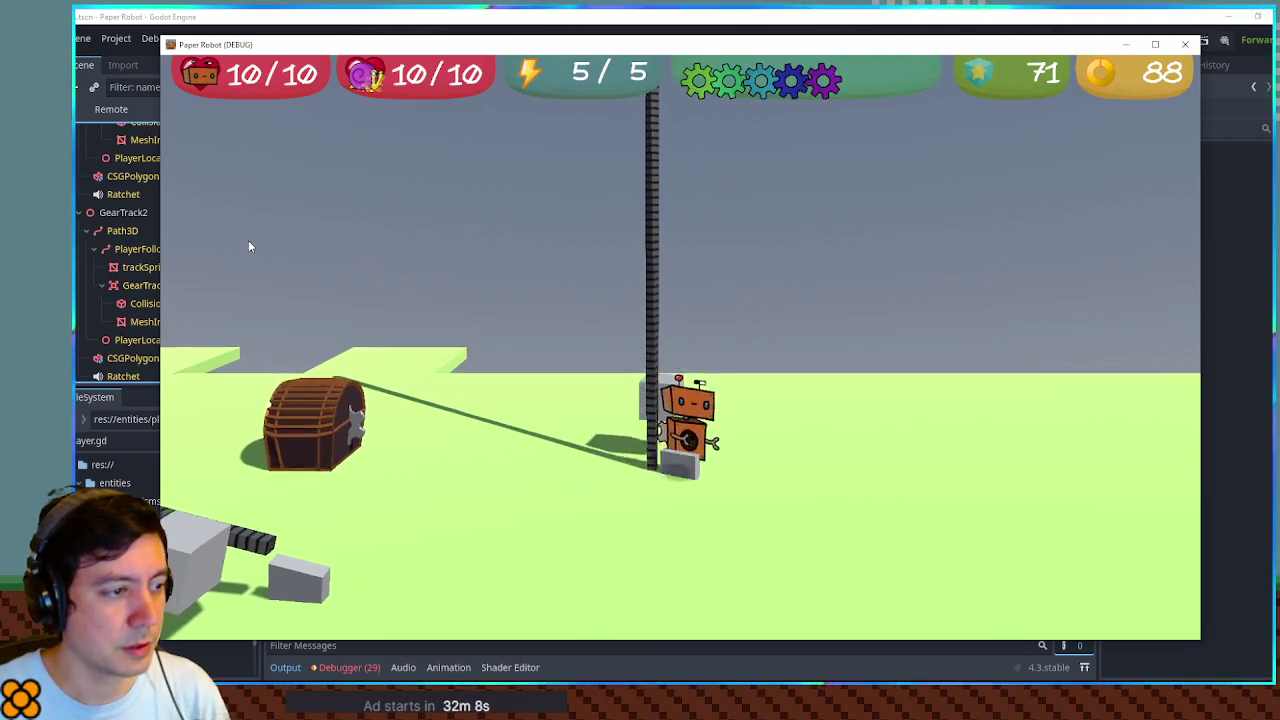
key(space)
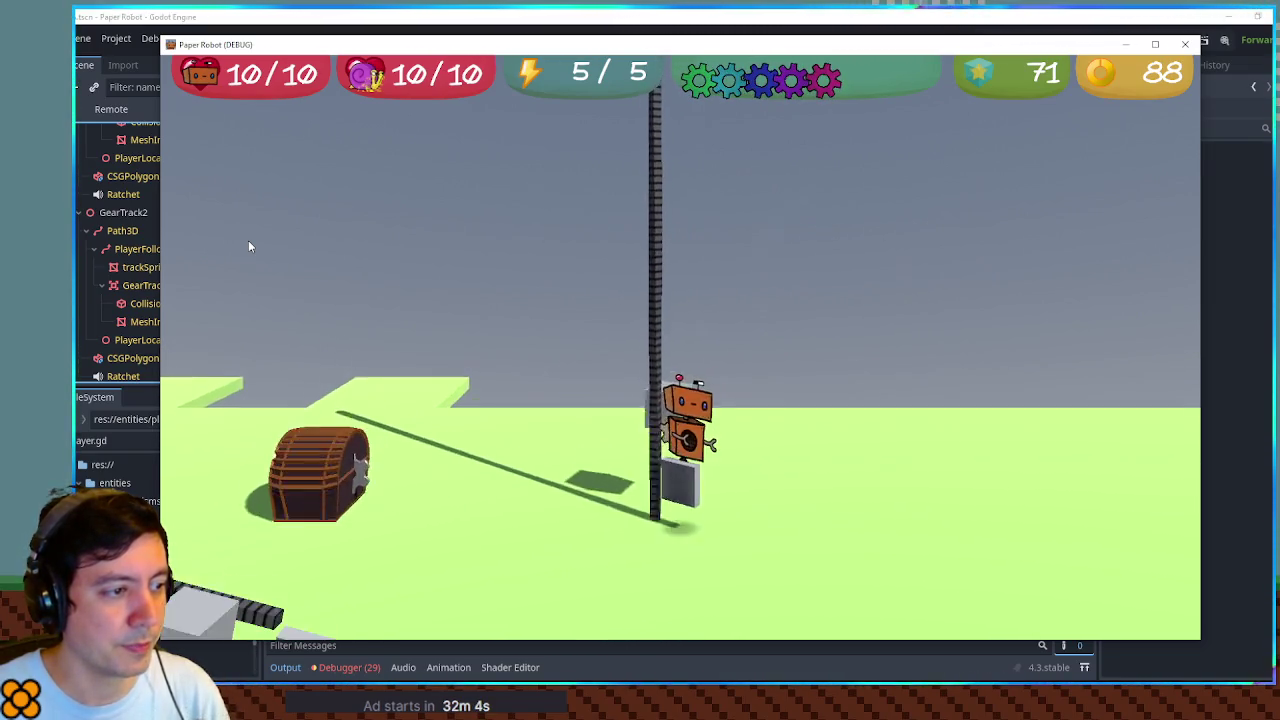
key(F8)
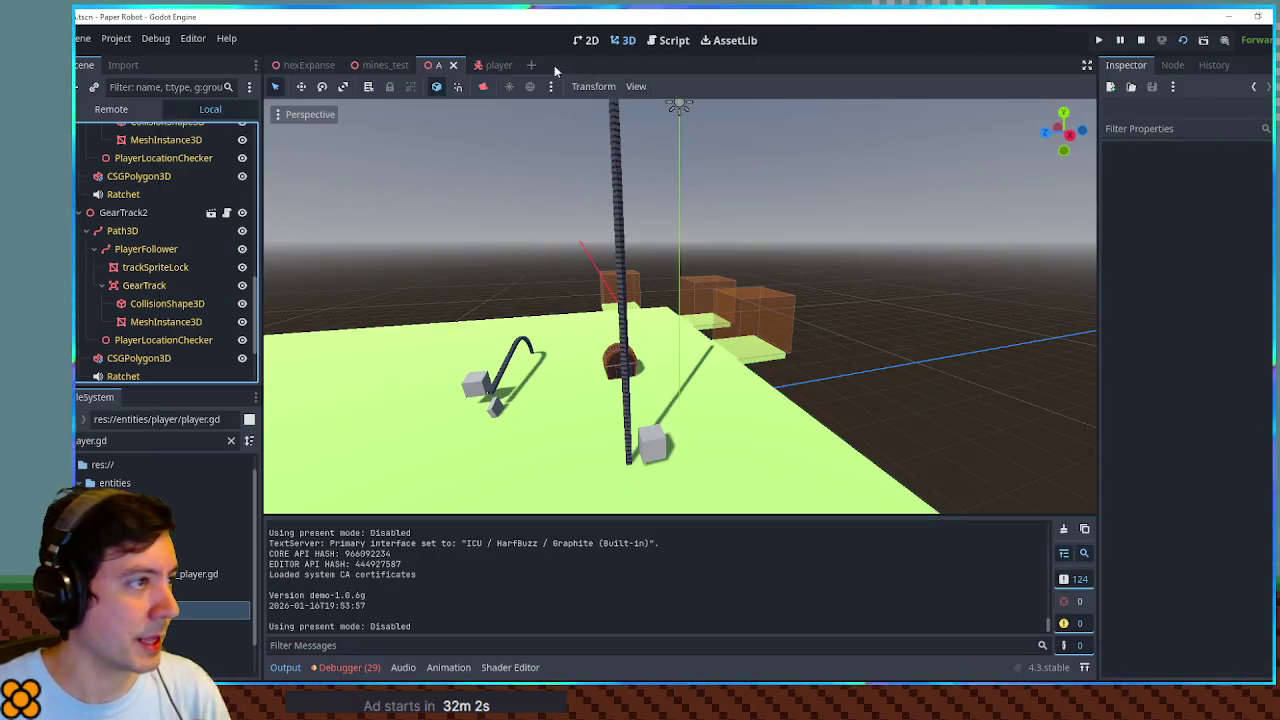
Find the clampf call in gear_track.gd, raise its minimum to 0.5, and run the game
click(664, 42)
key(ctrl+f)
text(clamp)
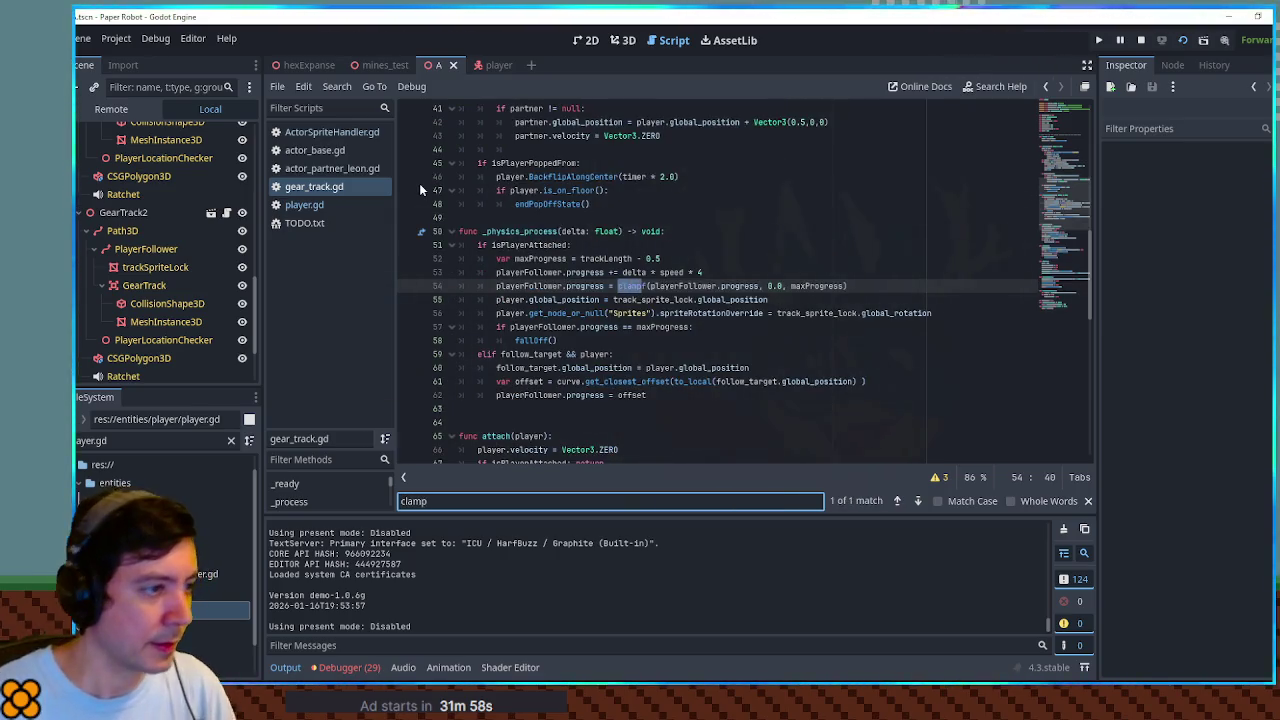
click(781, 286)
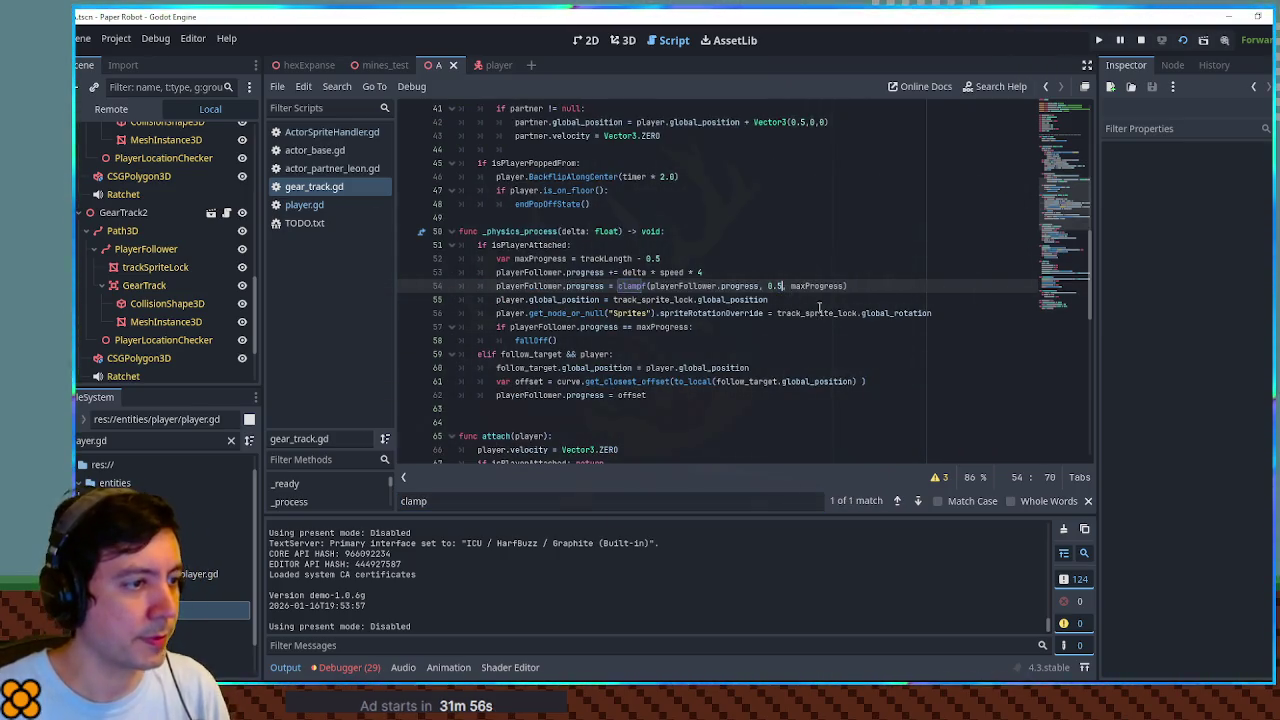
key(F5)
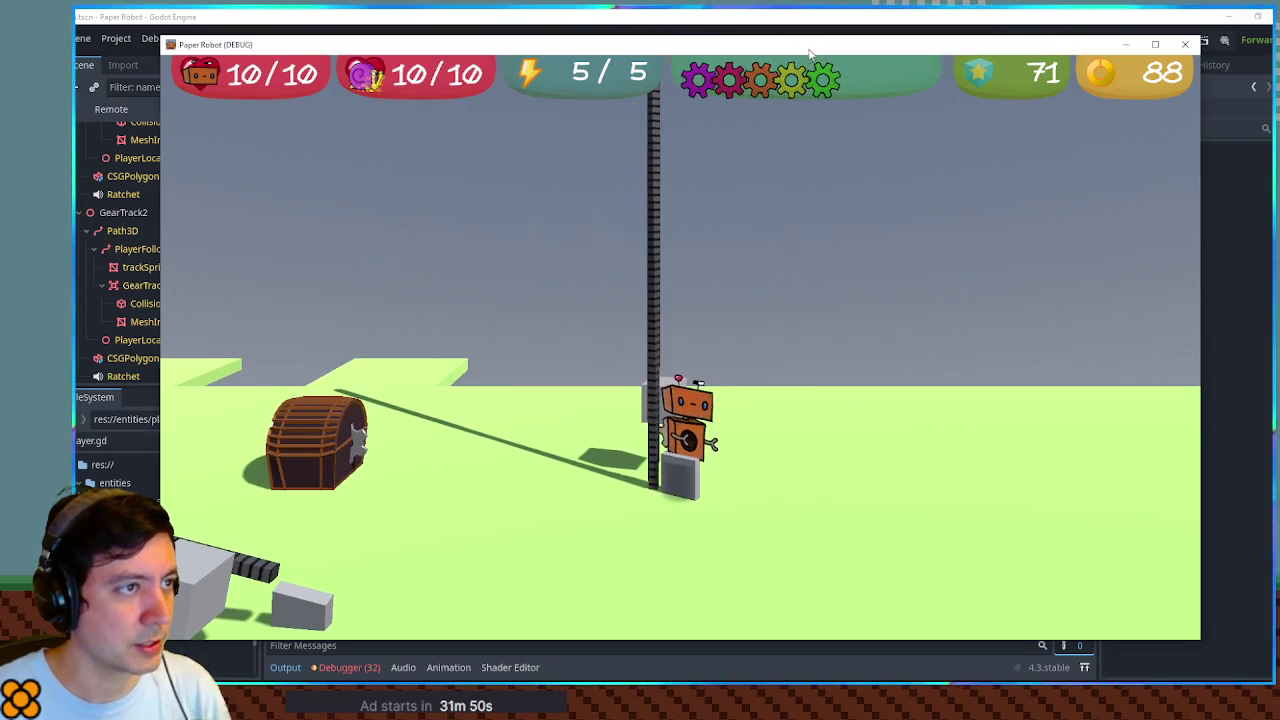
Repeatedly climb and slide down the gear pole in the game, then stop it
click(740, 18)
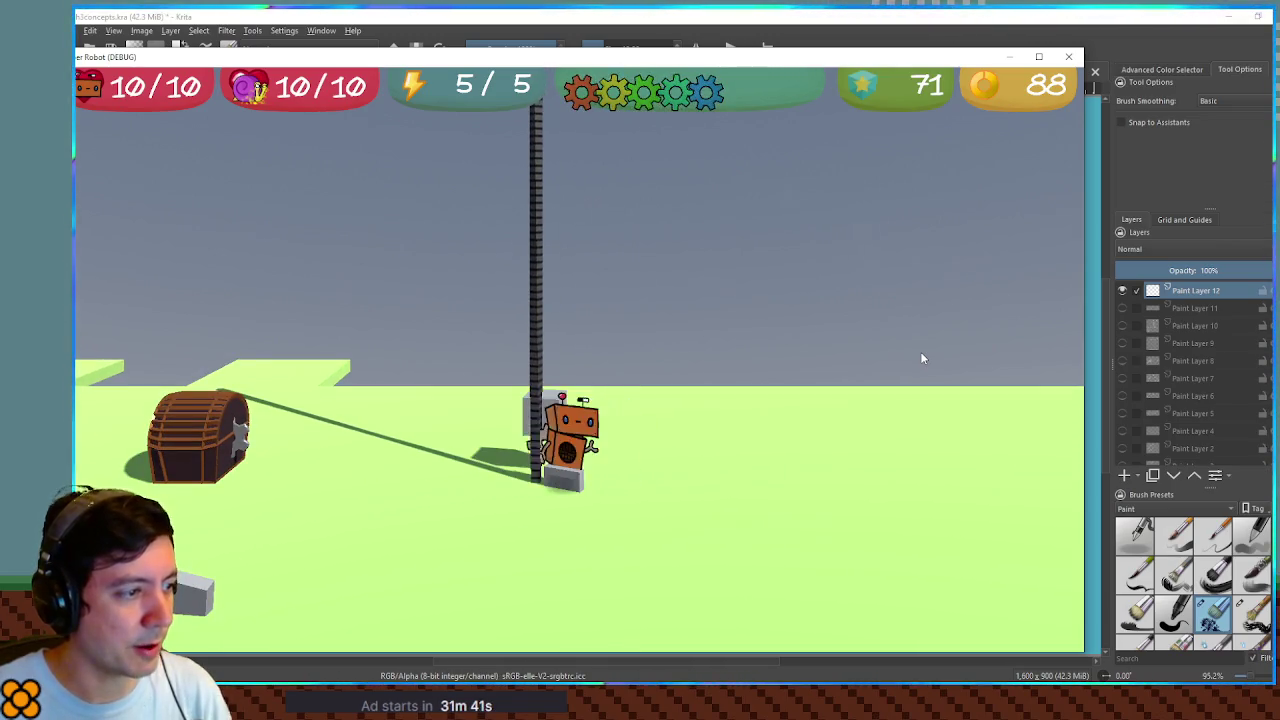
key(Up)
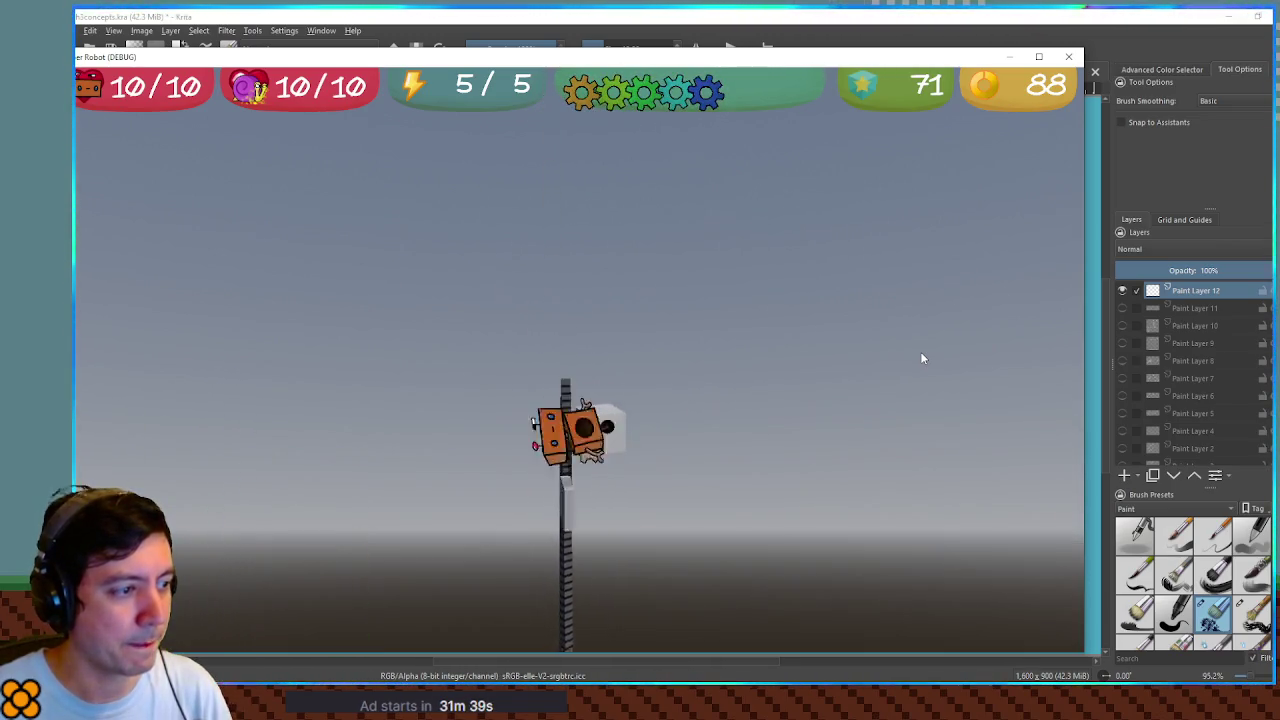
key(Up)
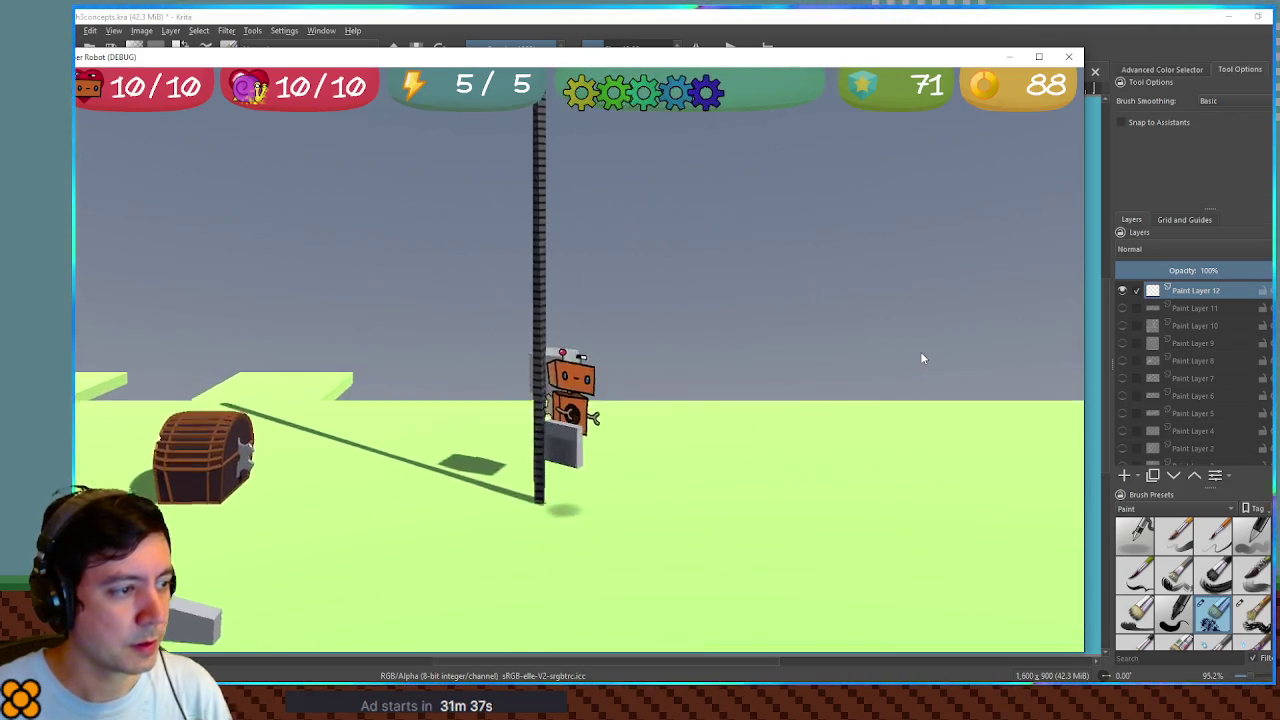
key(Up)
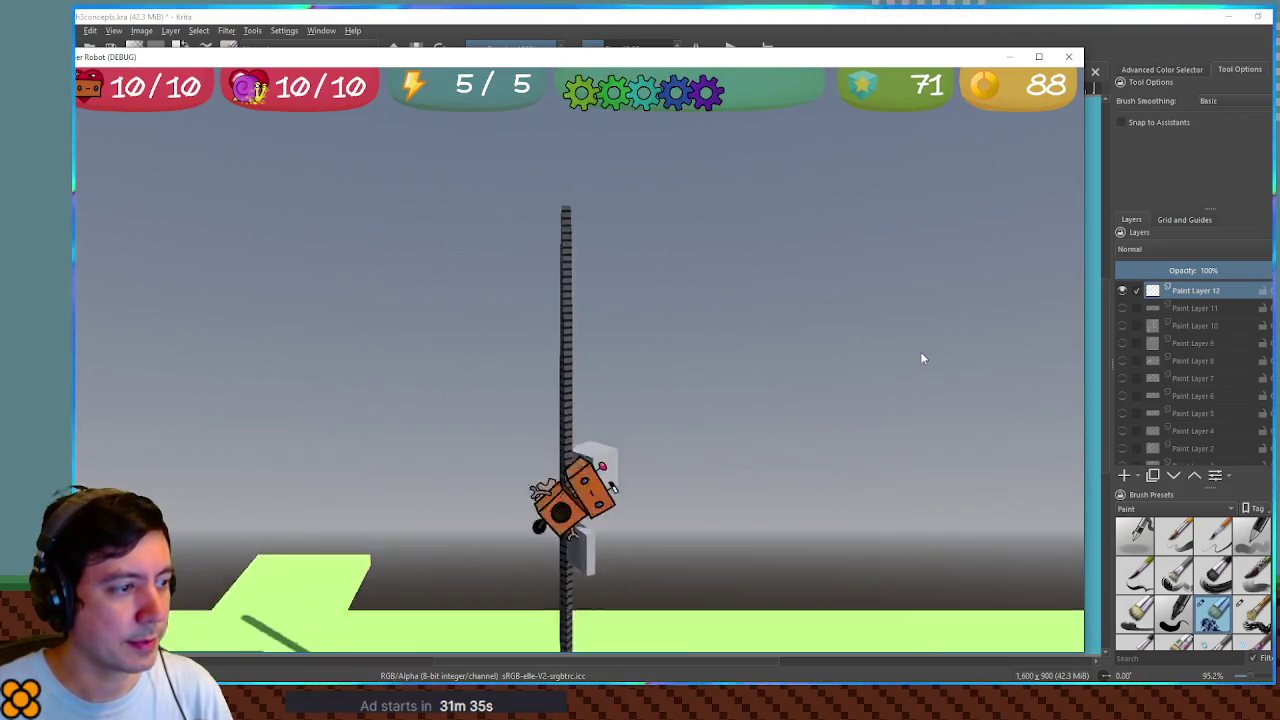
key(Up)
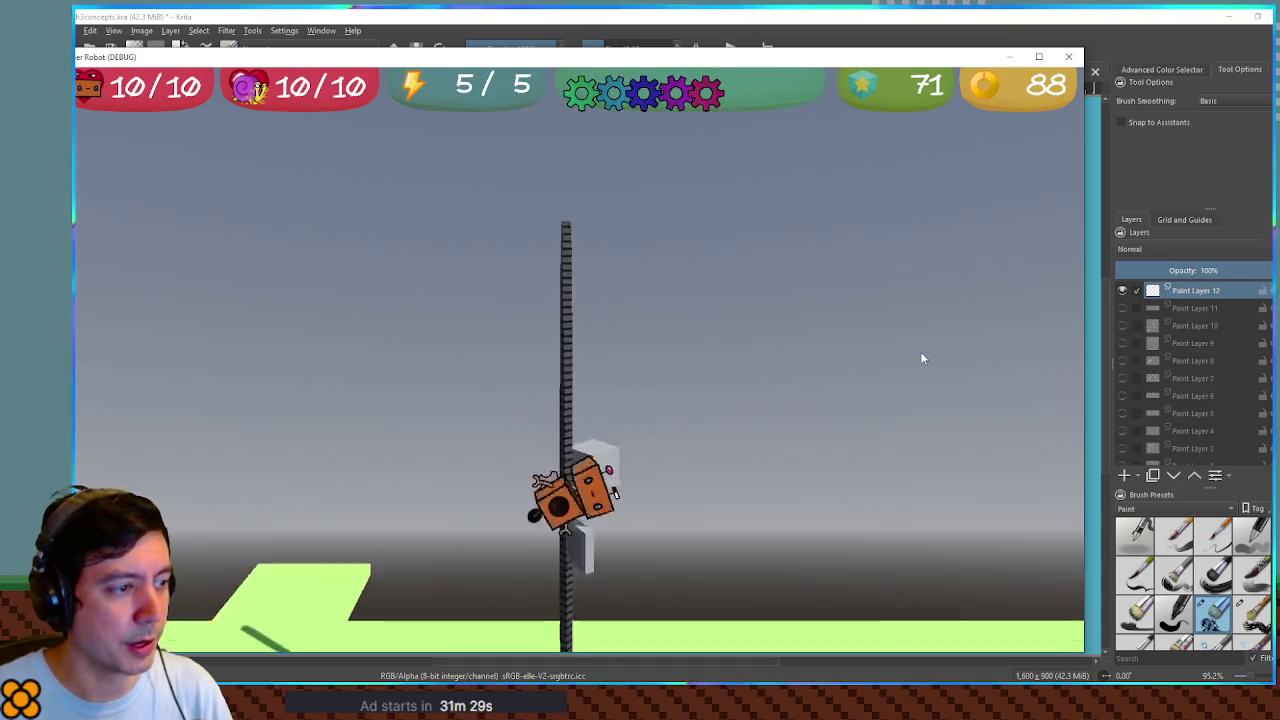
key(Up)
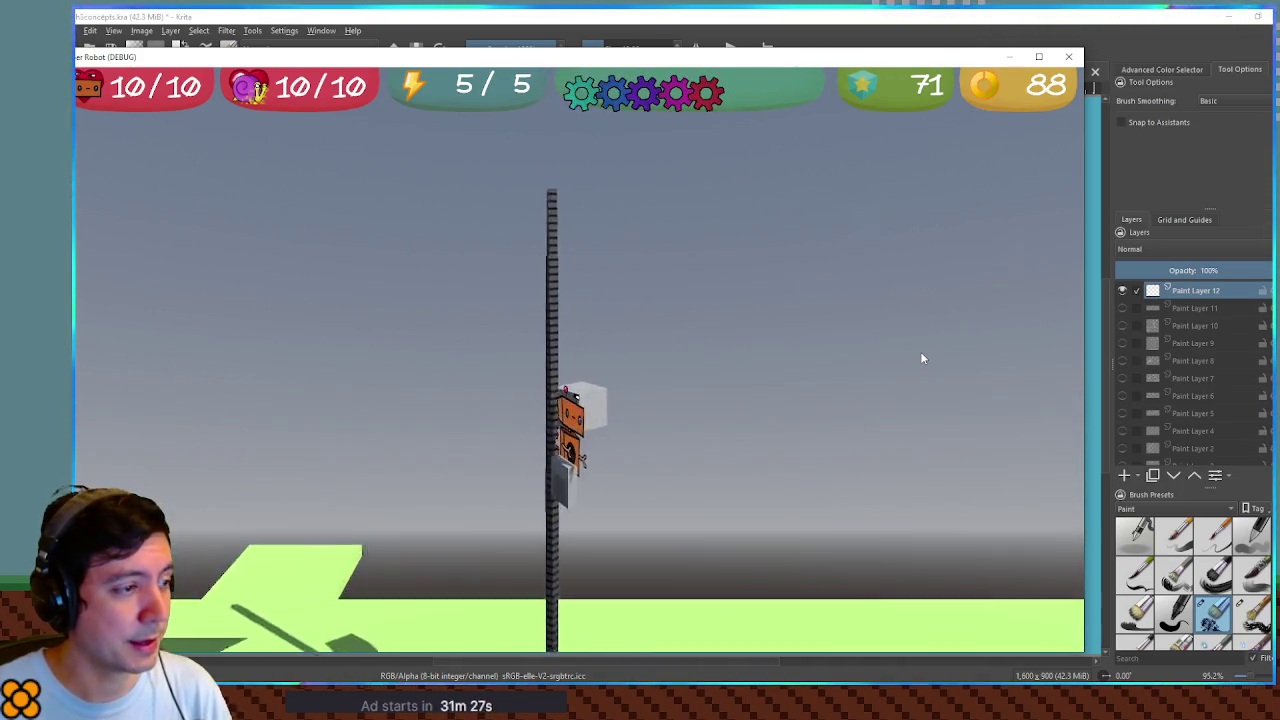
key(Up)
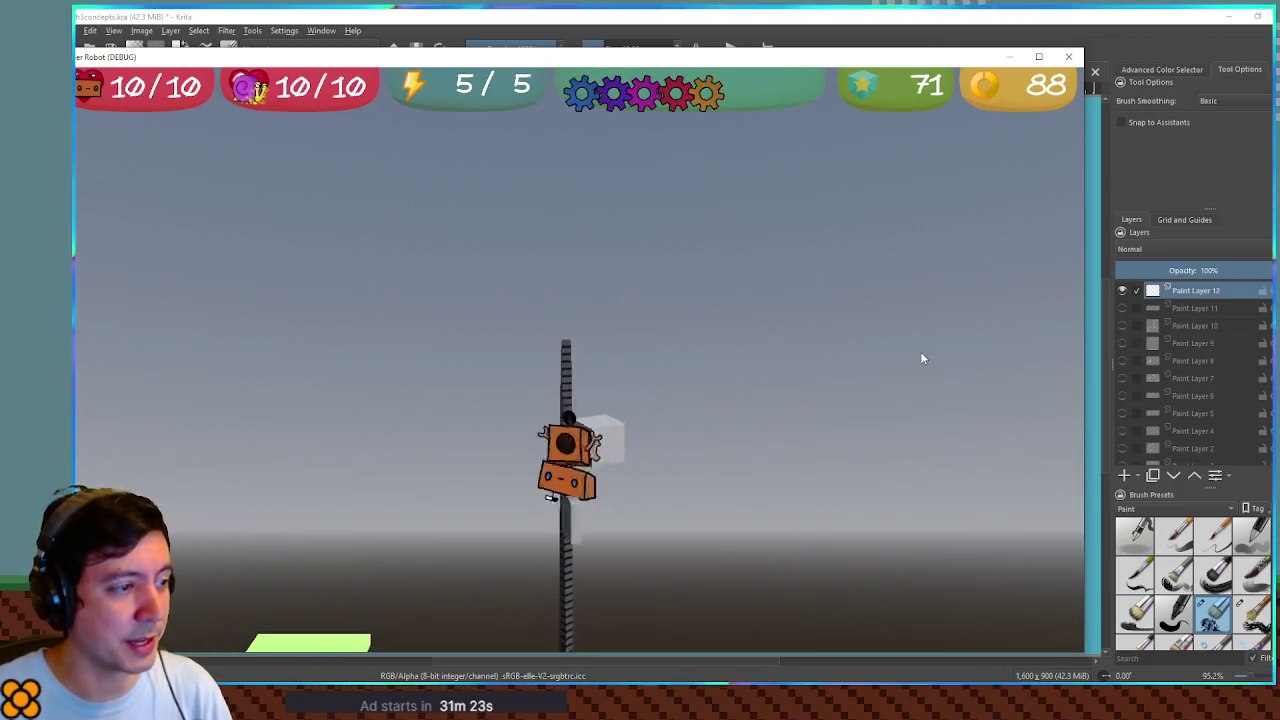
key(Up)
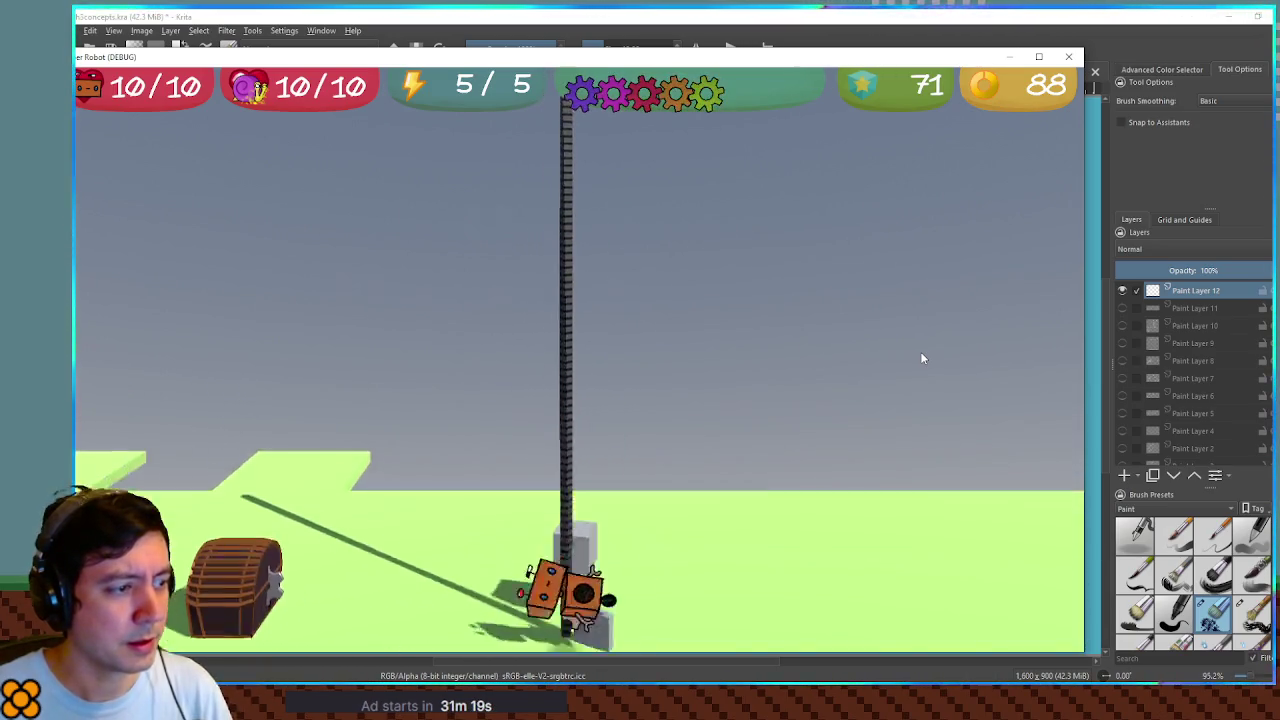
key(Up)
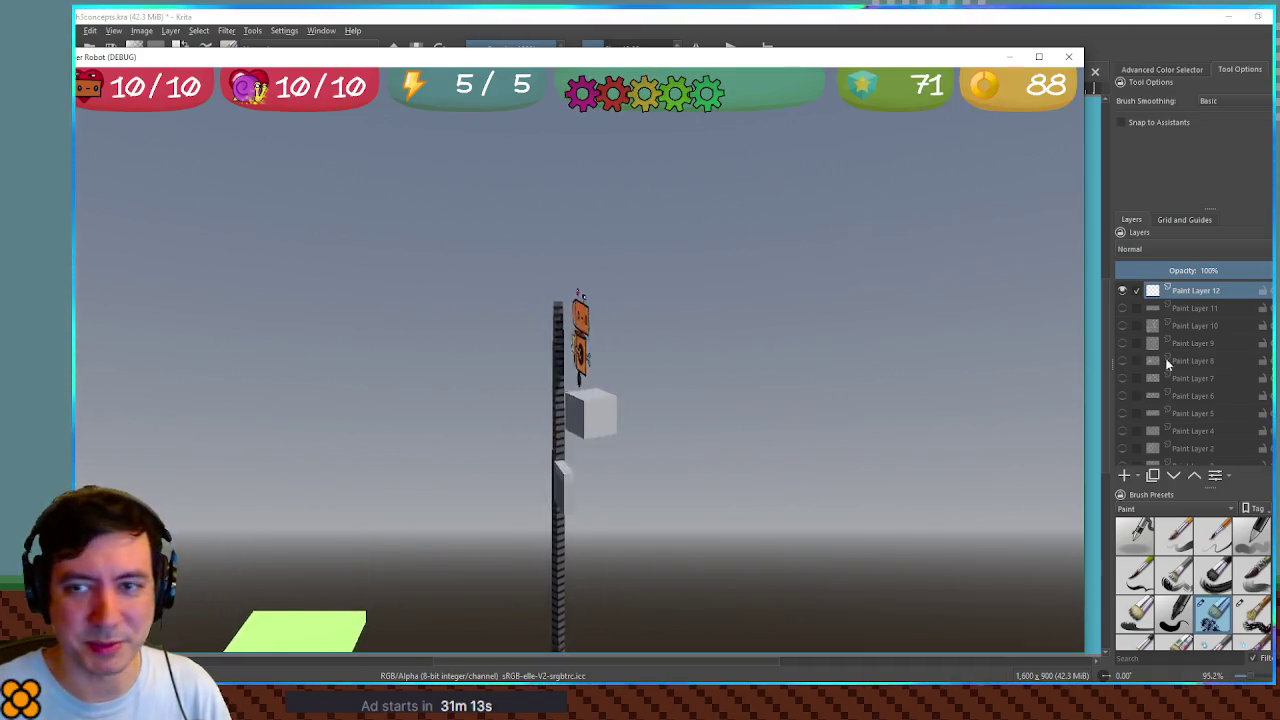
key(F8)
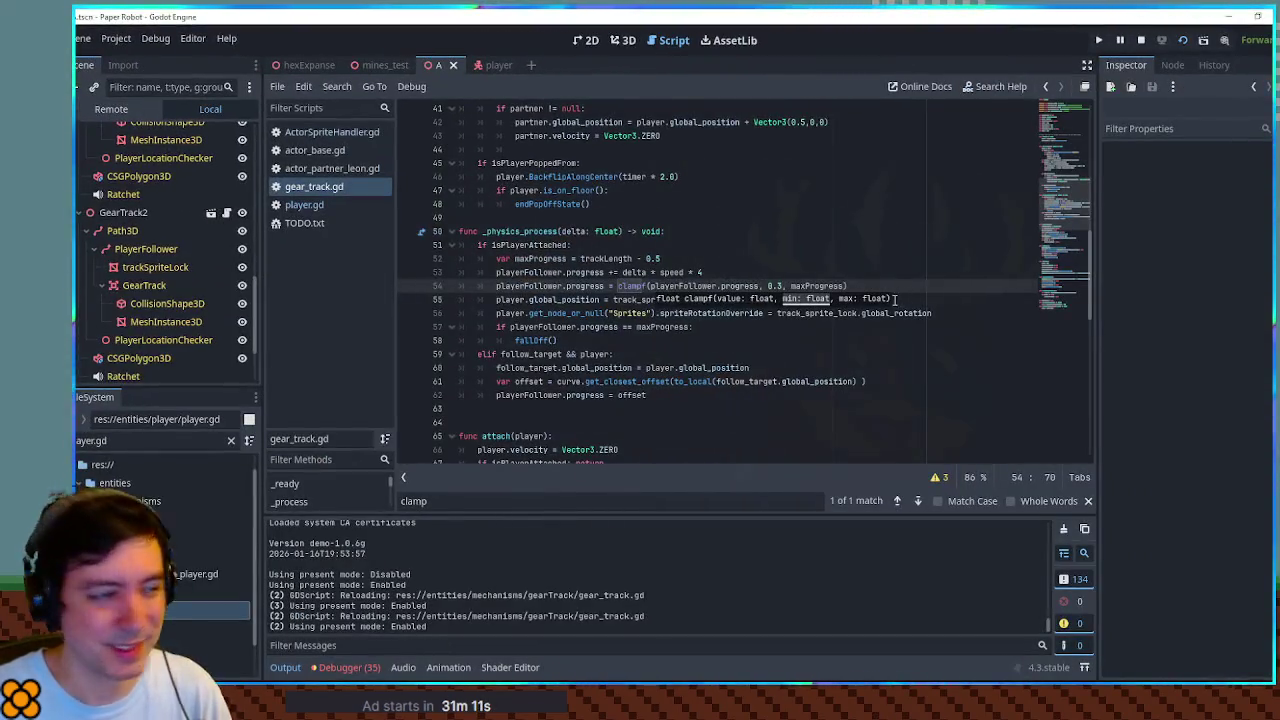
Delete the returnPartnerToGame() line in endPopOffState, undo to restore it, and return to the game
scroll(612, 285, down, 14)
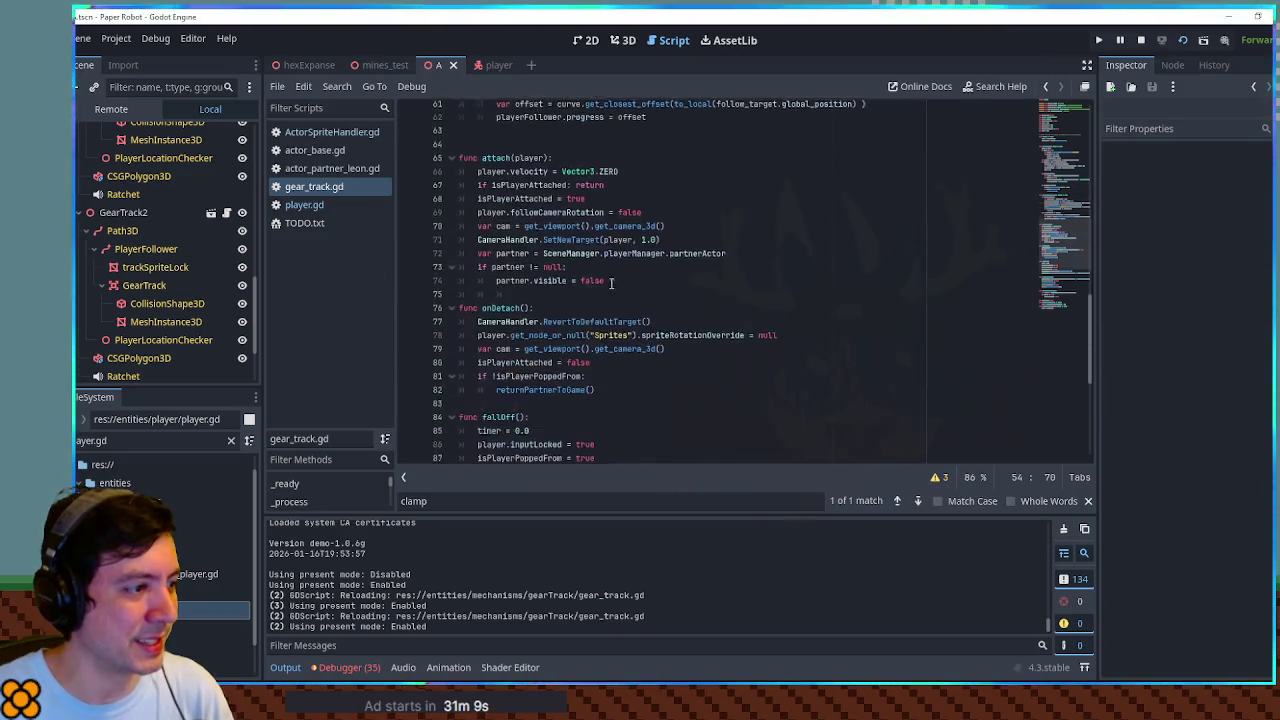
triple_click(518, 219)
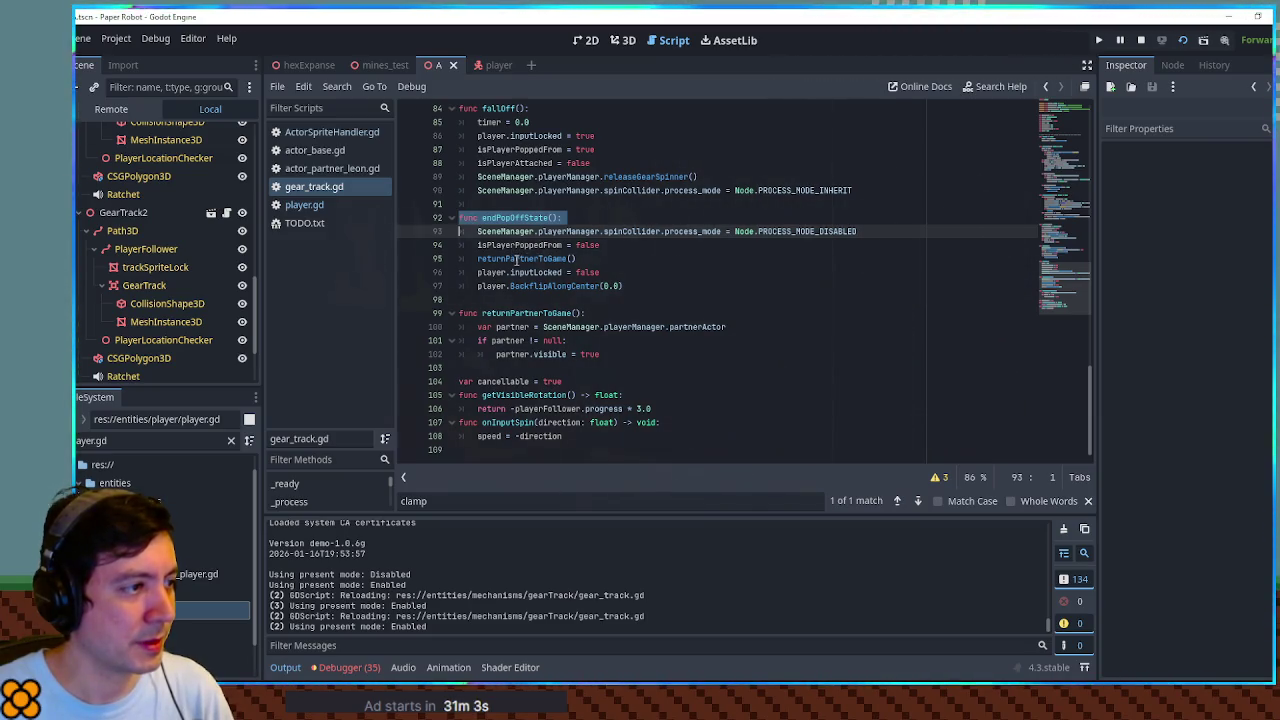
double_click(516, 259)
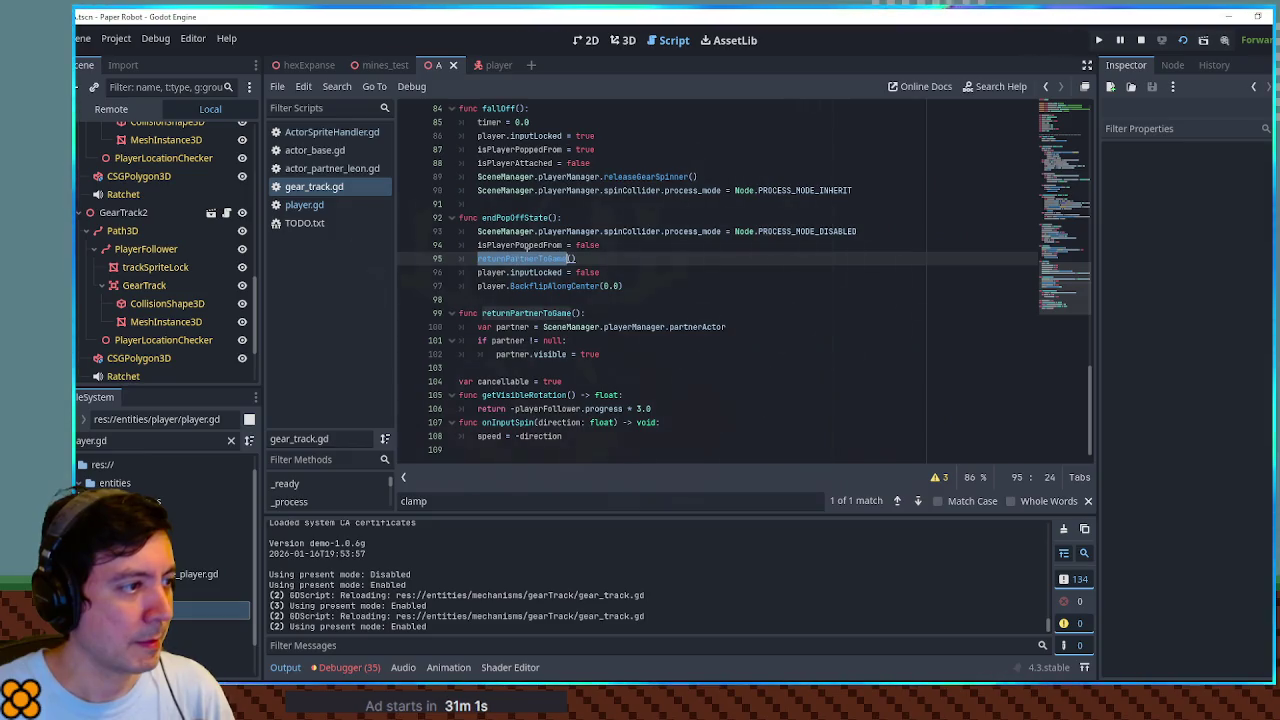
drag(600, 259, 628, 247)
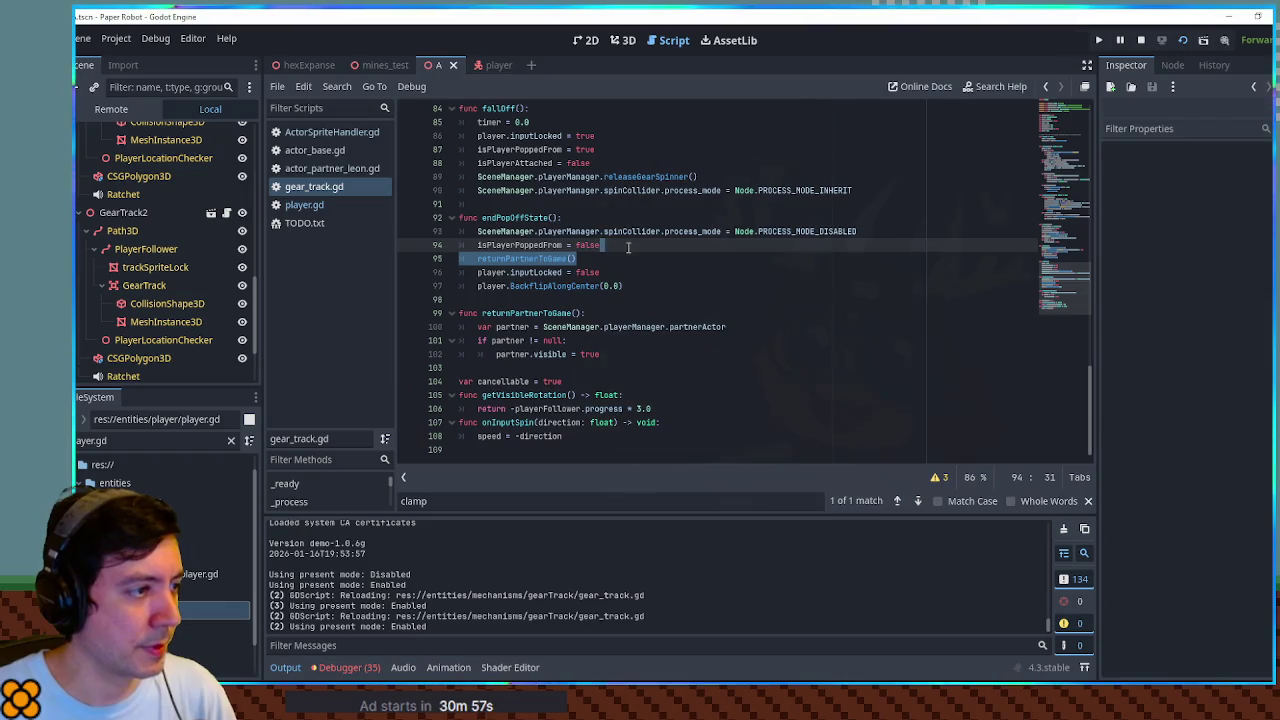
key(Delete)
key(ctrl+z)
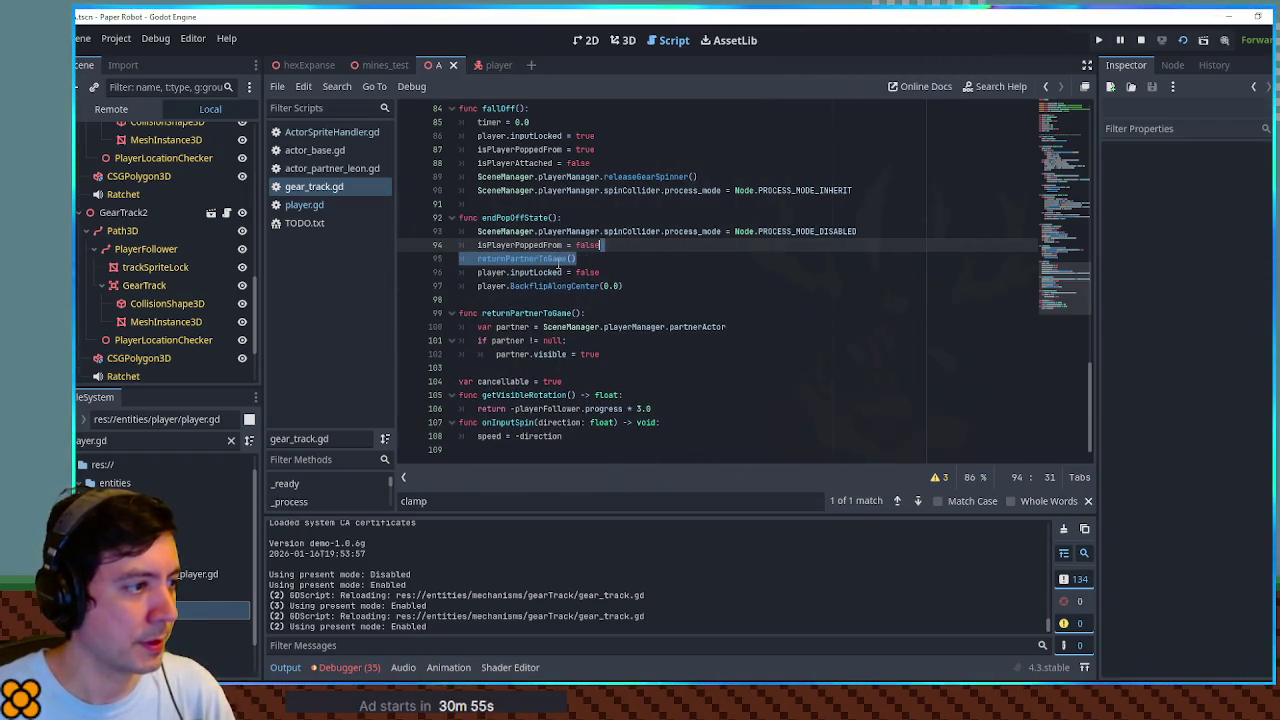
key(alt+Tab)
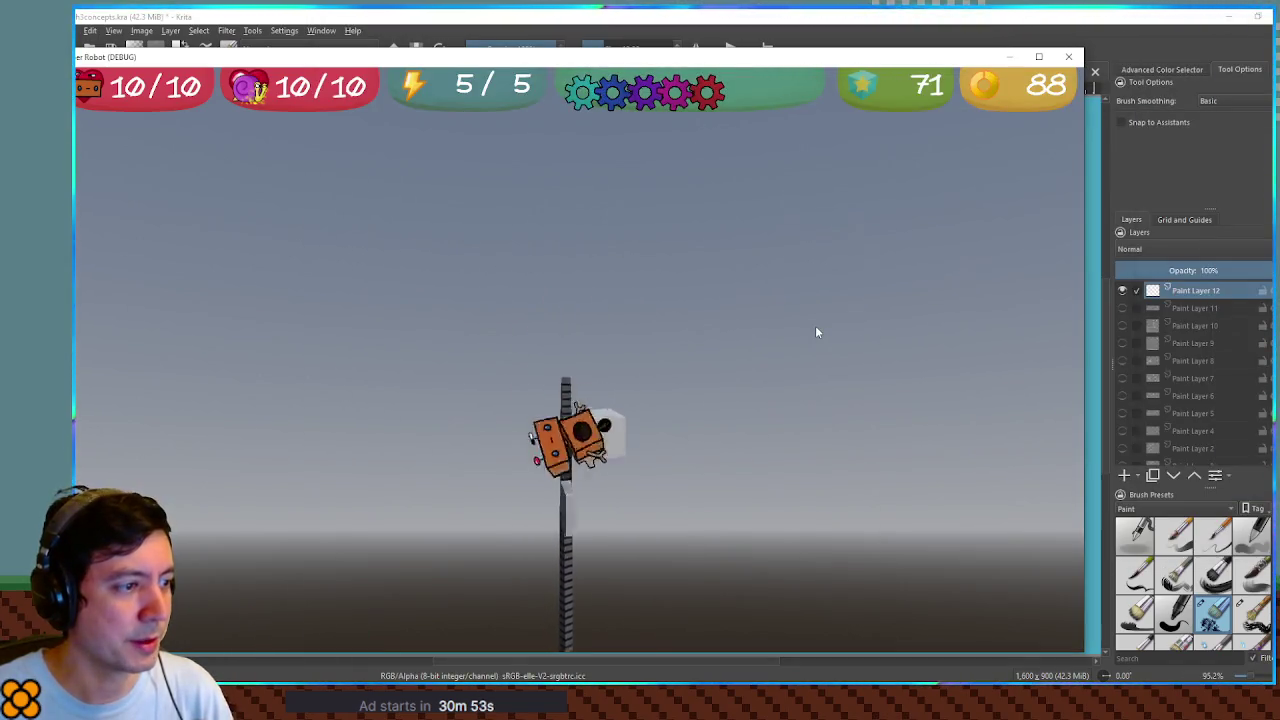
Climb the gear pole twice, step the robot onto the grey box, then return to gear_track.gd
key(Up)
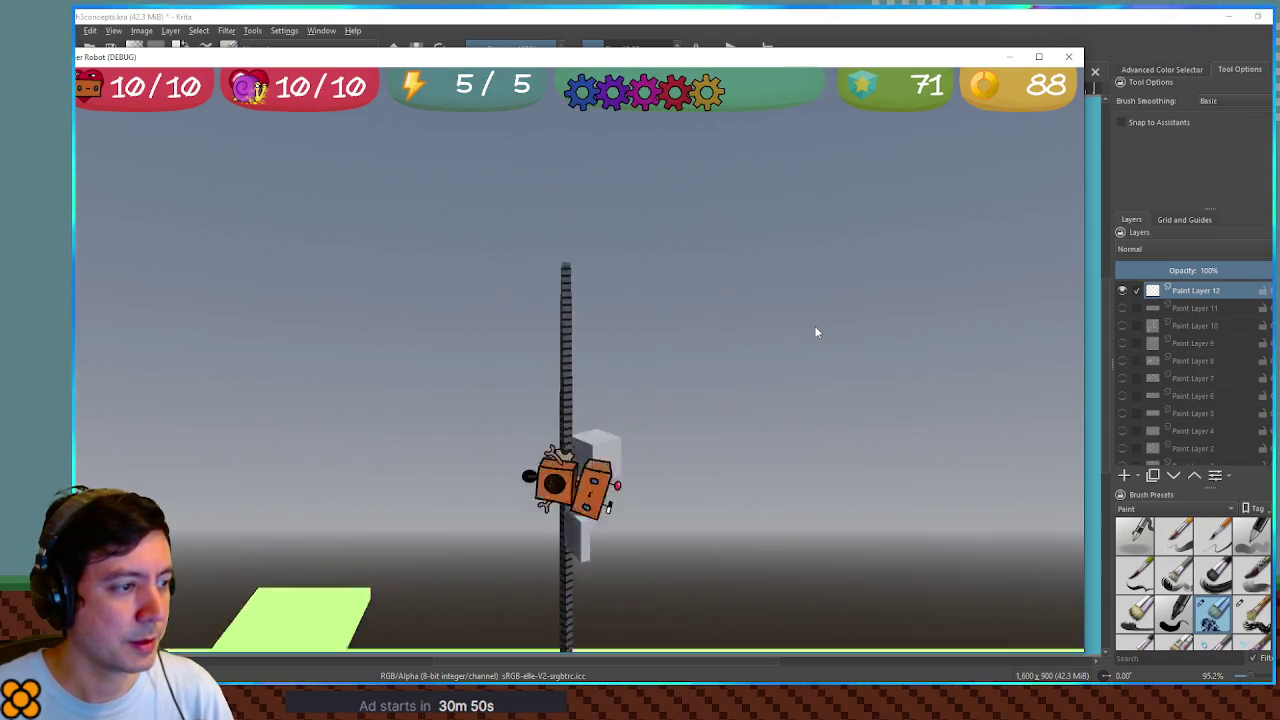
key(Up)
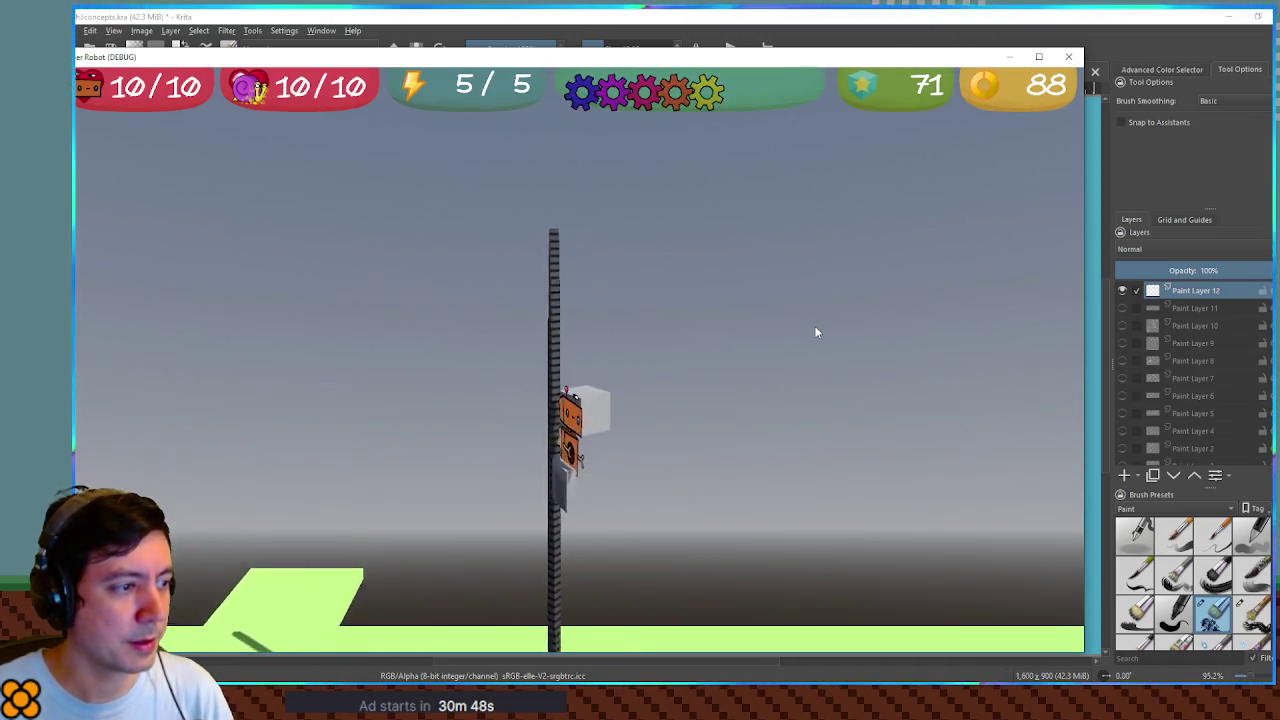
key(Right)
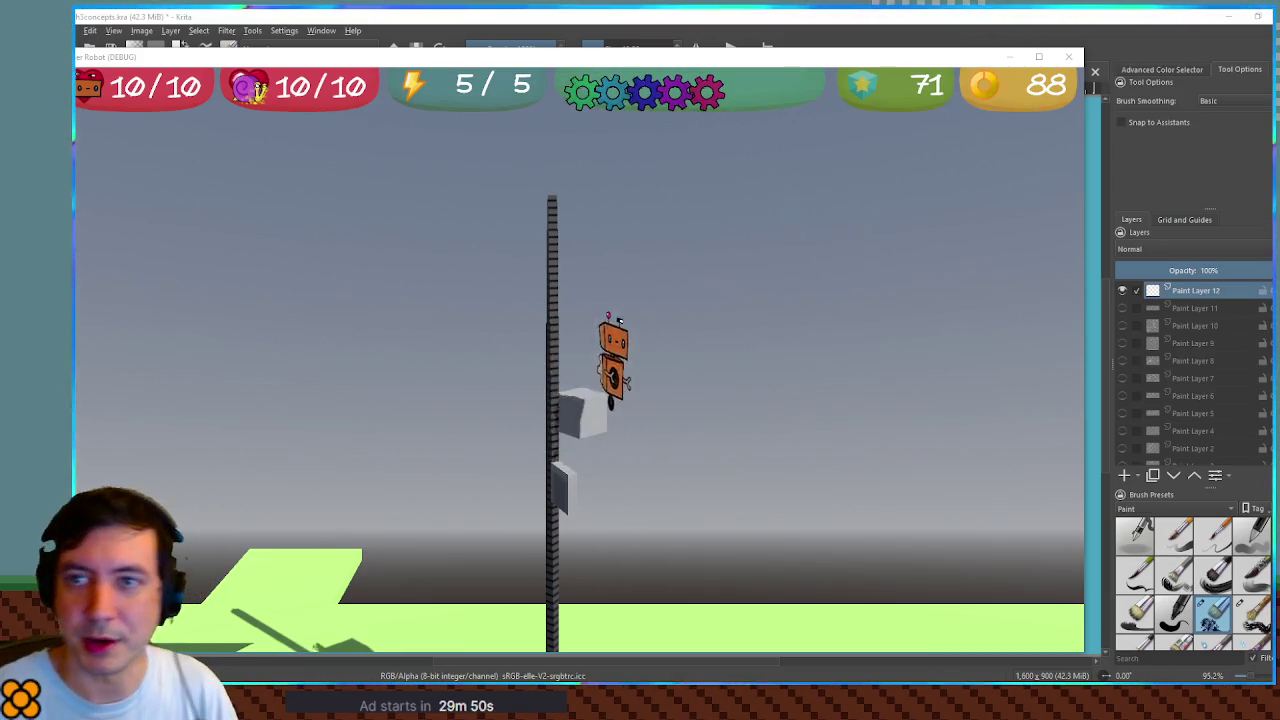
key(alt+Tab)
key(alt+Tab)
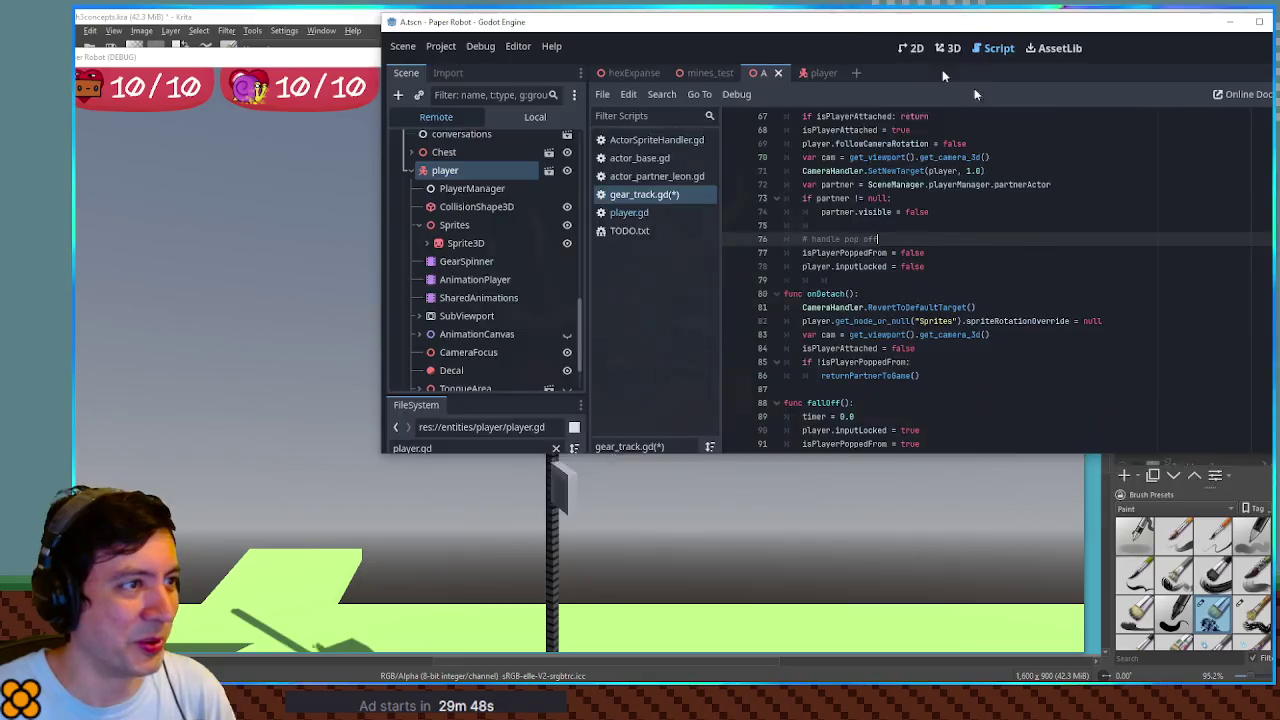
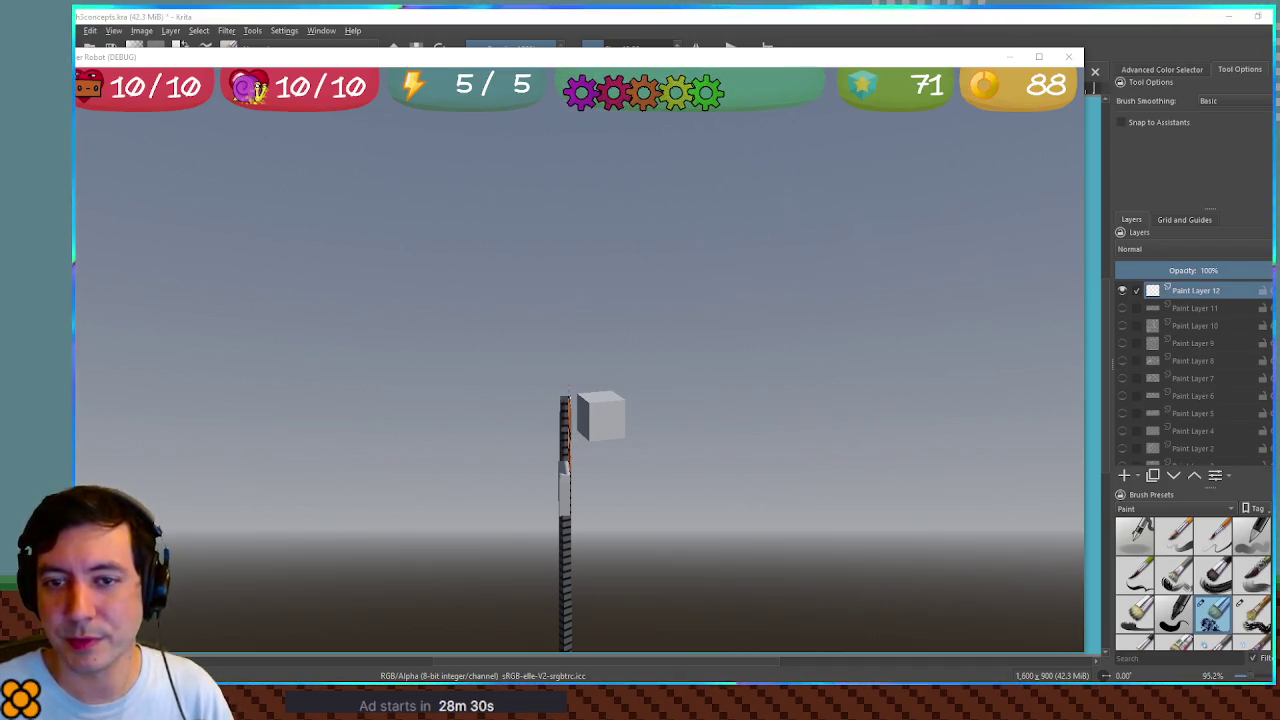
Switch from the running game back to the Godot editor showing gear_track.gd
key(alt+Tab)
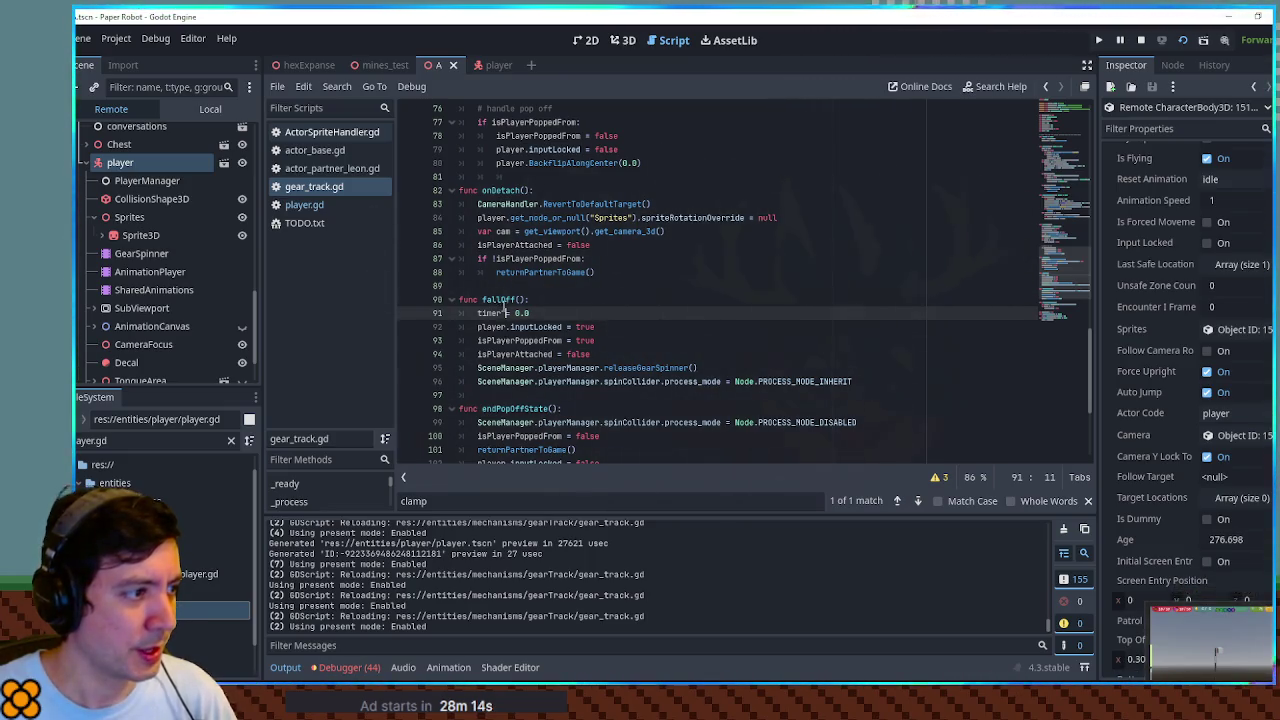
scroll(525, 314, up, 9)
scroll(525, 314, down, 4)
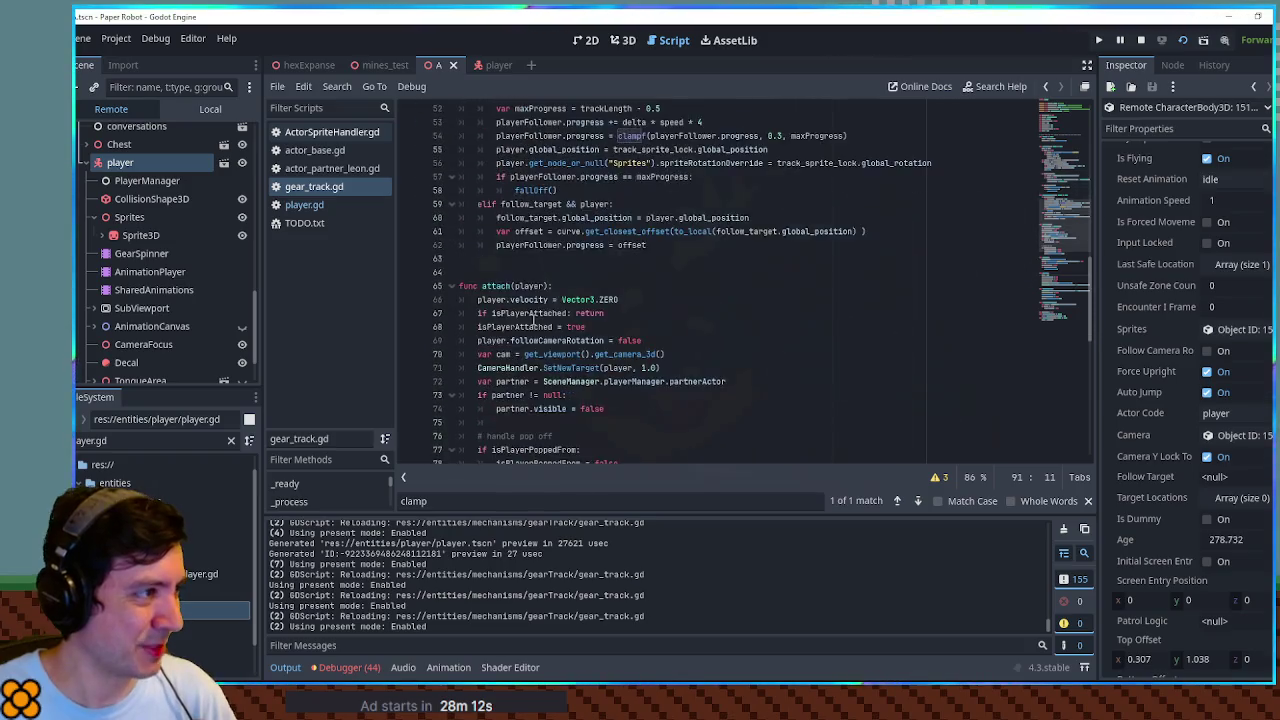
scroll(535, 319, up, 20)
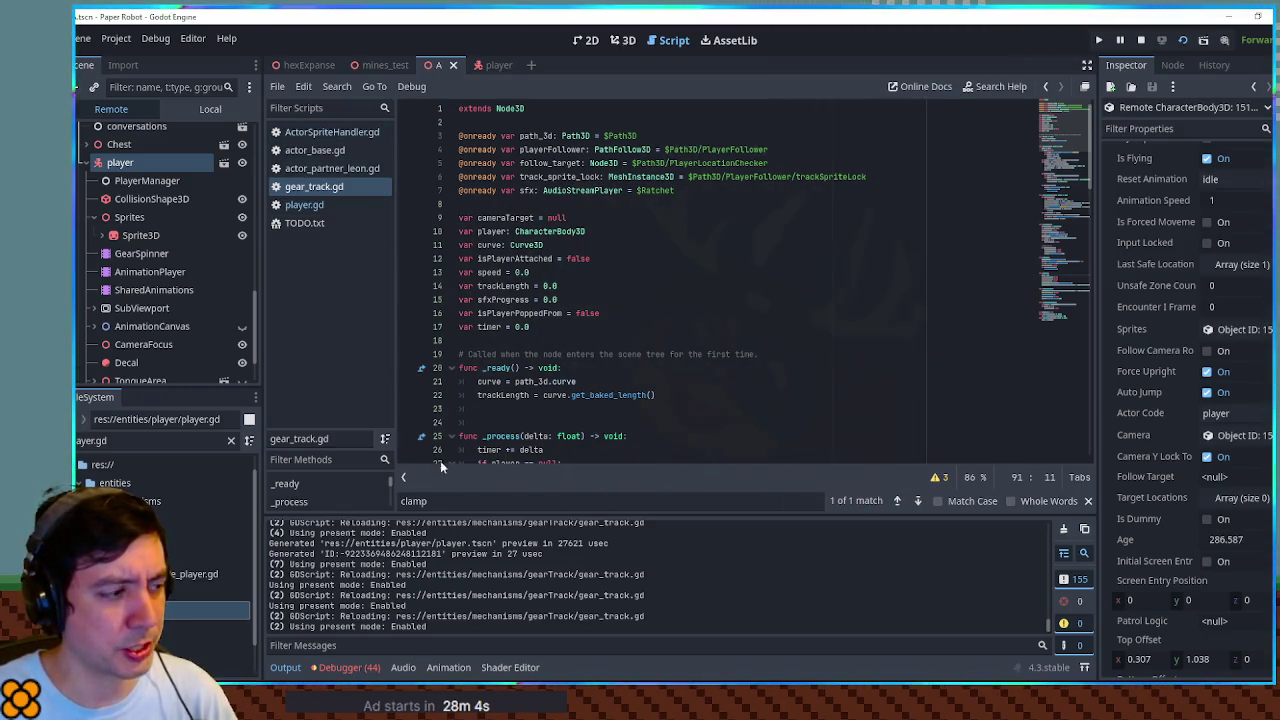
click(610, 354)
key(ctrl+shift+f)
Search the whole project for 'static' and review the 129 matches in 40 files
text(static)
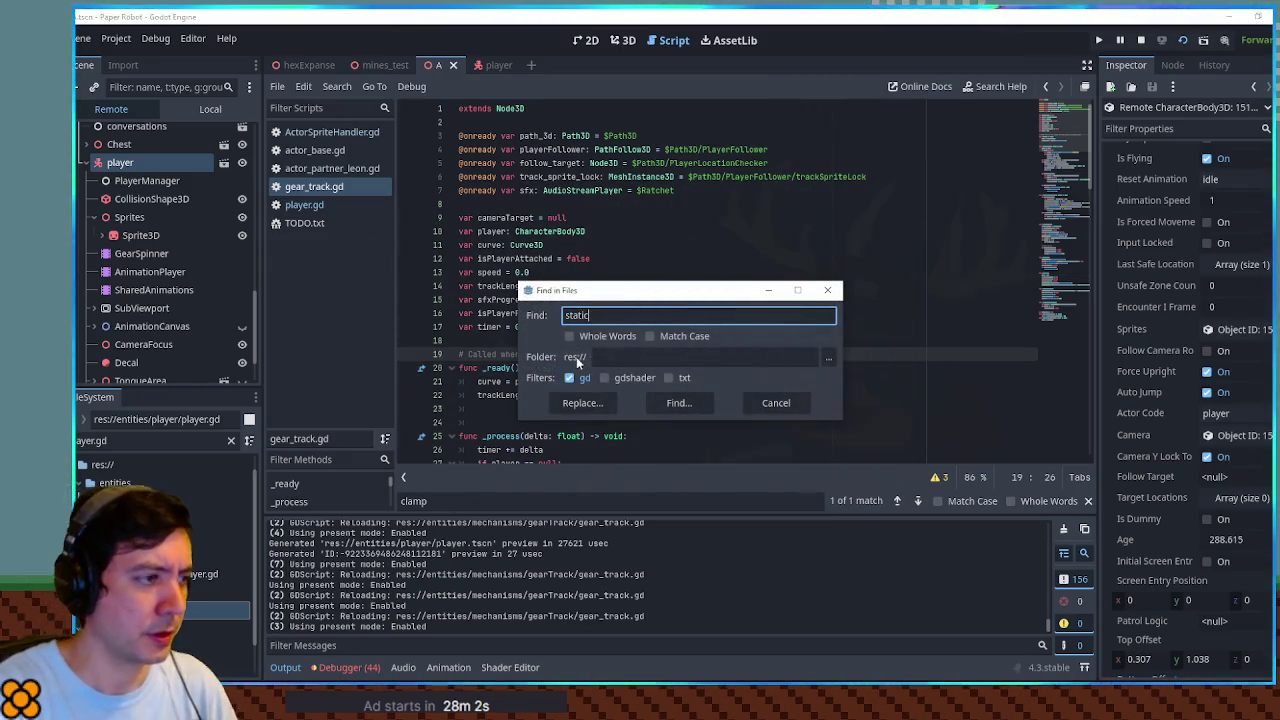
key(Return)
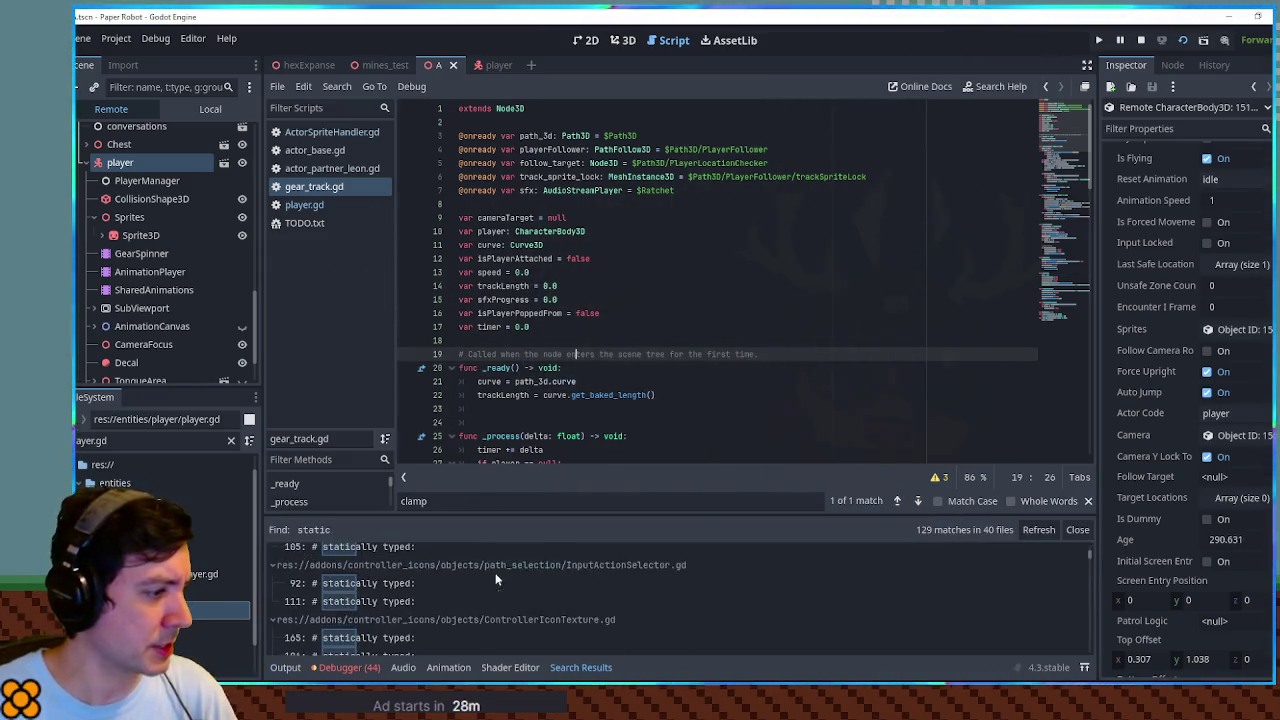
scroll(1020, 593, down, 2)
drag(1090, 560, 1092, 672)
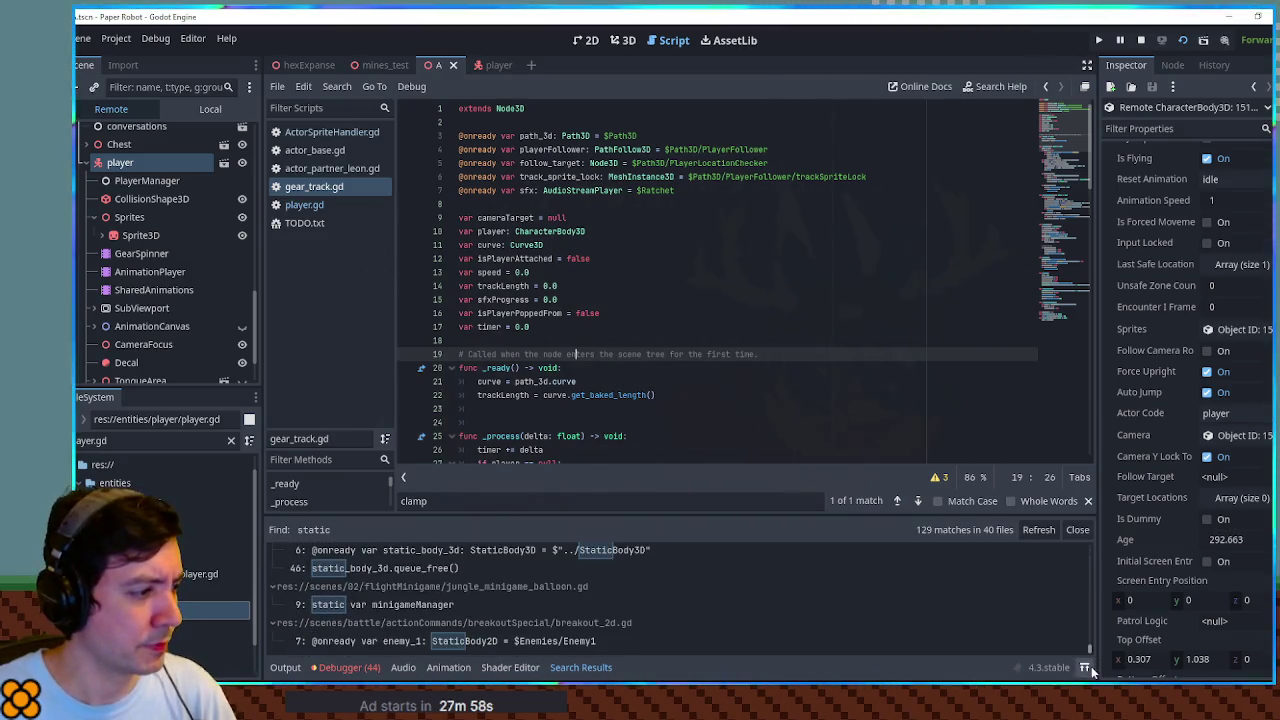
Begin a new var declaration on line 19 of gear_track.gd, after the timer variable
click(584, 329)
key(Return)
key(Return)
text(var poppedO)
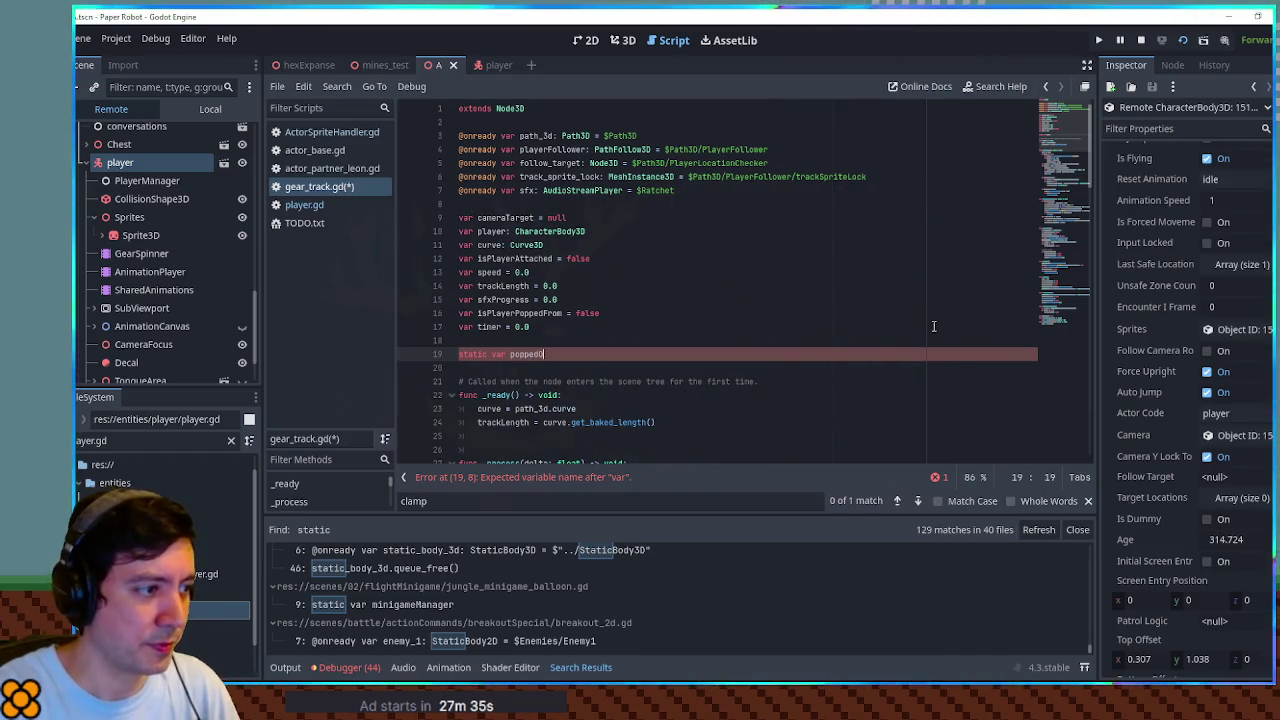
Finish line 19 as 'static var poppedOffTrack: Node3D = null'
text(Node)
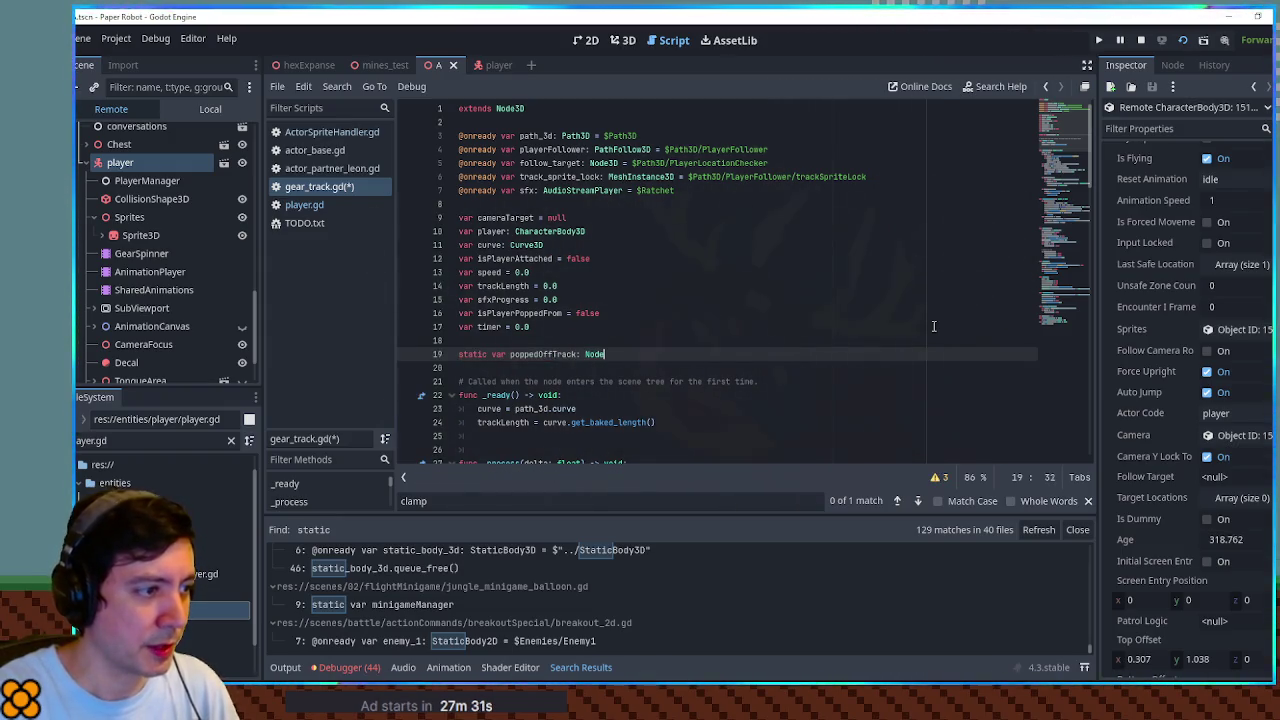
text(3d)
key(Return)
text(= null)
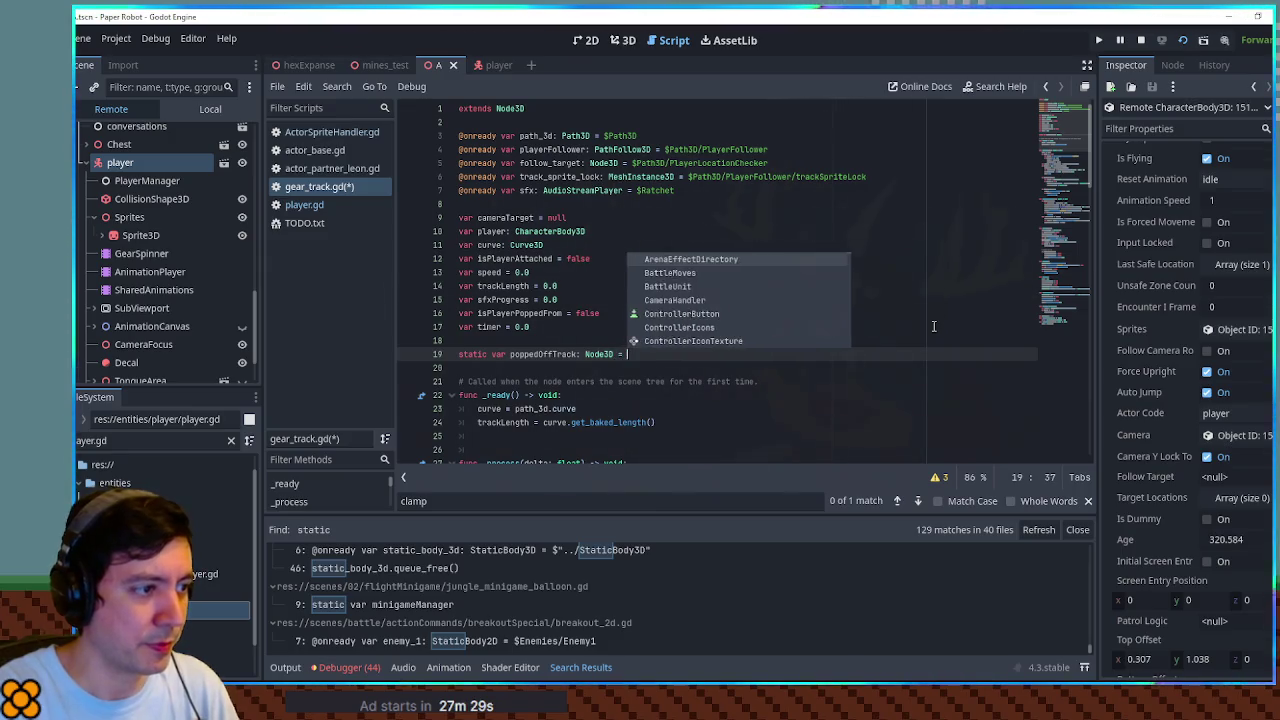
double_click(546, 354)
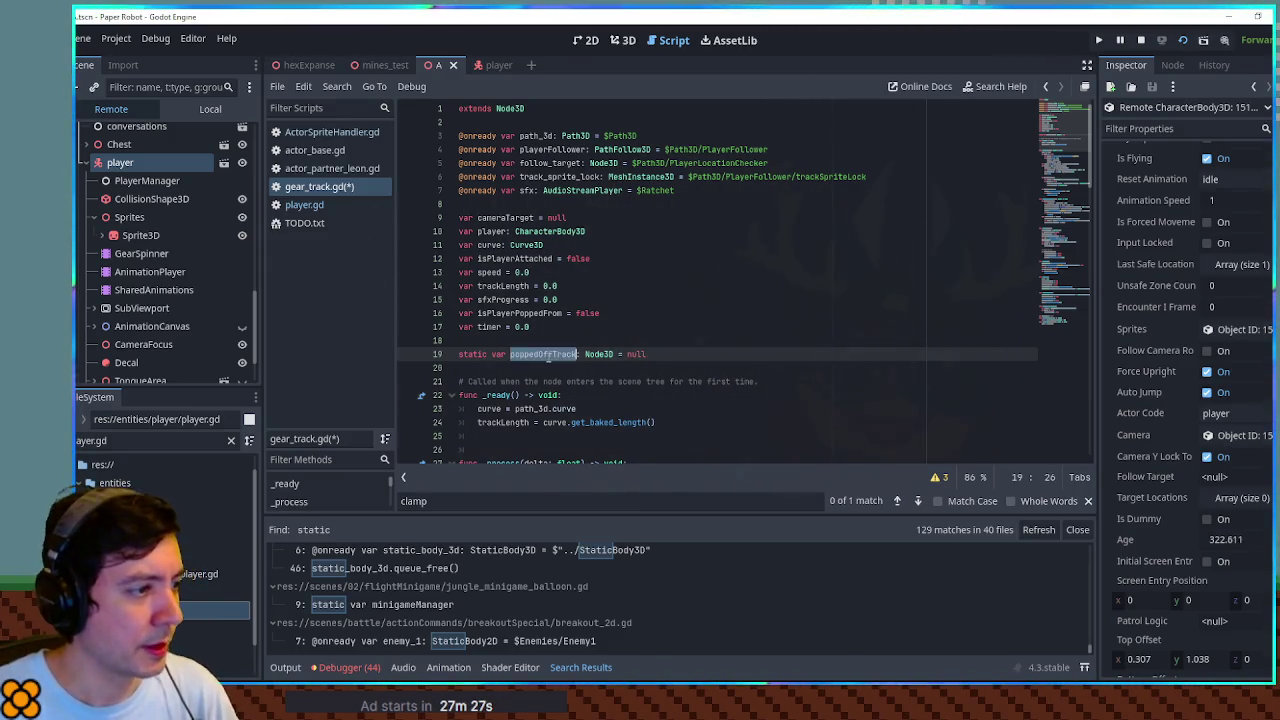
Review where isPlayerPoppedFrom is used and go to the fallOff() header
scroll(670, 354, down, 7)
scroll(670, 354, down, 6)
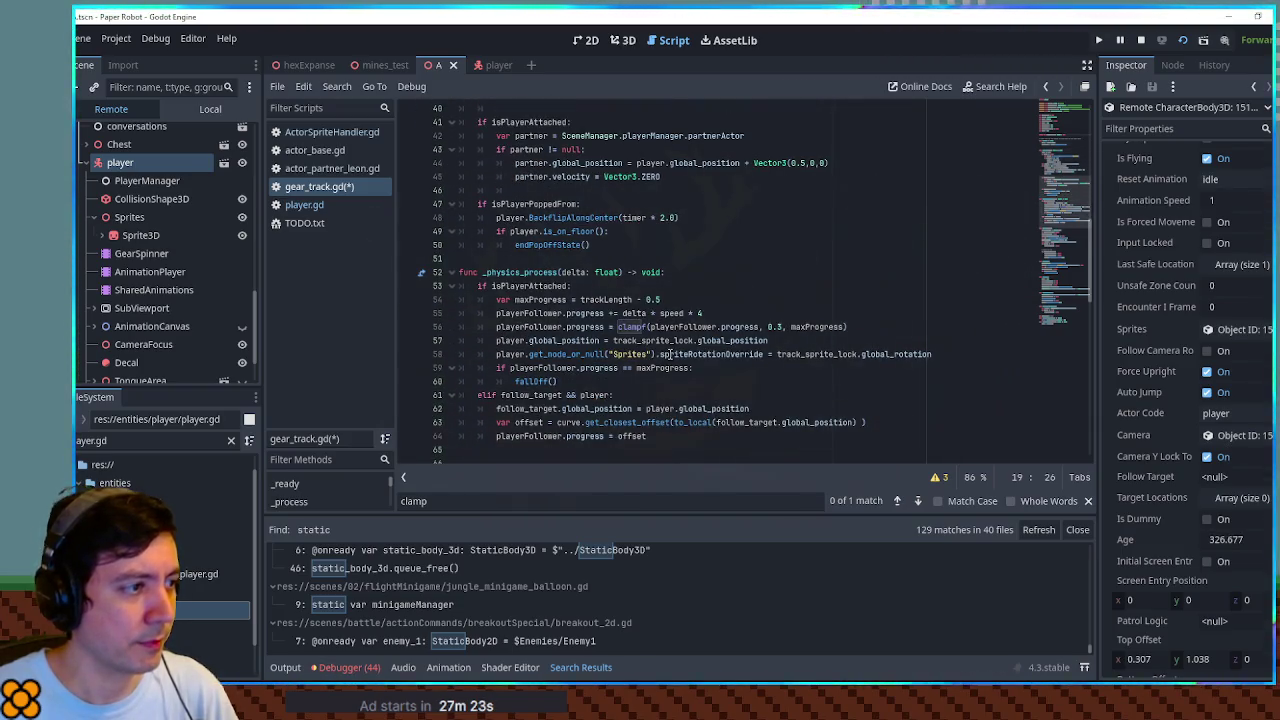
scroll(488, 272, up, 4)
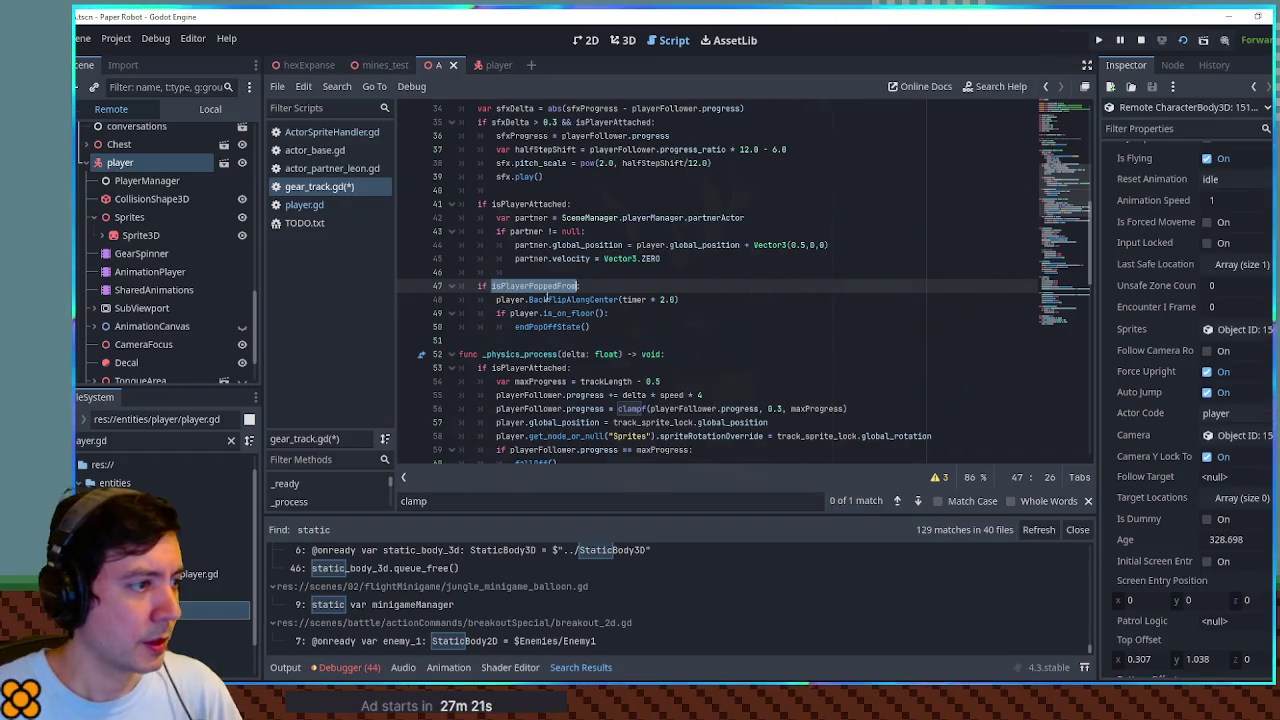
double_click(533, 367)
scroll(588, 299, down, 15)
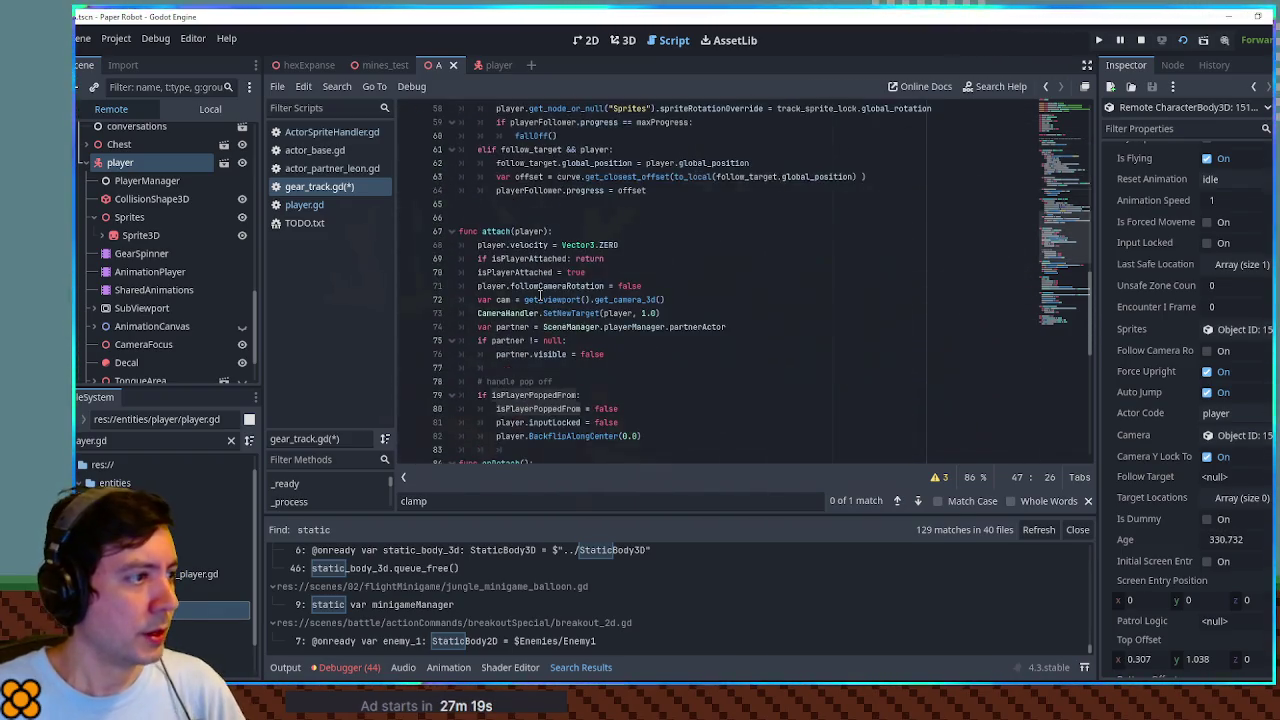
scroll(535, 295, down, 2)
click(557, 290)
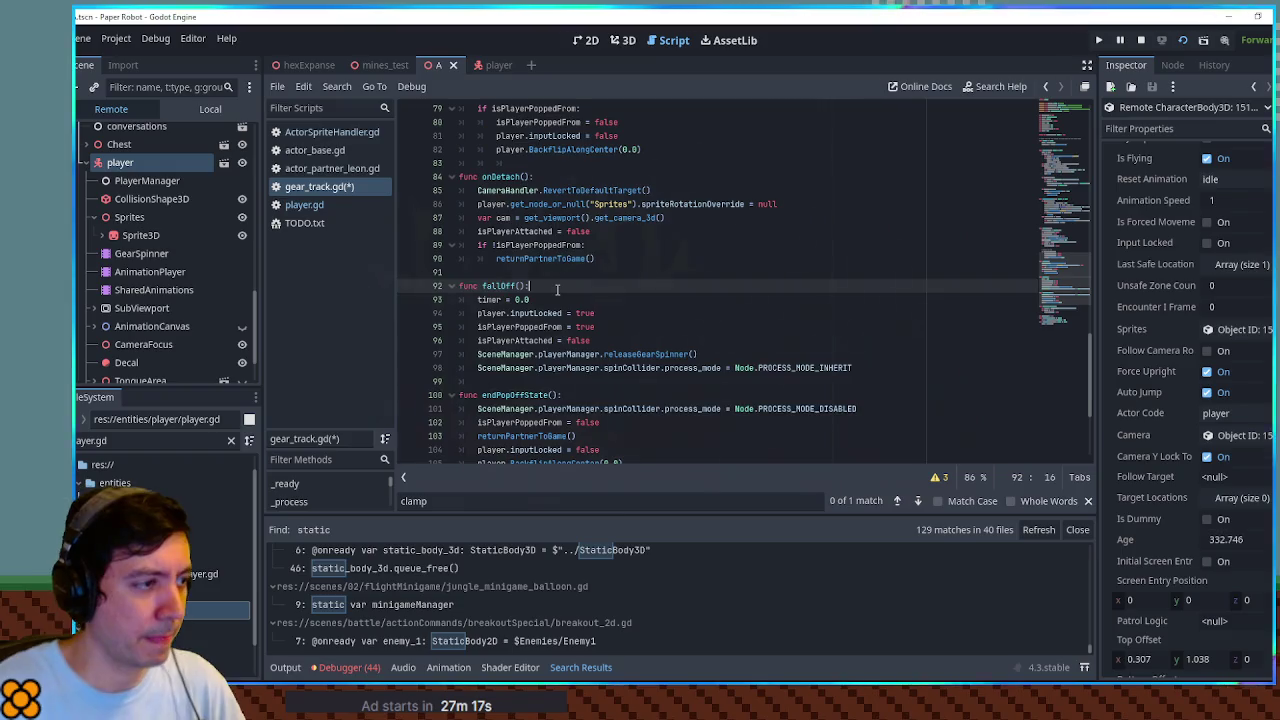
Add 'poppedOffTrack = self' as the first line of fallOff()
key(Return)
text(poppedOffTrack = self)
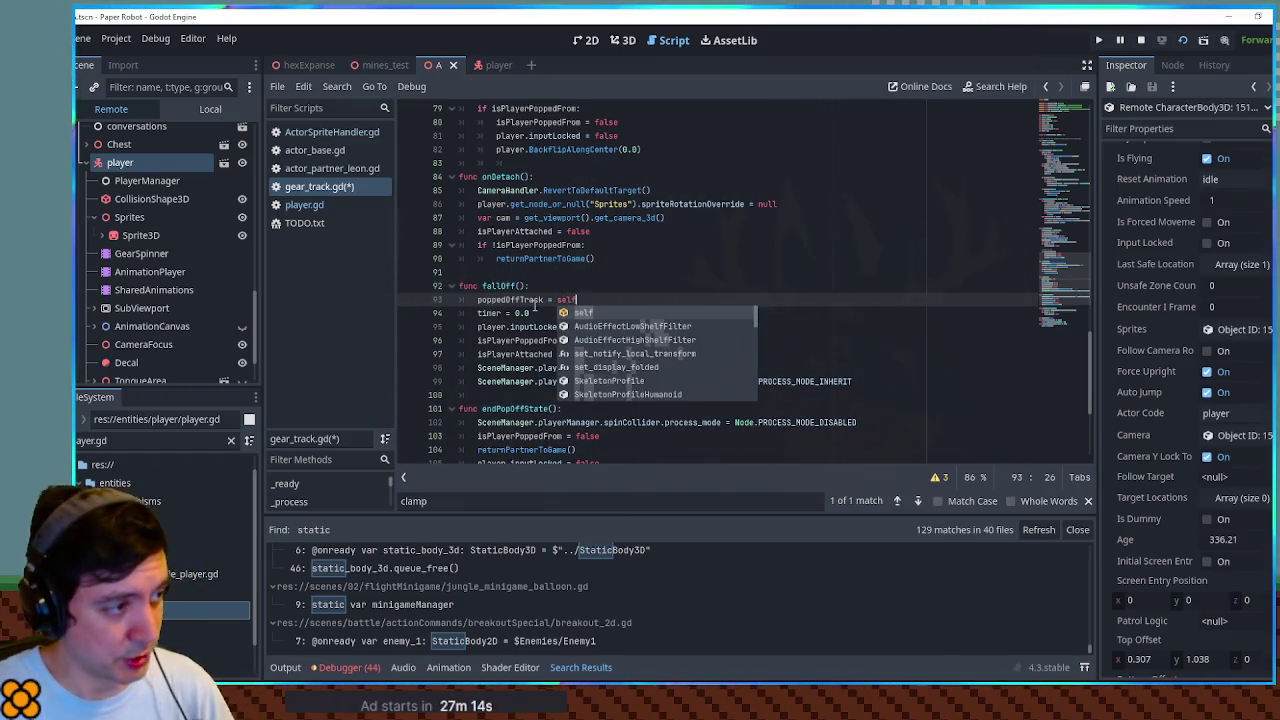
double_click(534, 303)
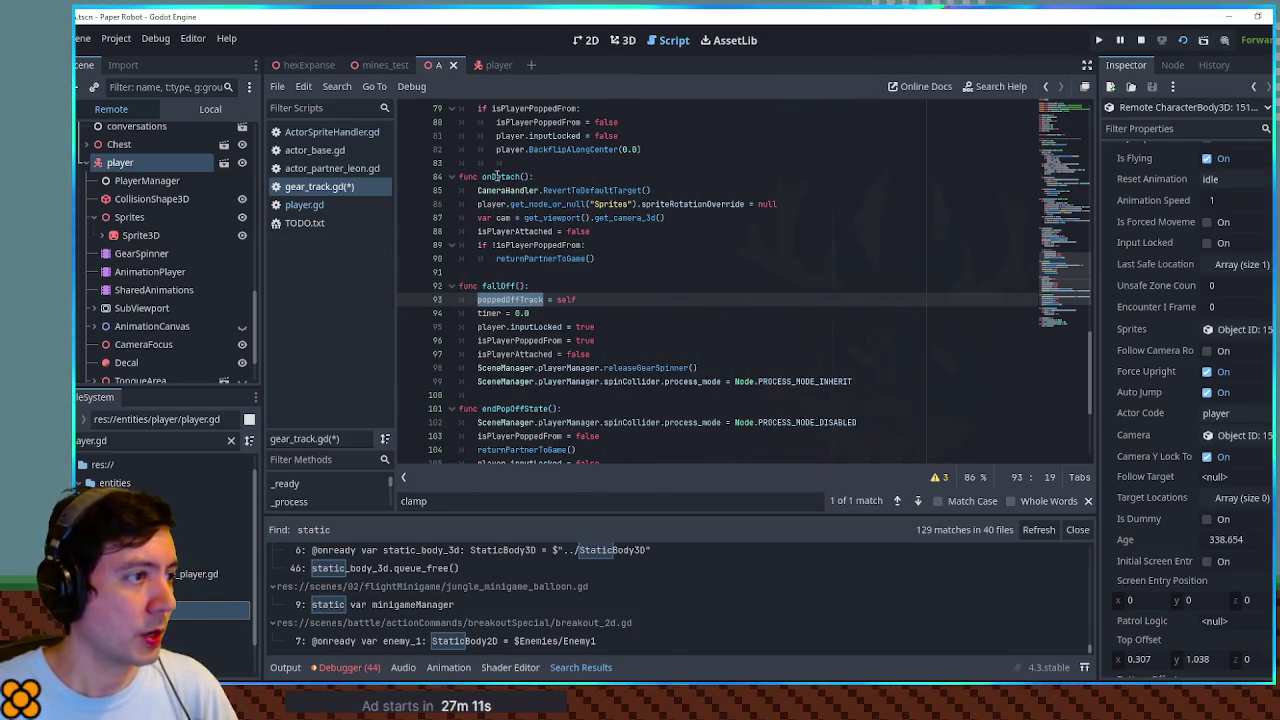
Inspect the isPlayerPoppedFrom block and the endPopOffState call in _process
scroll(505, 190, up, 8)
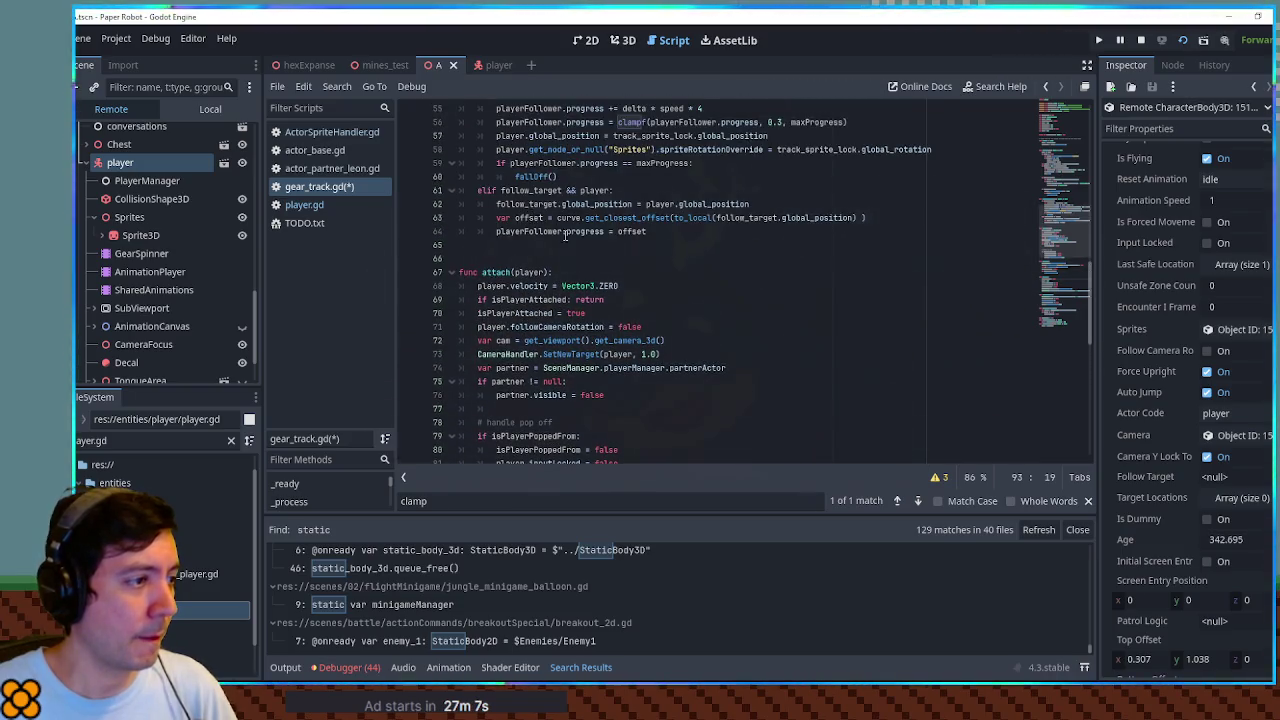
scroll(565, 236, up, 5)
scroll(578, 244, up, 7)
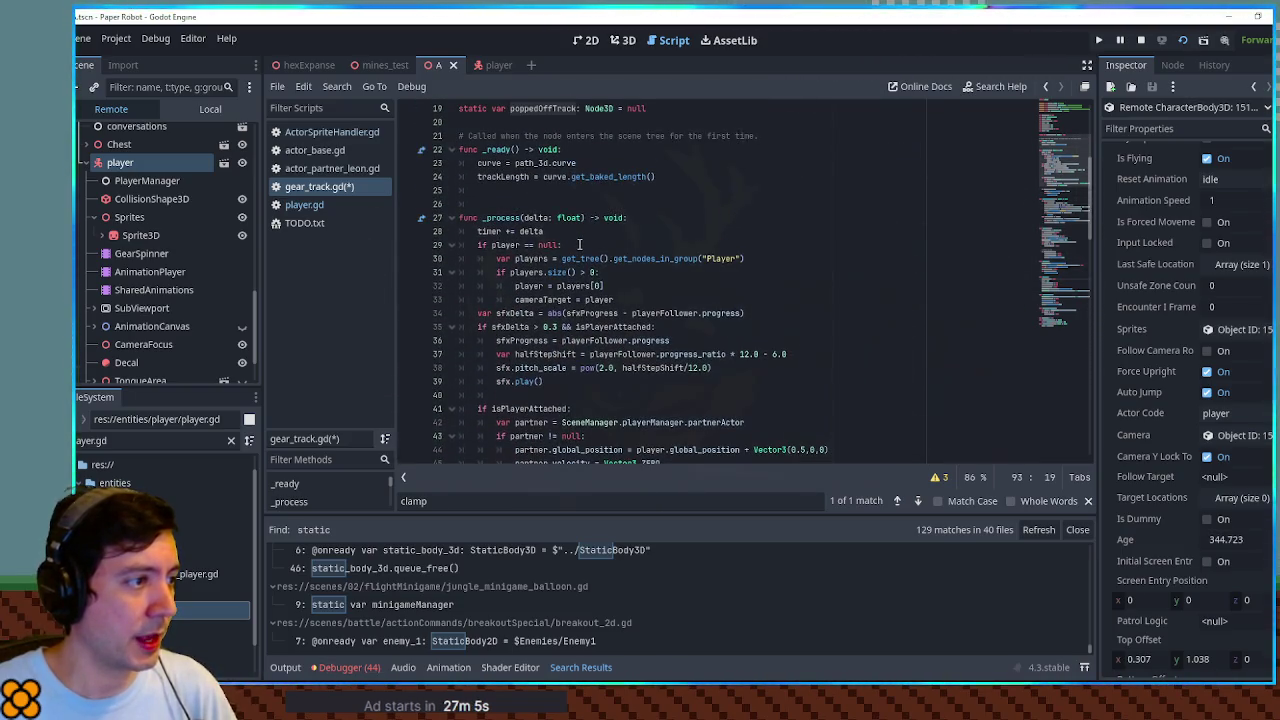
scroll(578, 244, down, 5)
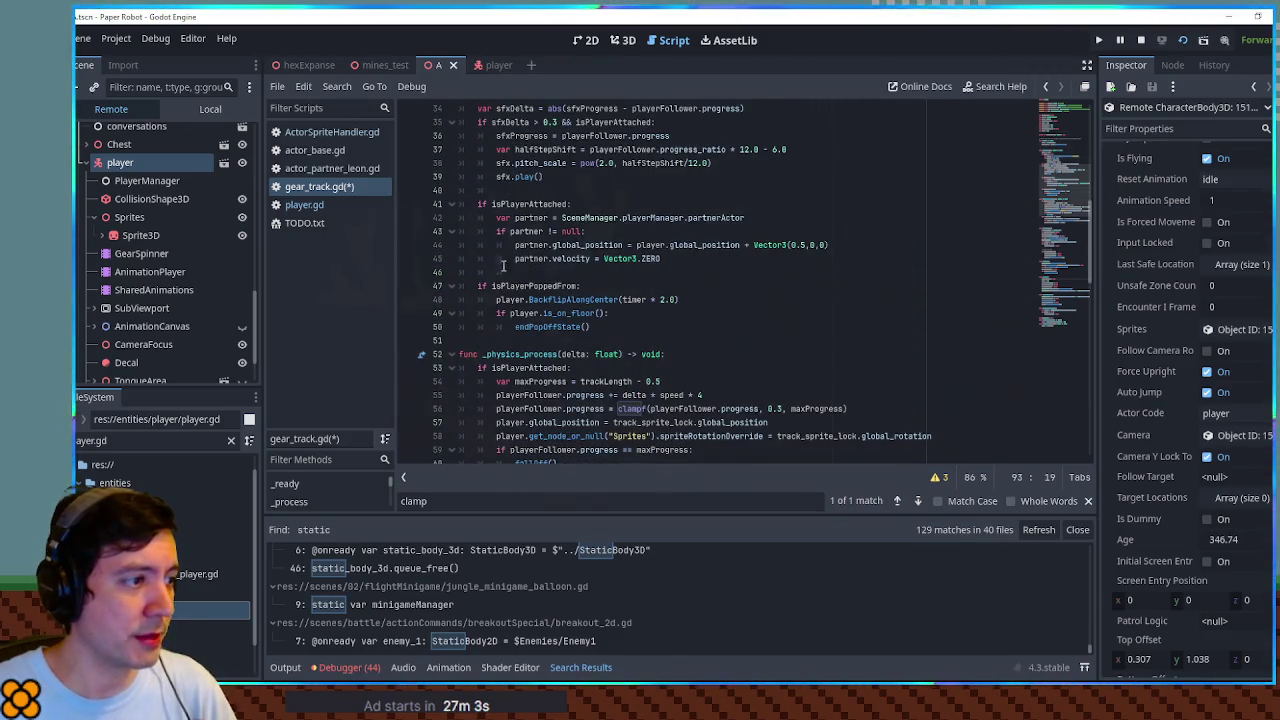
double_click(528, 286)
scroll(543, 298, up, 1)
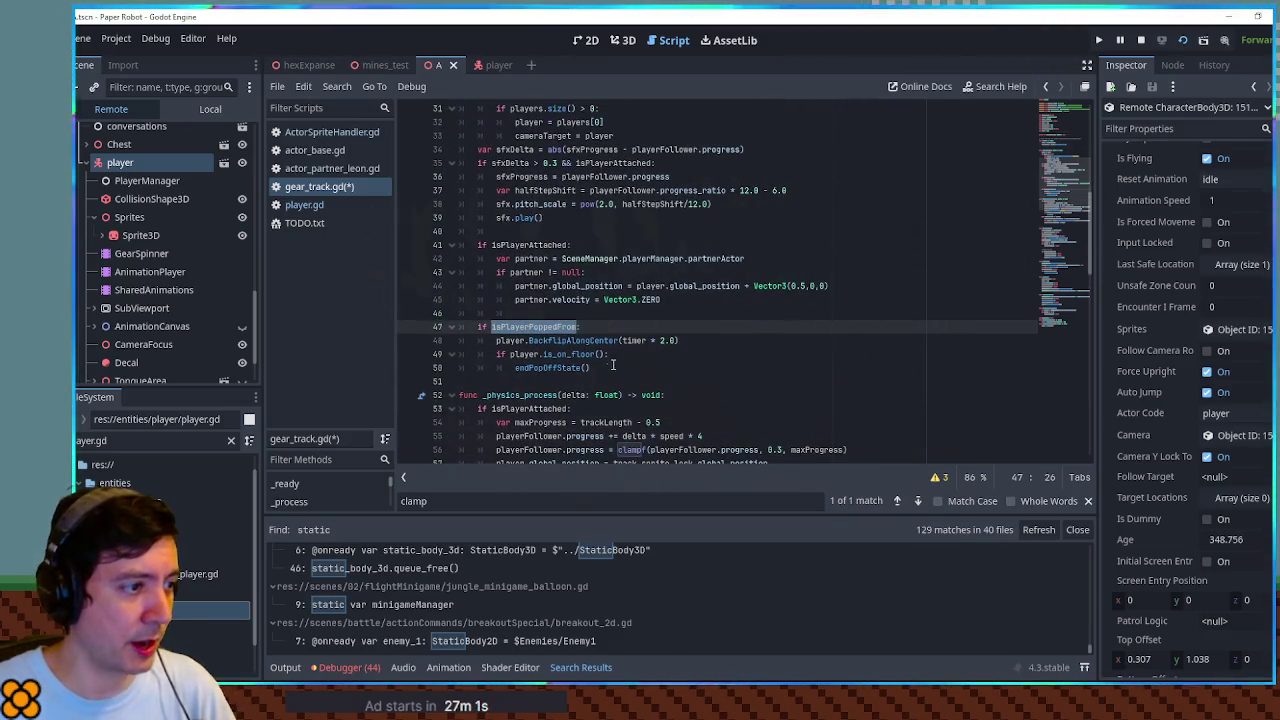
click(560, 367)
scroll(600, 360, down, 6)
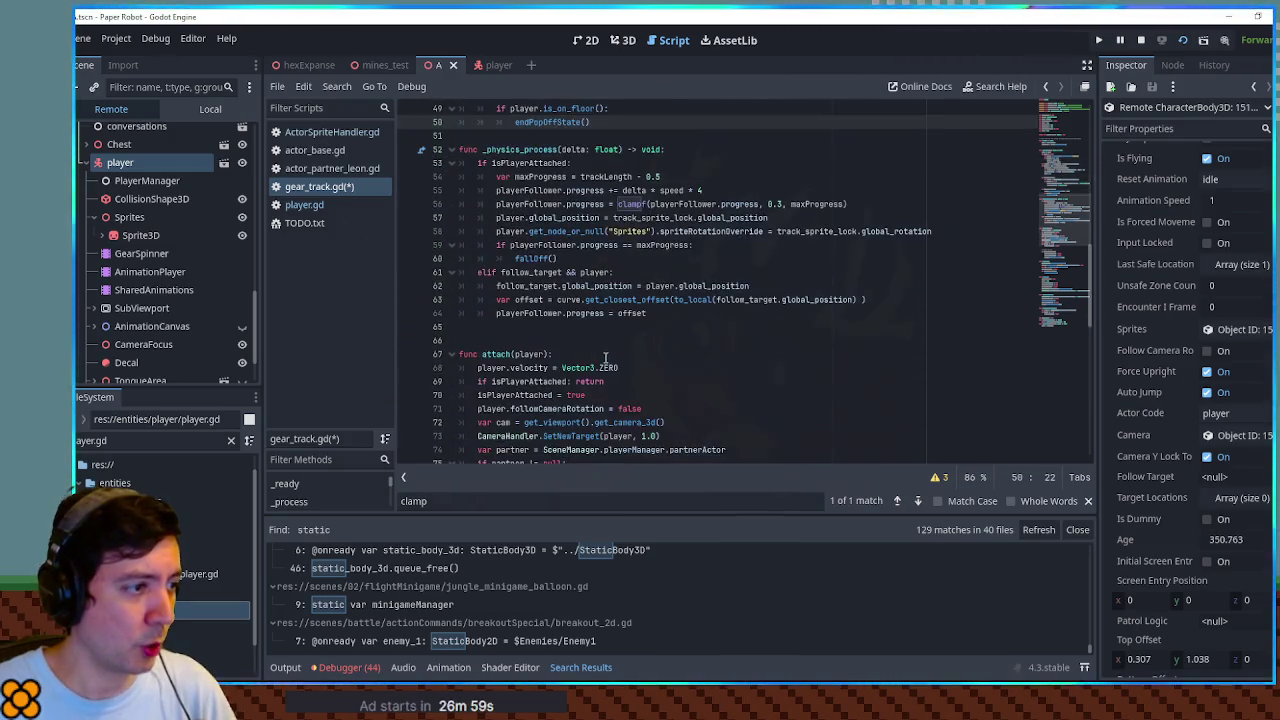
click(577, 354)
Reset 'poppedOffTrack = null' at the start of attach and inside endPopOffState
key(Return)
text(poppedOffTrack = n)
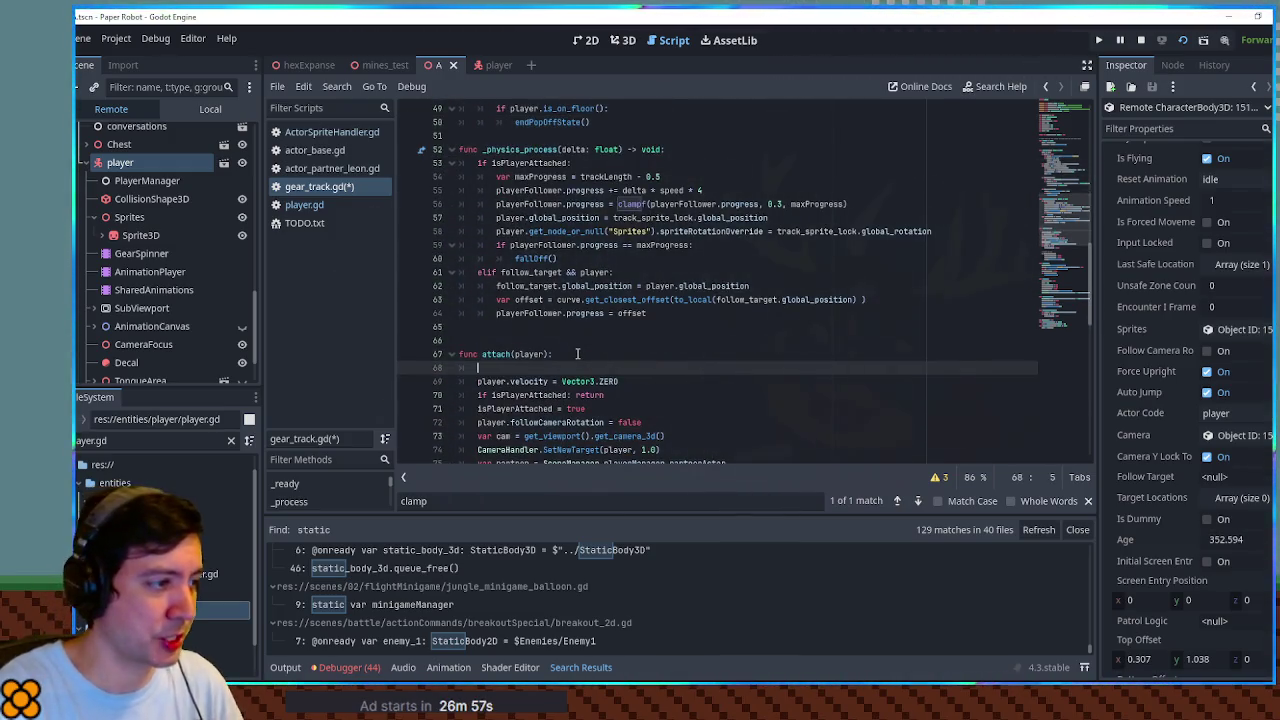
text(ull)
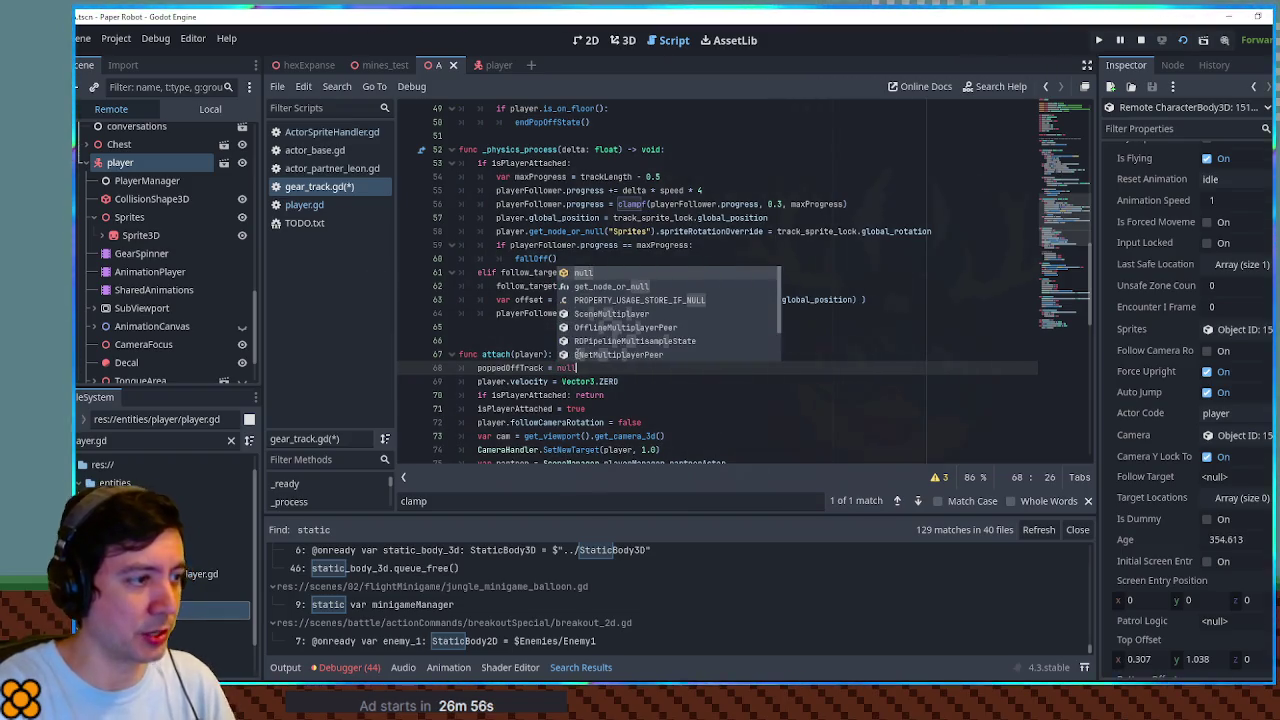
drag(584, 370, 603, 357)
key(ctrl+c)
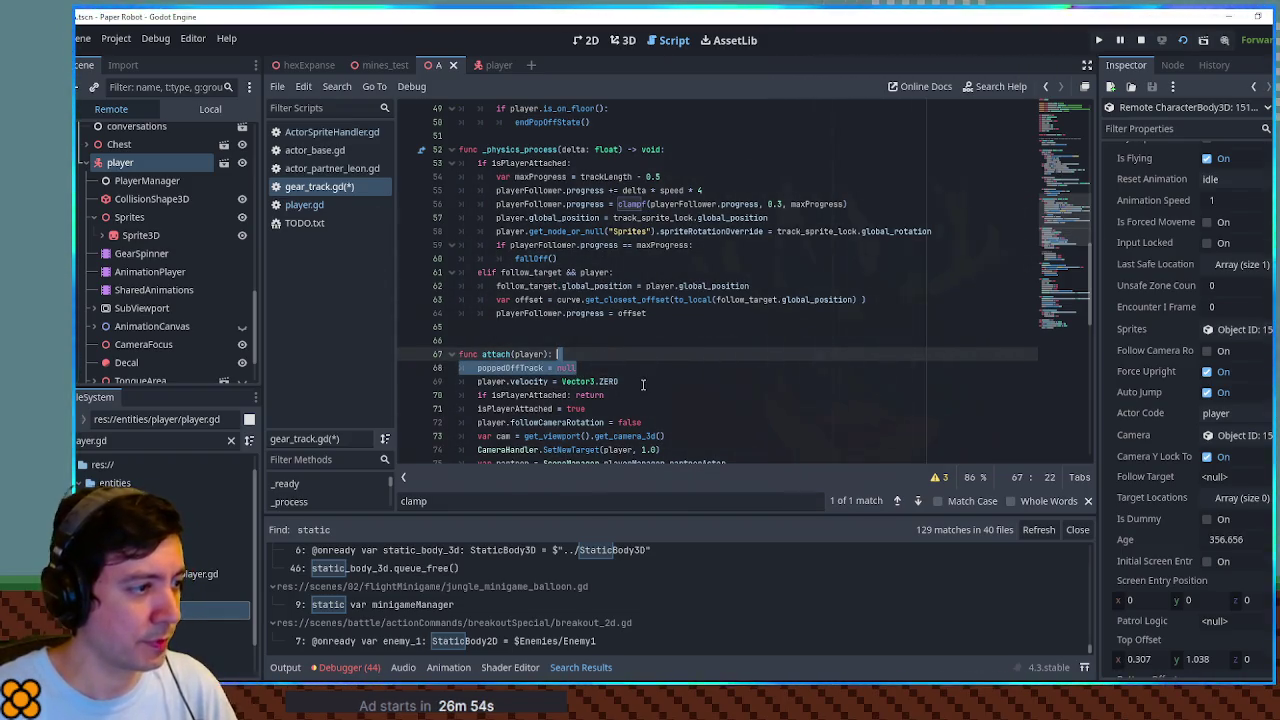
scroll(643, 384, down, 8)
scroll(623, 380, down, 3)
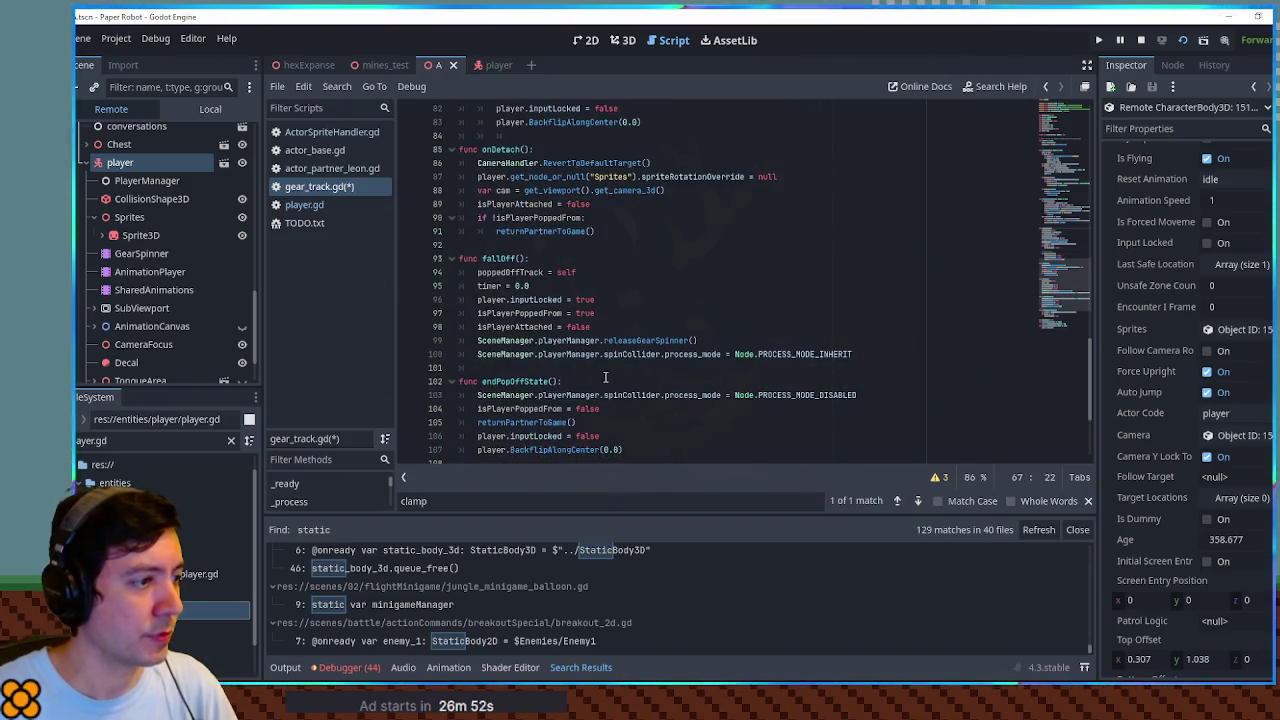
click(592, 380)
key(ctrl+v)
Review the static poppedOffTrack declaration and save gear_track.gd
scroll(665, 372, up, 9)
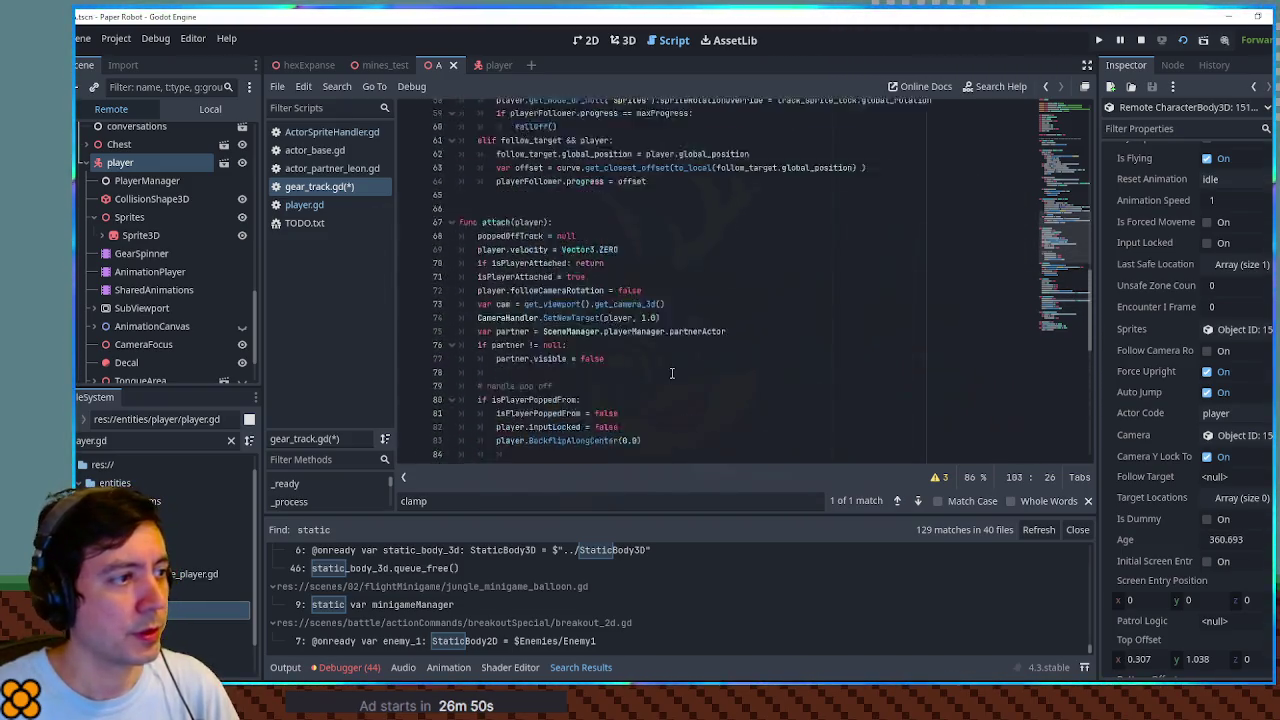
scroll(673, 373, down, 6)
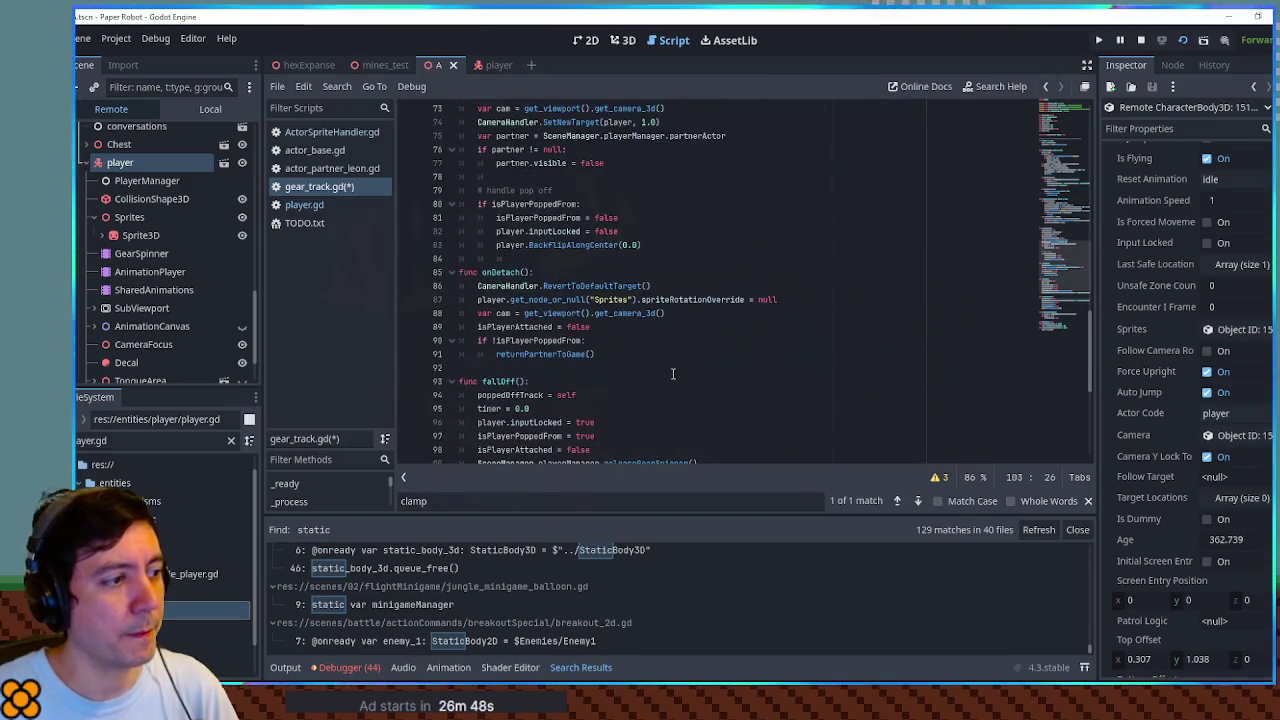
scroll(673, 373, up, 13)
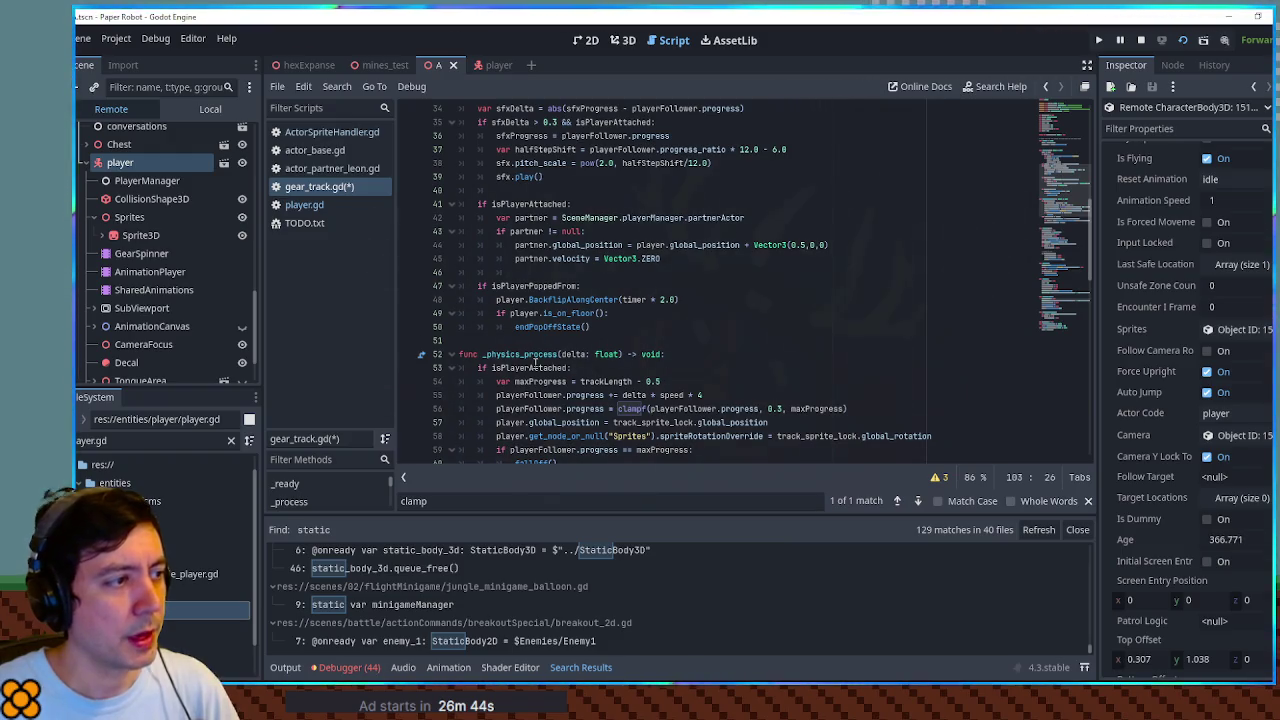
scroll(540, 363, down, 6)
scroll(543, 363, up, 10)
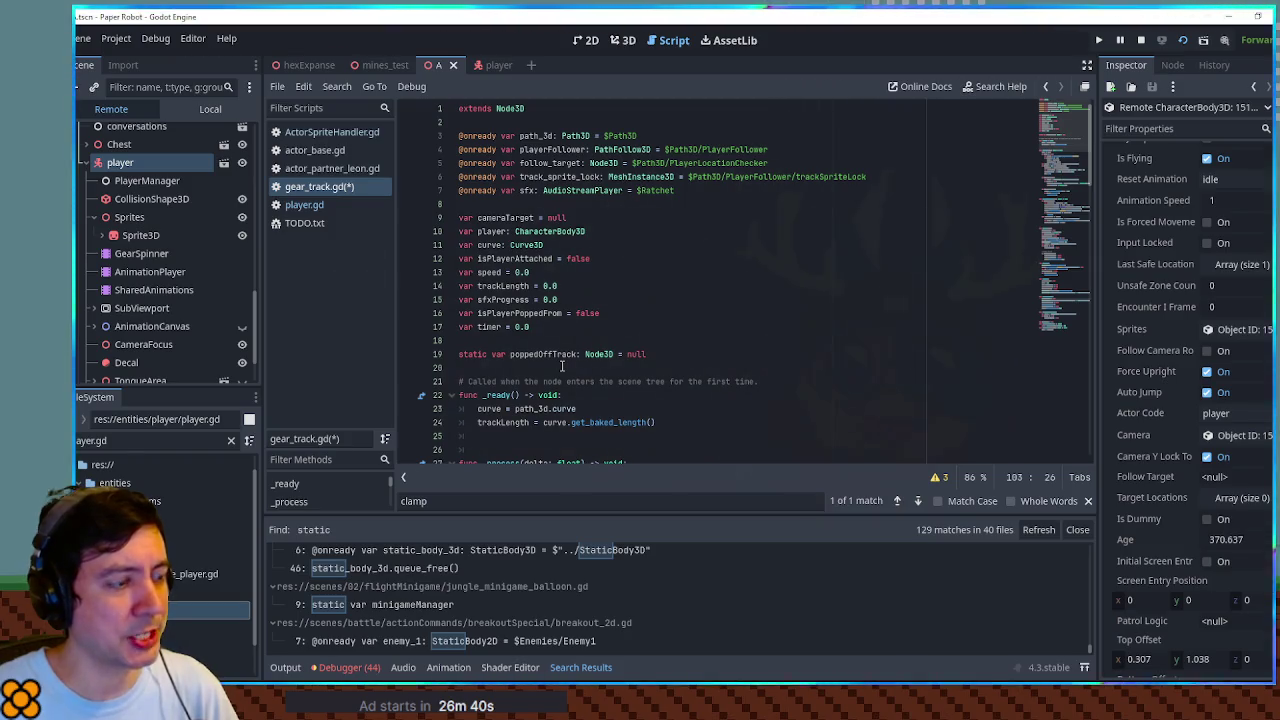
click(553, 354)
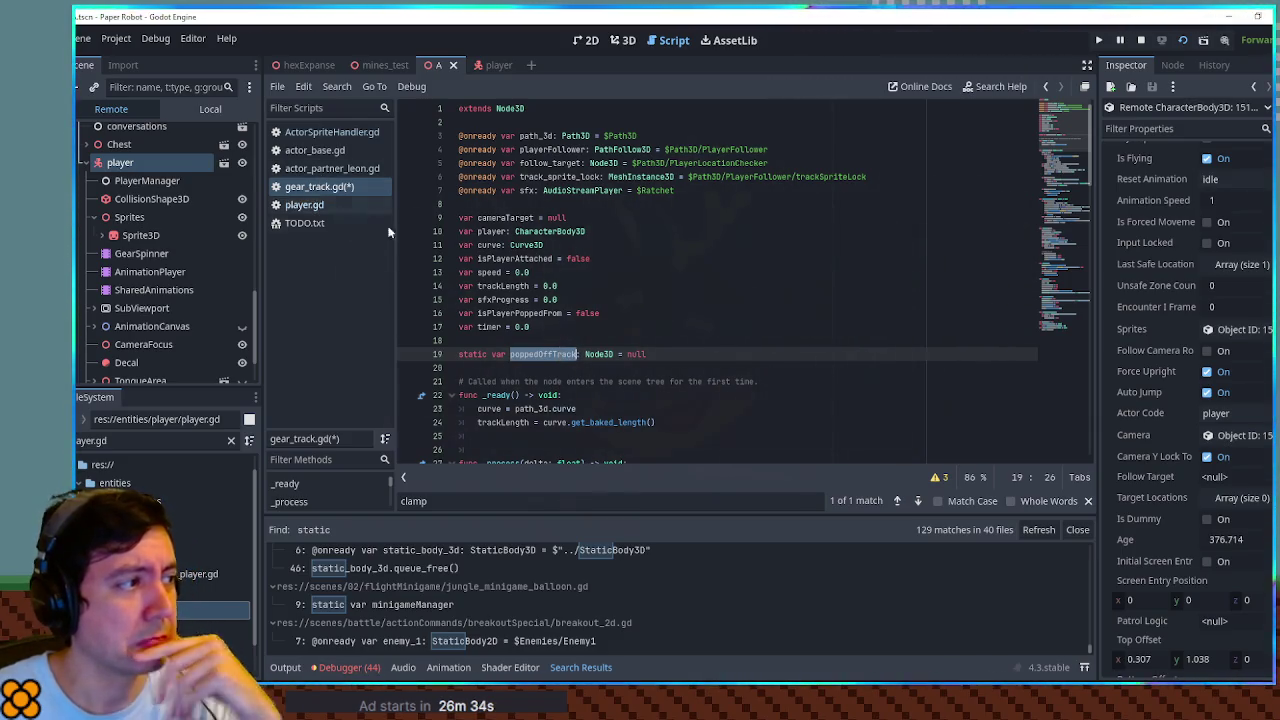
key(Up)
key(Up)
key(Up)
key(ctrl+s)
Highlight poppedOffTrack uses in gear_track.gd, then switch to player.gd
double_click(545, 356)
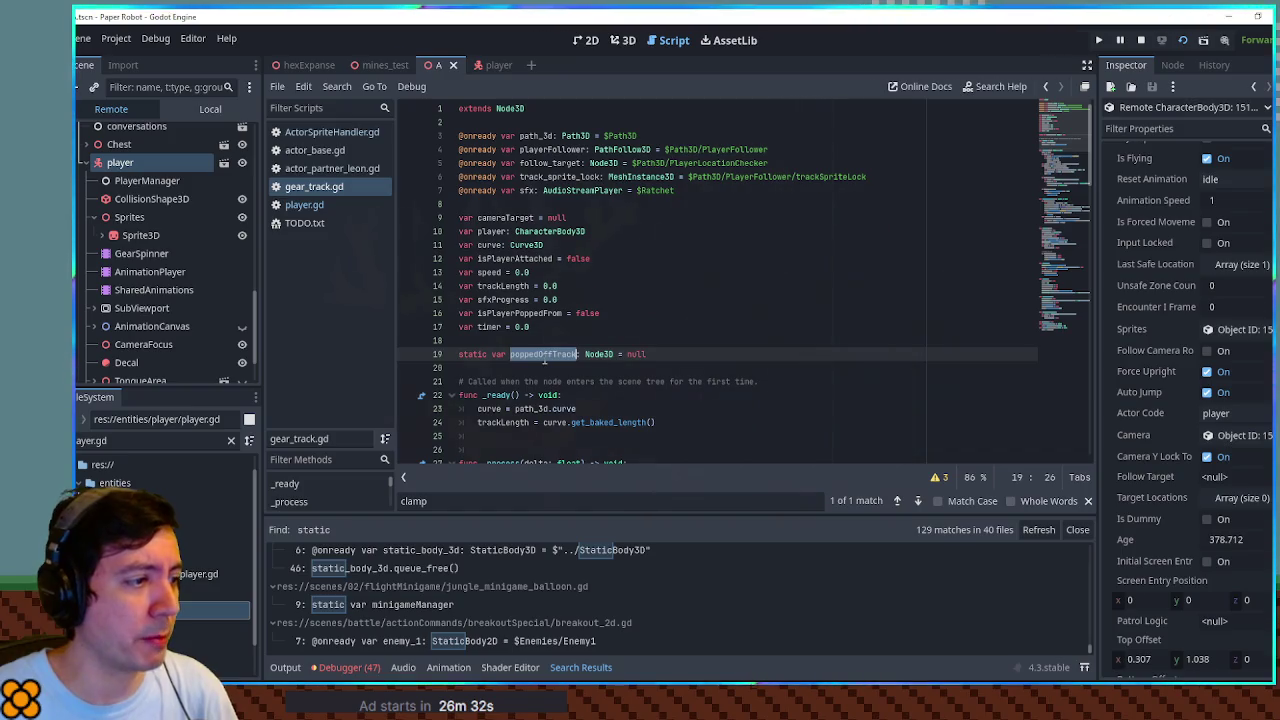
mouse_move(1046, 160)
mouse_down()
mouse_move(985, 262)
mouse_move(967, 251)
mouse_up()
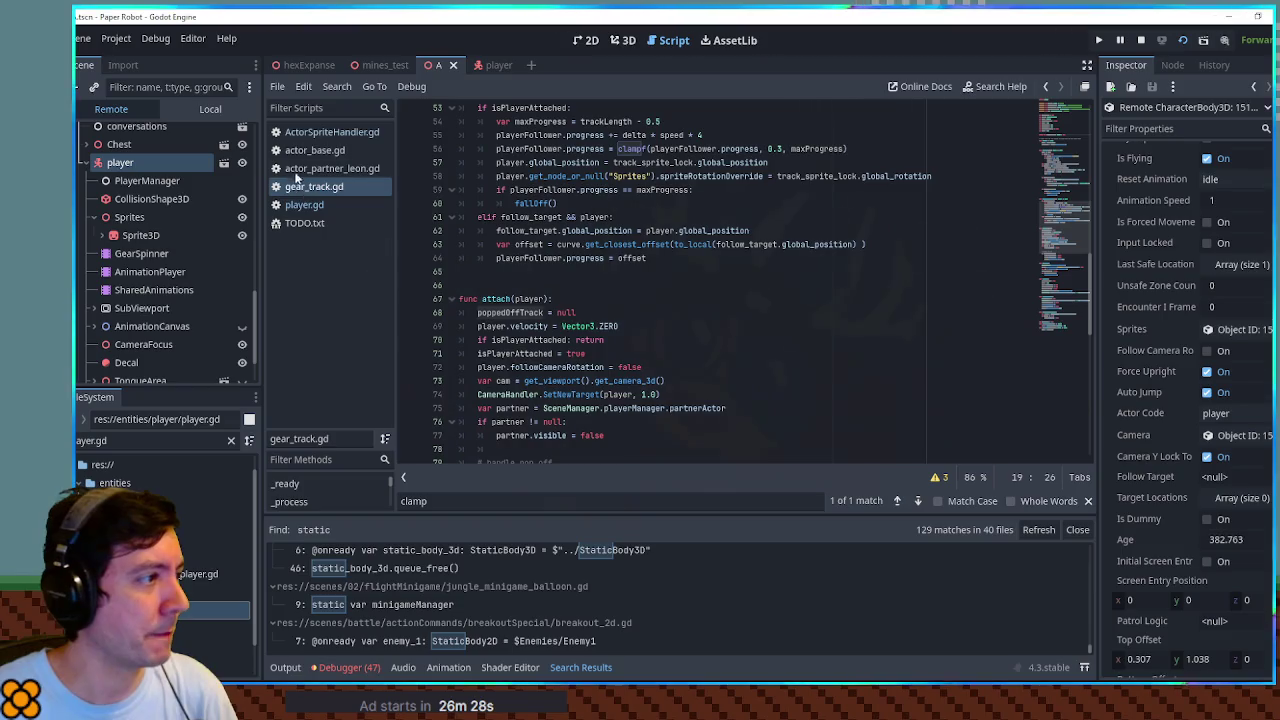
click(304, 204)
Search player.gd for 'atta' and inspect how the GearTrack branch assigns and attaches gearSpinner
key(ctrl+f)
text(a)
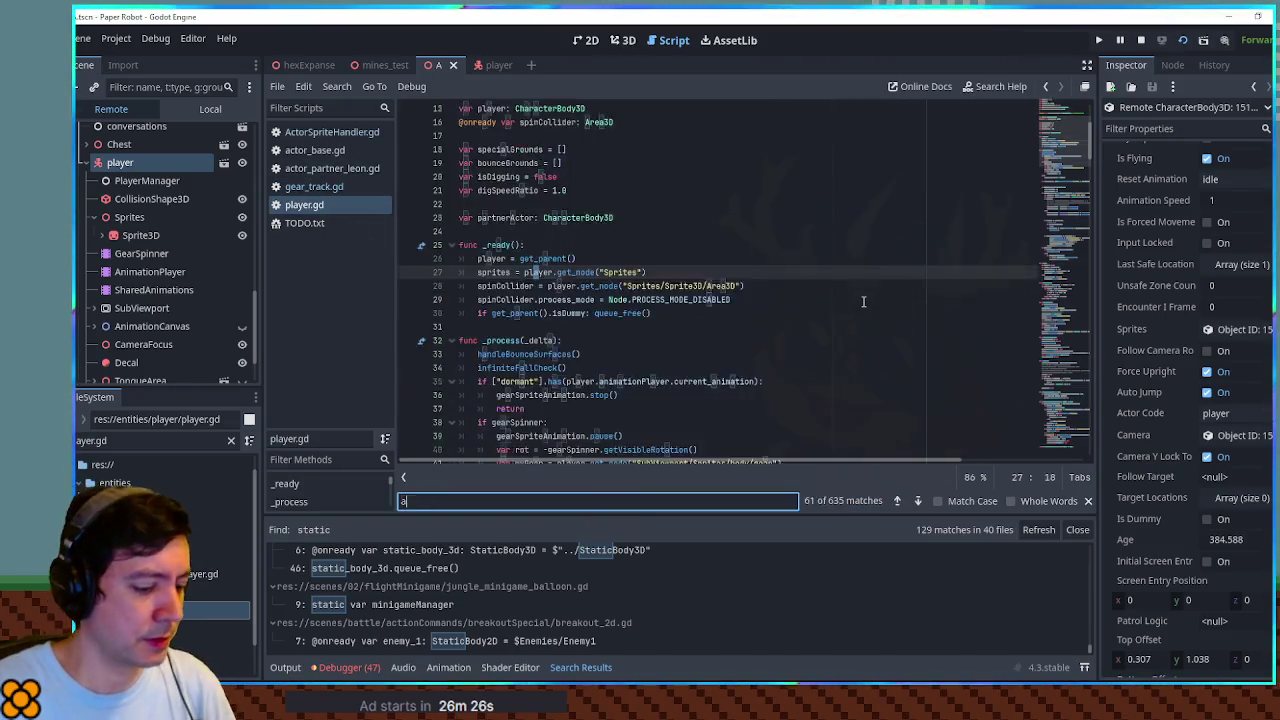
text(ttach)
double_click(555, 258)
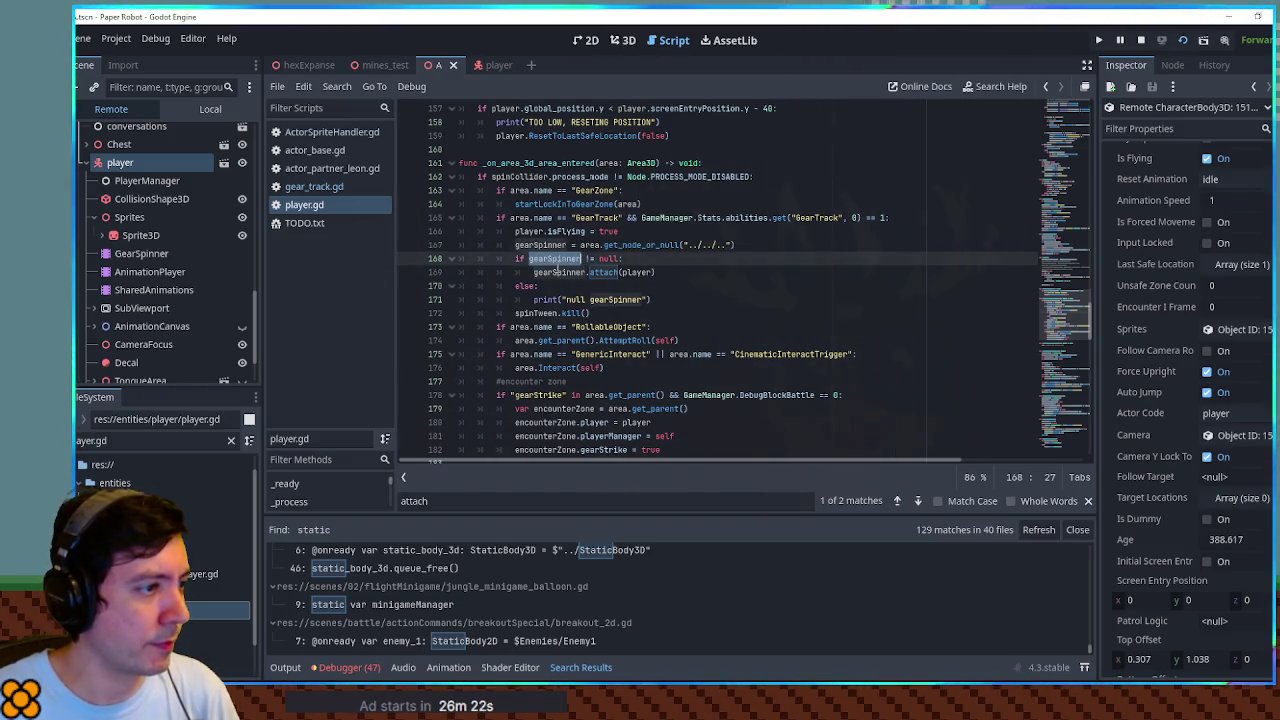
click(600, 272)
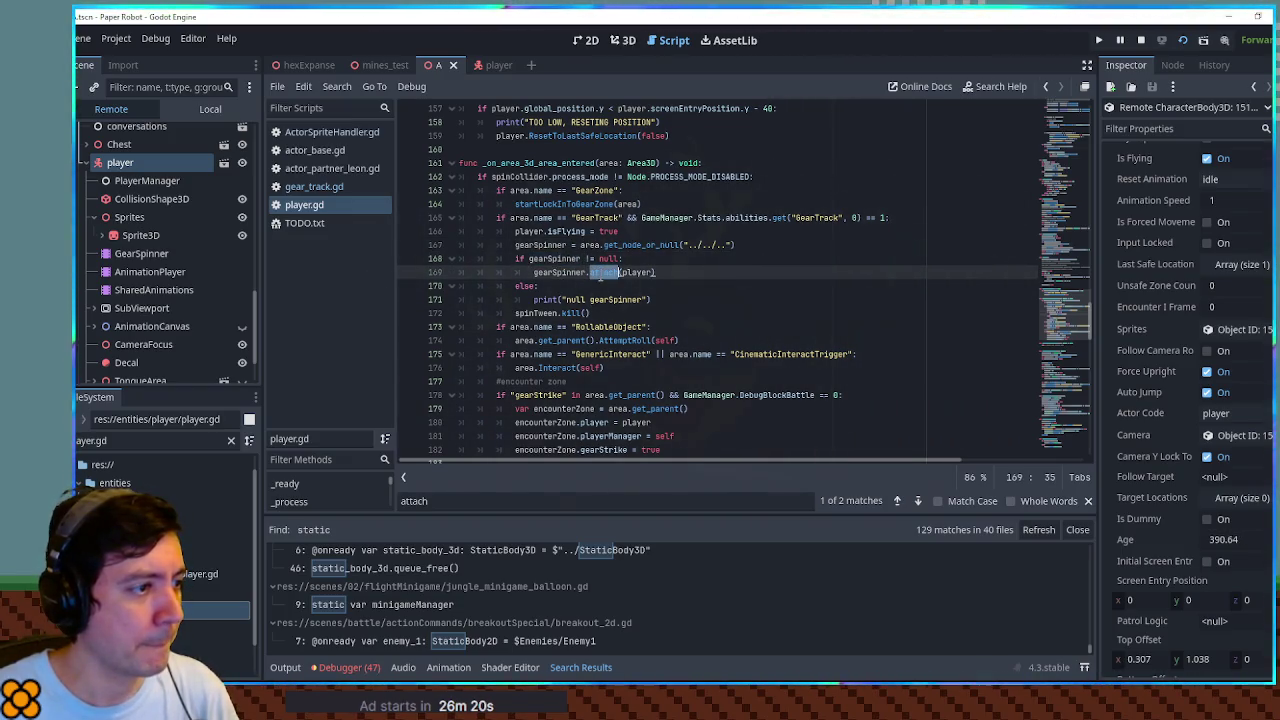
click(514, 245)
double_click(514, 245)
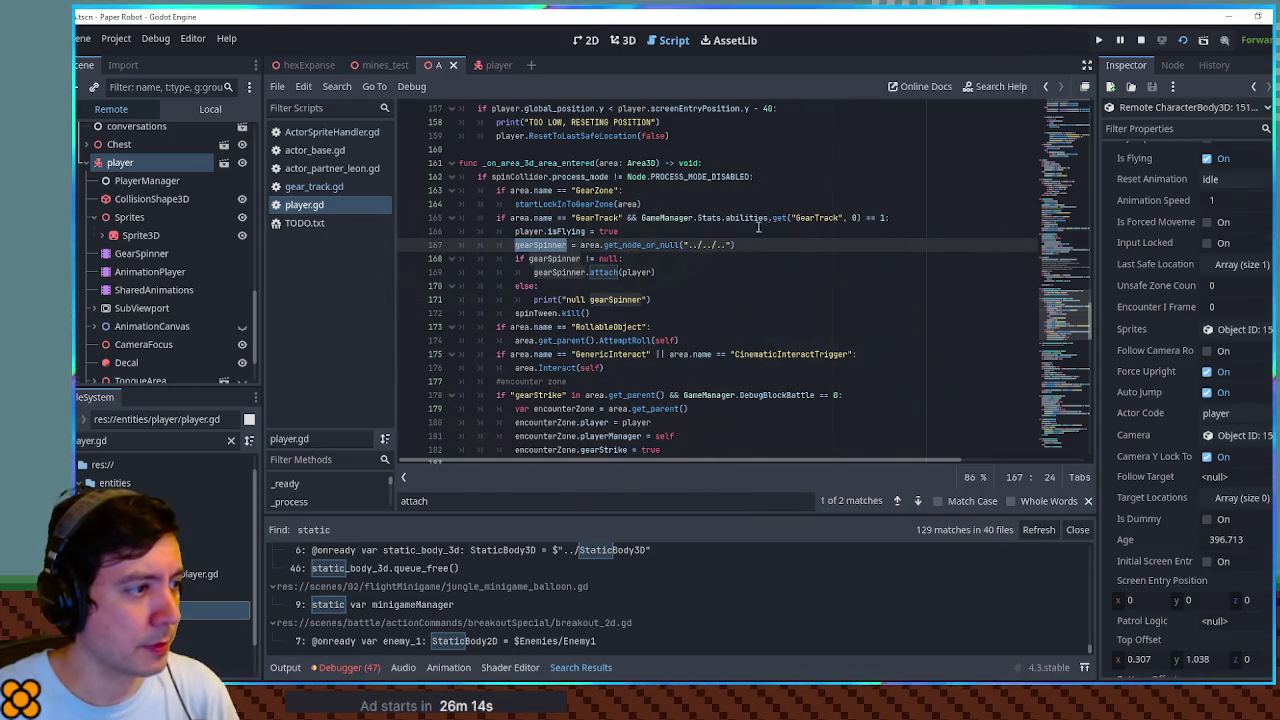
scroll(521, 235, down, 5)
scroll(515, 236, up, 5)
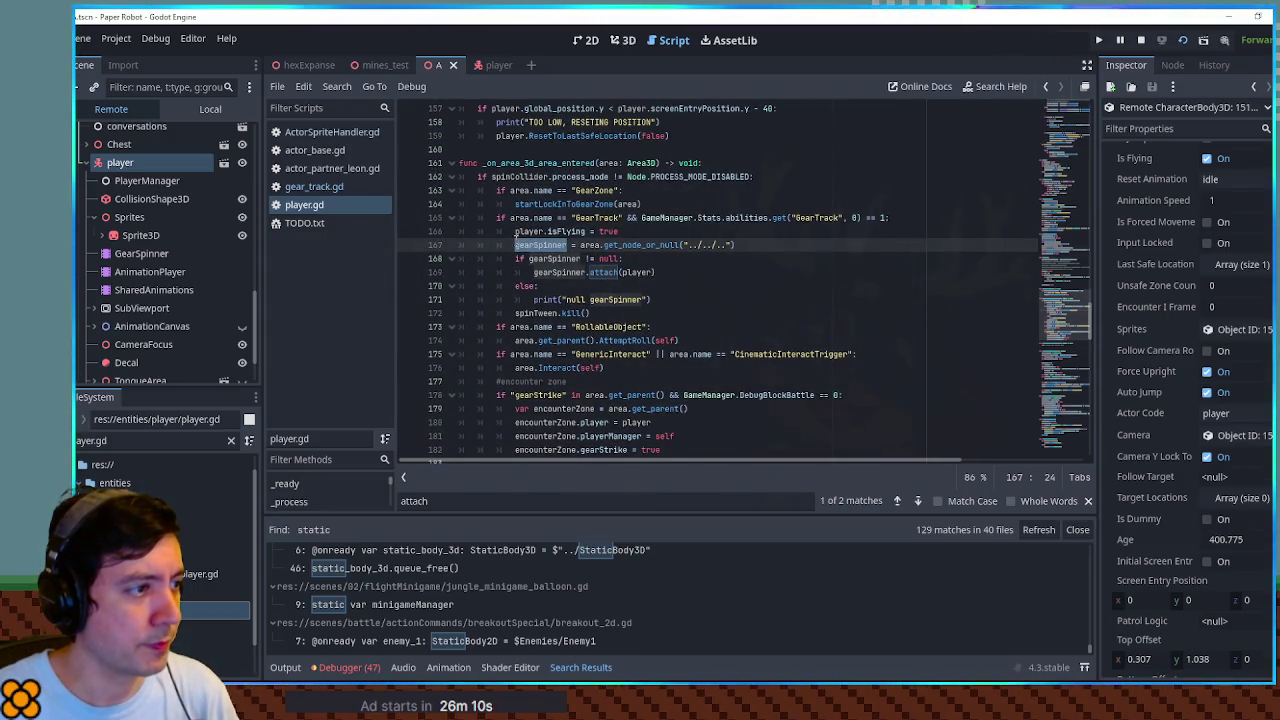
click(557, 231)
drag(576, 217, 620, 217)
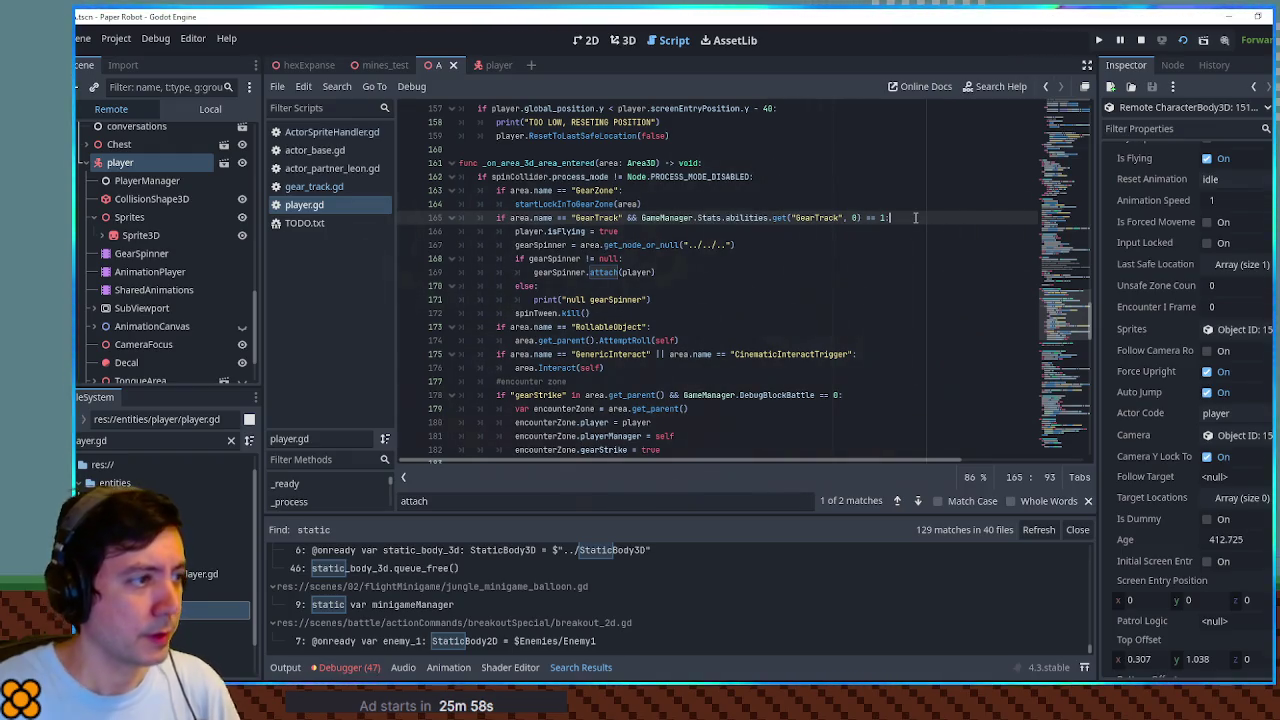
Declare var gearTrack = area.get_node_or_null("../../..") and assign gearSpinner from it
key(Return)
text(var gearTrack =)
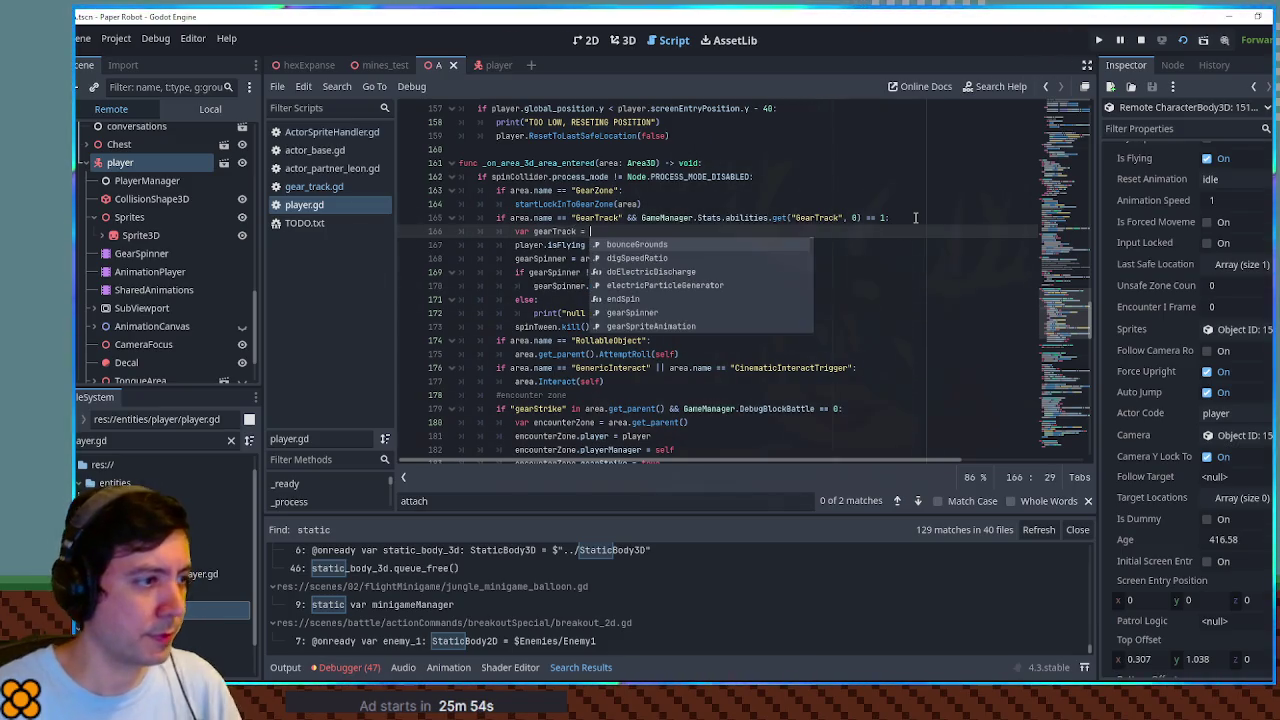
click(577, 258)
drag(577, 258, 738, 258)
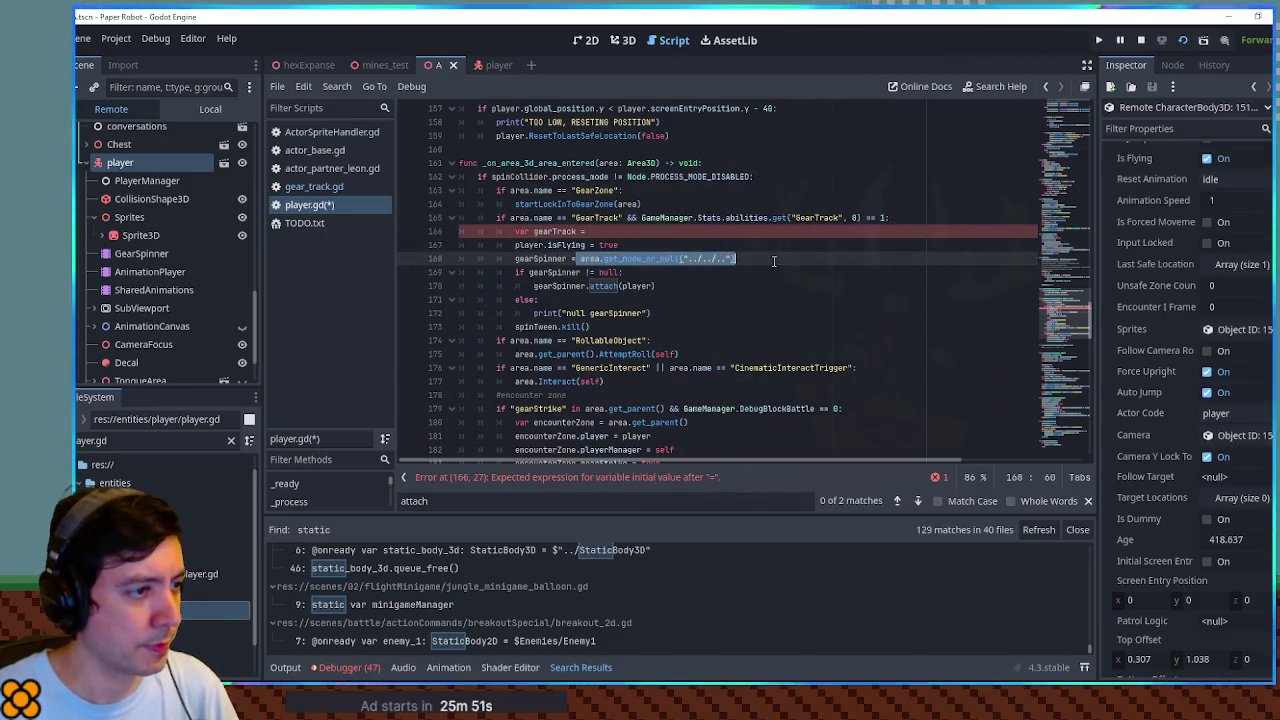
key(ctrl+x)
click(627, 231)
key(ctrl+v)
click(613, 258)
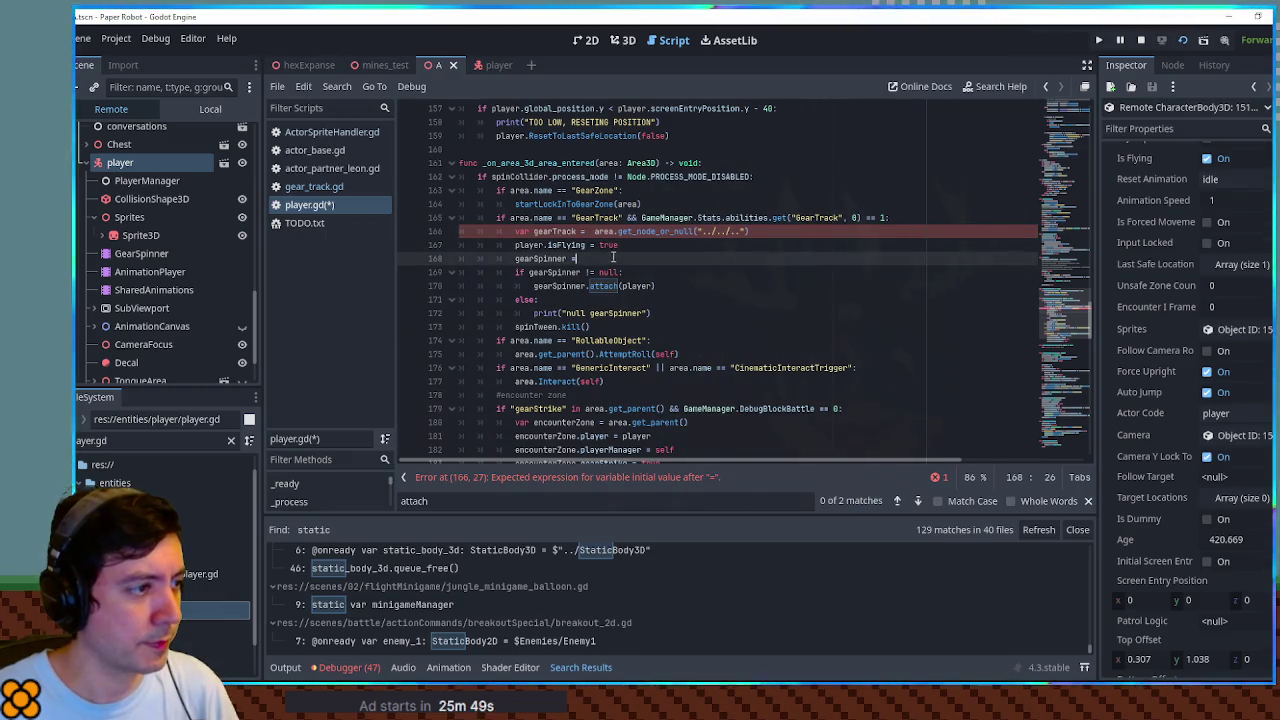
text(gearTrack)
click(808, 231)
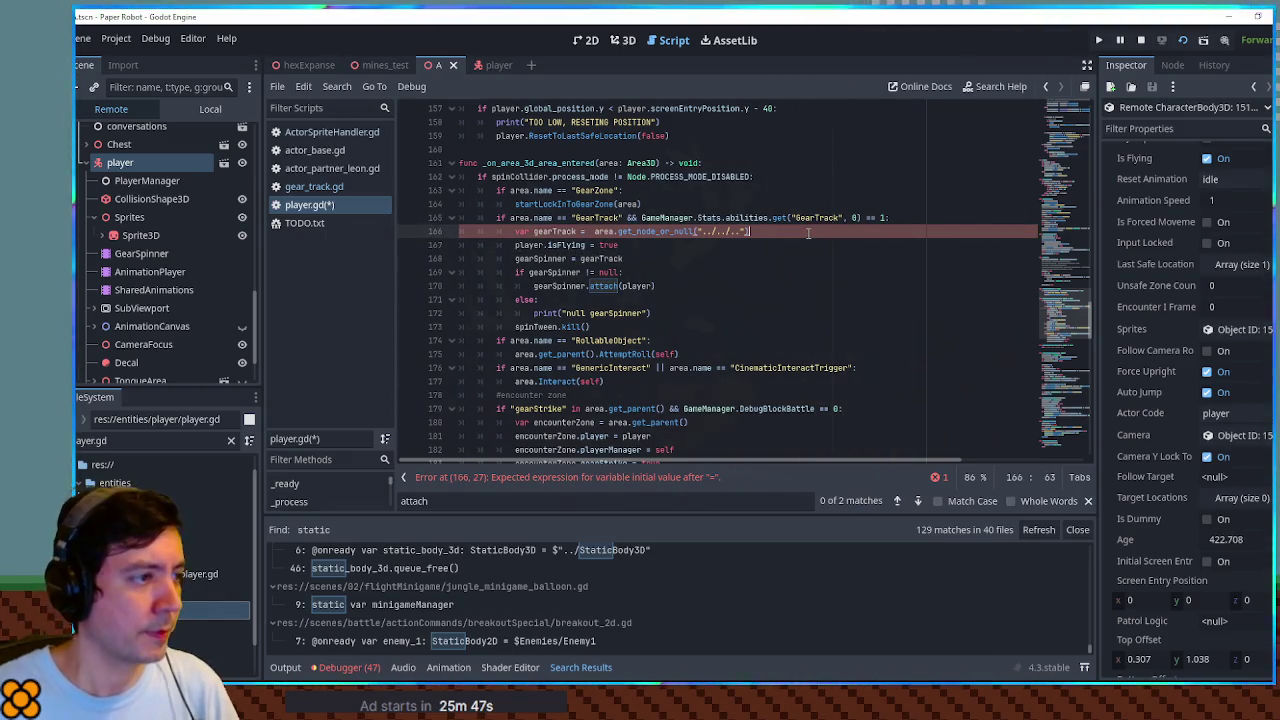
Add an if gearTrack.poppedOffTrack == gearTrack condition below the declaration
key(Return)
text(if gea)
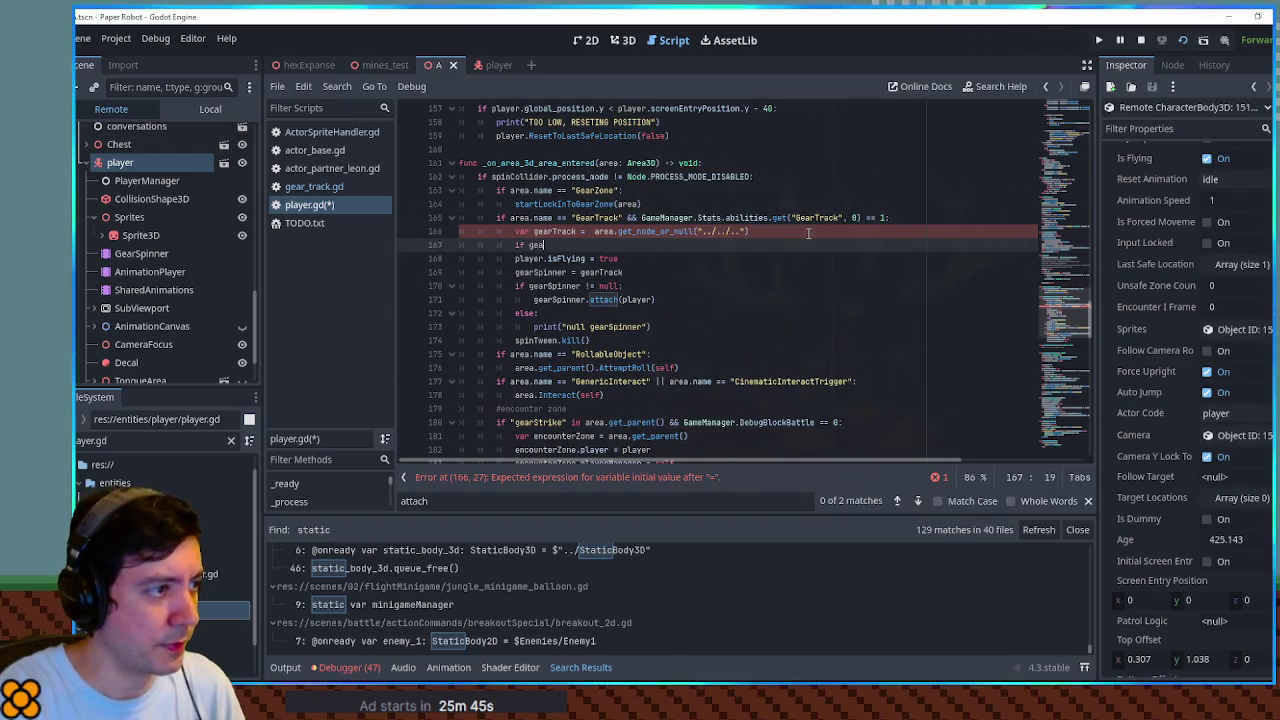
text(rTrack.)
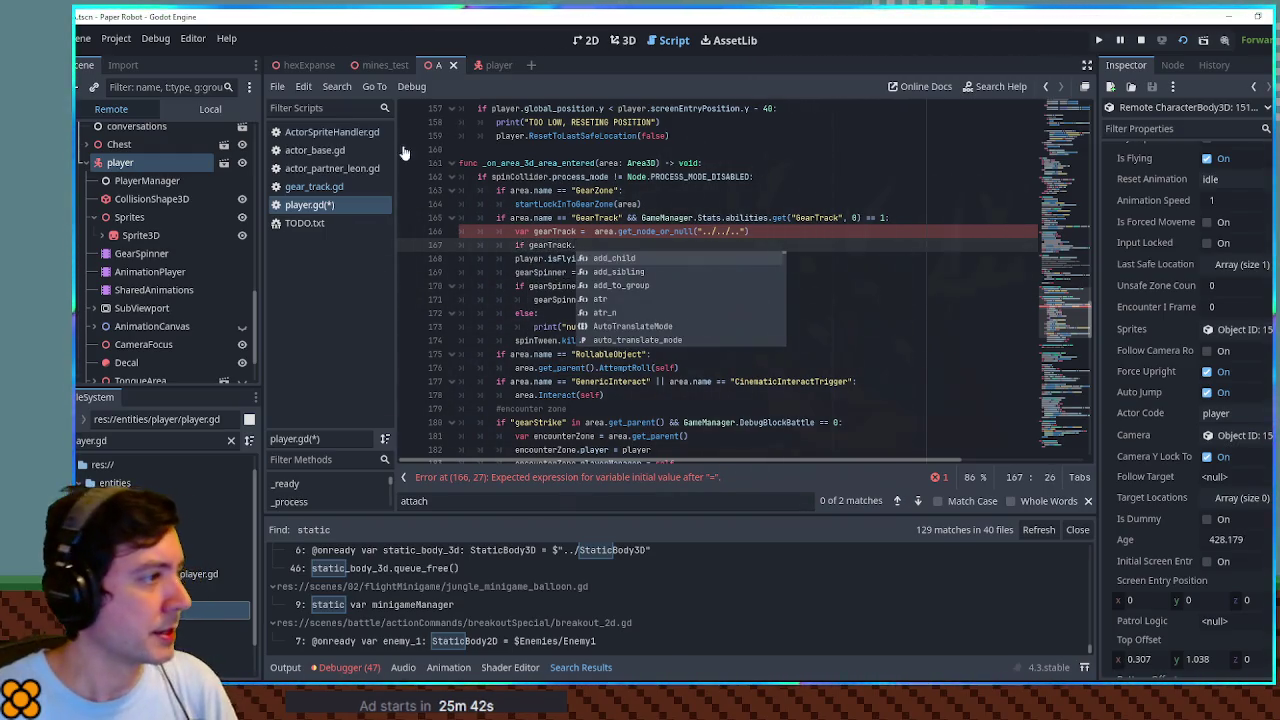
click(349, 184)
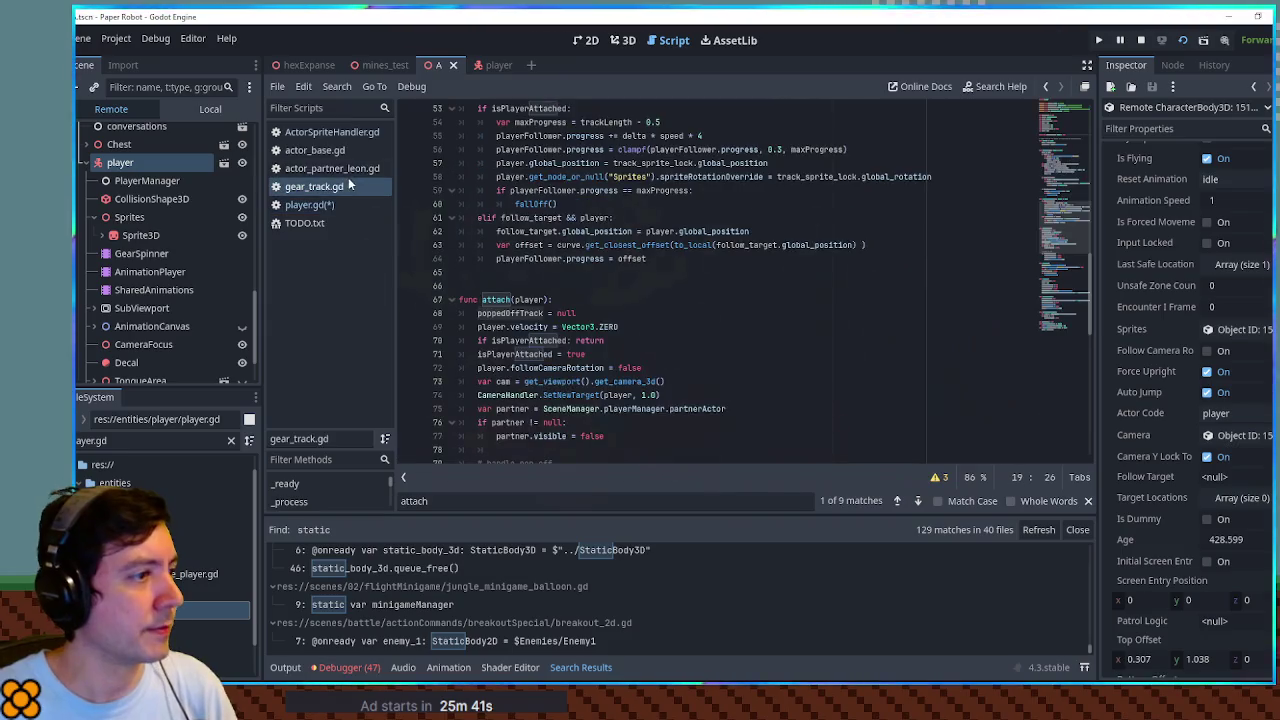
scroll(544, 282, up, 15)
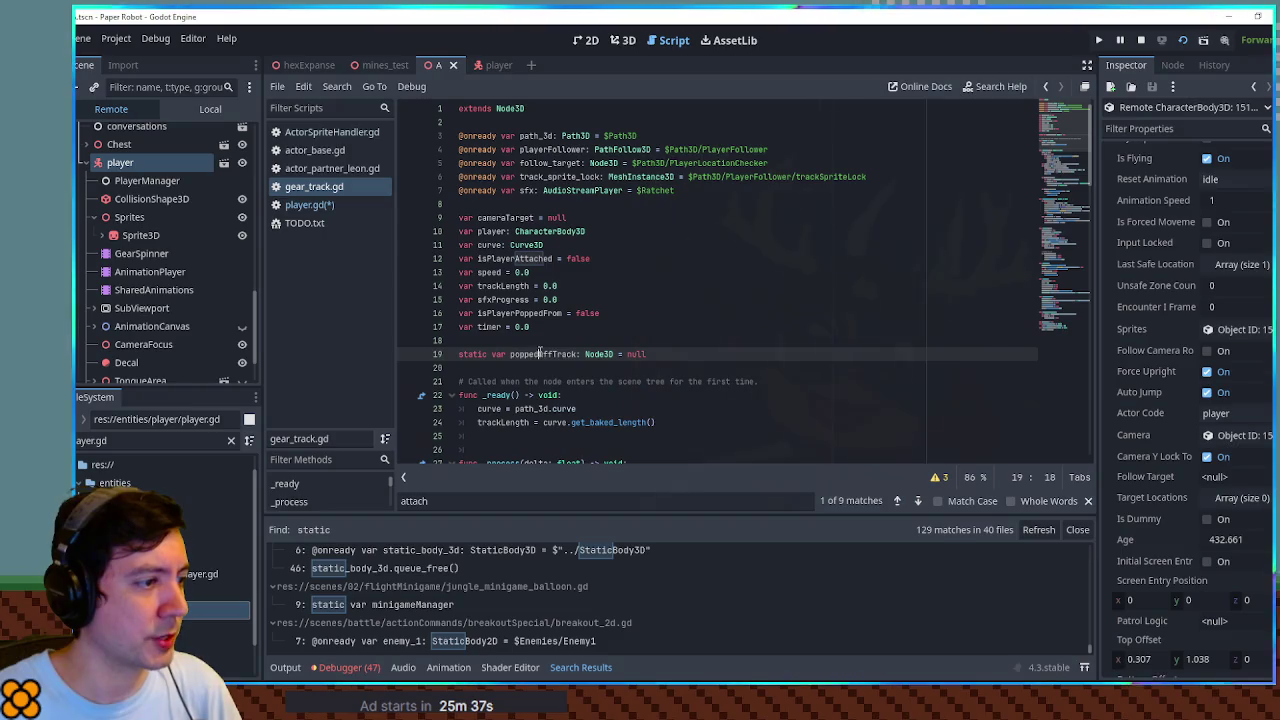
click(320, 205)
text(poppedOffTrack = )
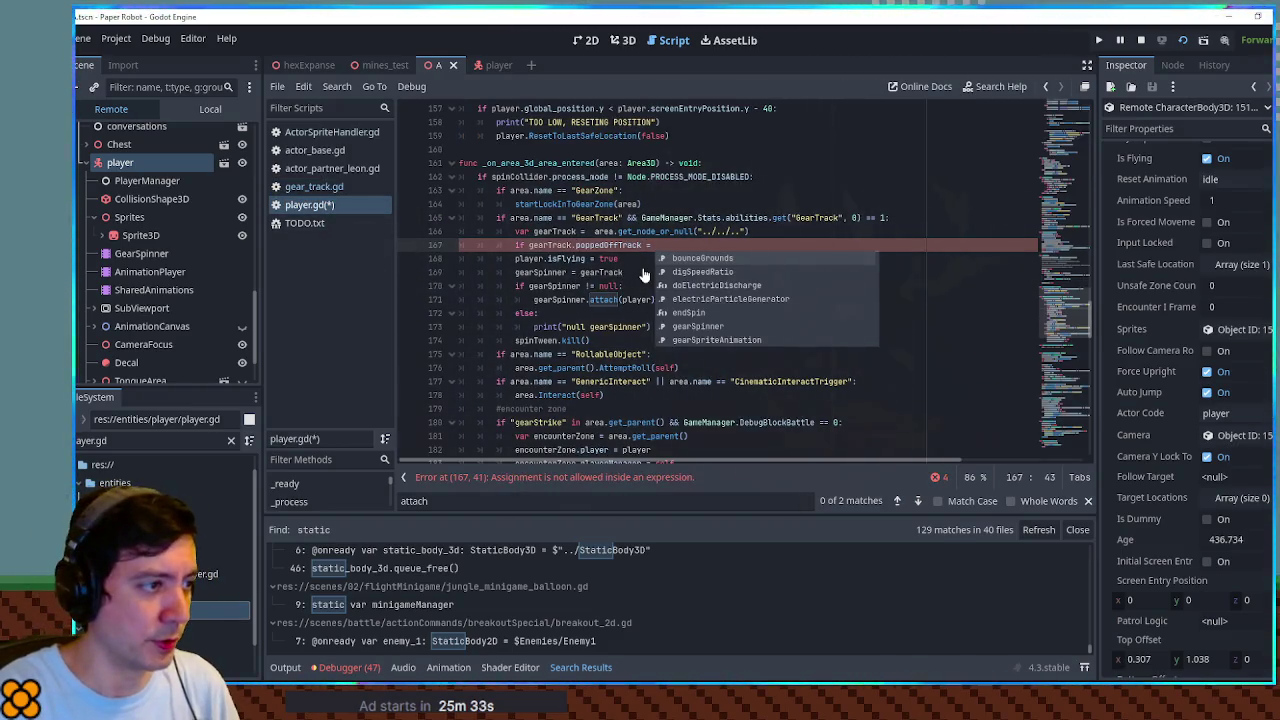
text(gear)
key(Down)
key(Down)
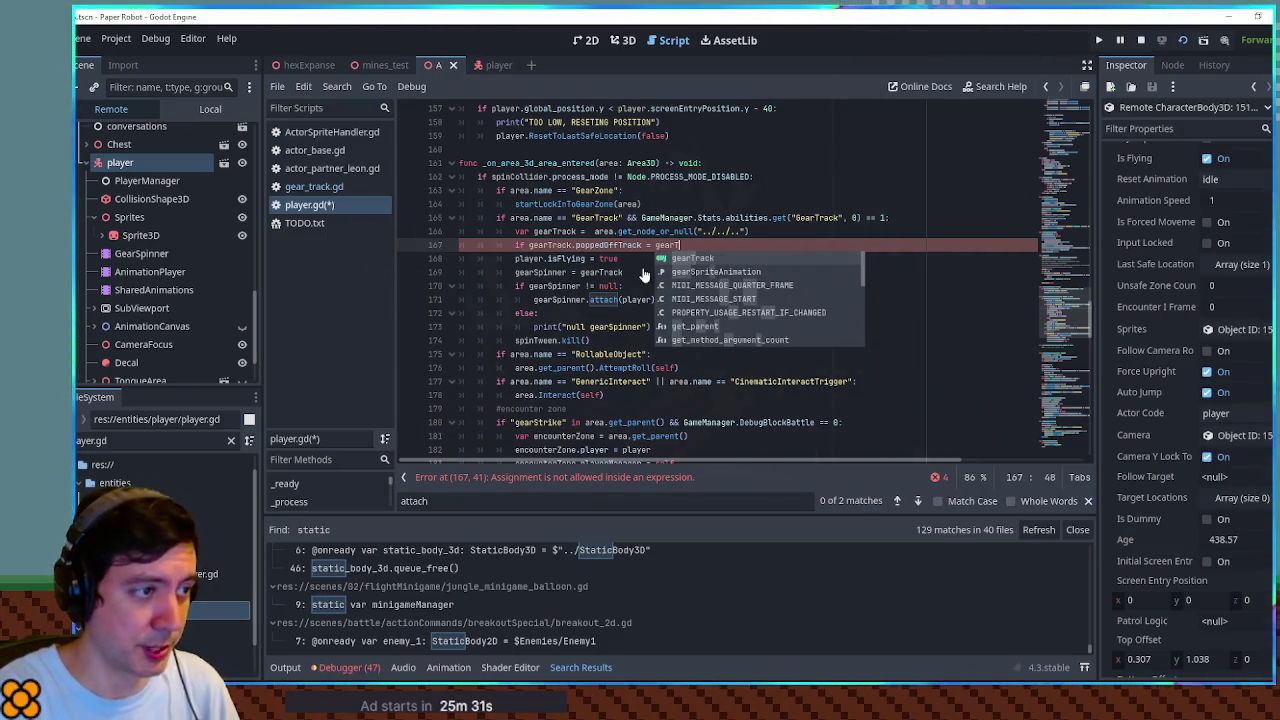
key(Return)
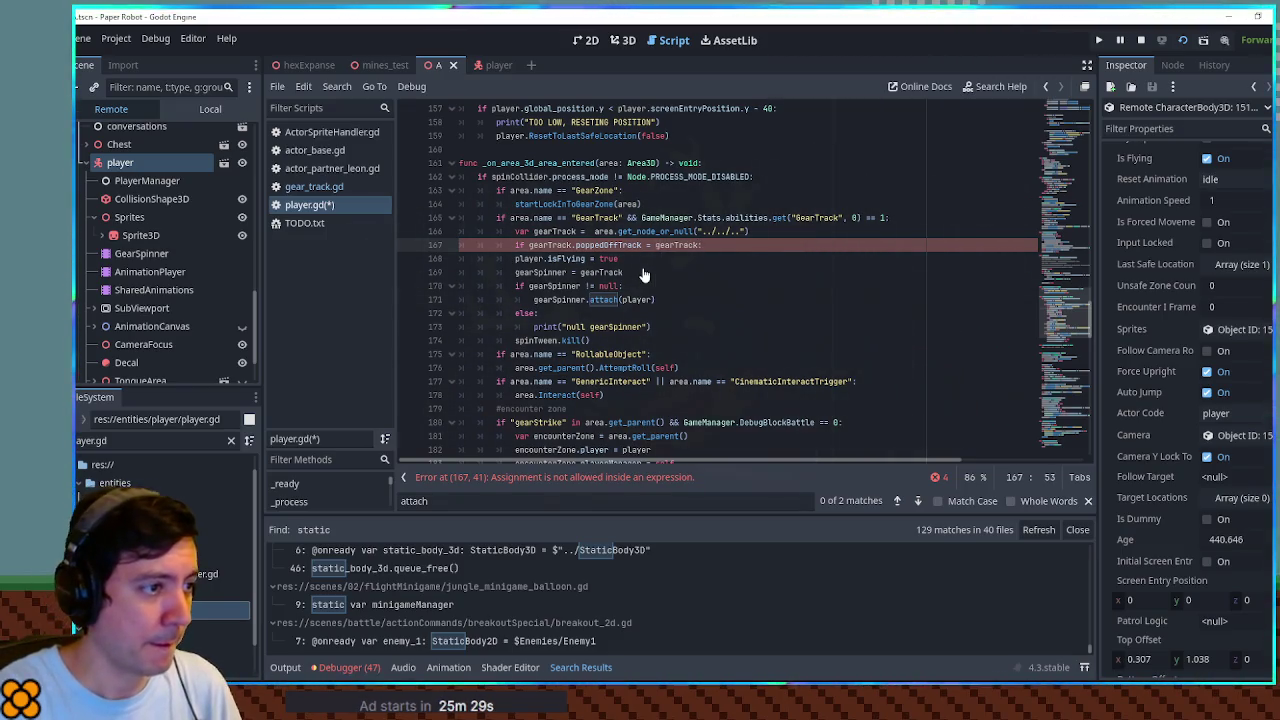
Add a comment and early return inside the if, fix the comparison to ==, and save player.gd
key(Return)
text(# trying to attac)
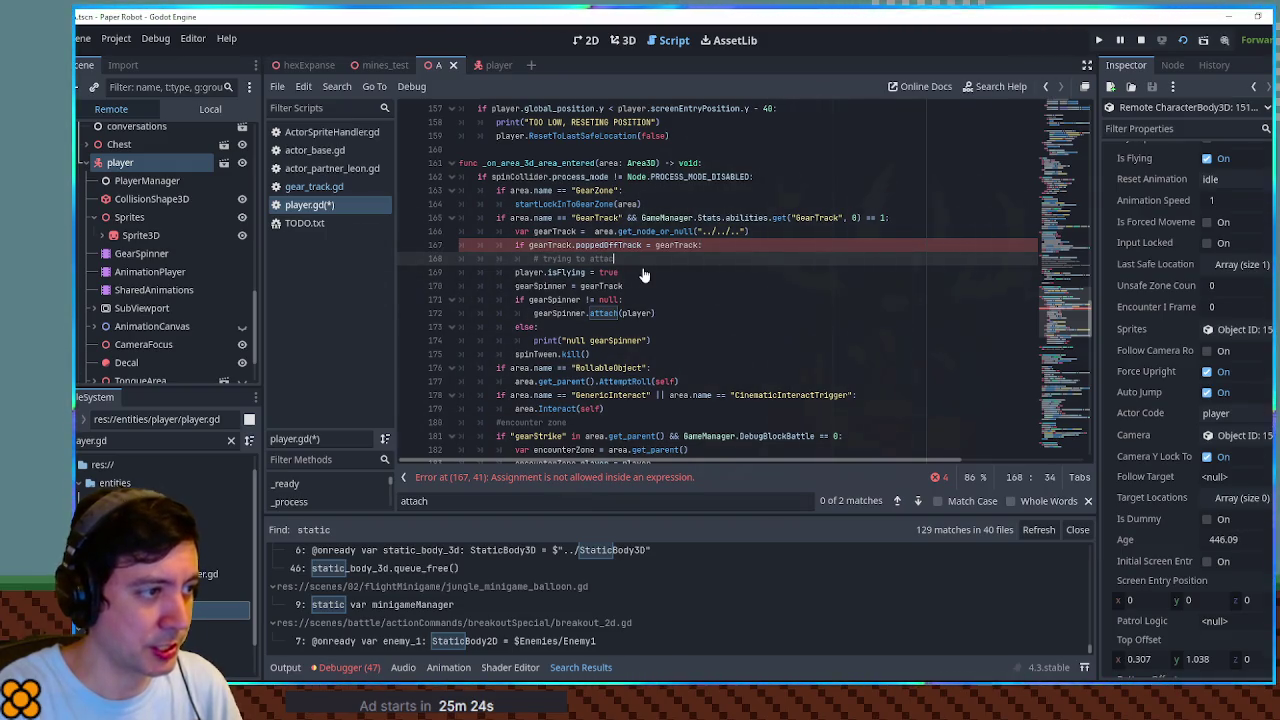
text(h to track we just fell off of)
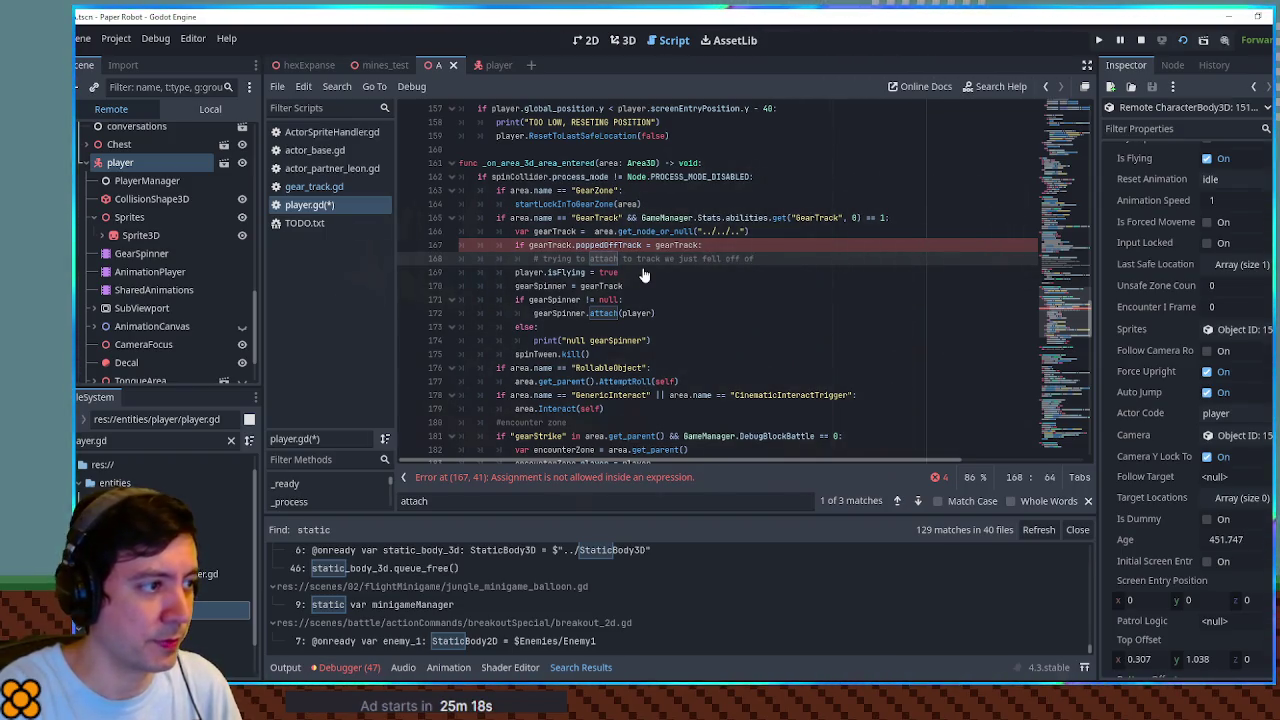
key(Return)
text(return)
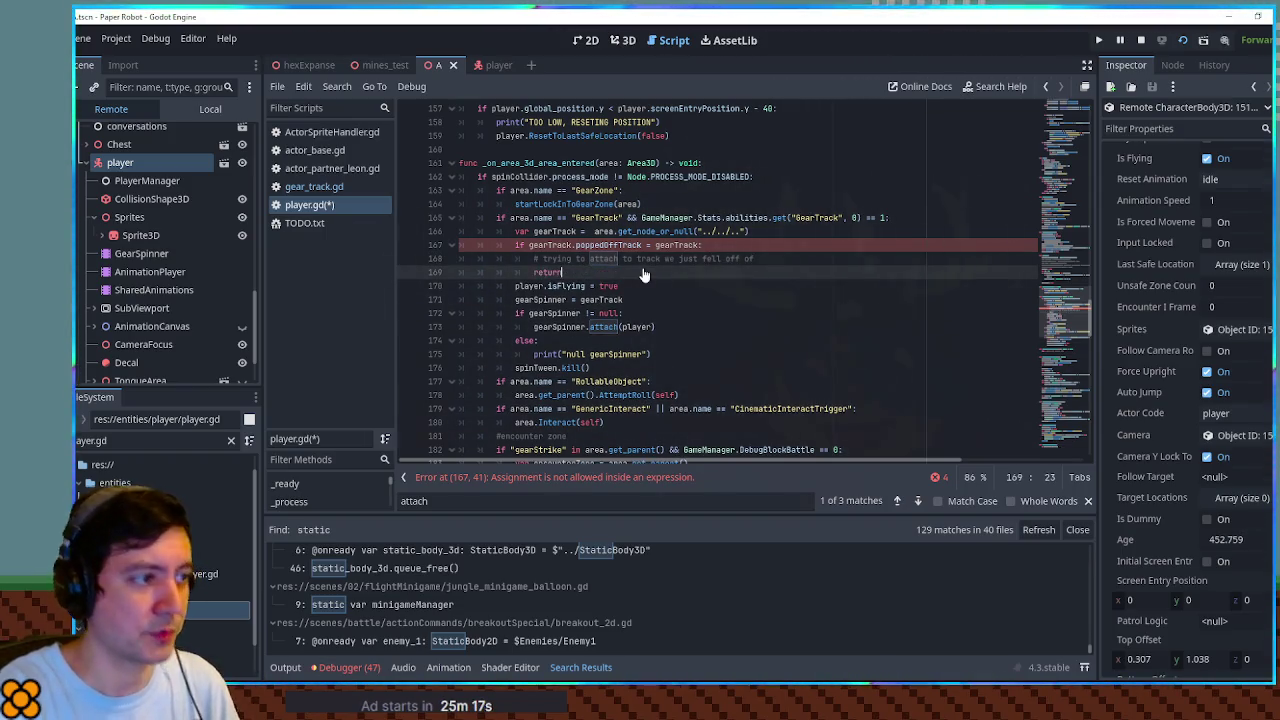
click(738, 152)
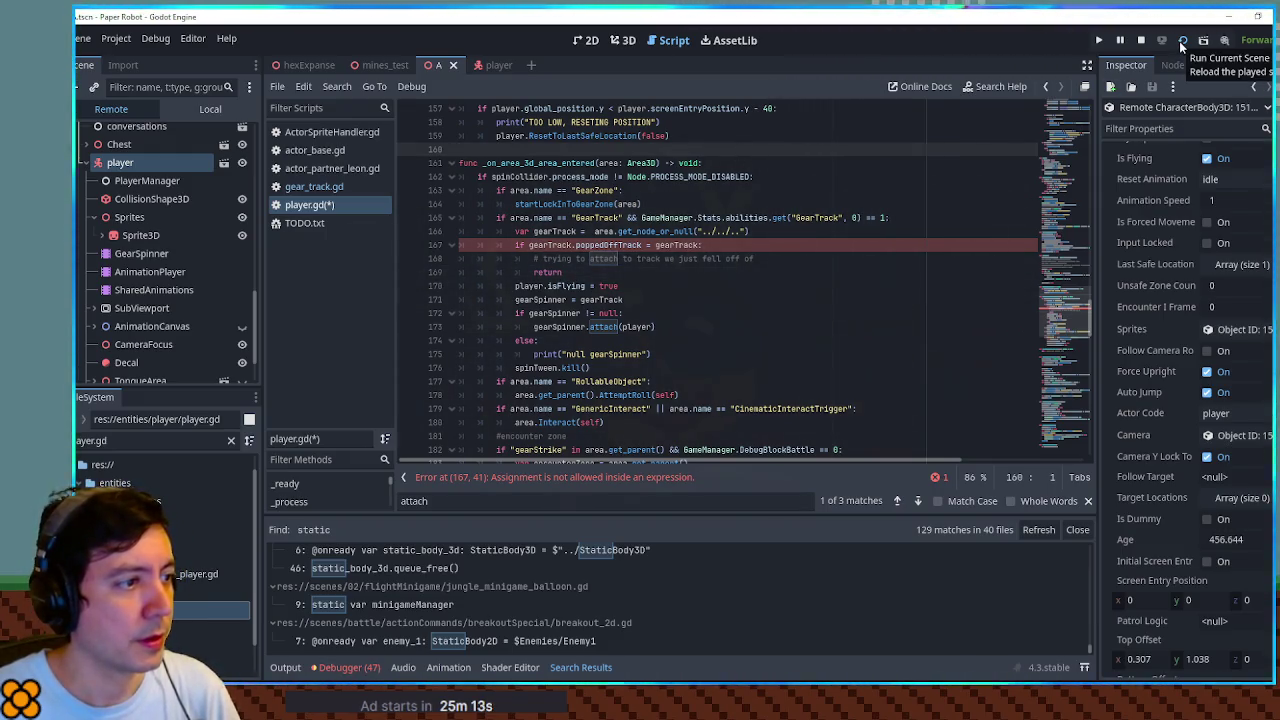
click(648, 246)
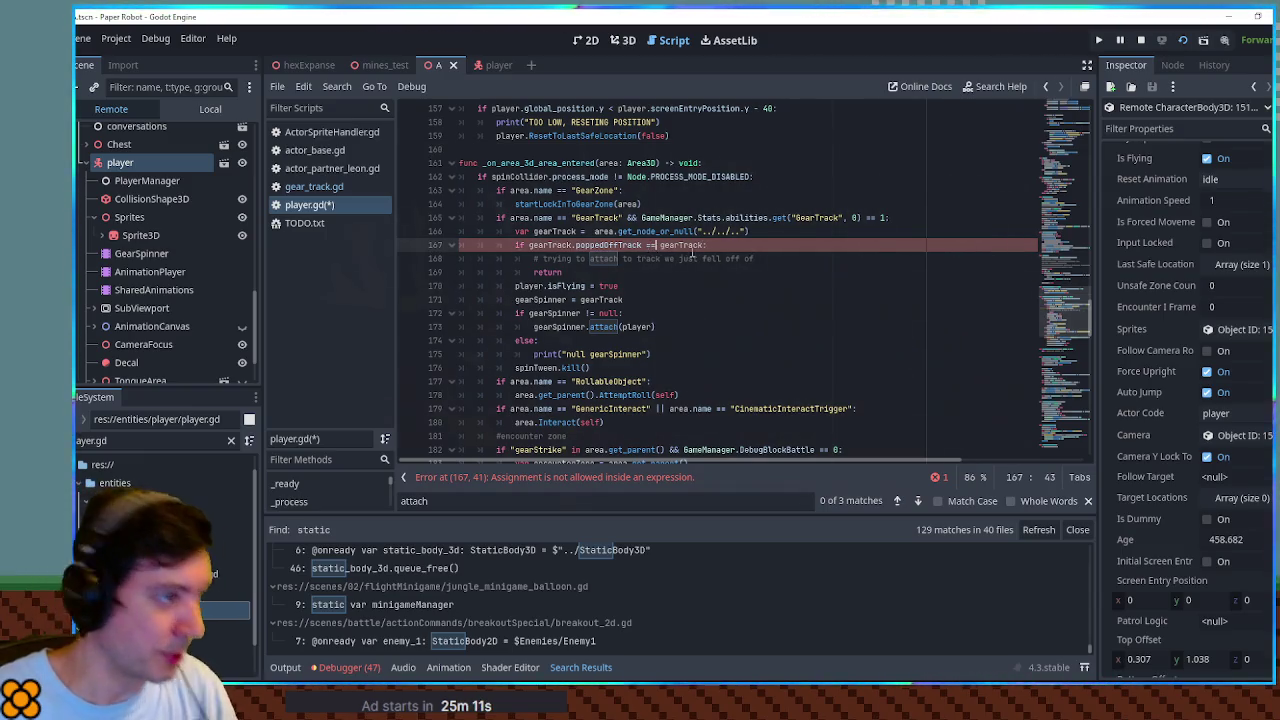
text(=)
key(ctrl+s)
Relaunch Paper Robot, walk right onto the gear track to ride it up, then close the game
click(1184, 39)
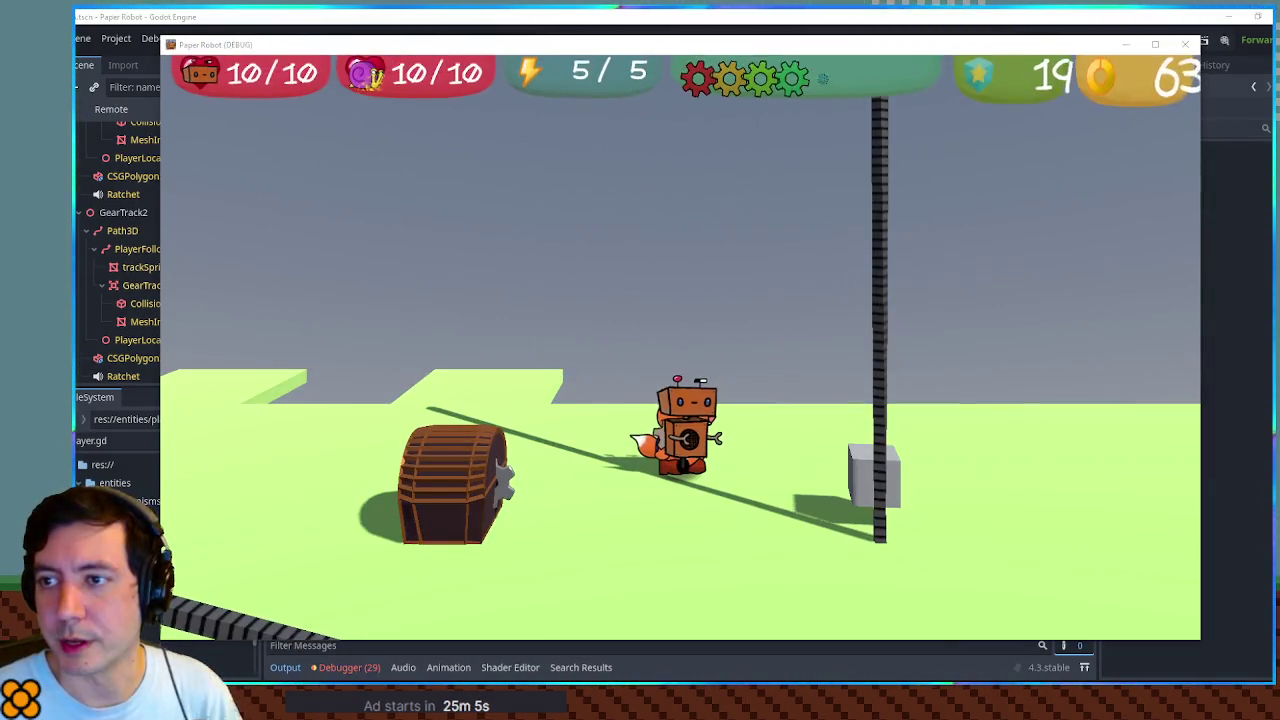
key(d)
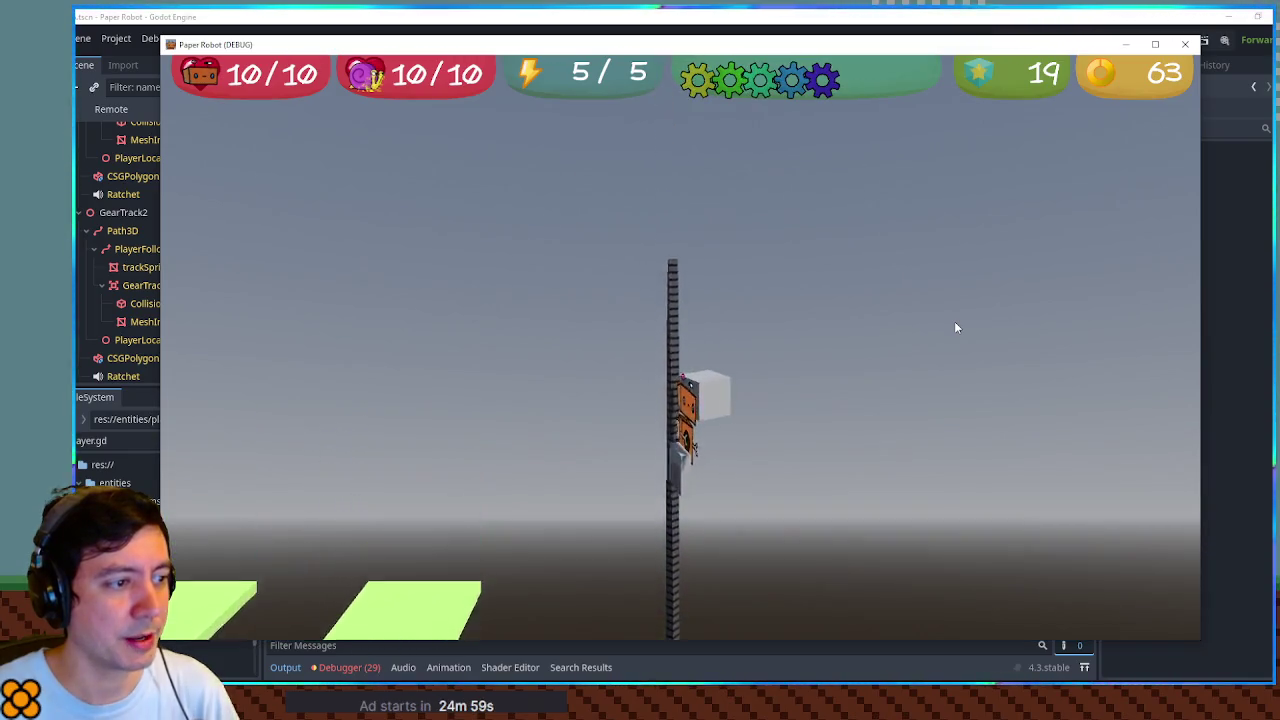
click(1185, 44)
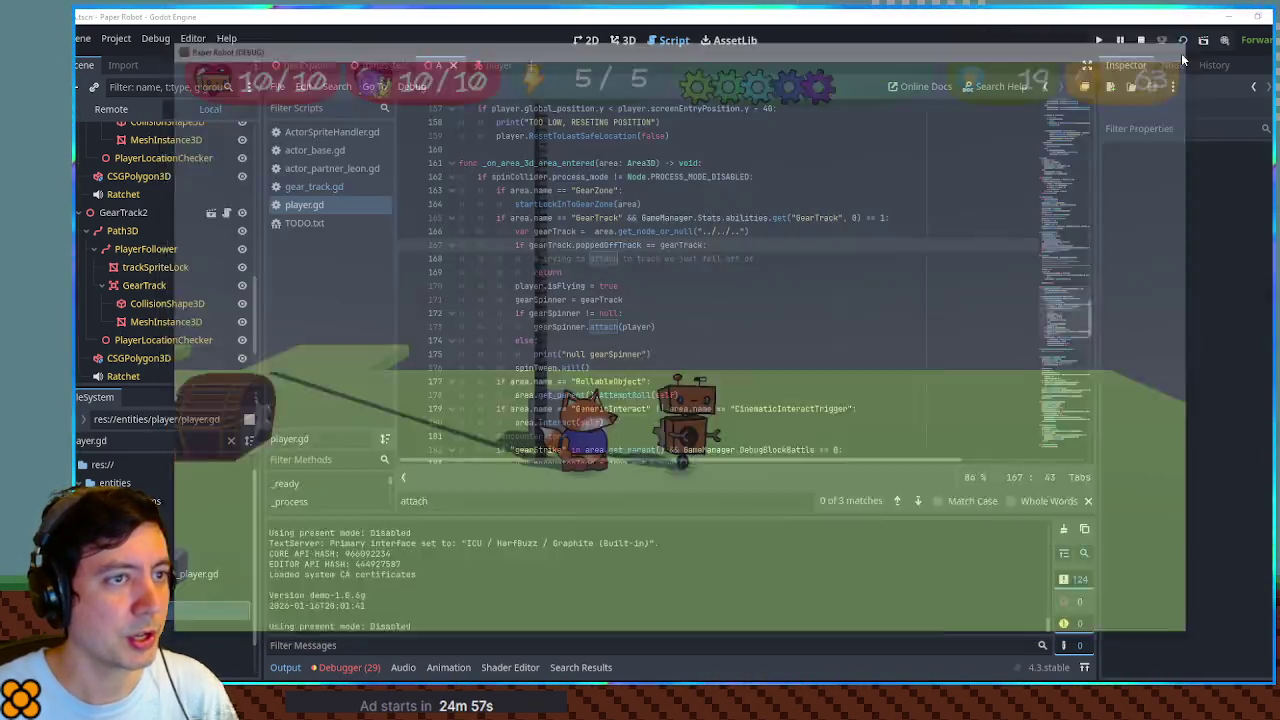
Move GearTrack2's Path3D top point to x 2.55 and bend the track into an arc
click(622, 41)
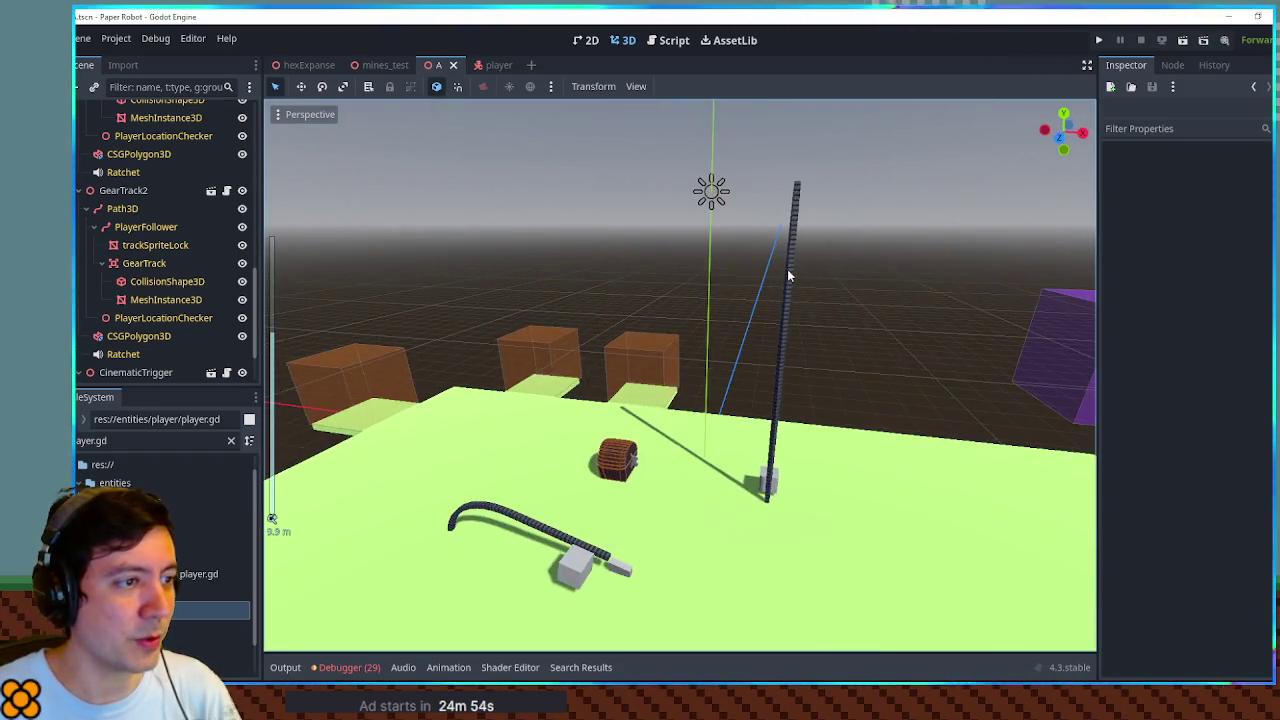
click(787, 270)
drag(878, 282, 694, 266)
click(122, 208)
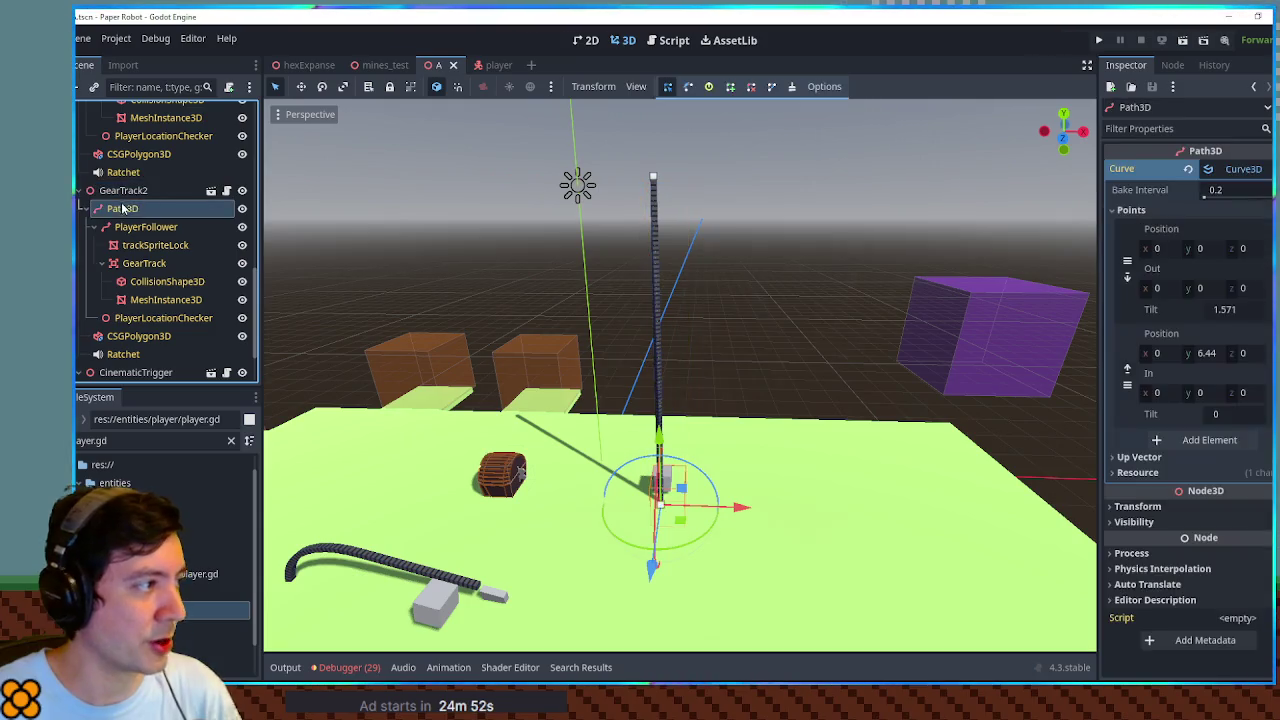
drag(1147, 356, 1171, 356)
mouse_move(1203, 288)
mouse_down()
mouse_move(1223, 288)
mouse_move(1194, 288)
mouse_up()
Duplicate GearTrack2 as GearTrack3 beside it along X, save, and test-run the level
click(123, 190)
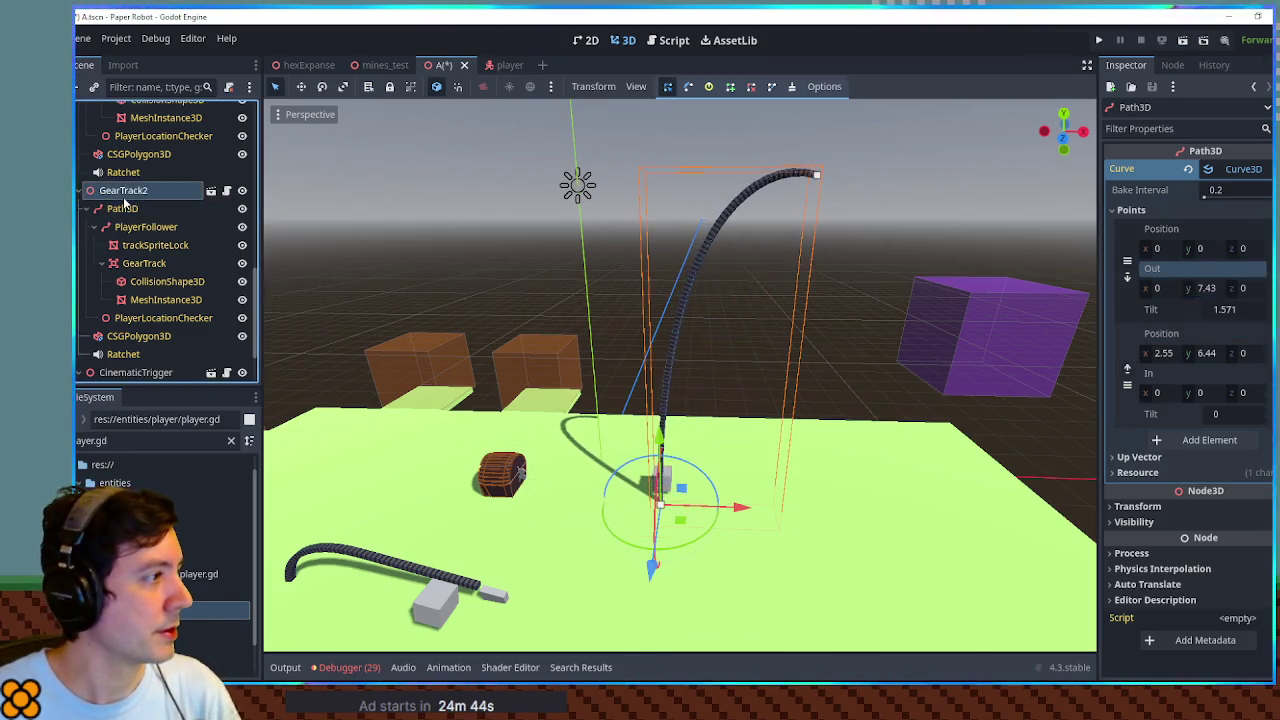
key(ctrl+d)
drag(745, 507, 856, 489)
key(ctrl+s)
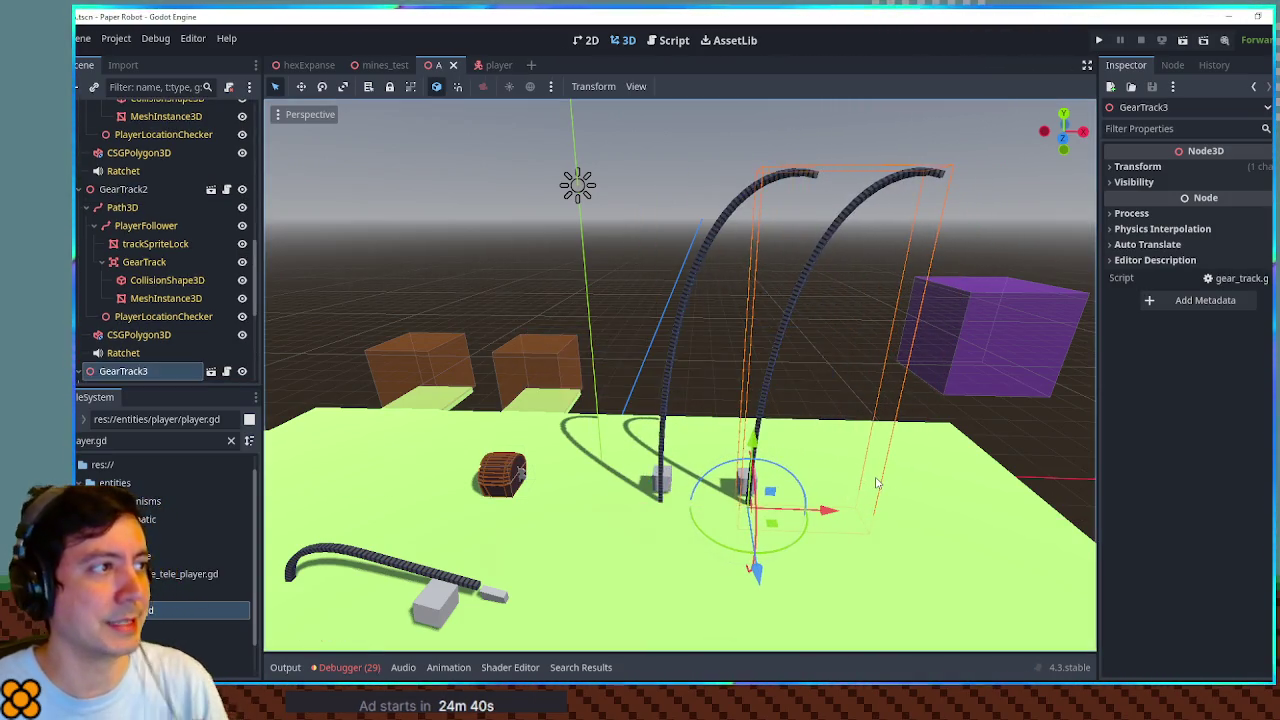
key(F5)
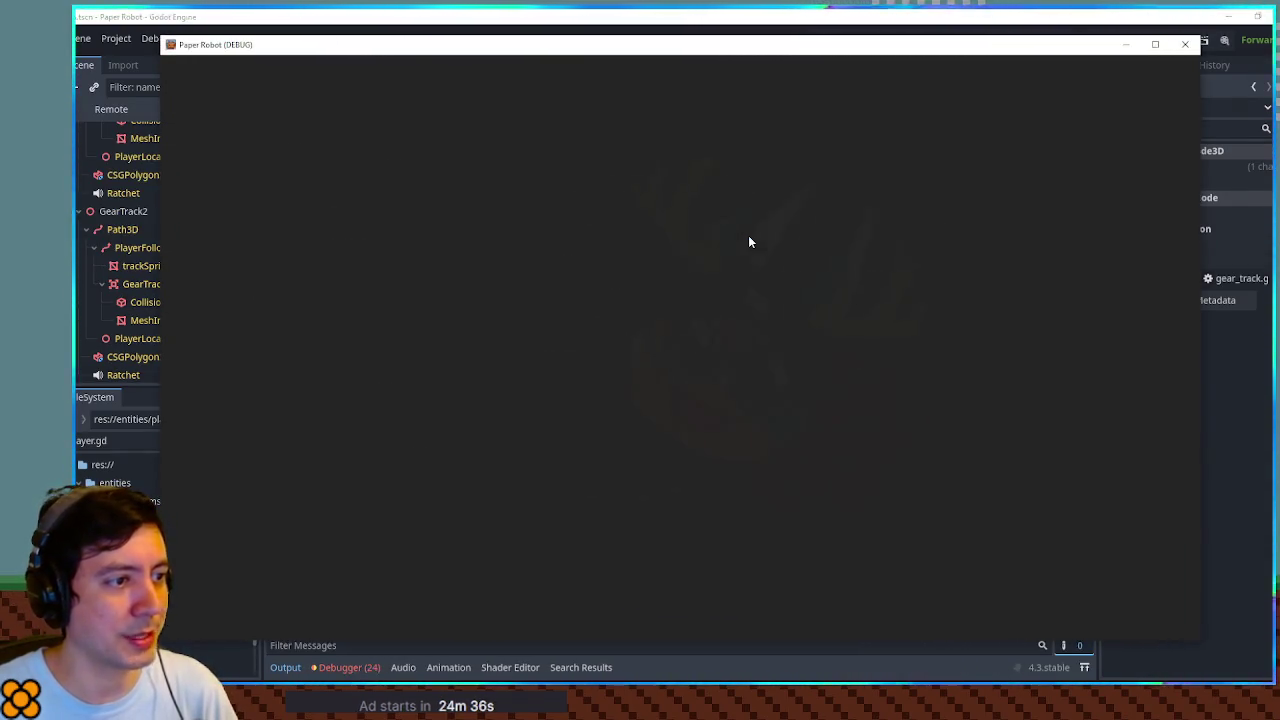
key(F8)
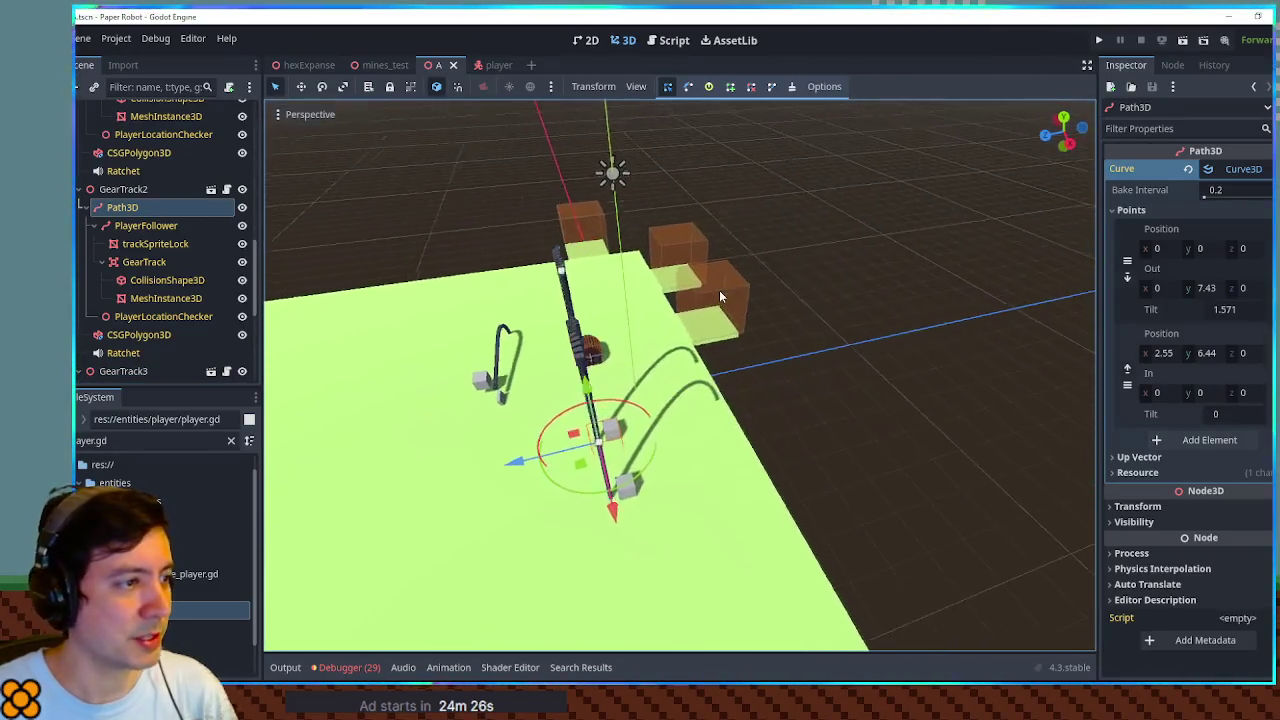
Set the first curve point's tilt to 0 from top view, save, and rerun the game
key(KP_7)
scroll(867, 395, up, 6)
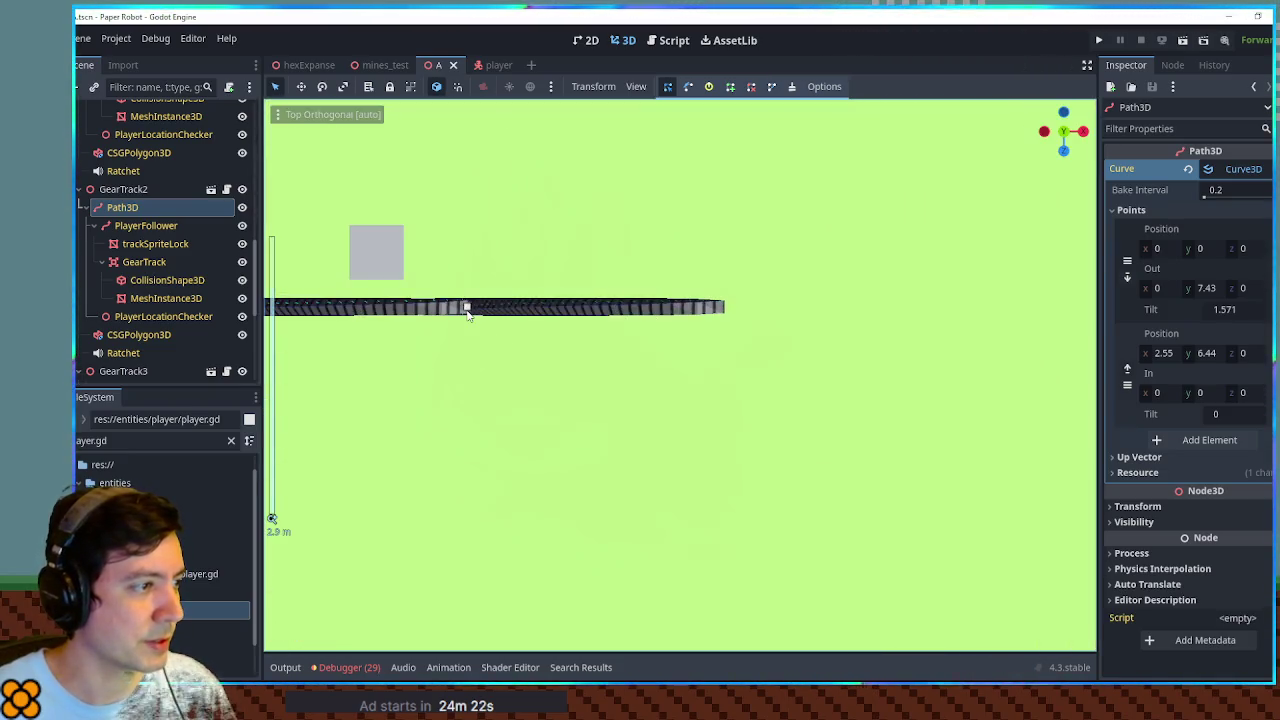
click(466, 309)
click(1226, 311)
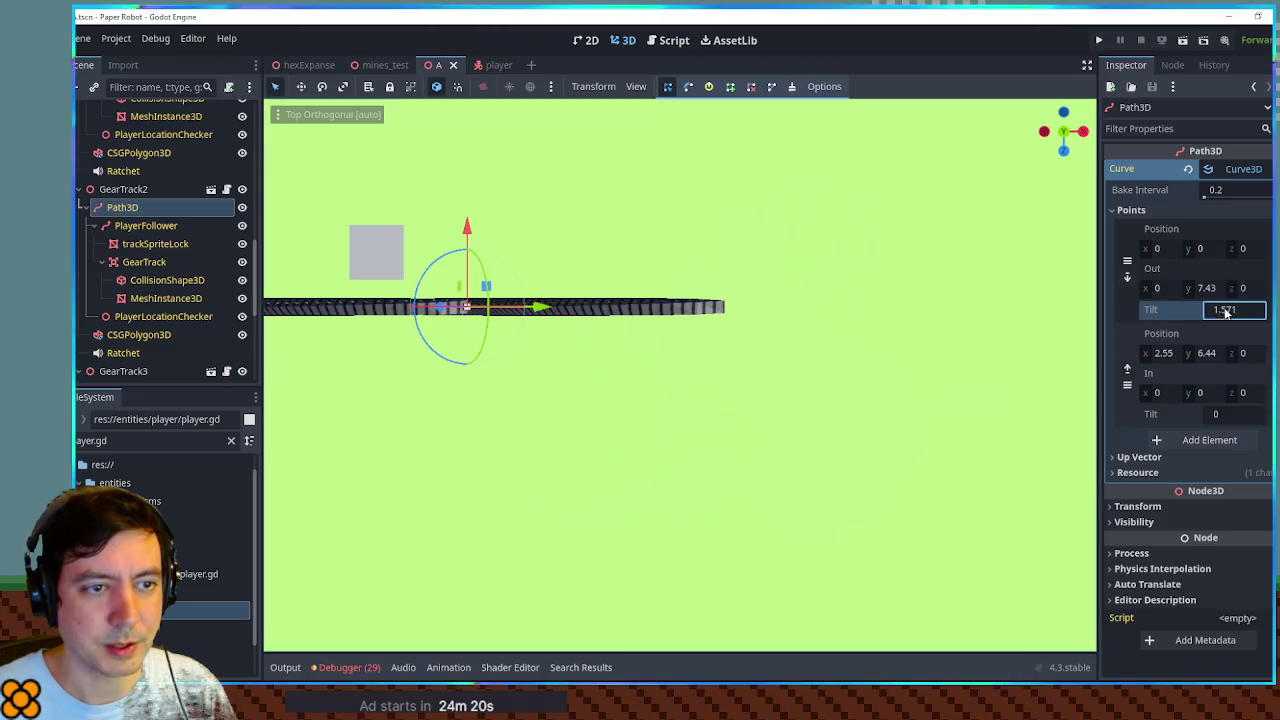
text(0)
scroll(745, 262, down, 3)
key(ctrl+s)
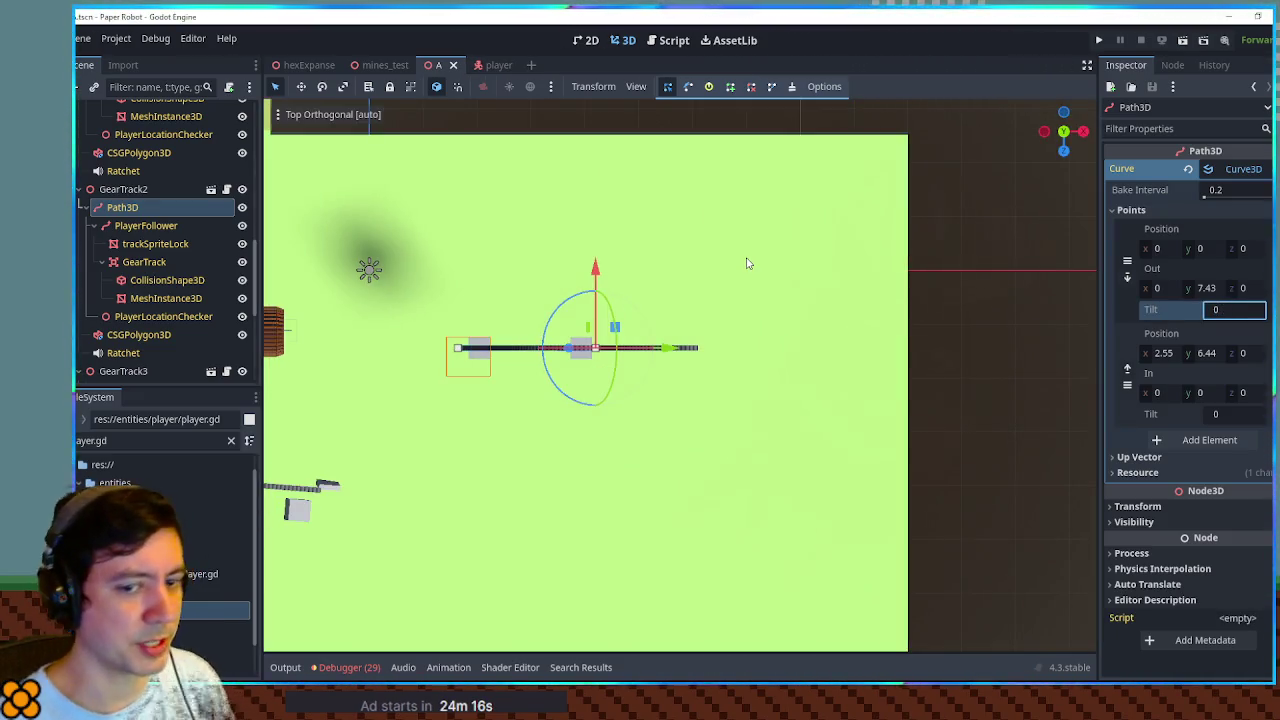
key(F5)
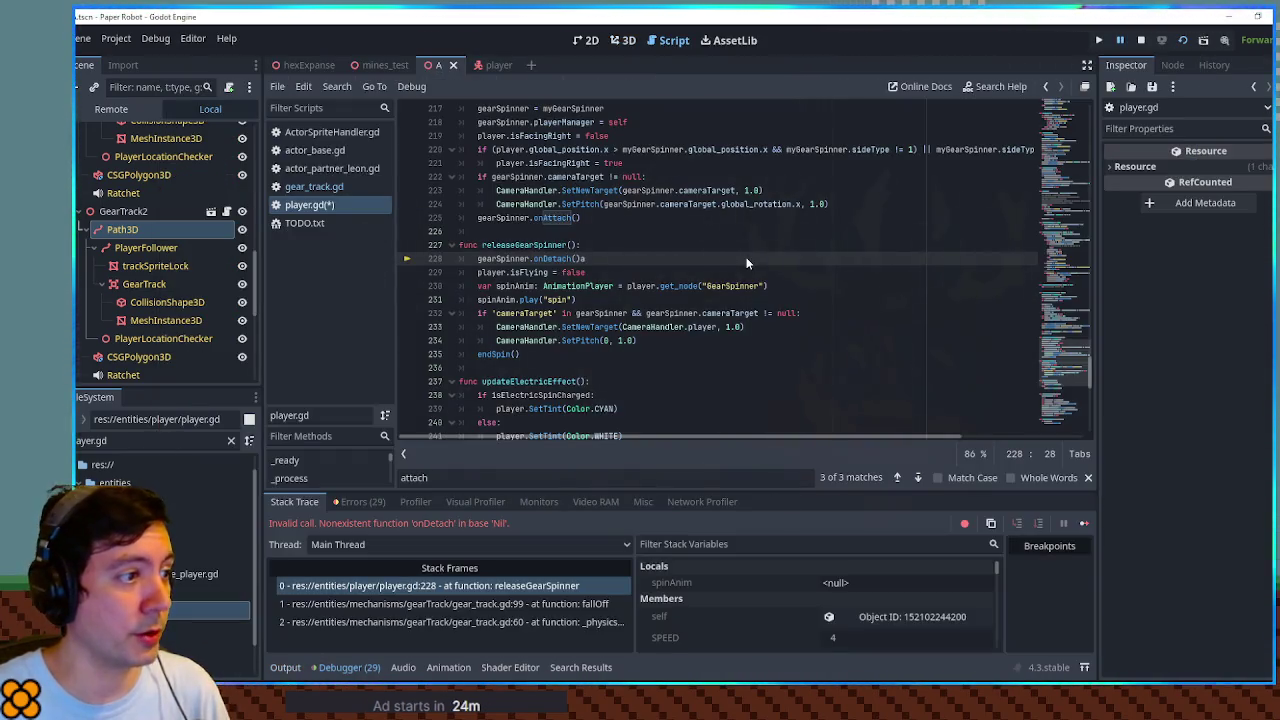
Remove the stray character after onDetach() in player.gd and stop the running game
key(ctrl+z)
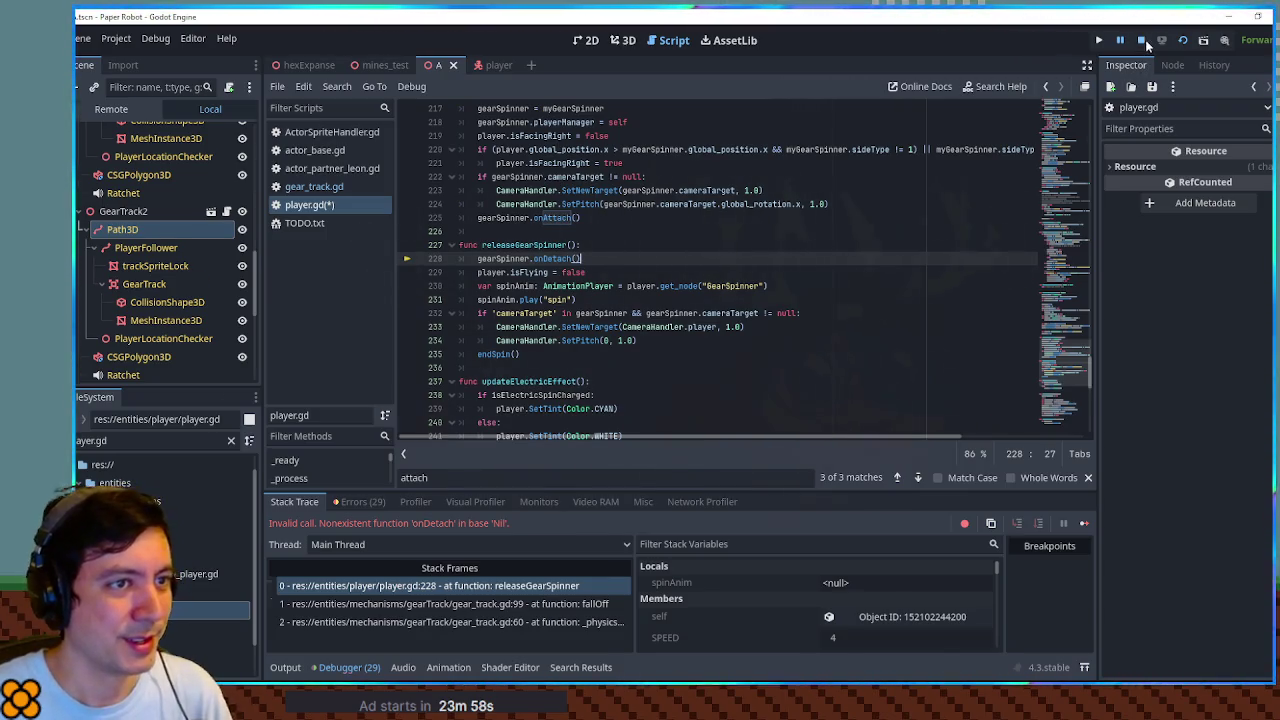
click(1141, 40)
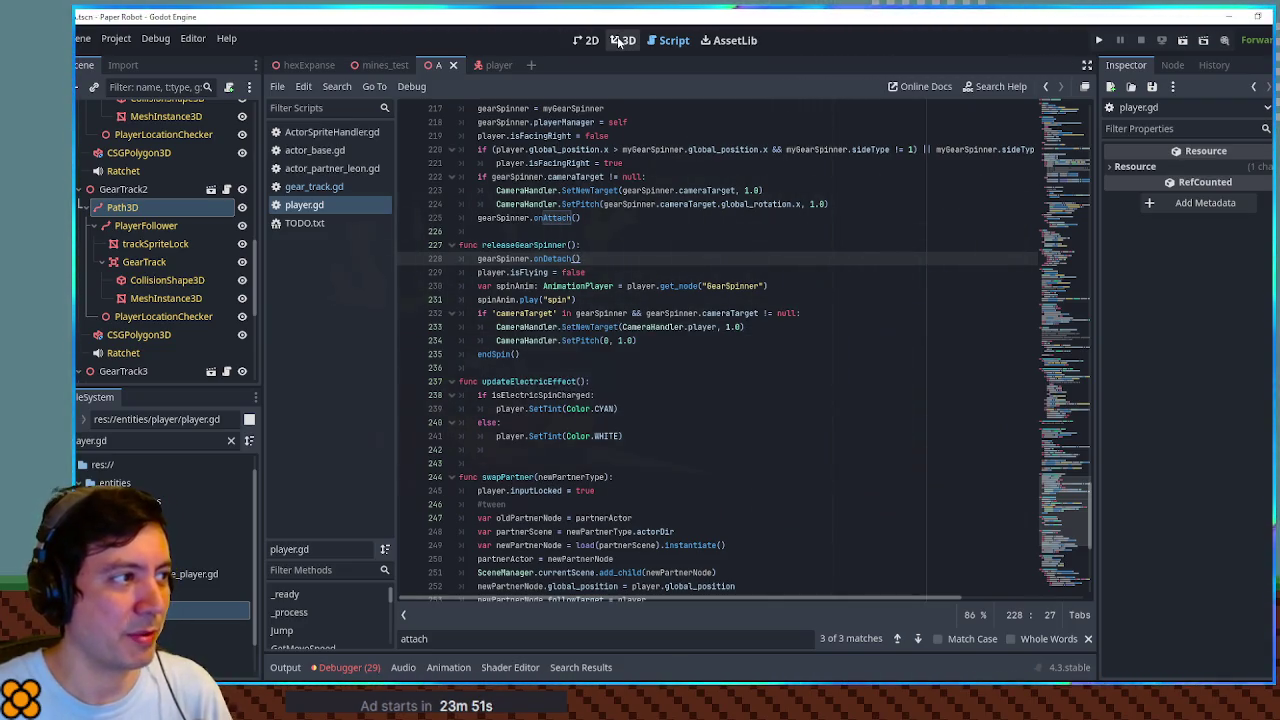
Unhide the player scene's MeshInstance3D grey box beside the robot, then briefly run and close the game
click(619, 40)
mouse_move(600, 330)
mouse_down()
mouse_move(680, 380)
mouse_move(556, 293)
mouse_move(717, 523)
mouse_move(774, 386)
mouse_move(726, 397)
mouse_move(902, 373)
mouse_move(645, 390)
mouse_move(800, 372)
mouse_move(857, 309)
mouse_move(771, 349)
mouse_move(824, 345)
mouse_move(732, 404)
mouse_move(759, 406)
mouse_up()
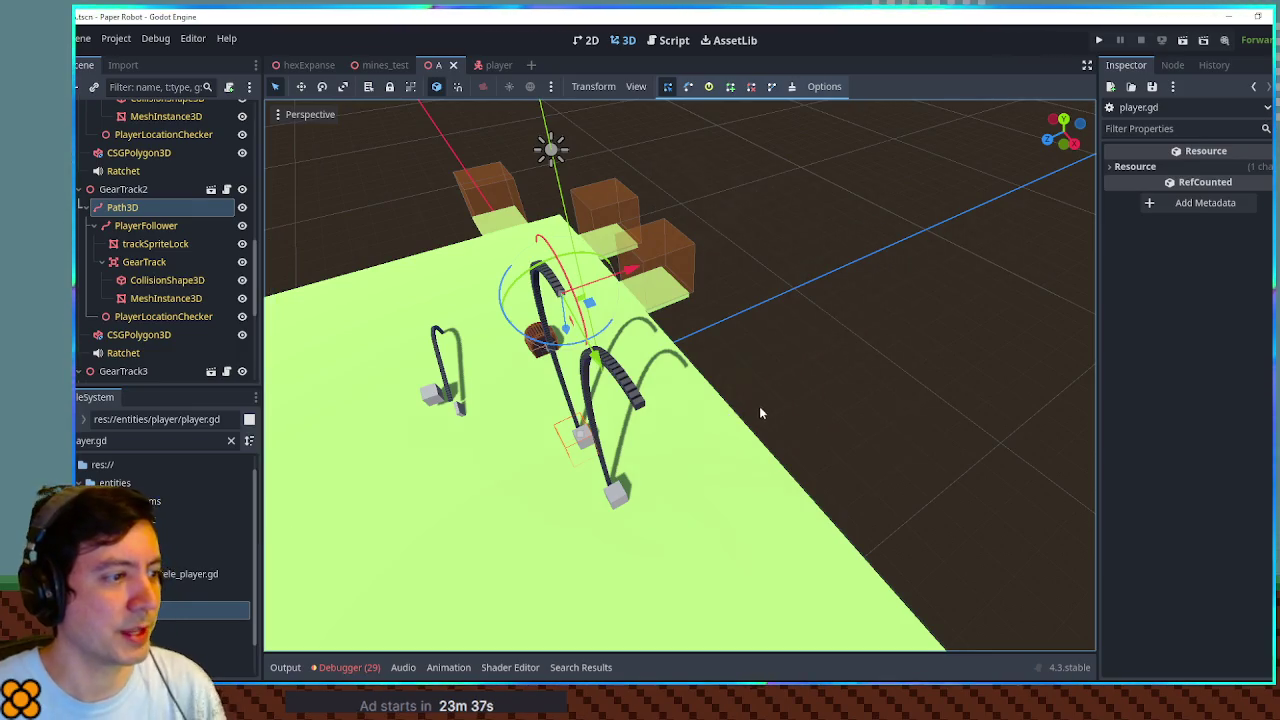
click(500, 66)
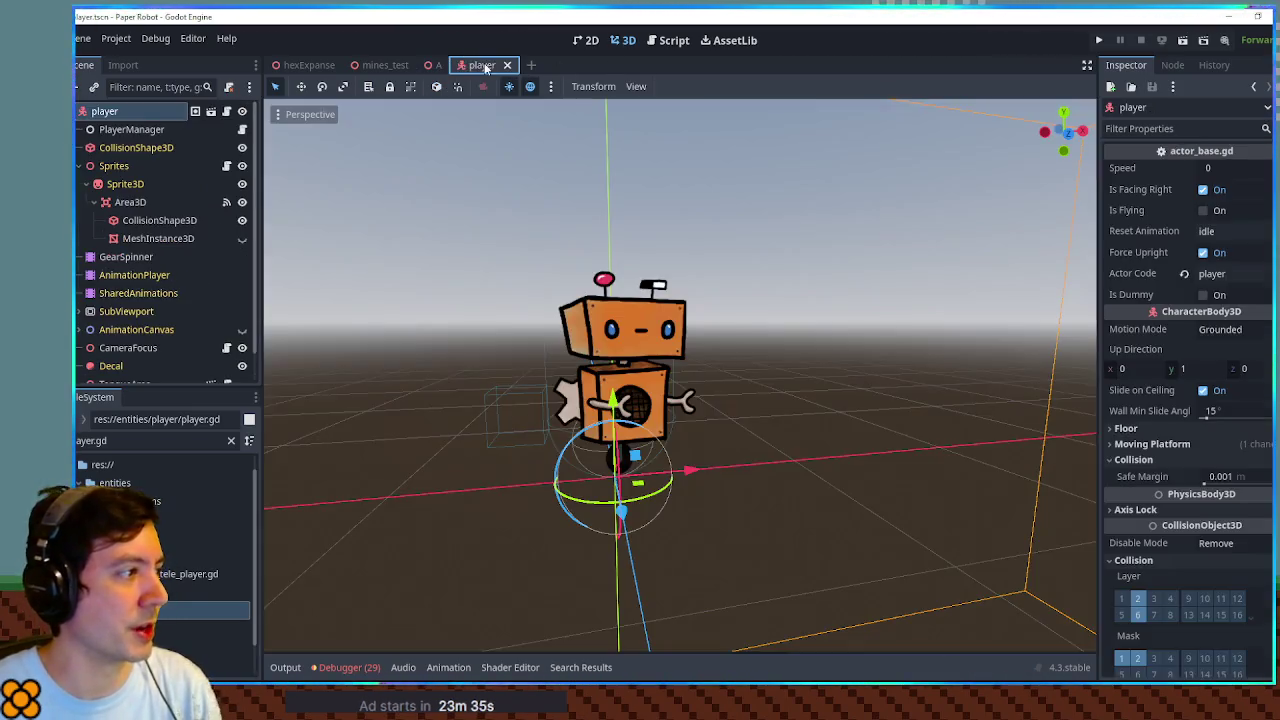
click(241, 238)
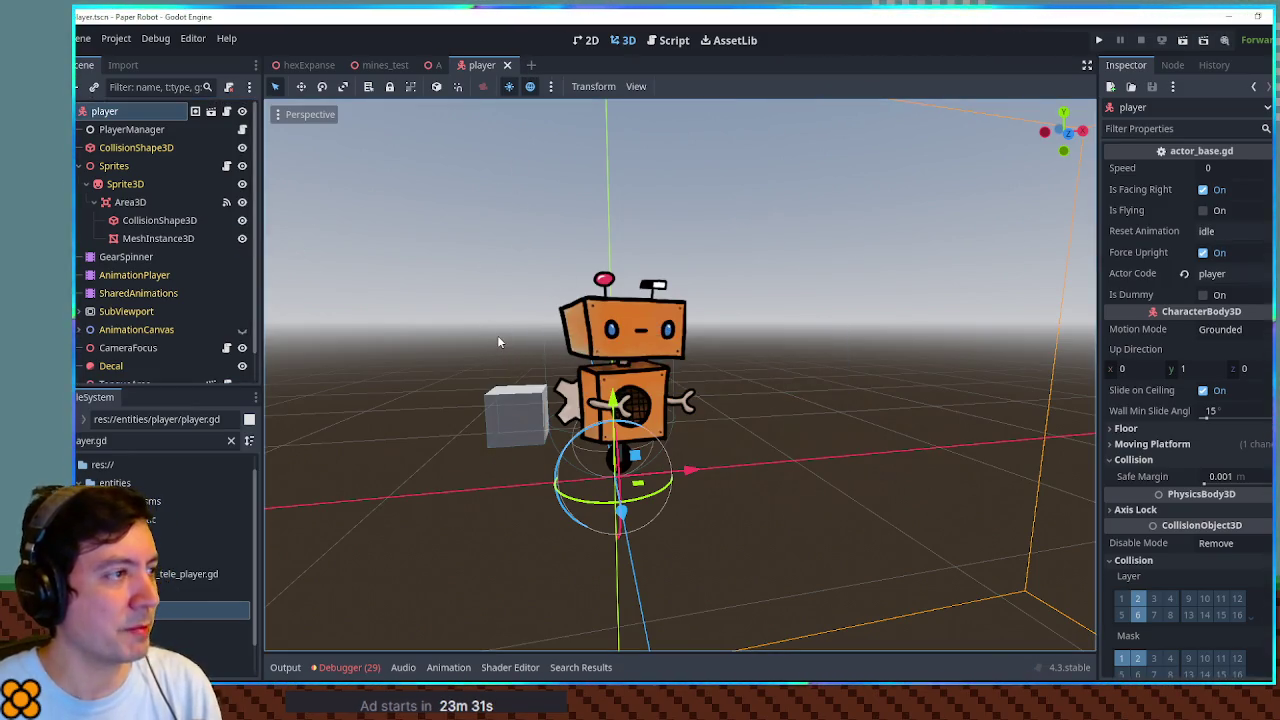
key(F6)
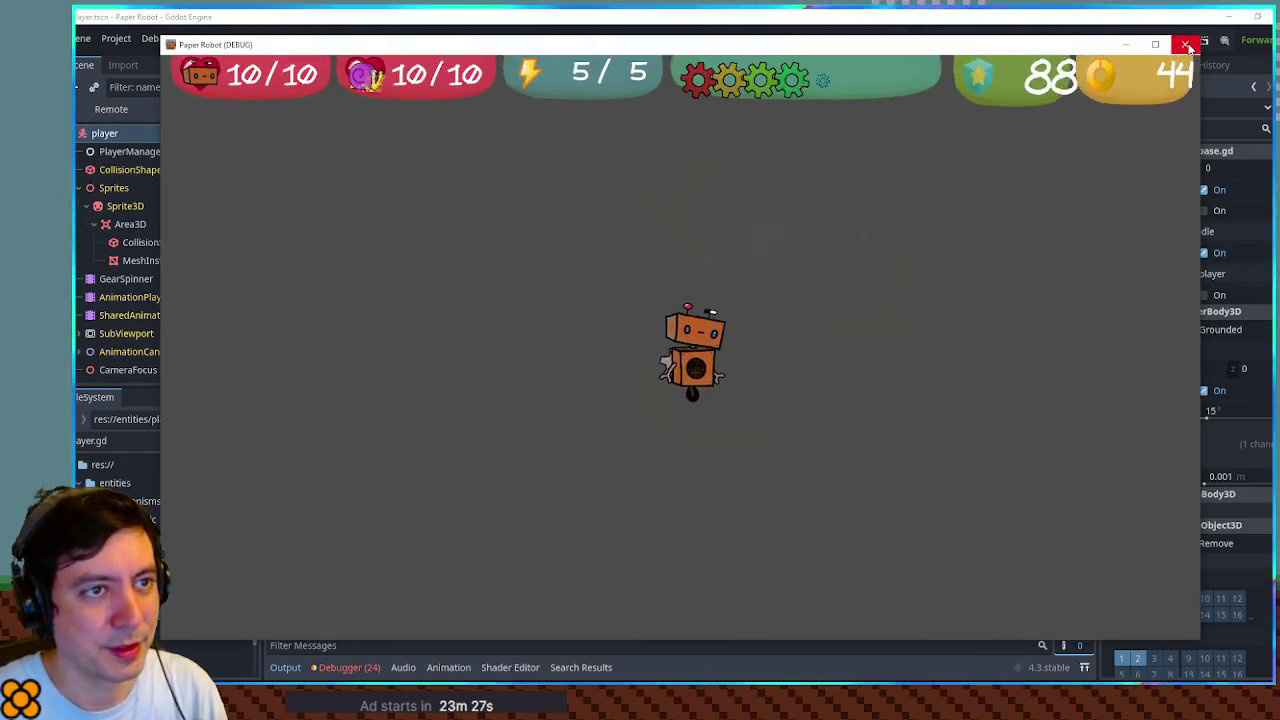
click(1189, 44)
Run the gear-track level with F6 and bring Krita up behind the game window
click(429, 66)
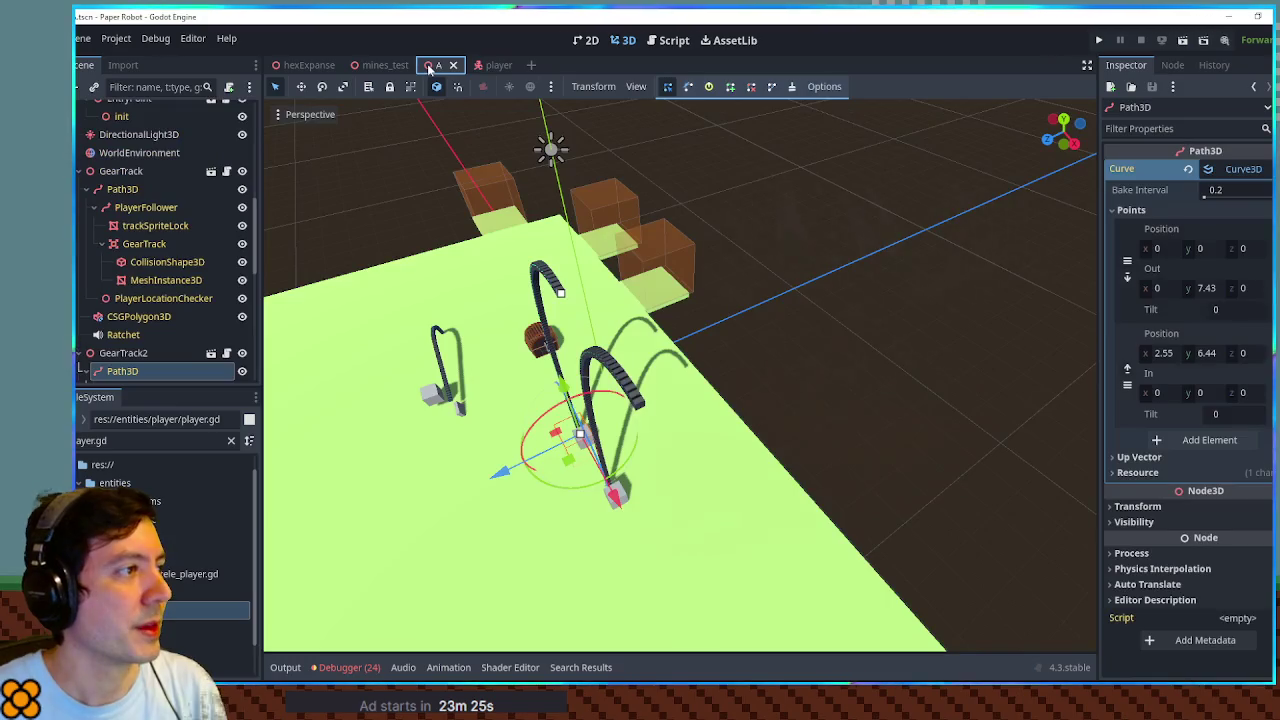
key(F6)
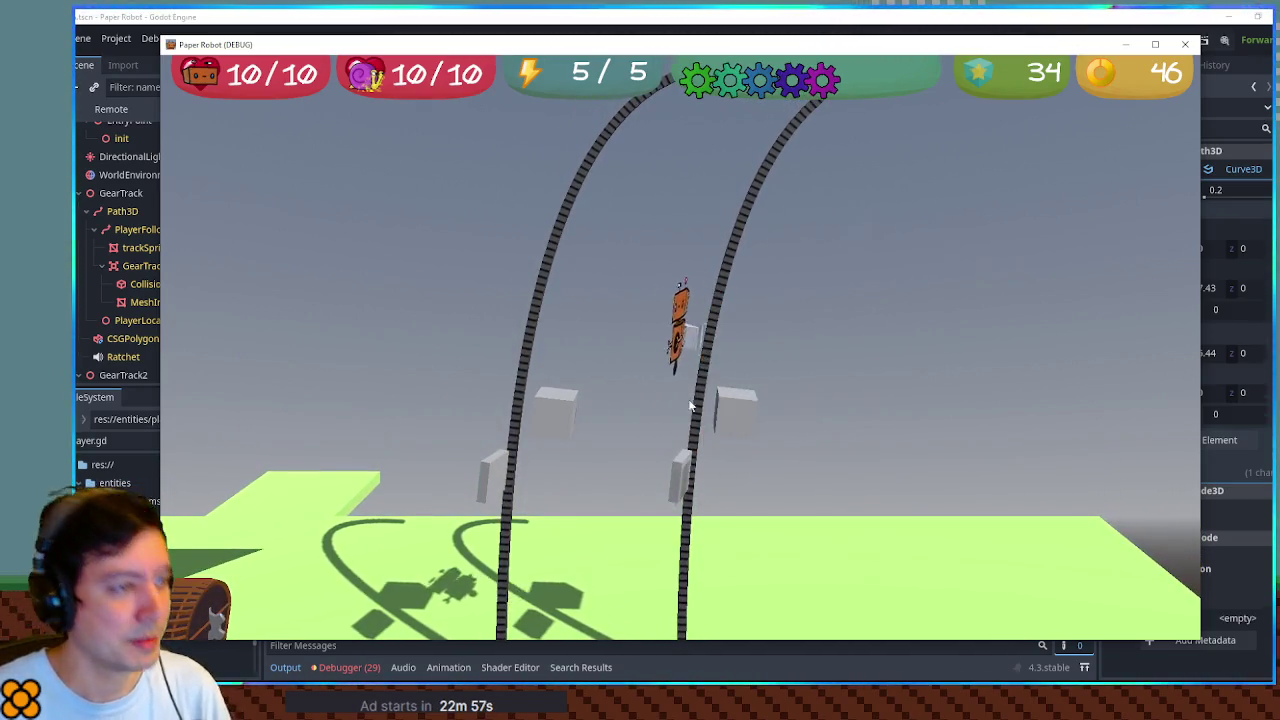
drag(902, 46, 855, 54)
key(alt+Tab)
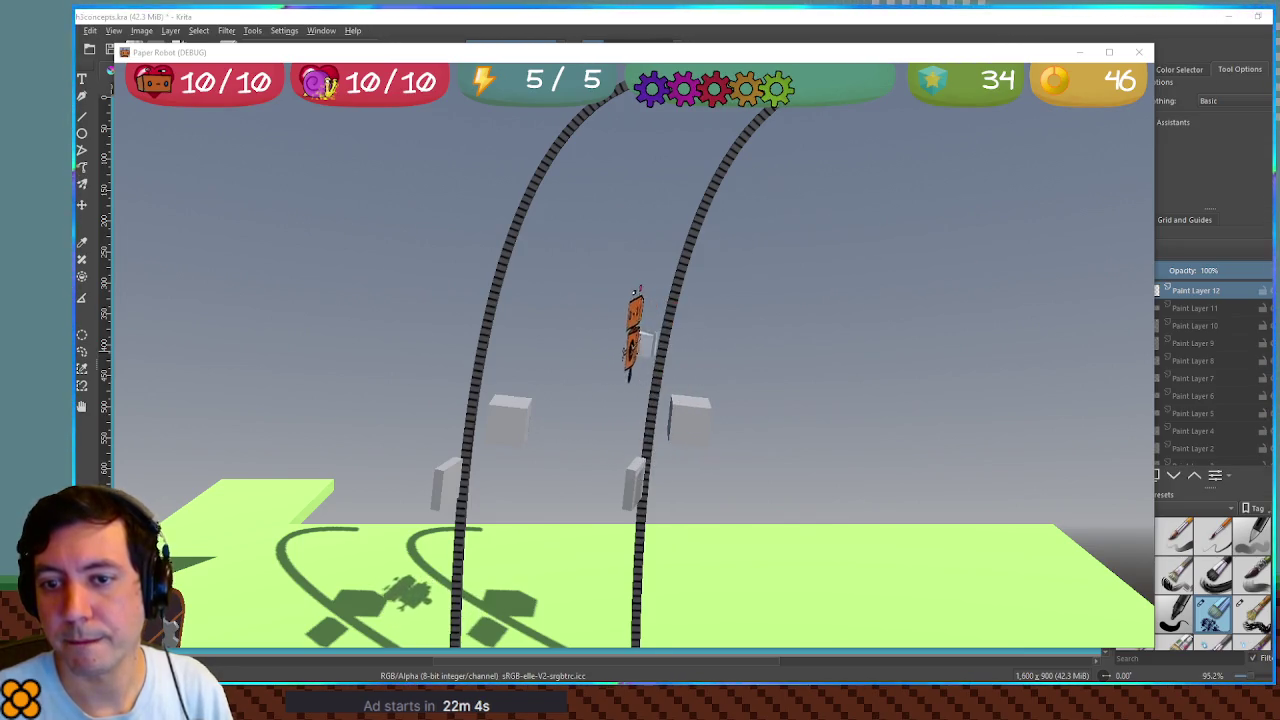
Walk the robot right and climb the right chain track, then jump off and regrab it
key(Escape)
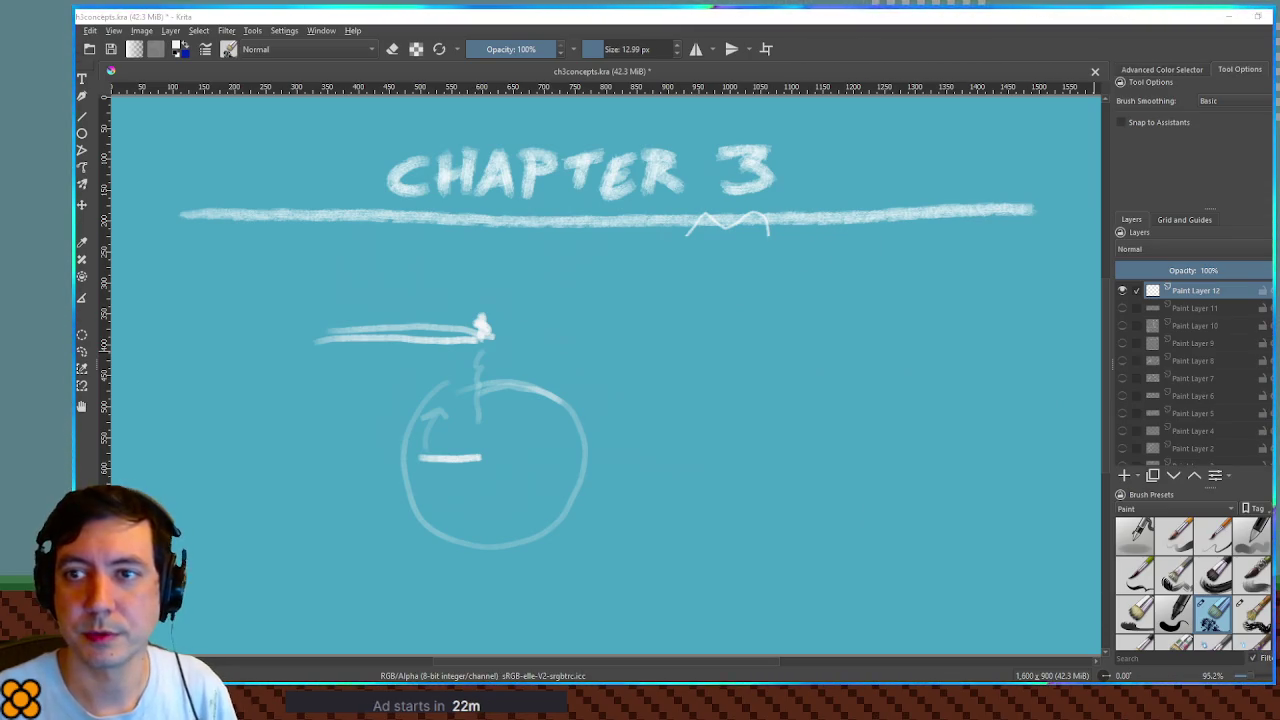
key(alt+Tab)
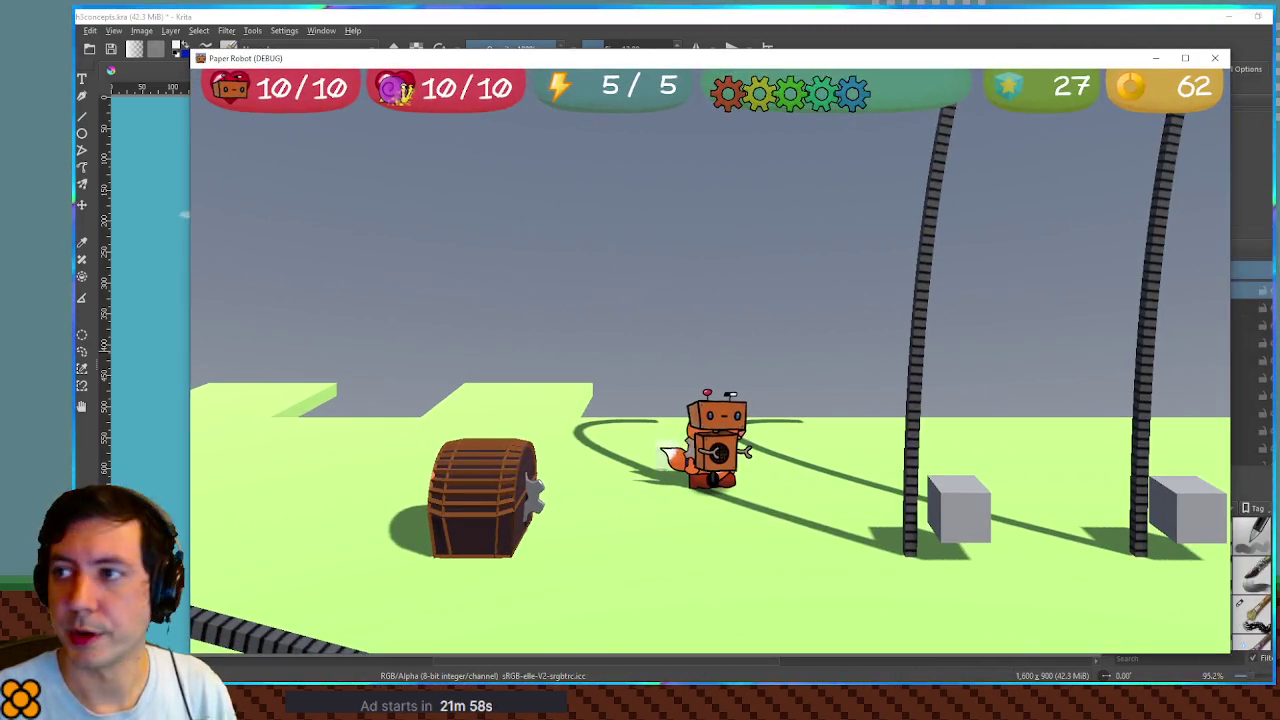
key(Right)
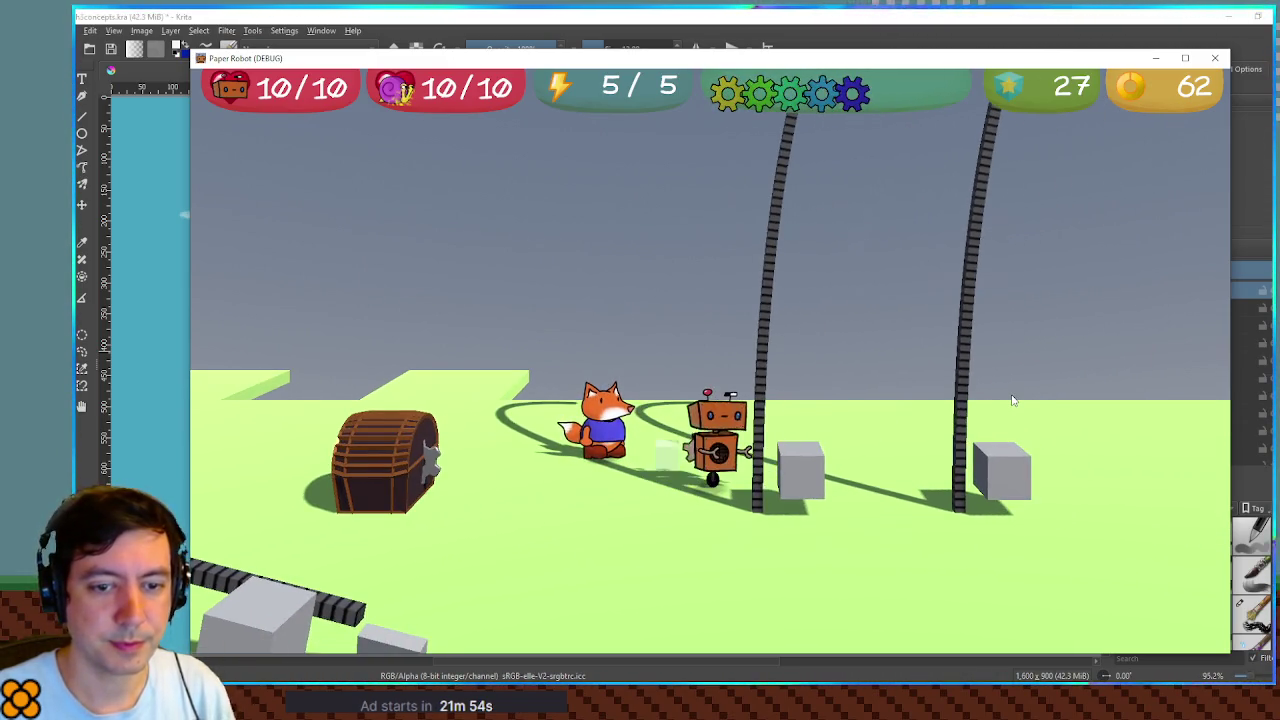
key(Up)
key(Up)
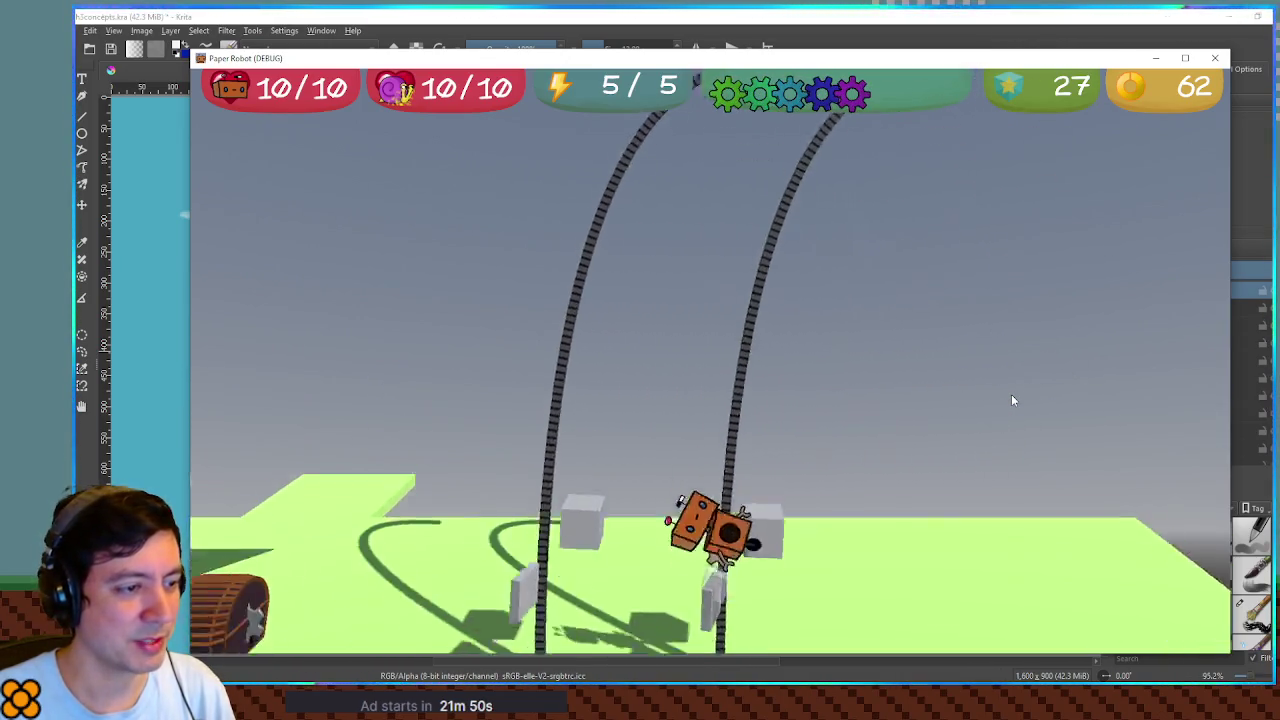
key(Up)
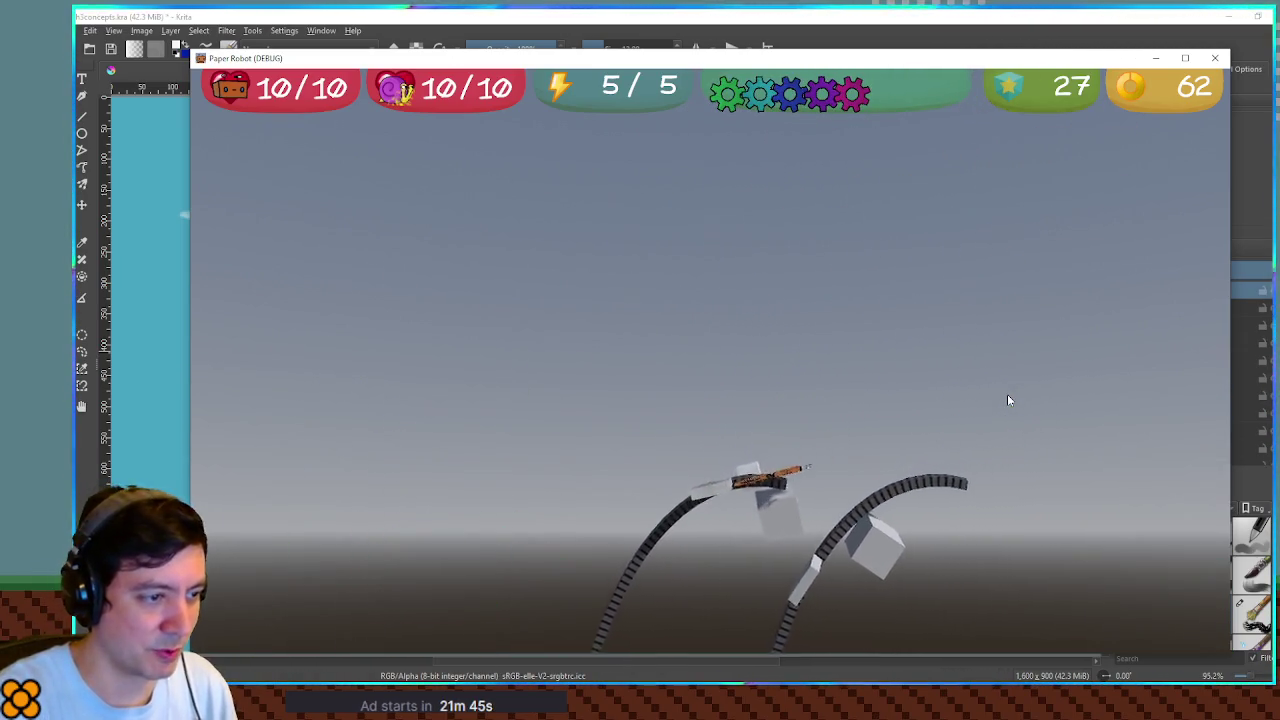
key(Up)
key(space)
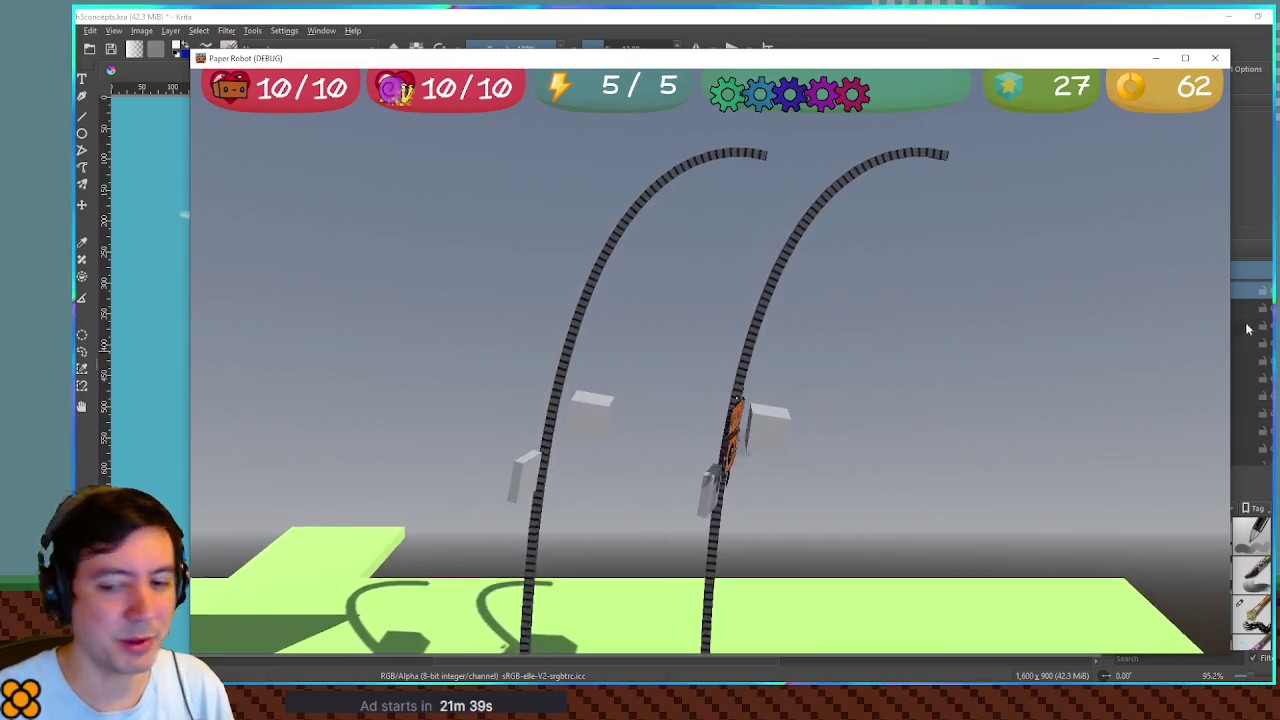
key(space)
key(space)
Glance at Krita, then move the robot back onto the right chain track
click(846, 14)
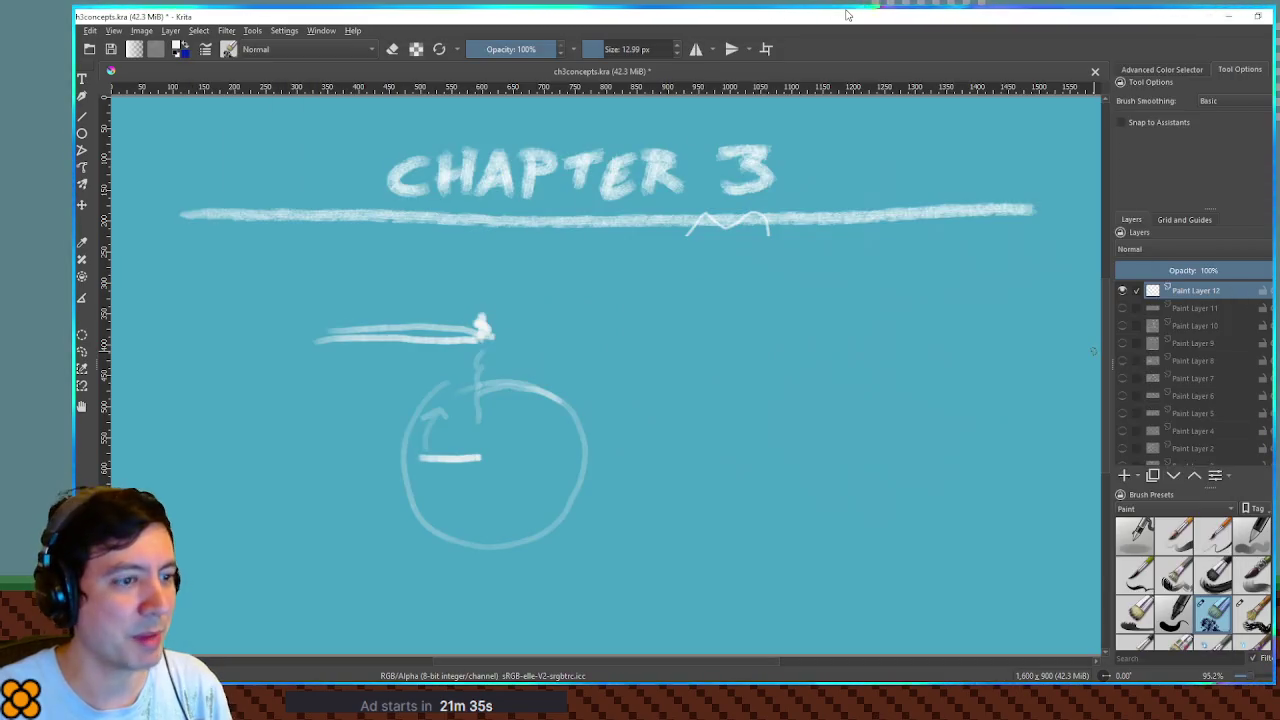
key(alt+Tab)
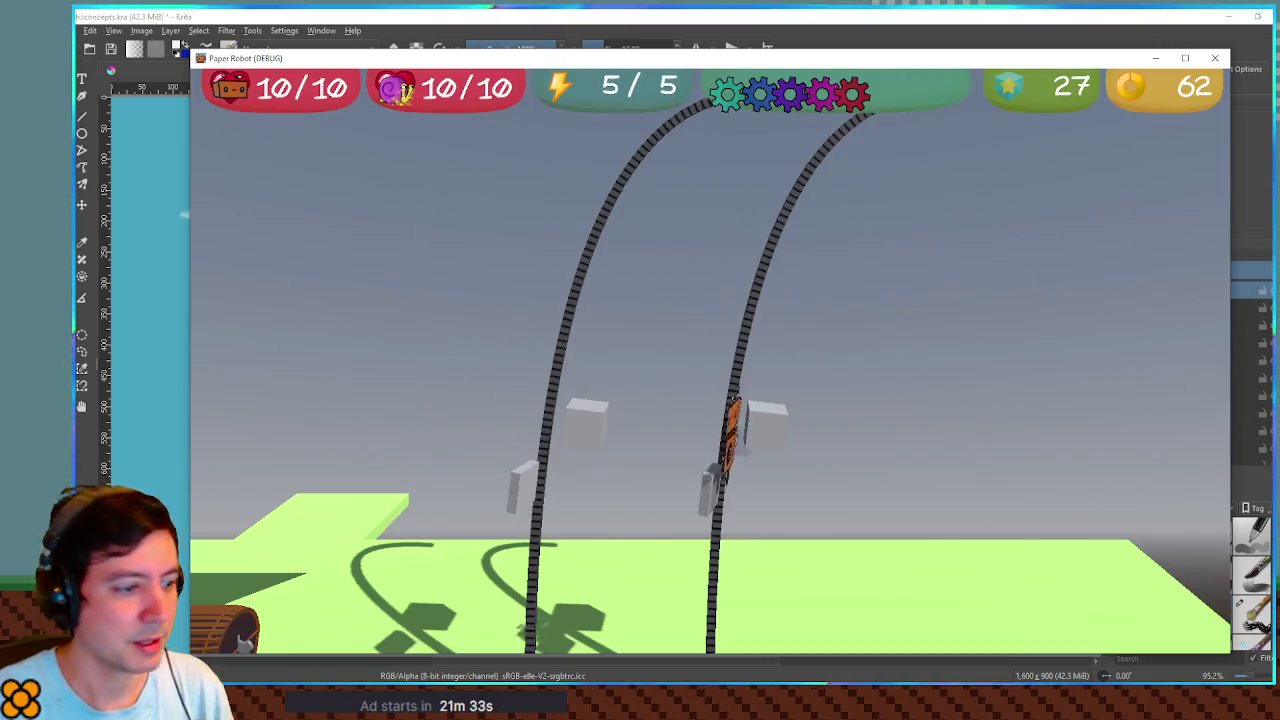
key(Right)
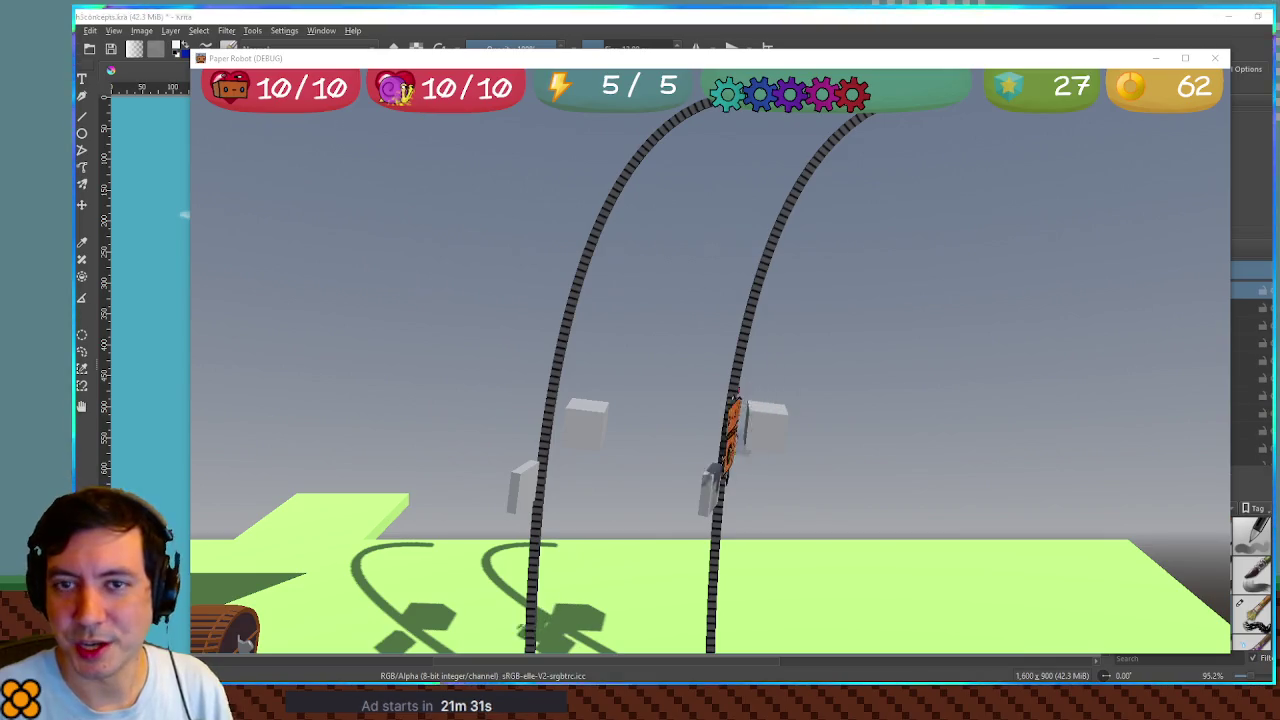
key(Right)
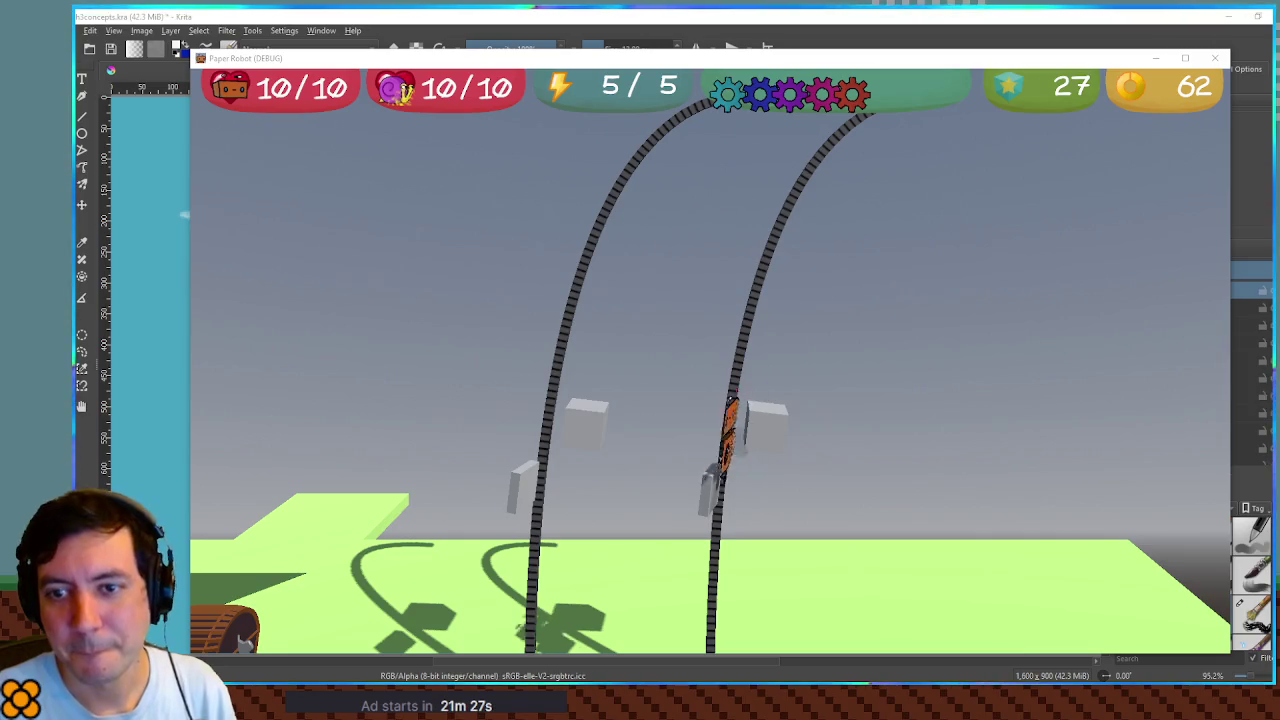
key(Right)
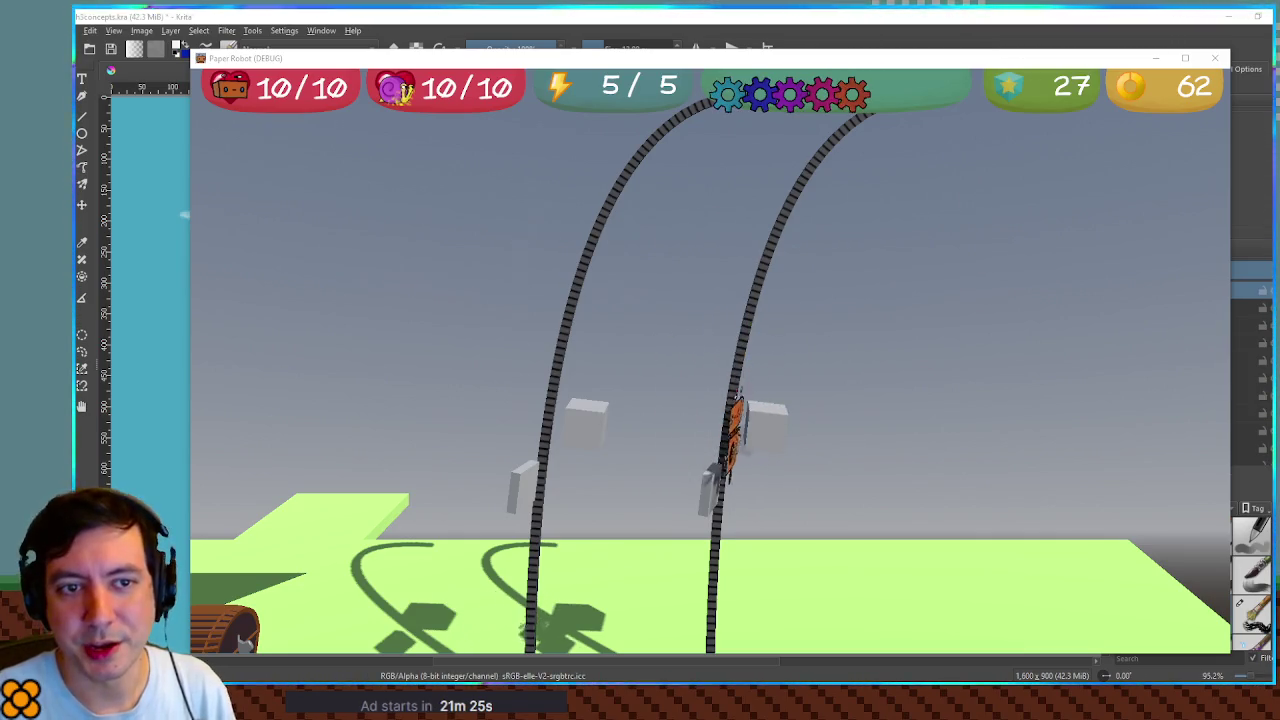
Repeatedly detach the robot from the right chain and reattach it to test clinging
key(space)
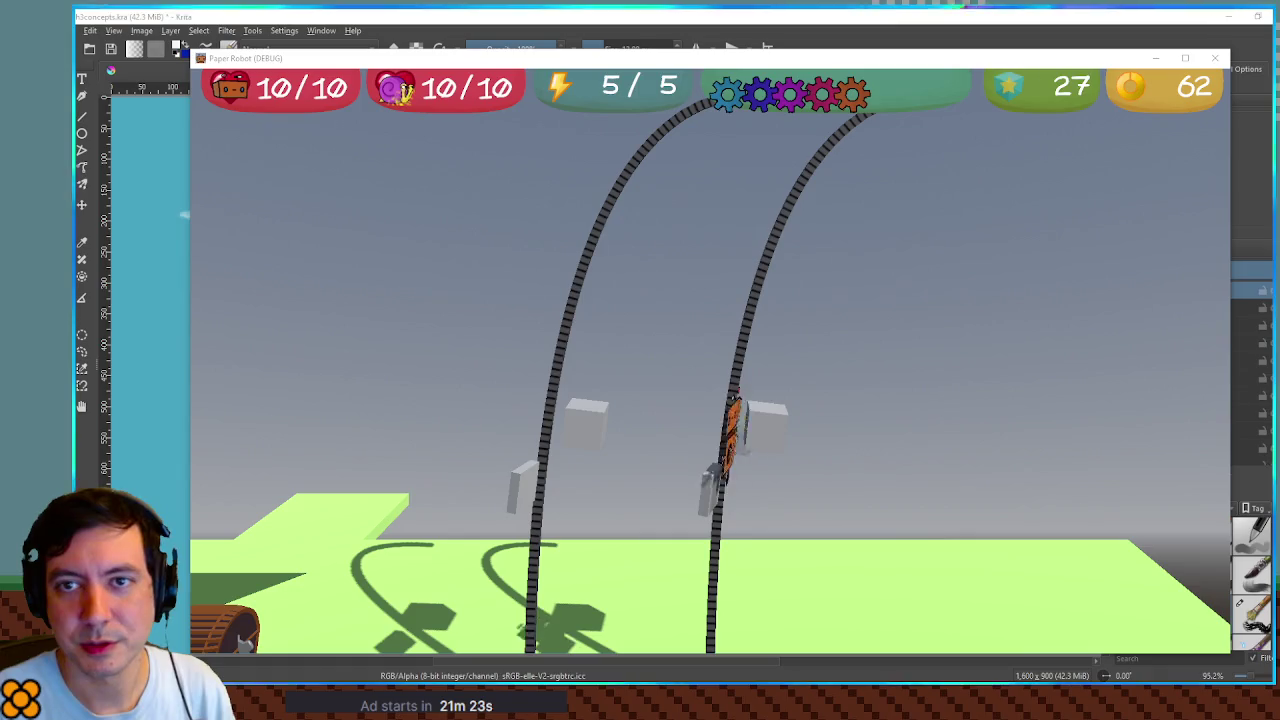
key(Right)
key(space)
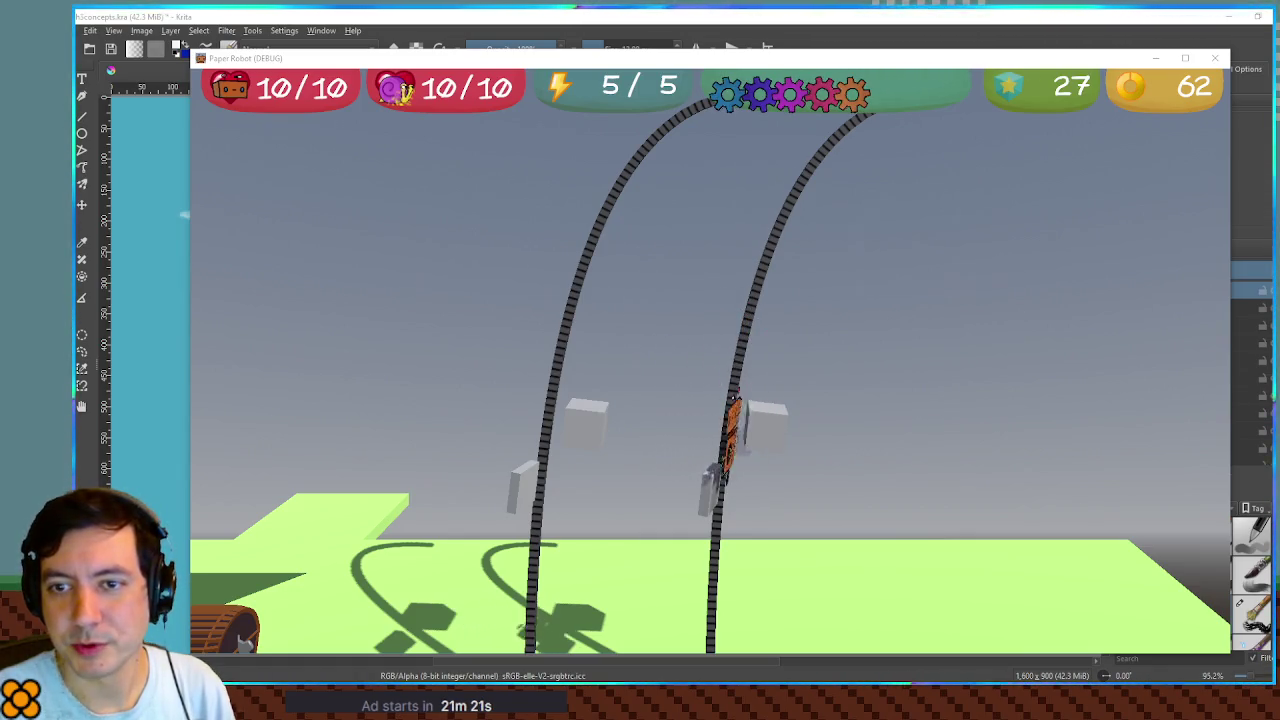
key(Right)
key(space)
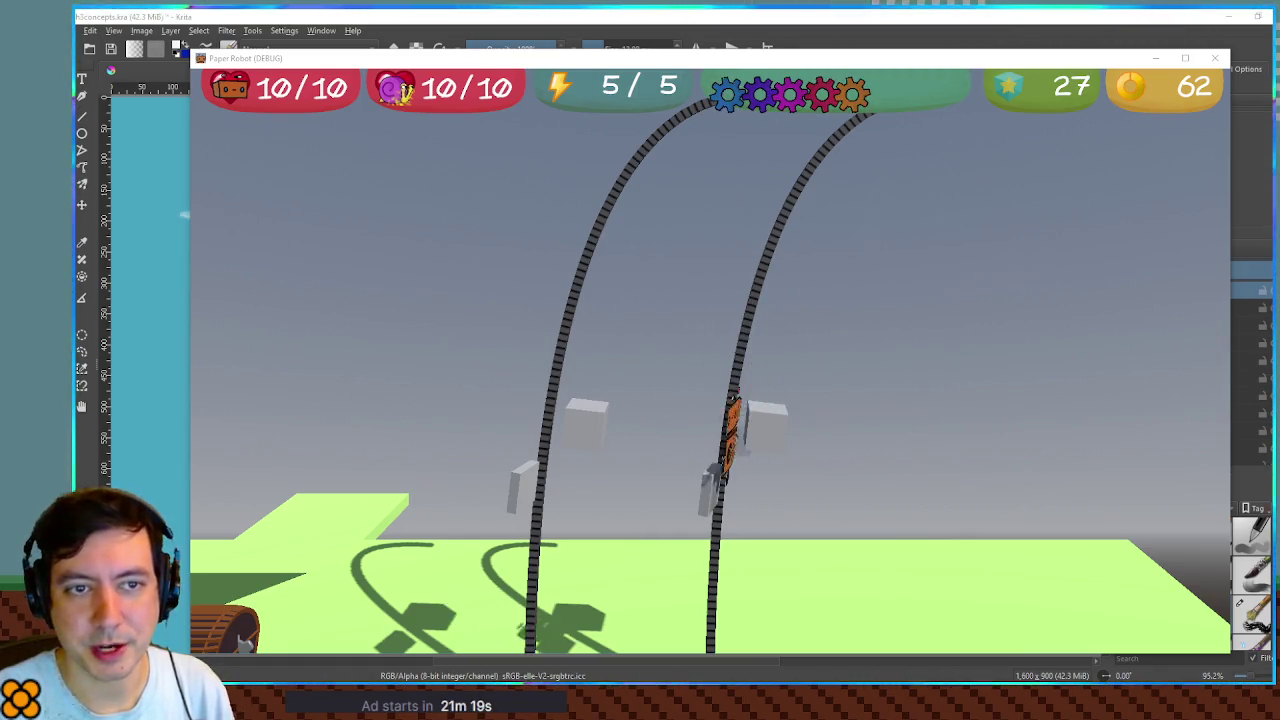
key(Right)
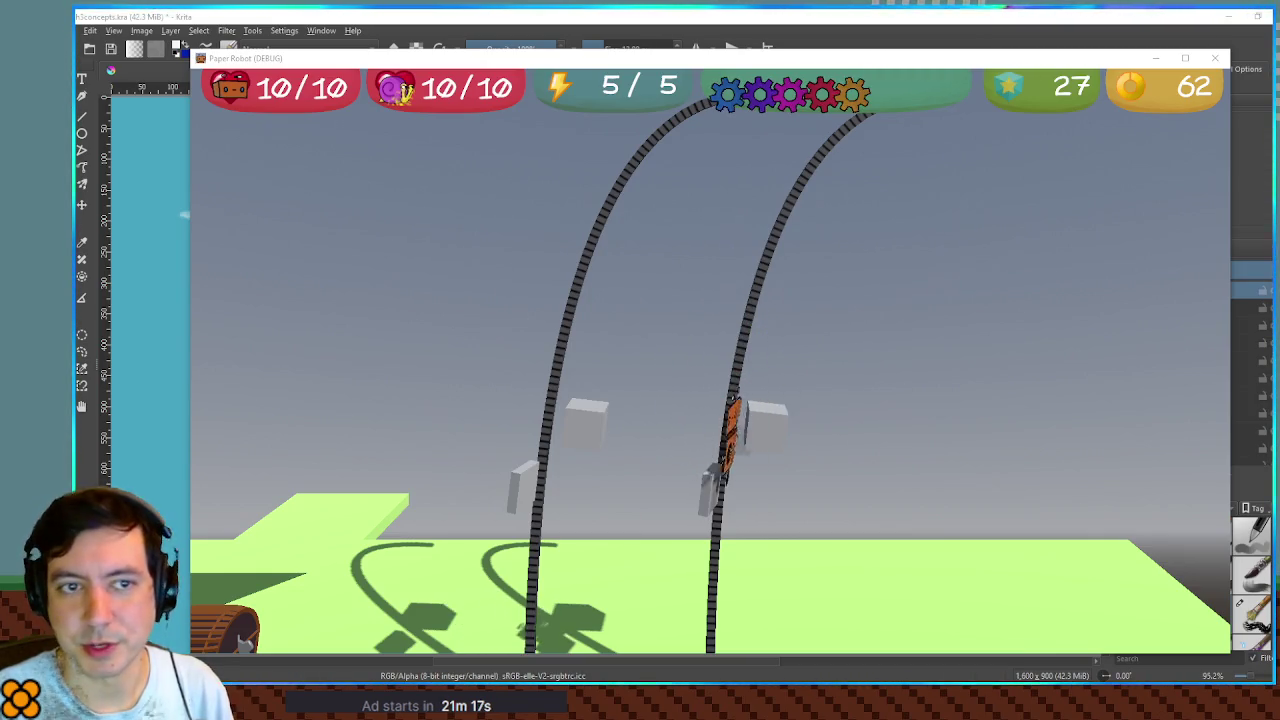
key(Right)
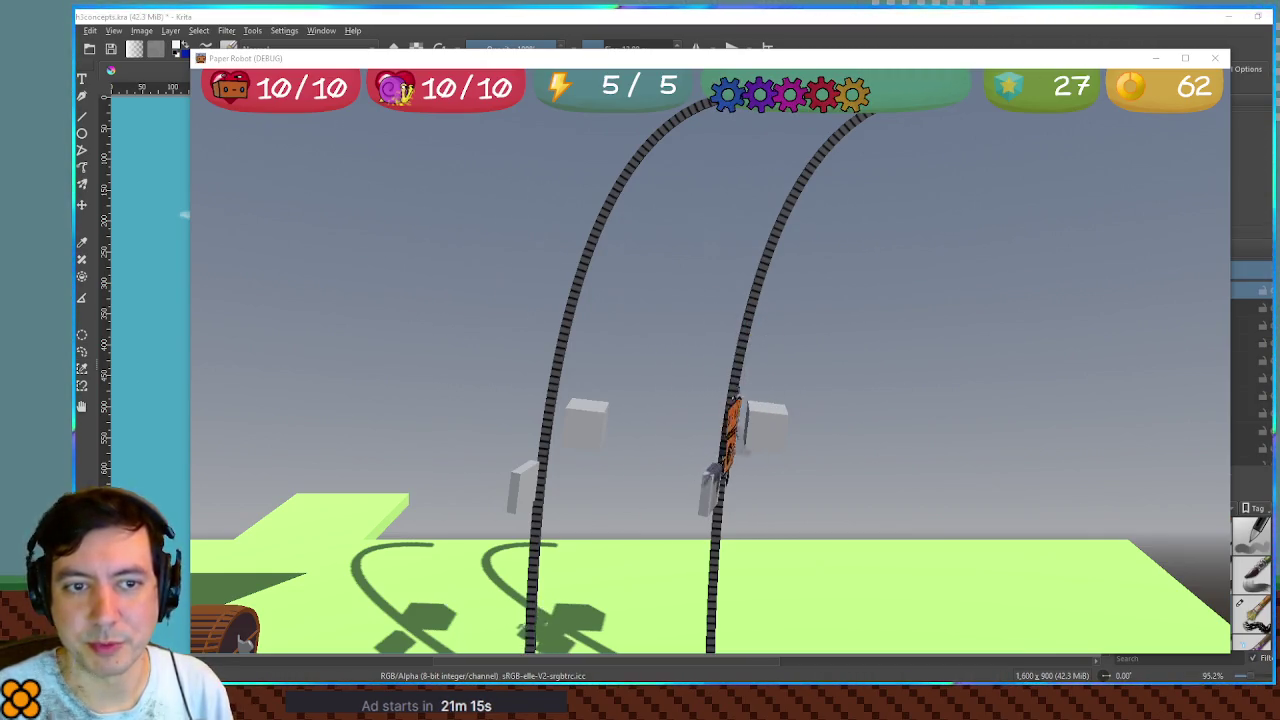
key(Right)
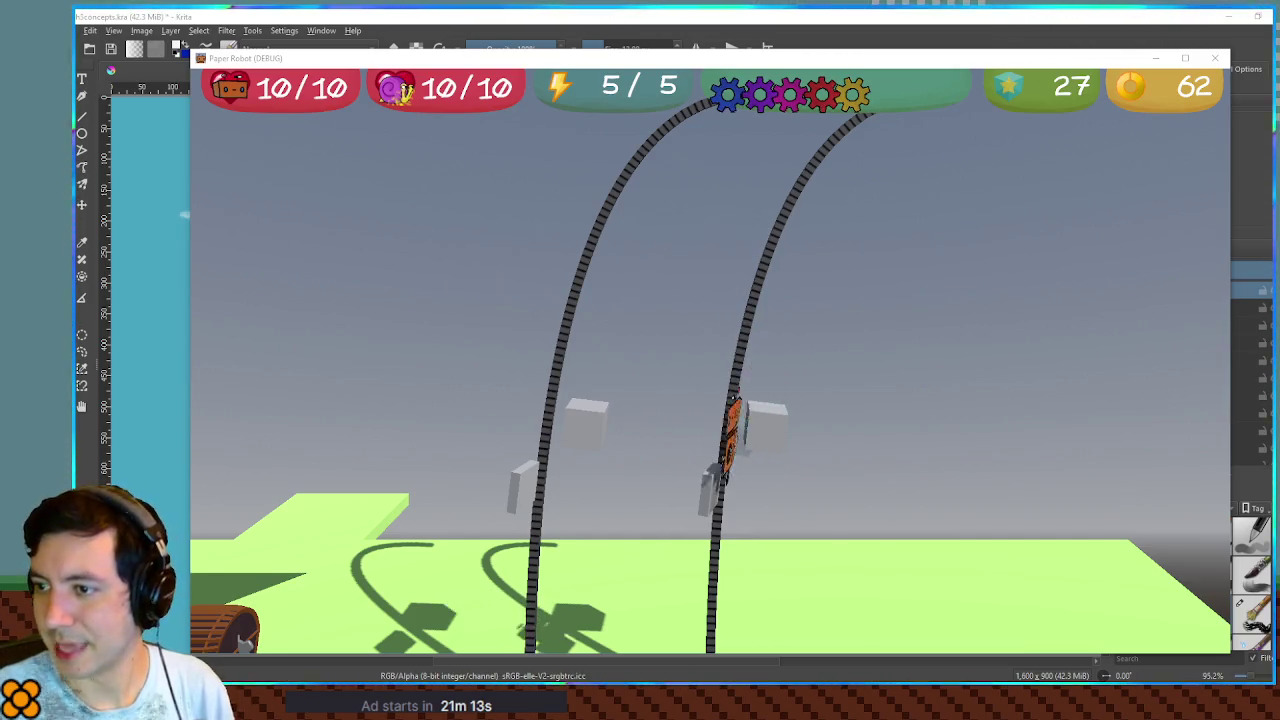
key(Right)
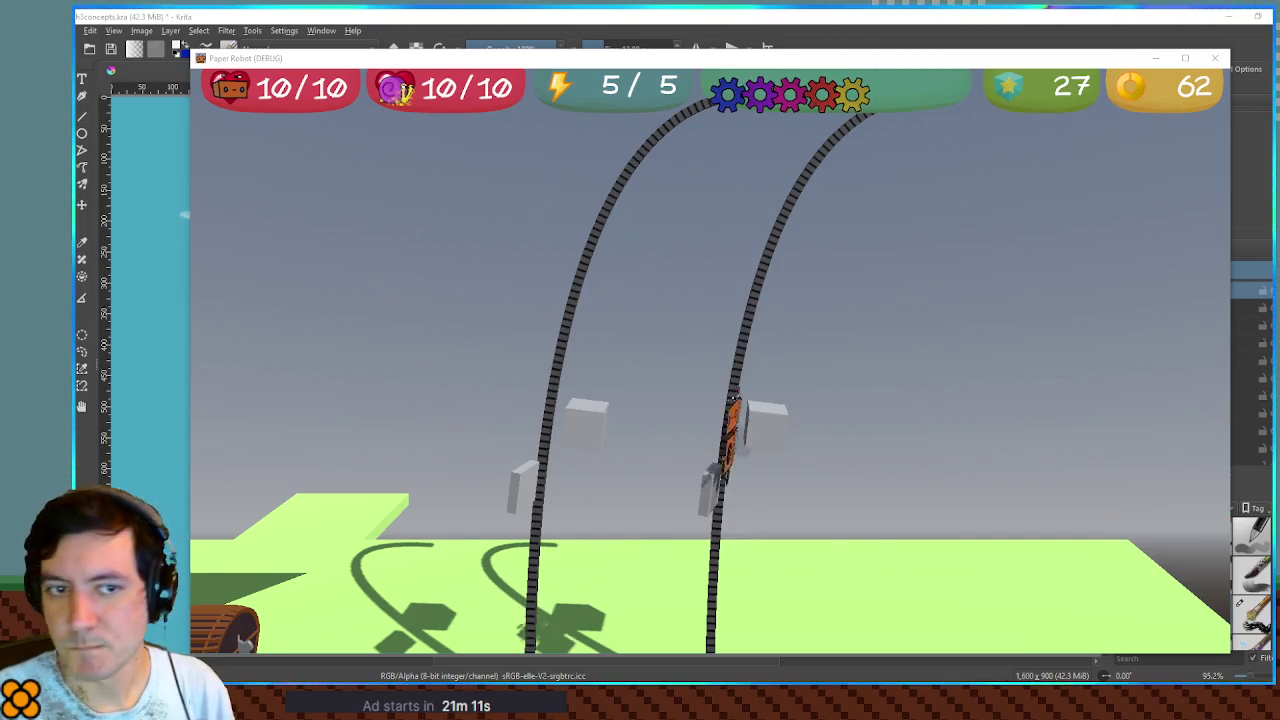
key(Right)
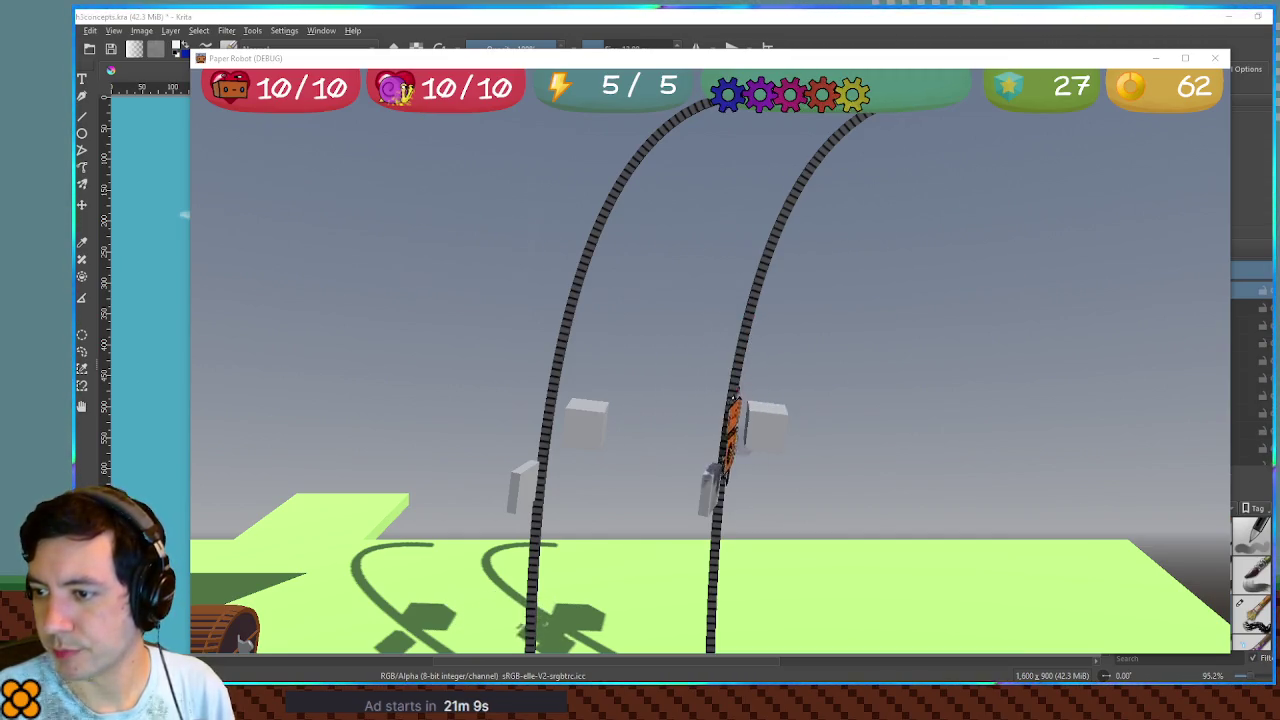
key(Right)
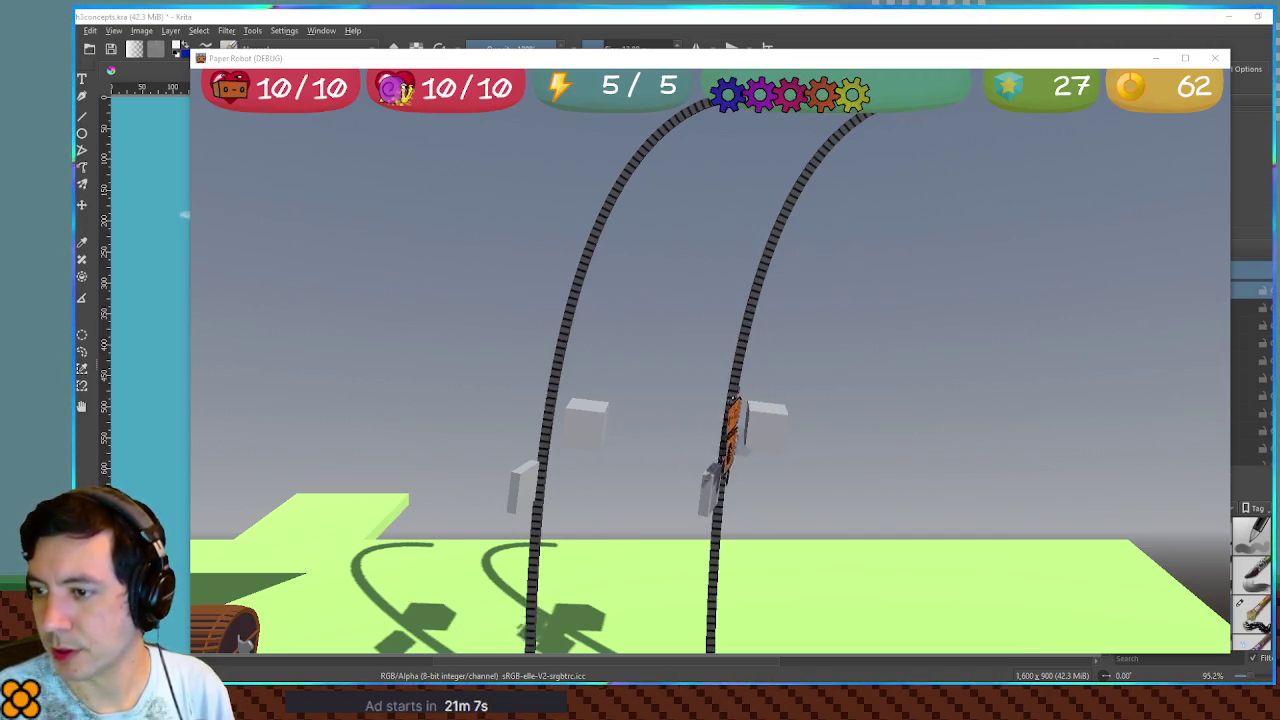
key(Right)
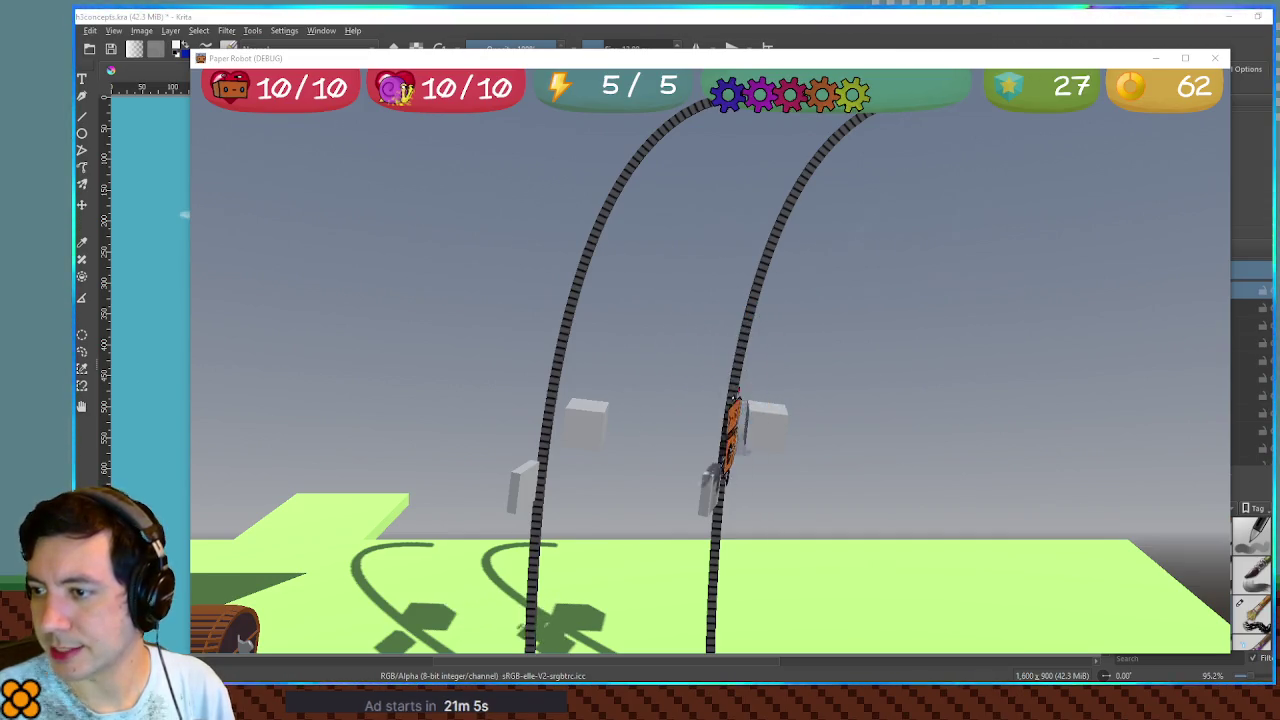
key(Right)
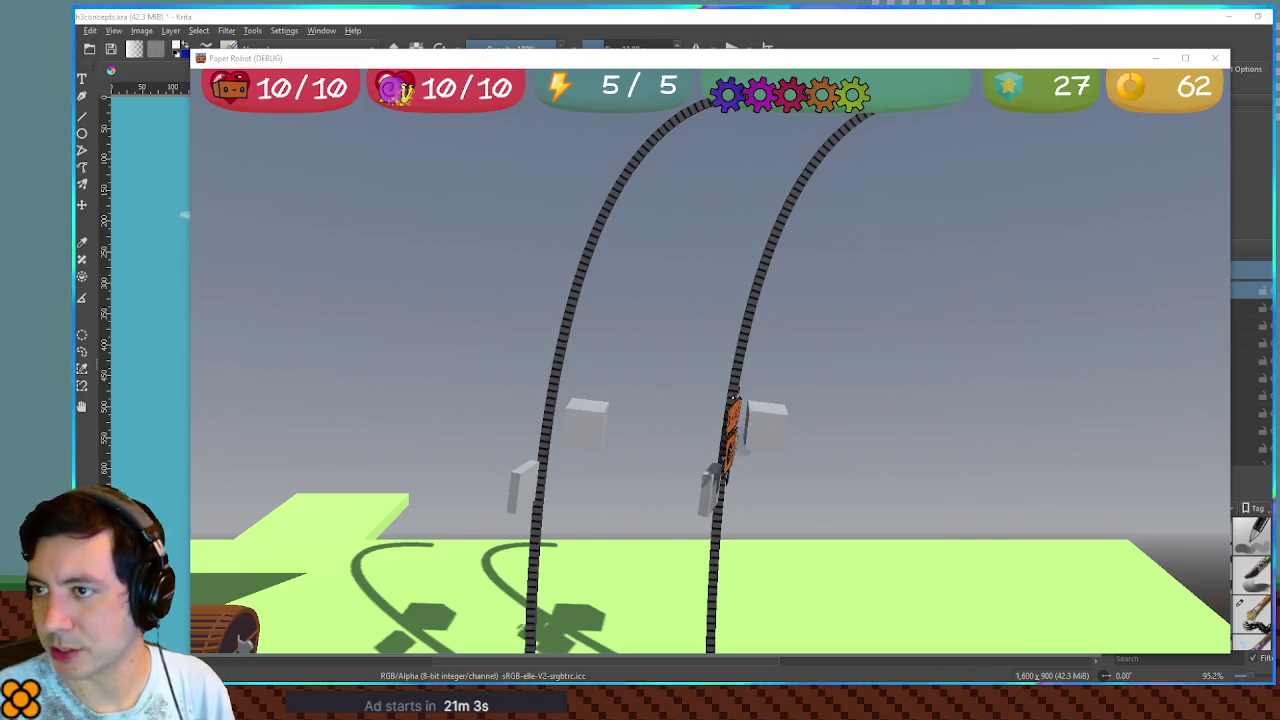
key(Right)
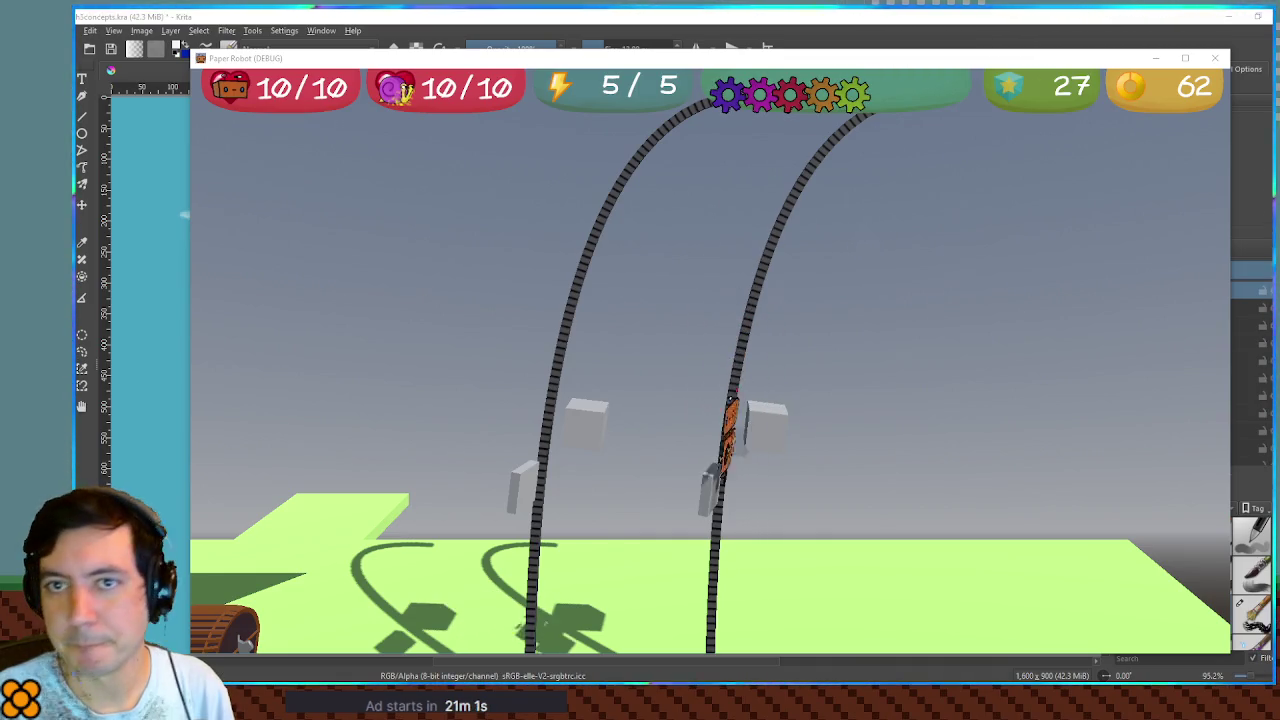
key(Right)
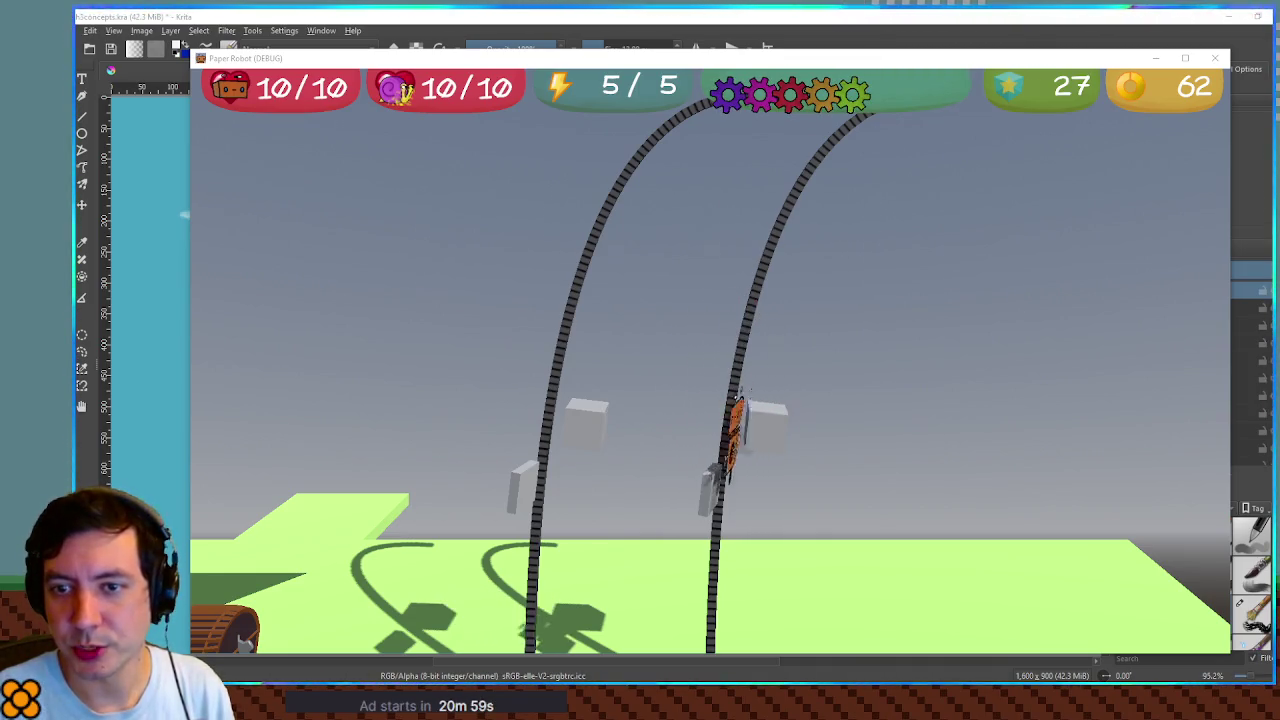
Keep jumping the robot toward the right chain until it climbs, then bring Krita forward
key(Right)
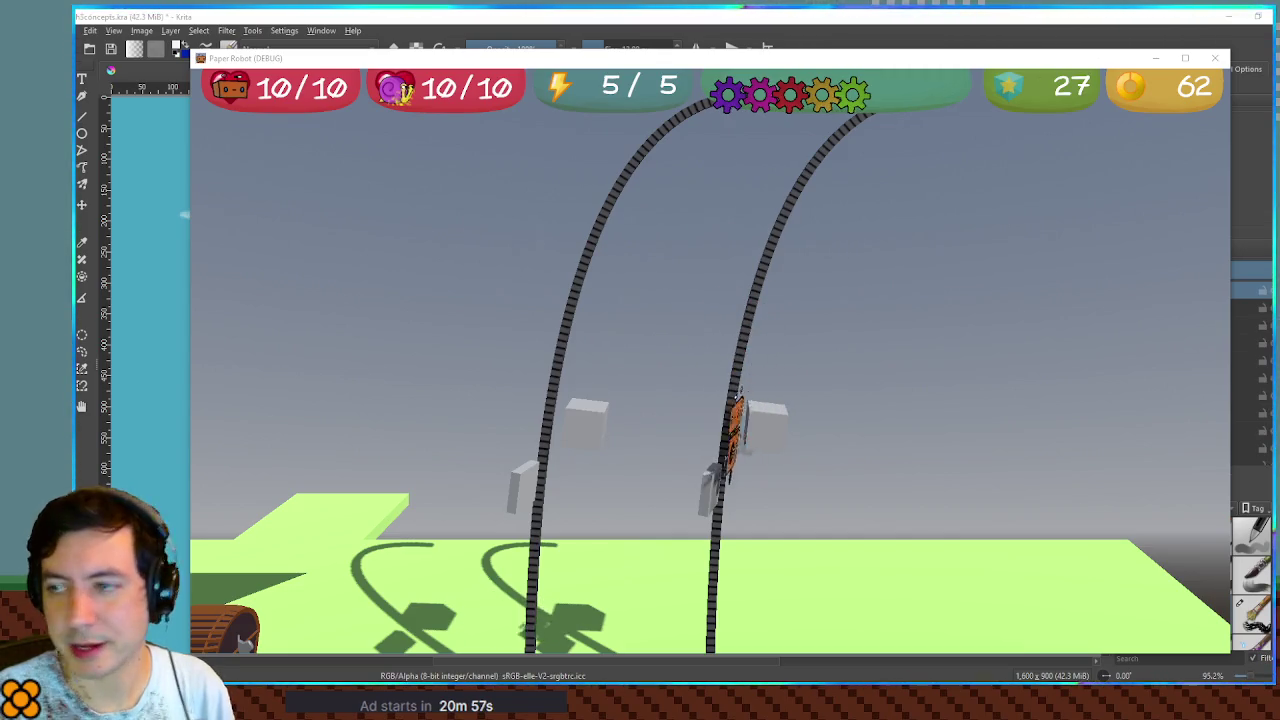
key(Right)
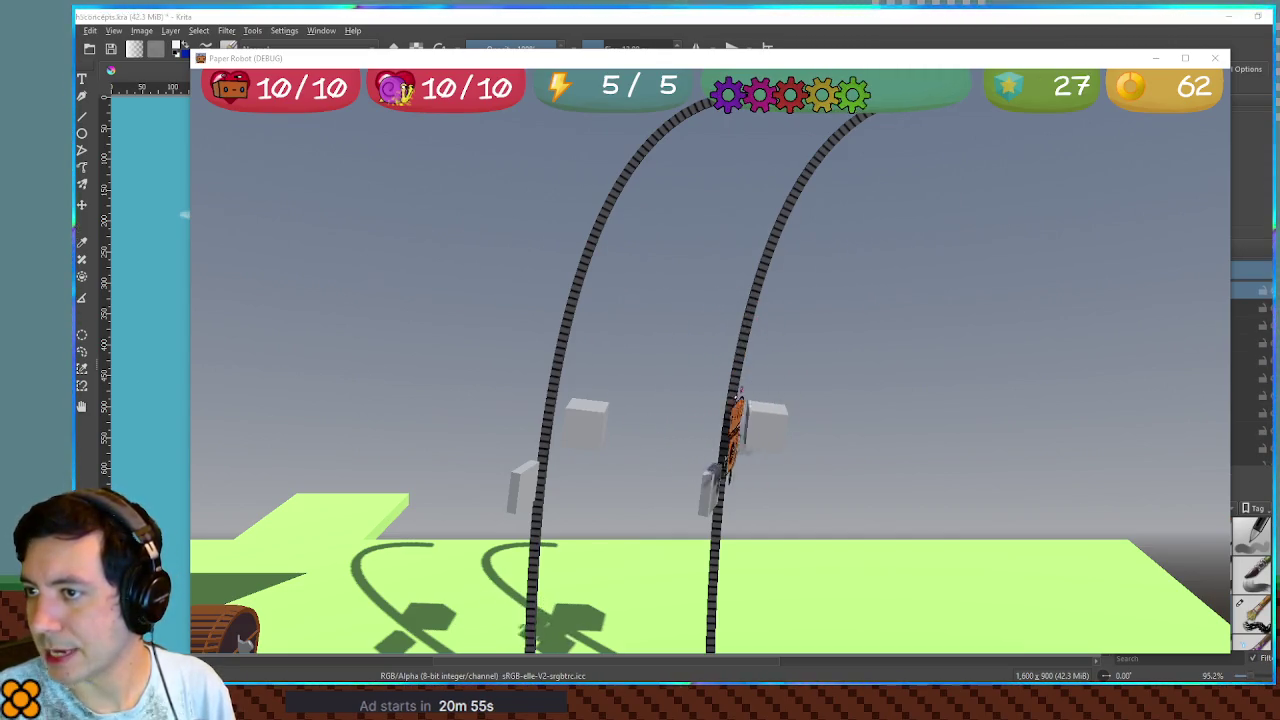
key(Right)
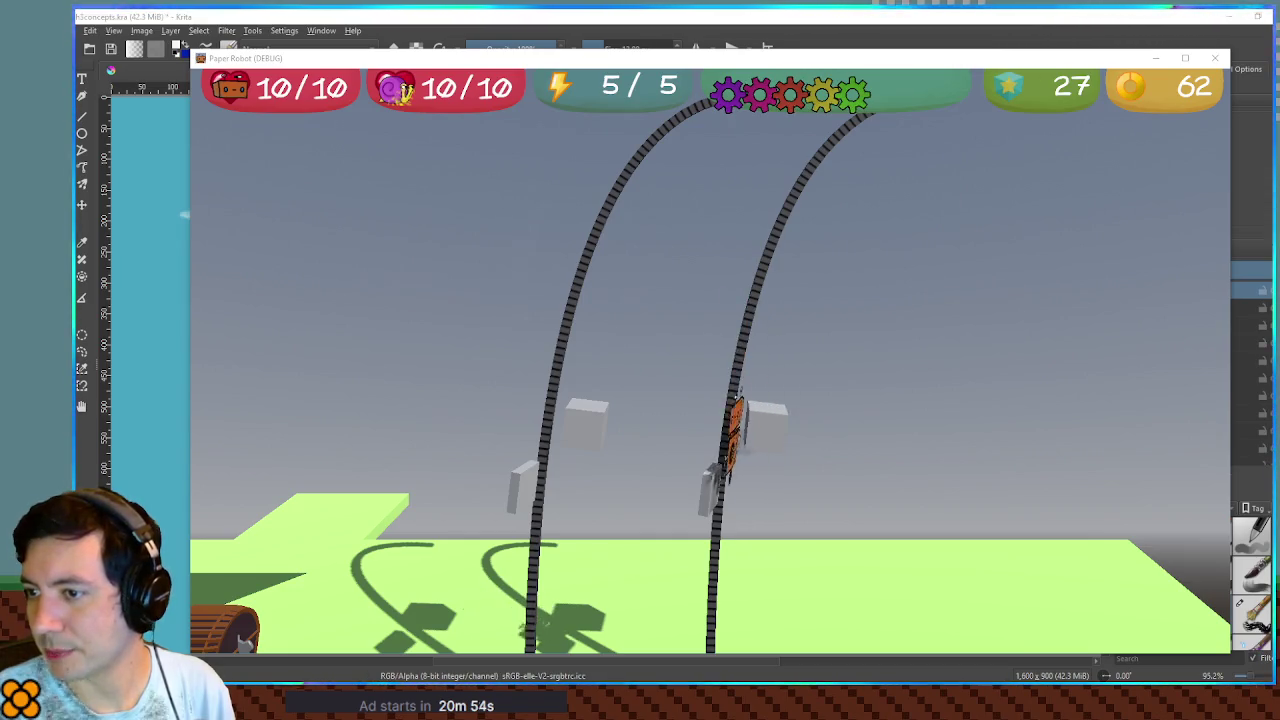
key(Right)
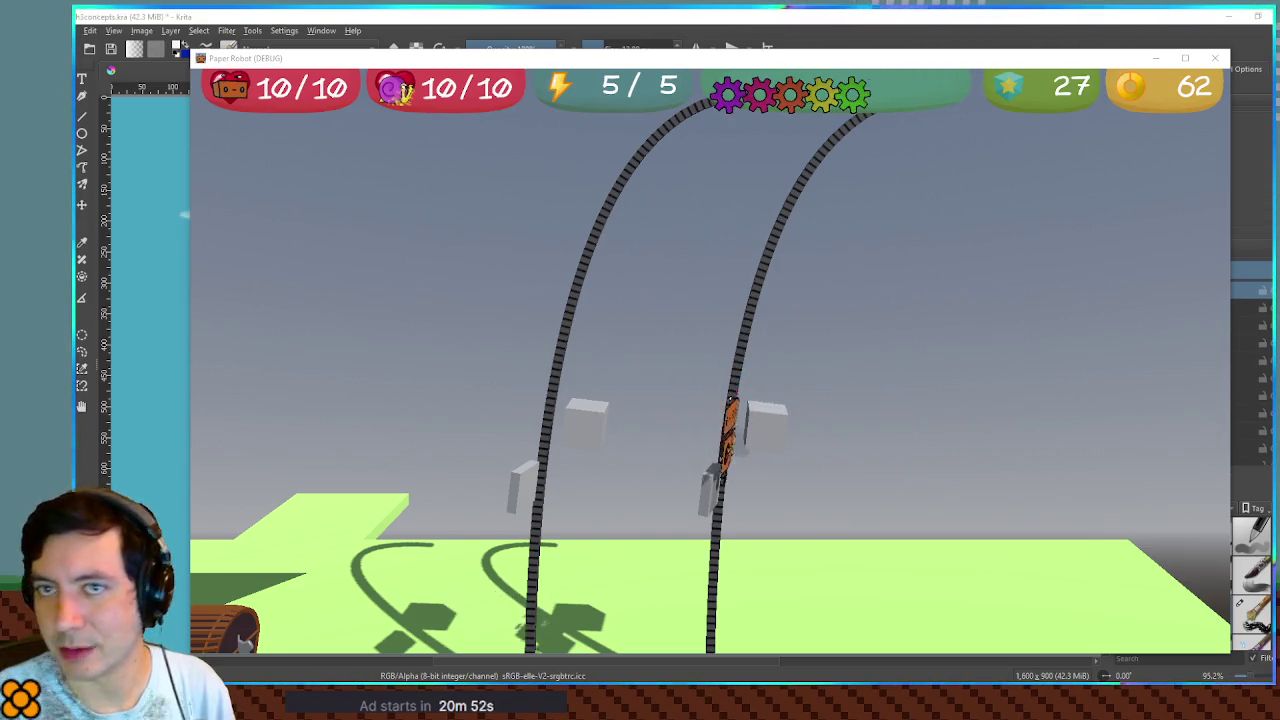
key(Right)
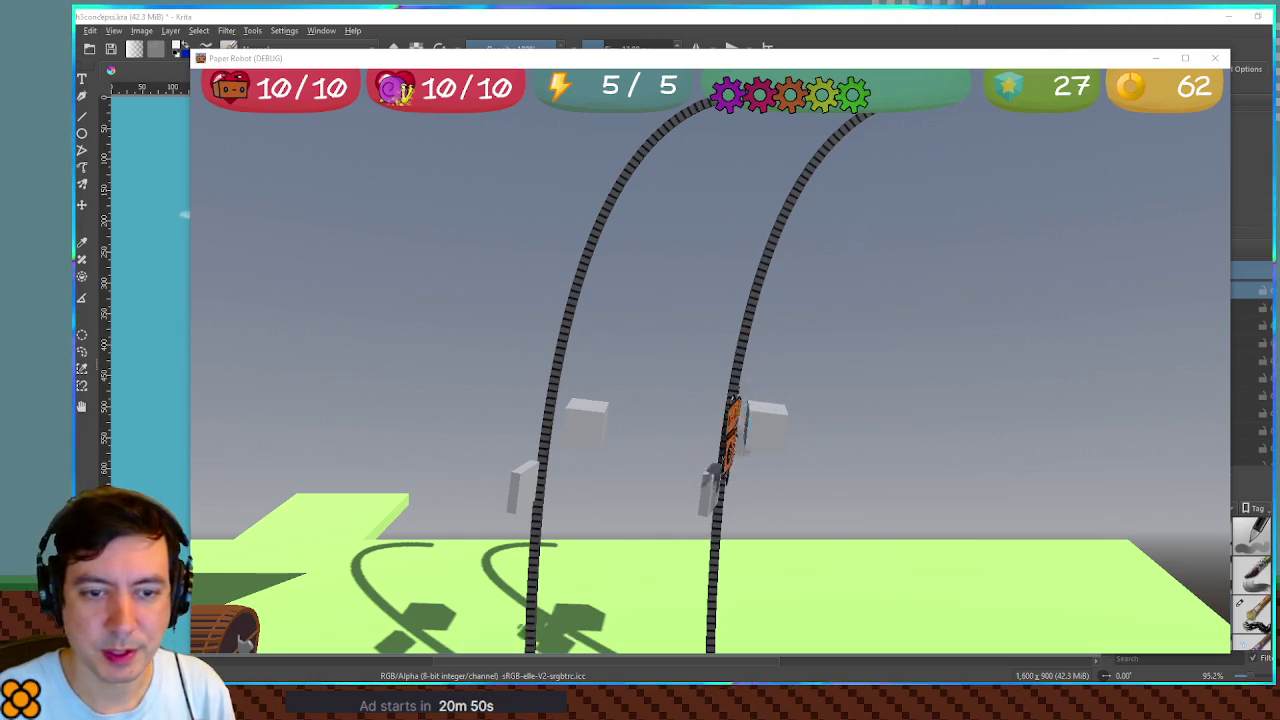
key(Right)
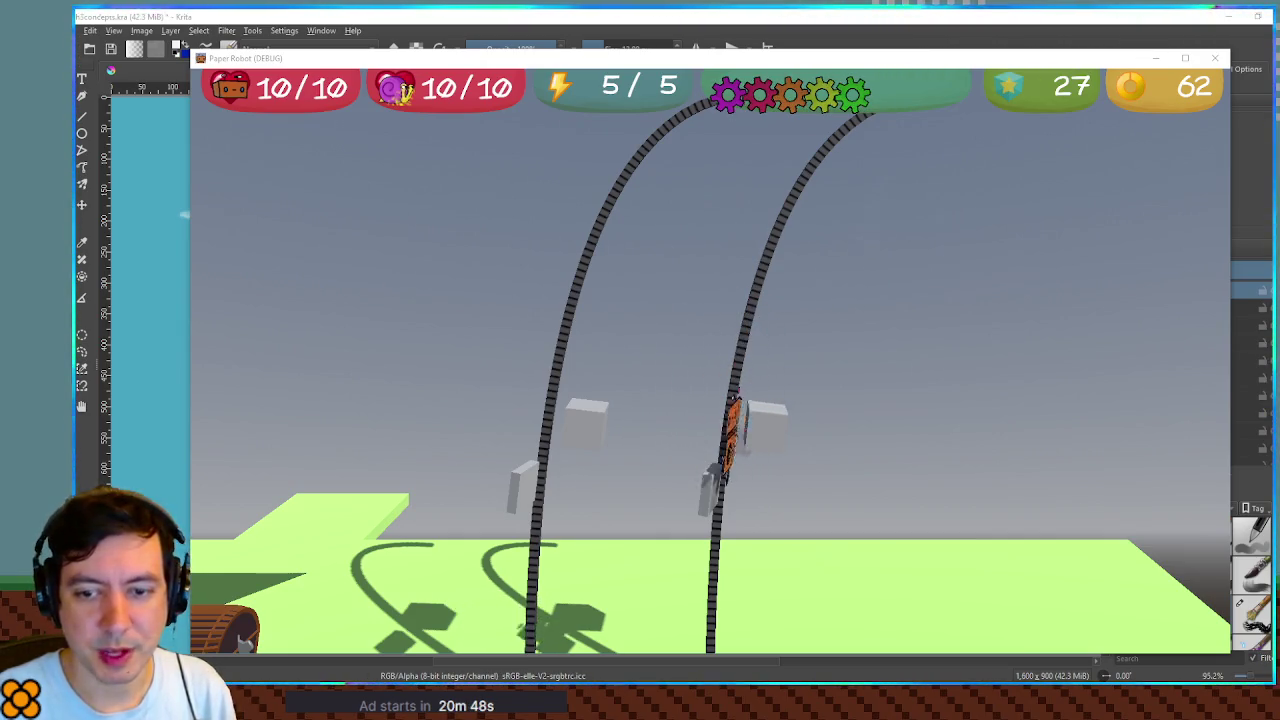
key(Right)
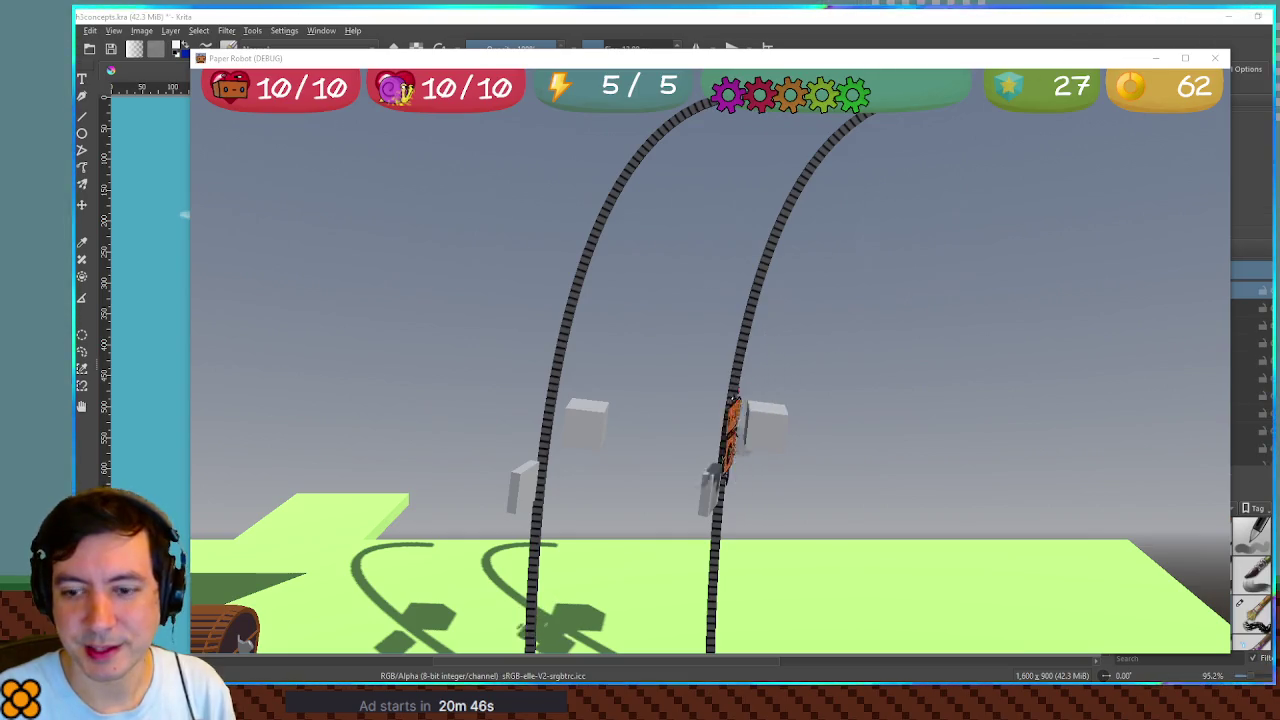
key(Right)
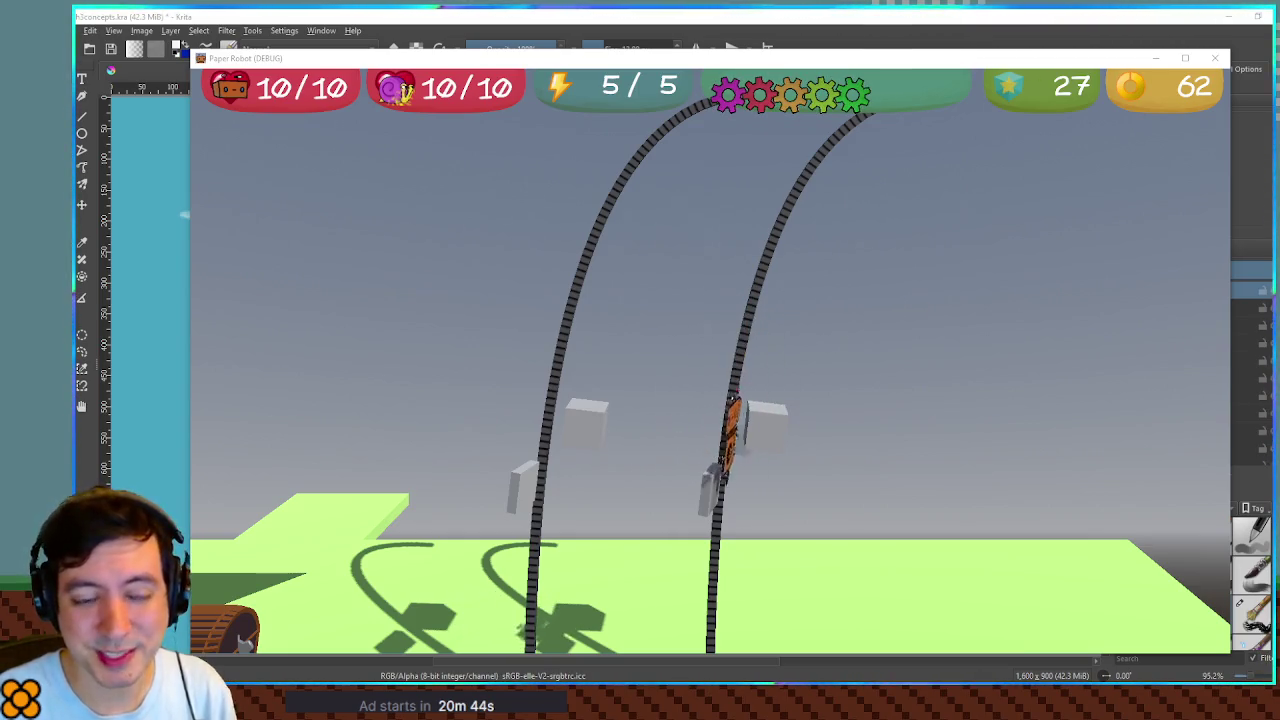
key(Right)
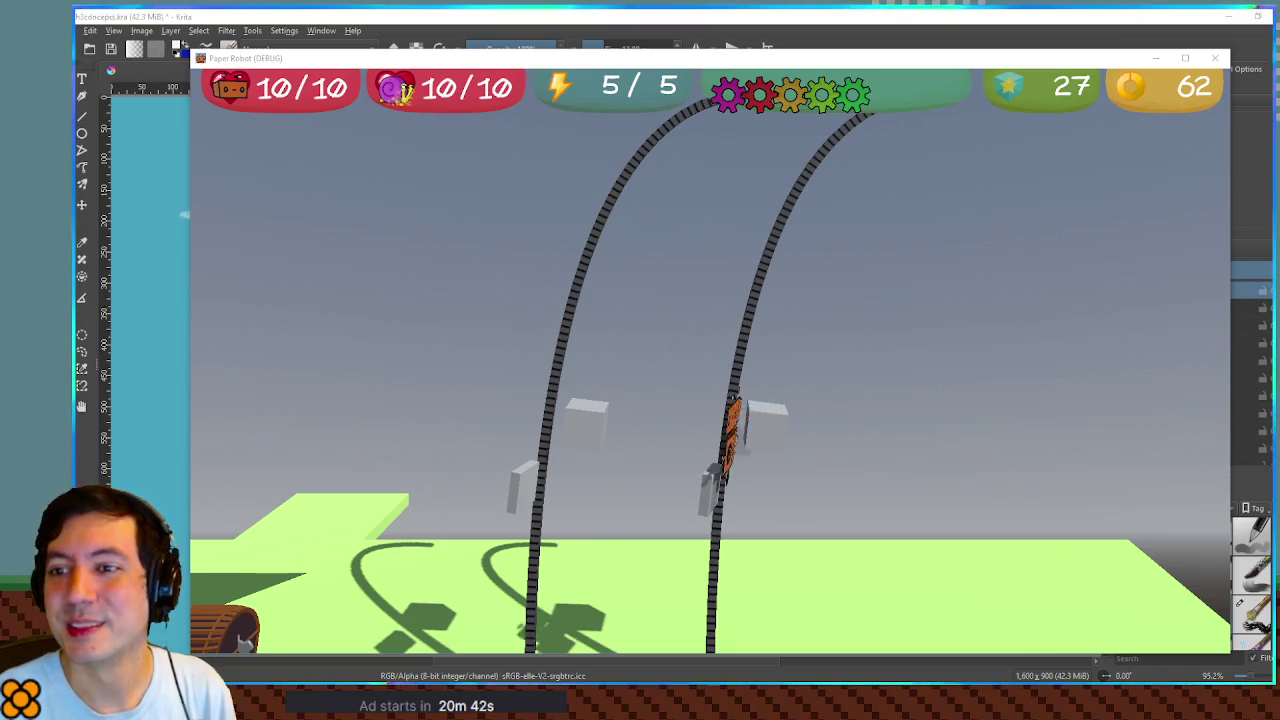
key(Right)
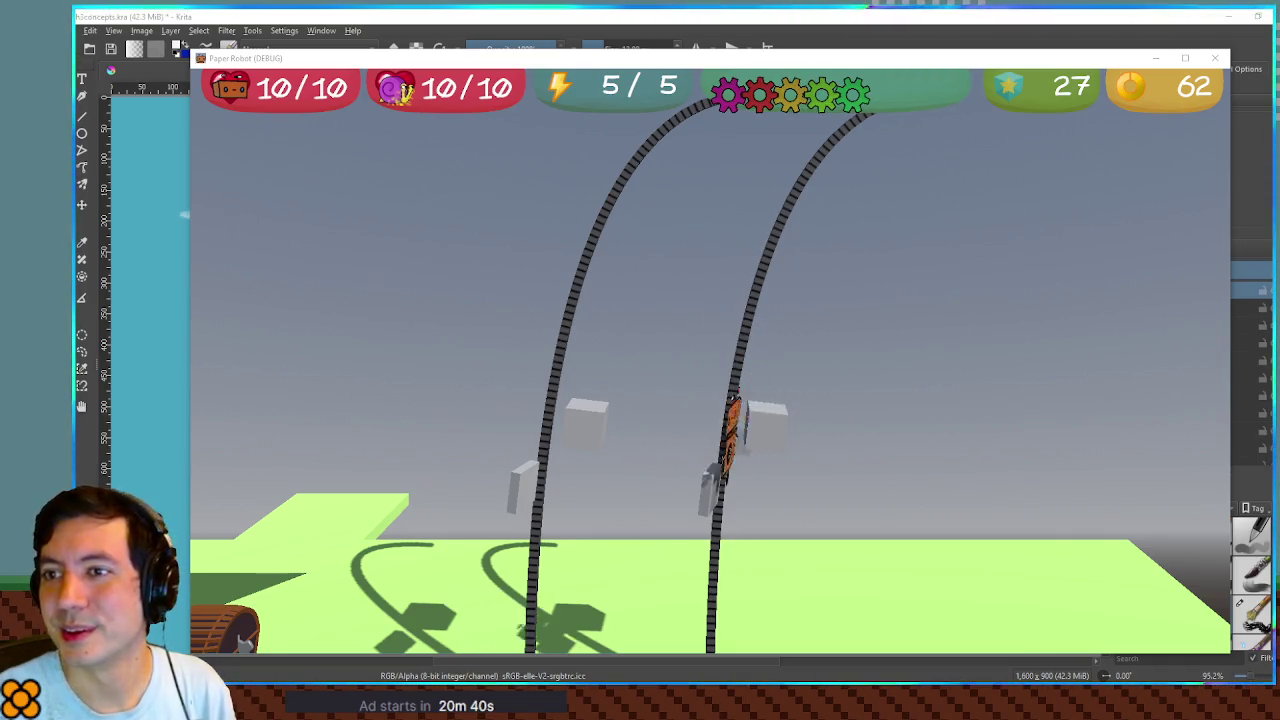
key(Right)
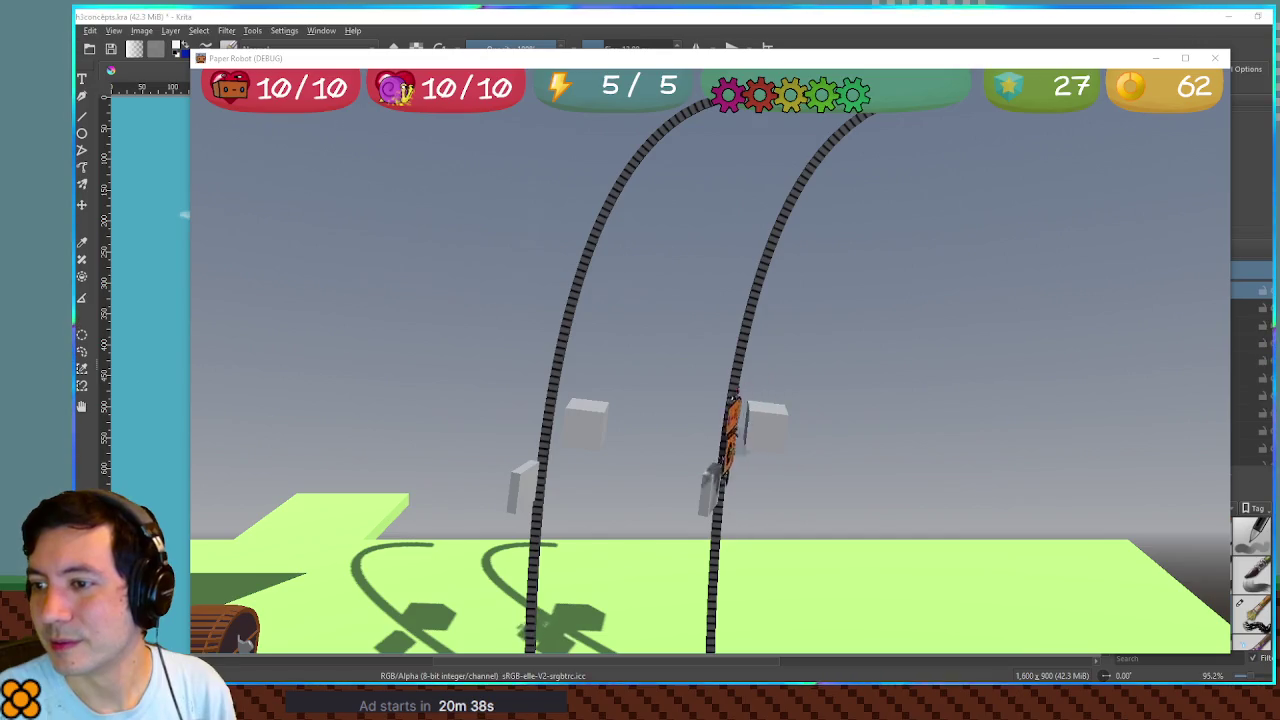
key(Right)
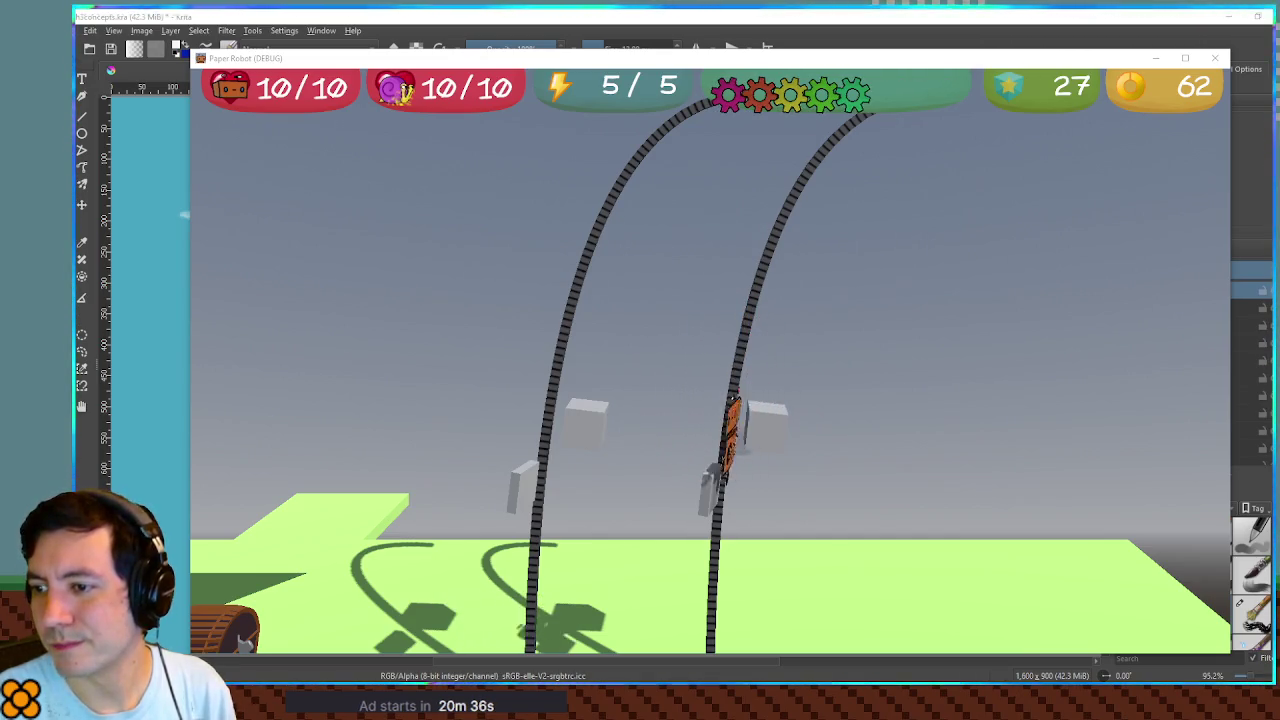
key(Right)
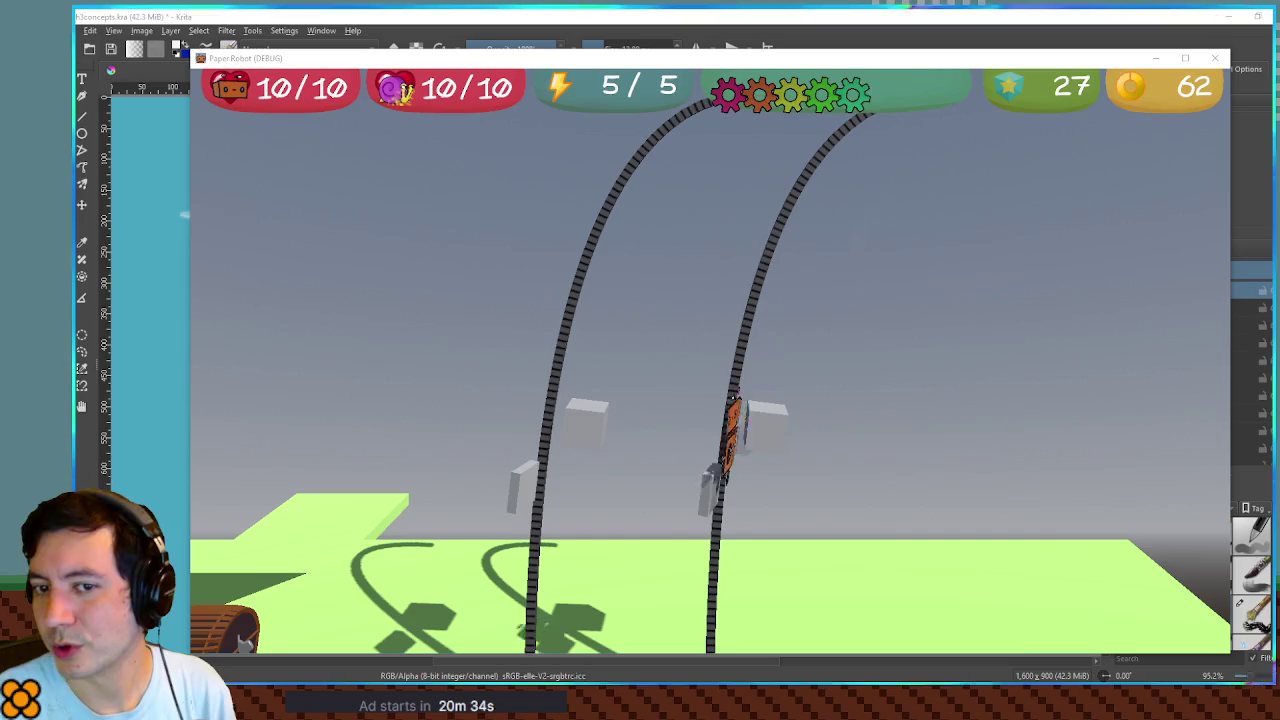
key(Right)
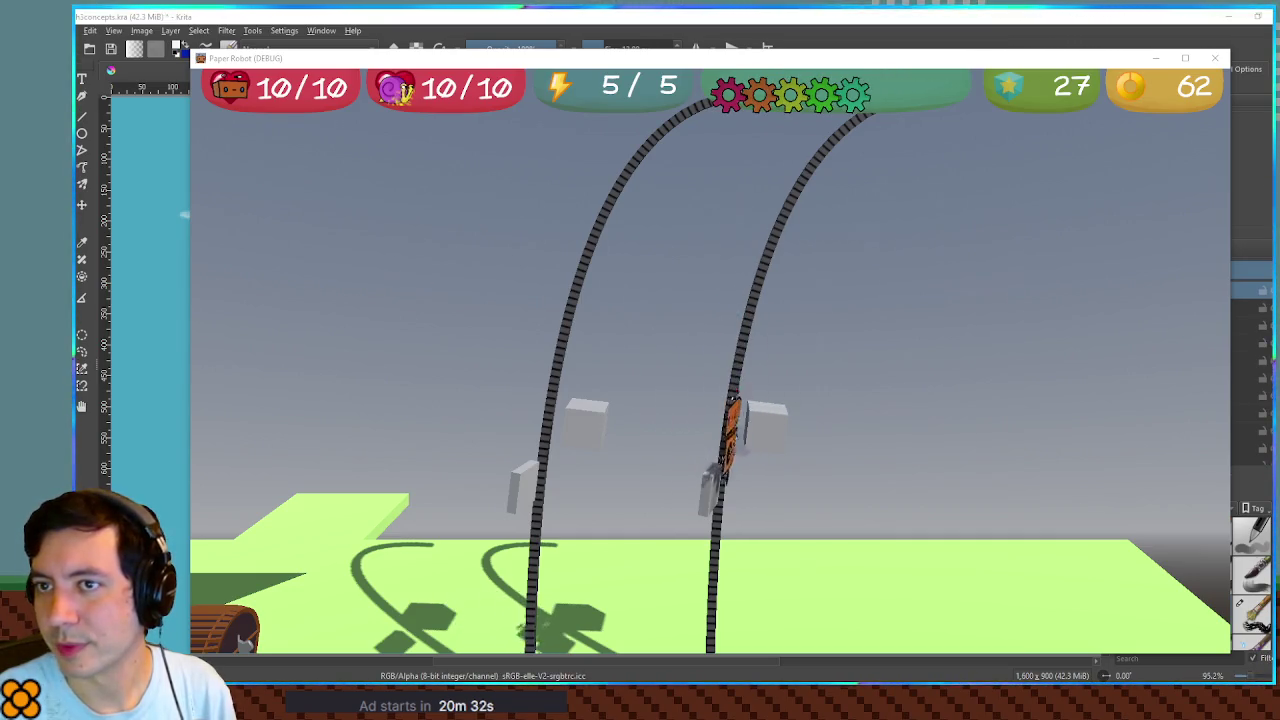
key(Right)
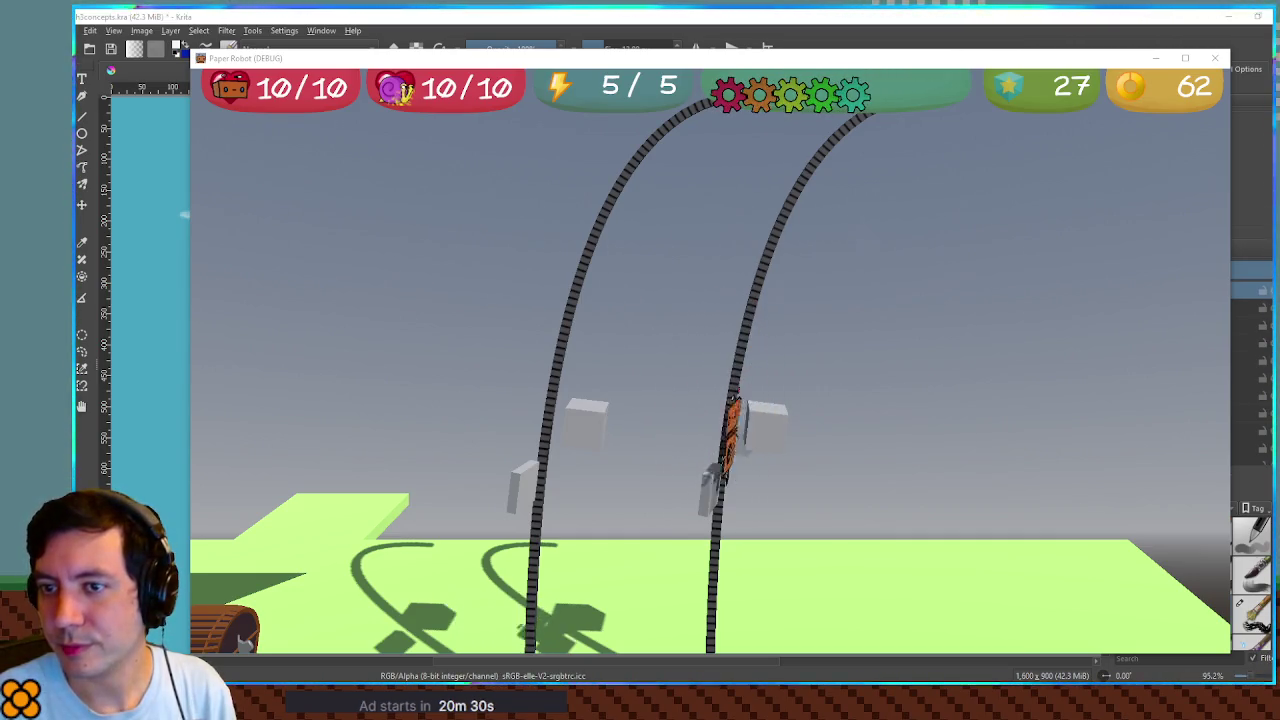
key(Right)
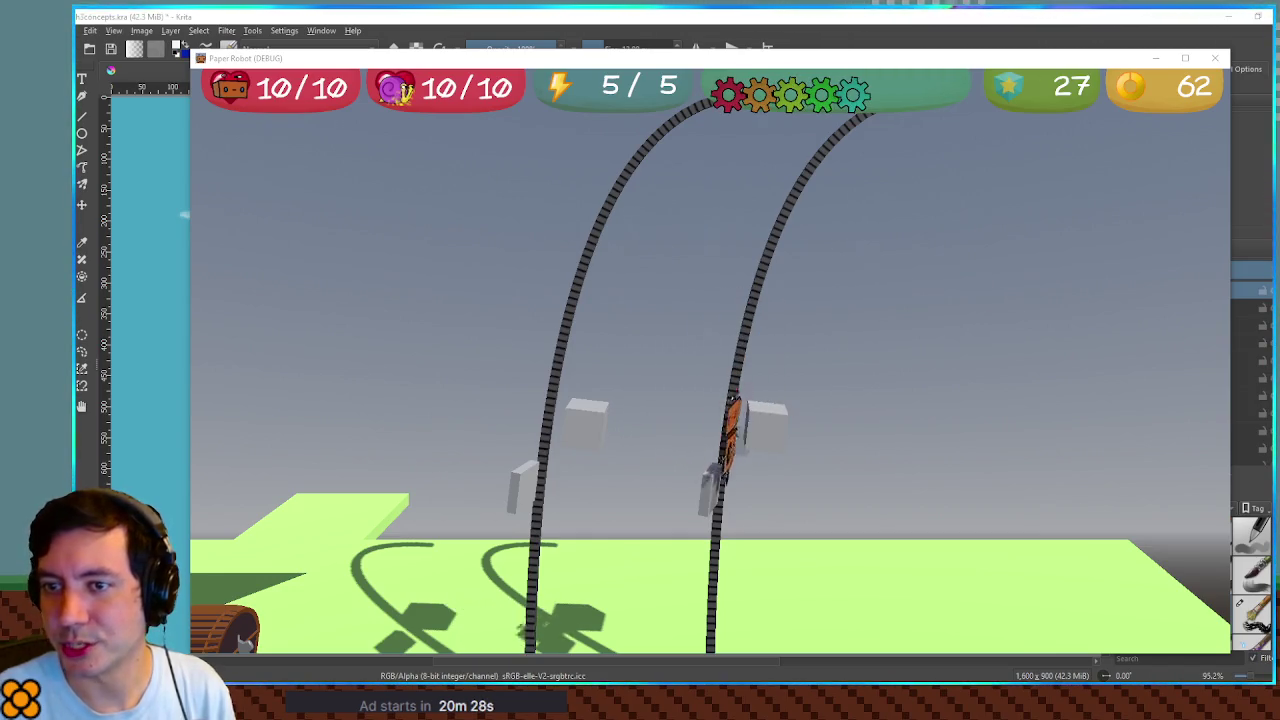
key(Right)
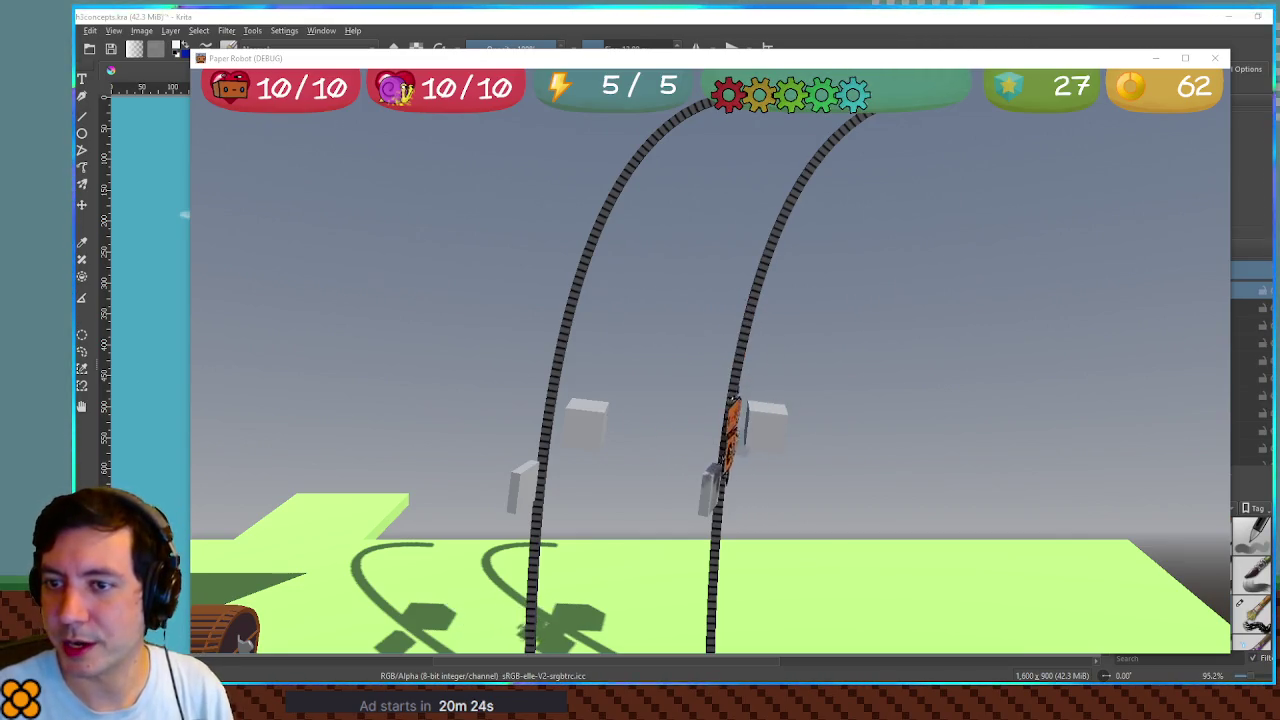
key(Right)
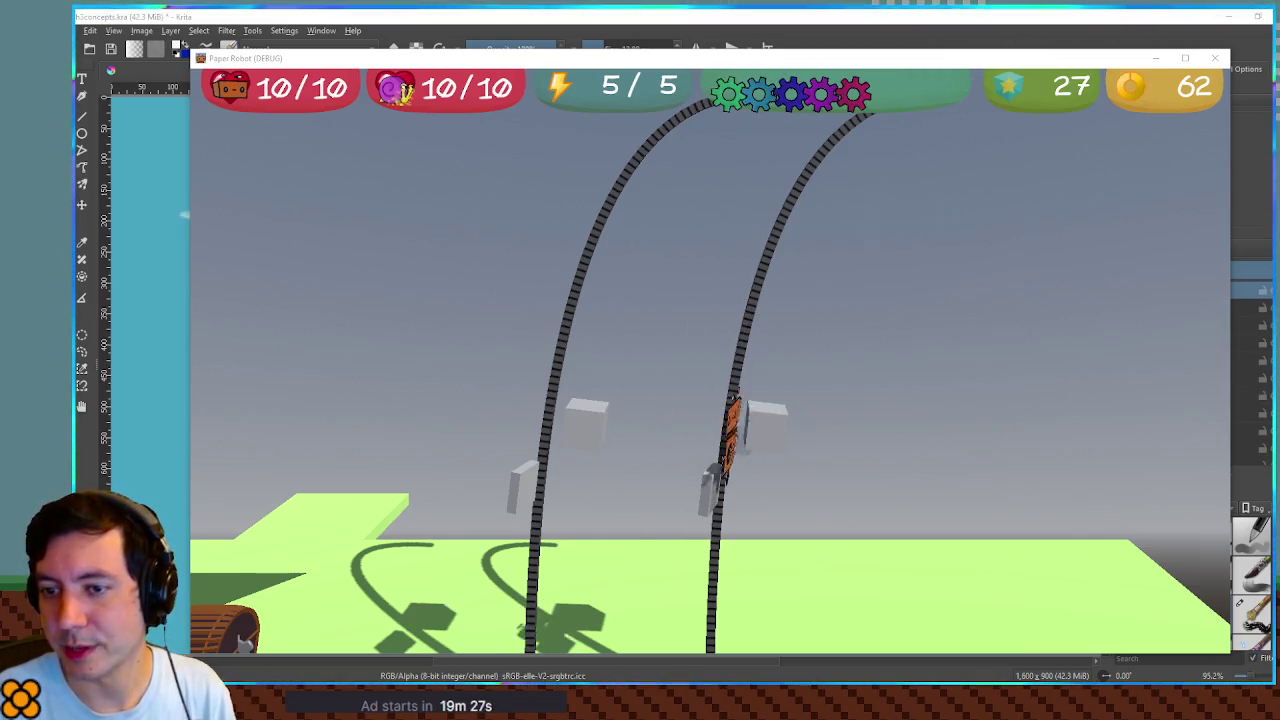
key(alt+F4)
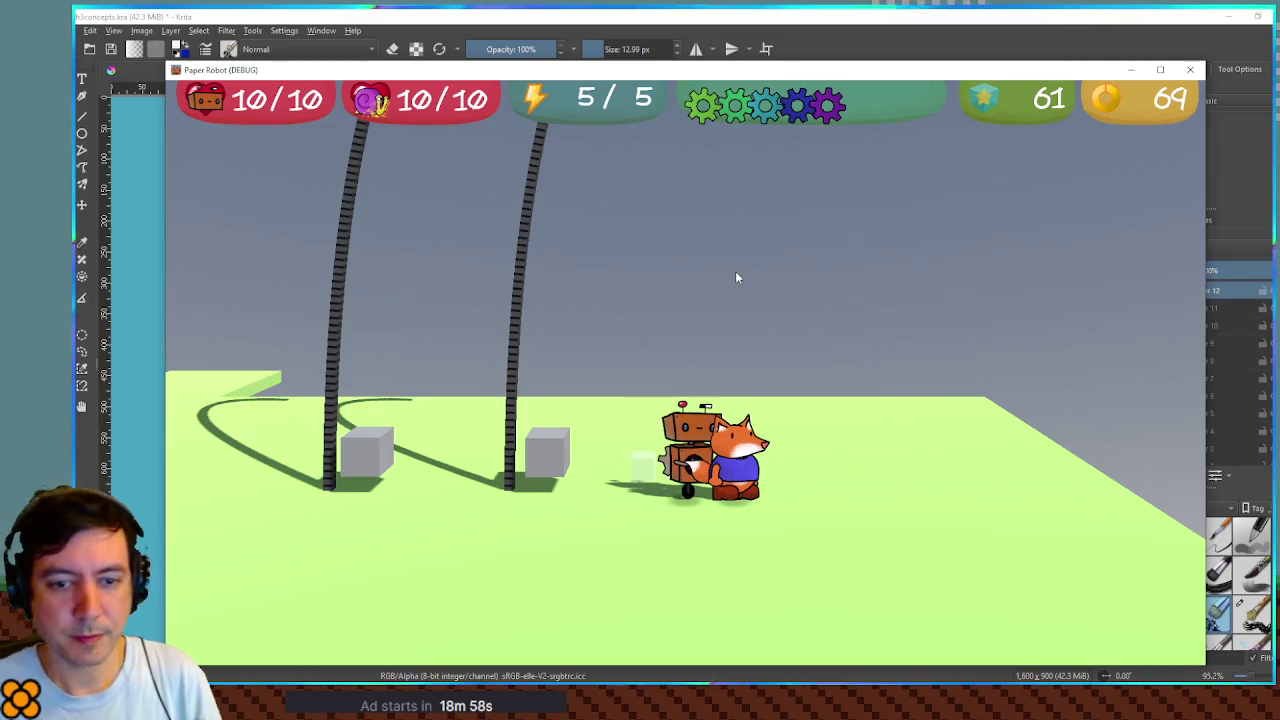
Walk the robot left, climb the chain and leap across to the other chain
key(a)
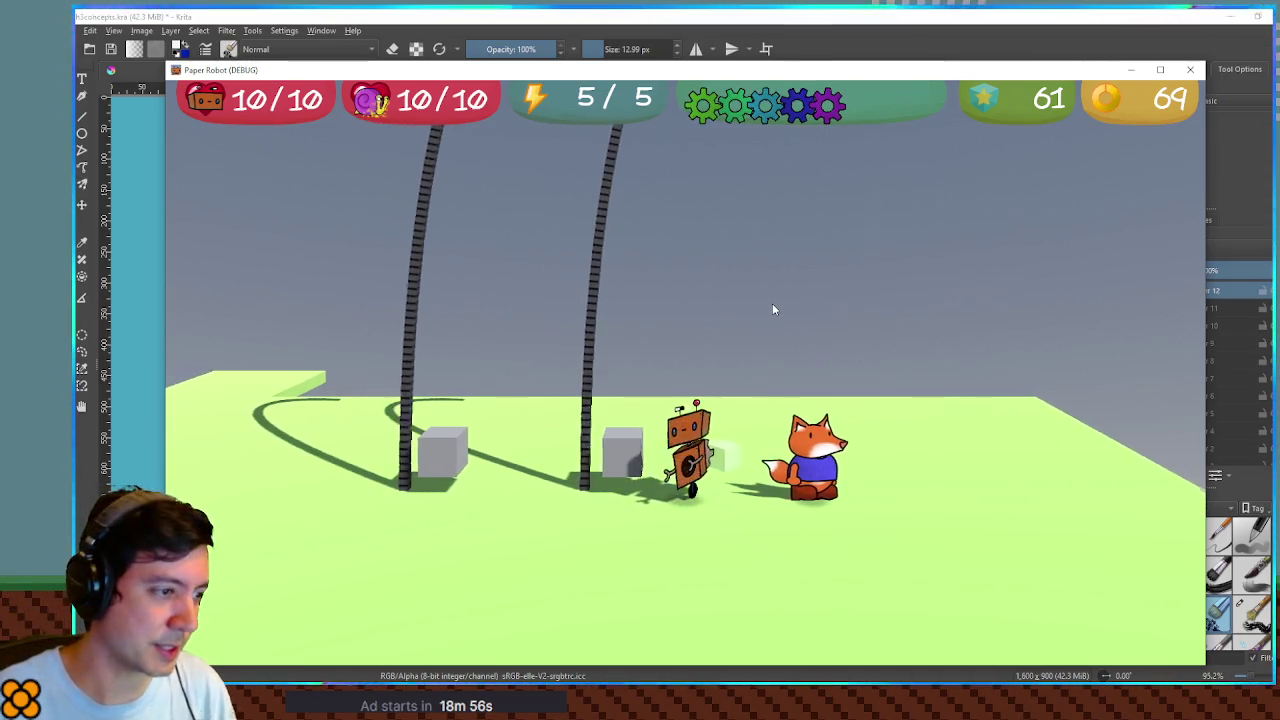
key(a)
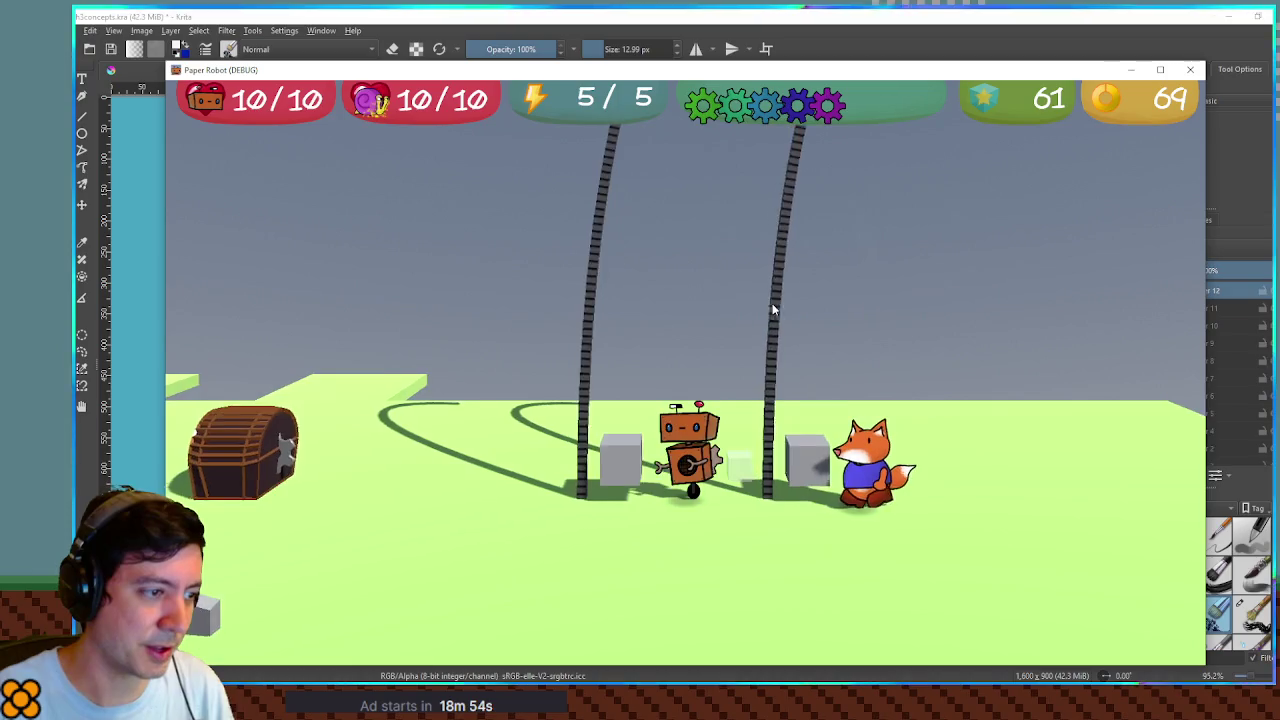
key(w)
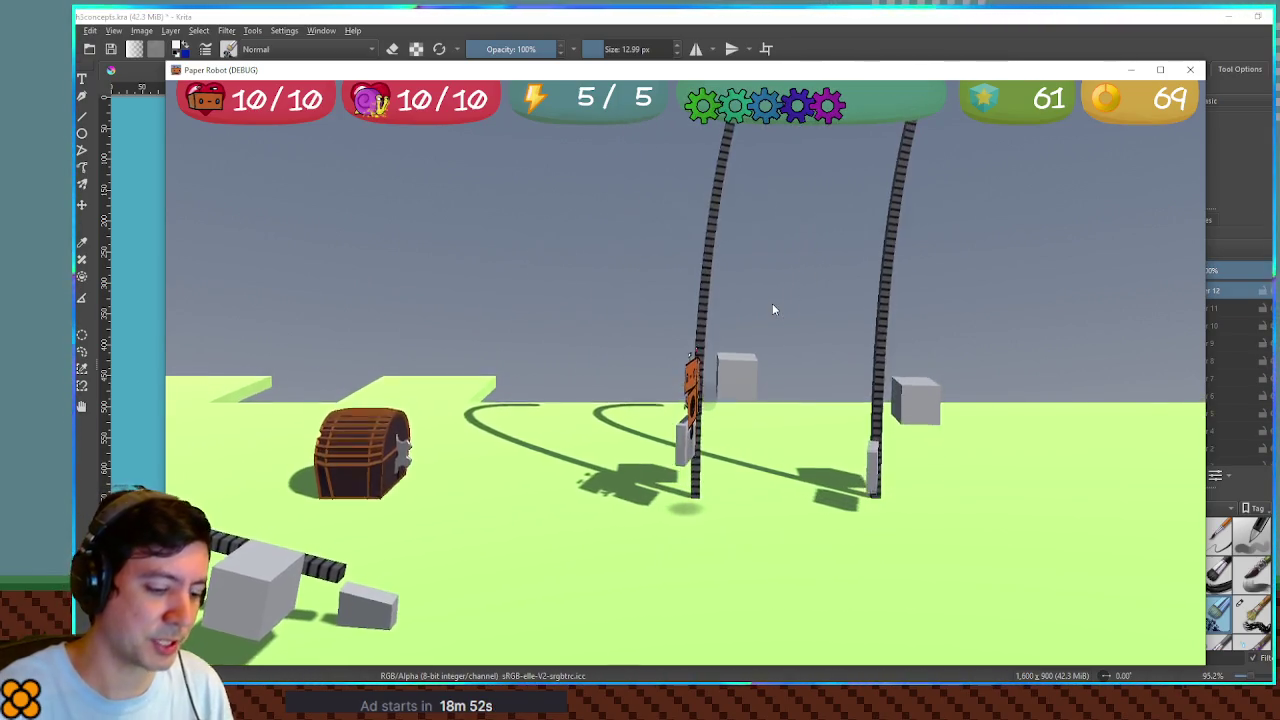
key(w)
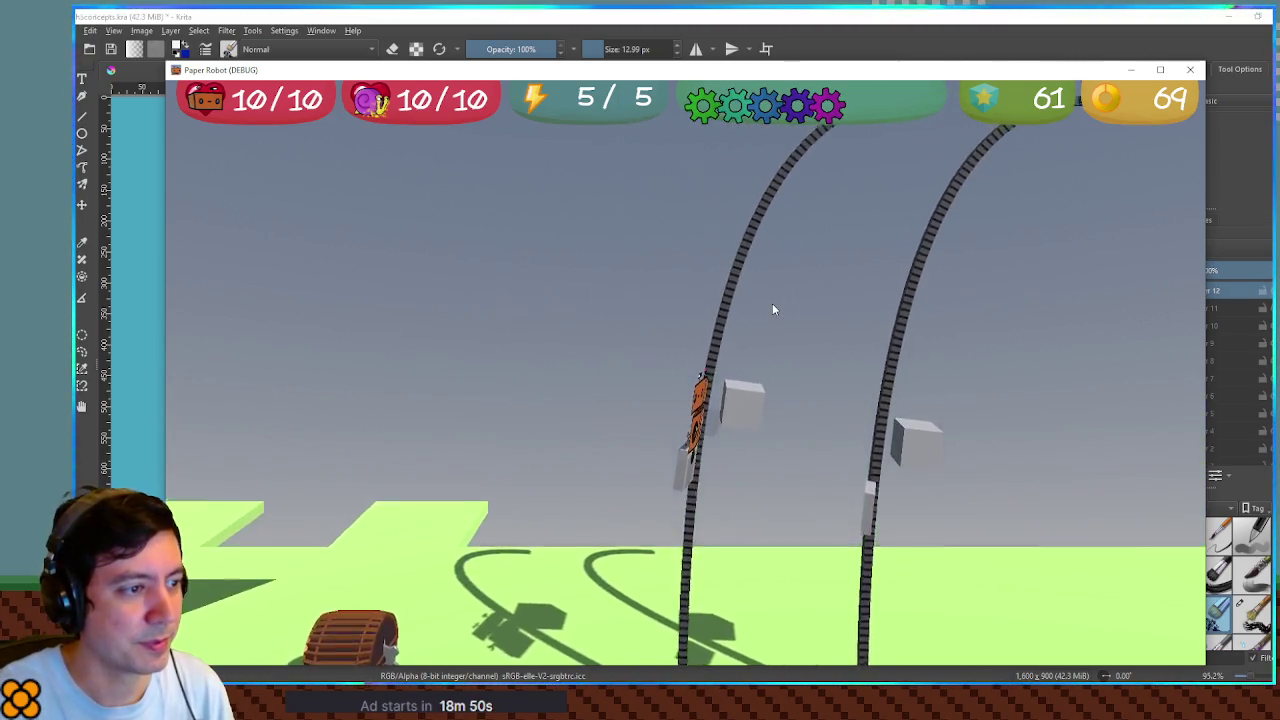
key(w)
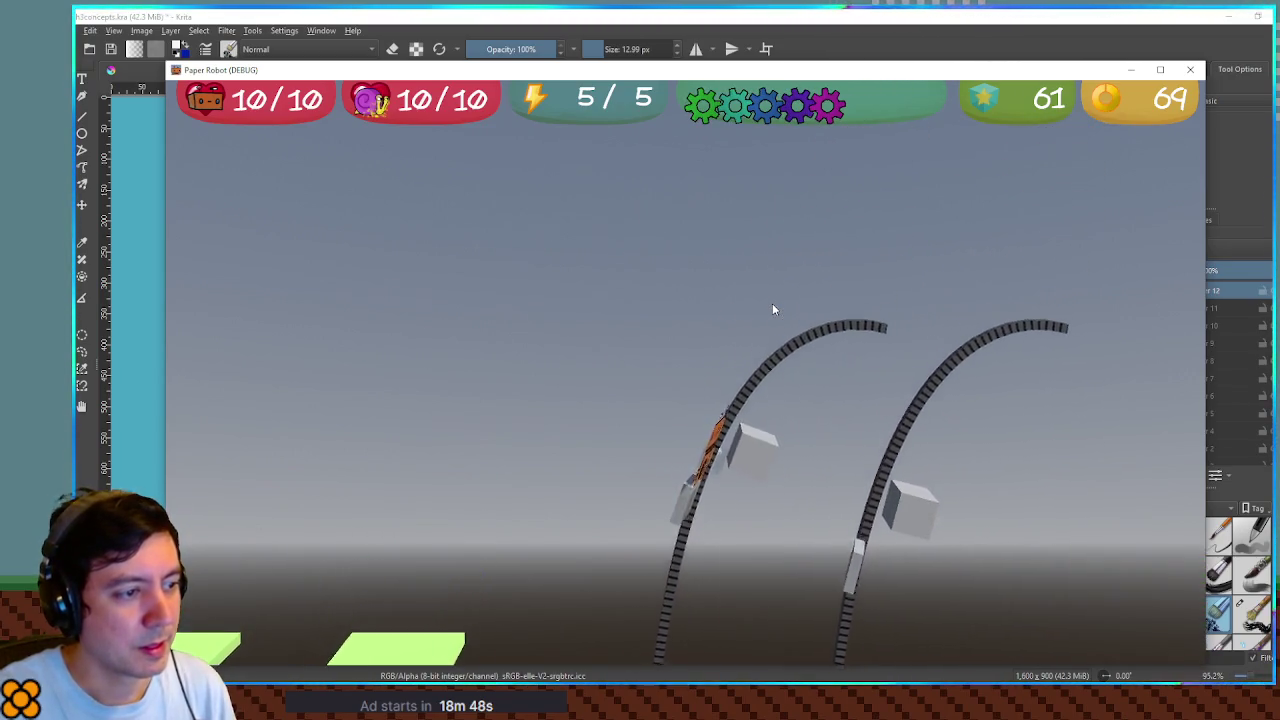
key(space)
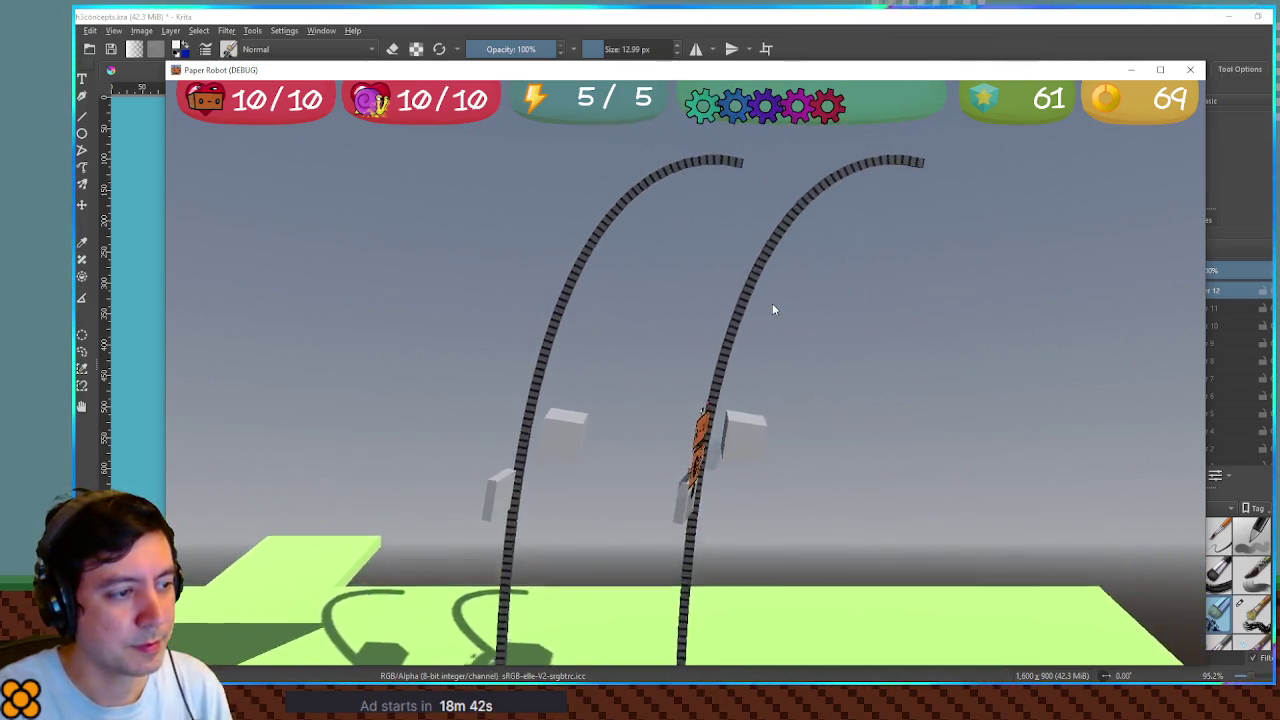
Repeatedly drop off and regrab the chains, land by the fox, then close the game
key(space)
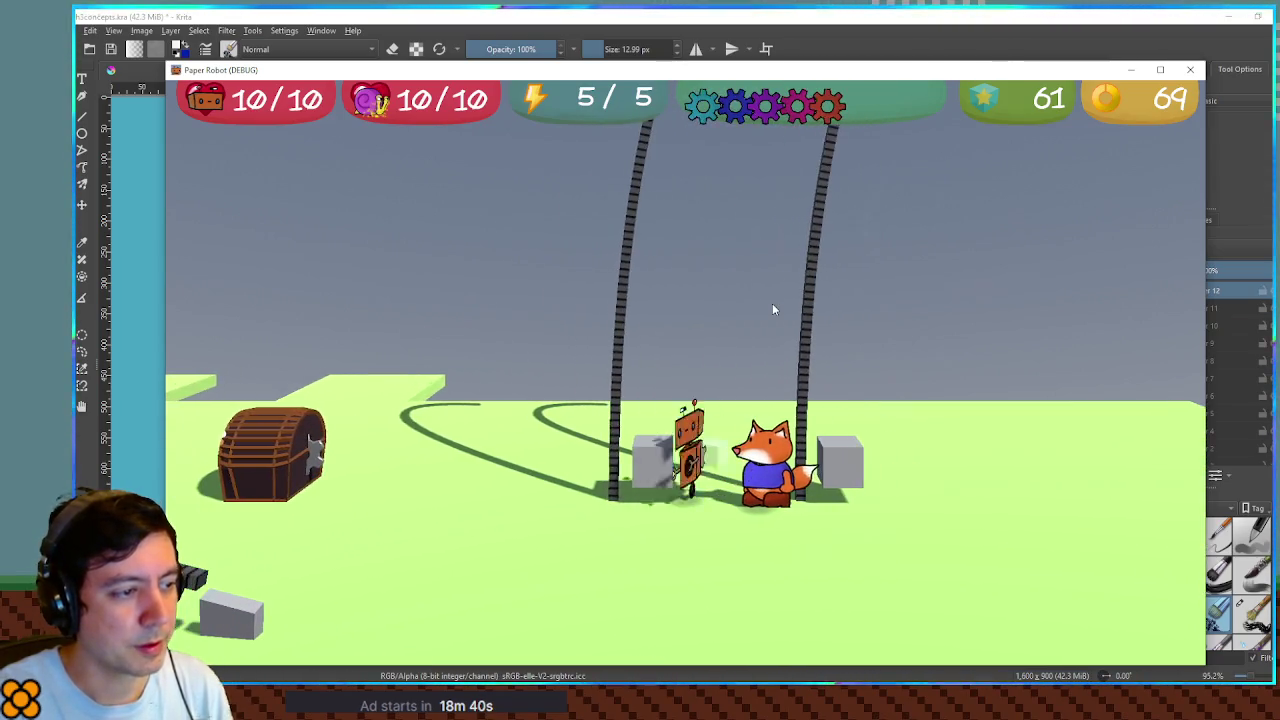
key(space)
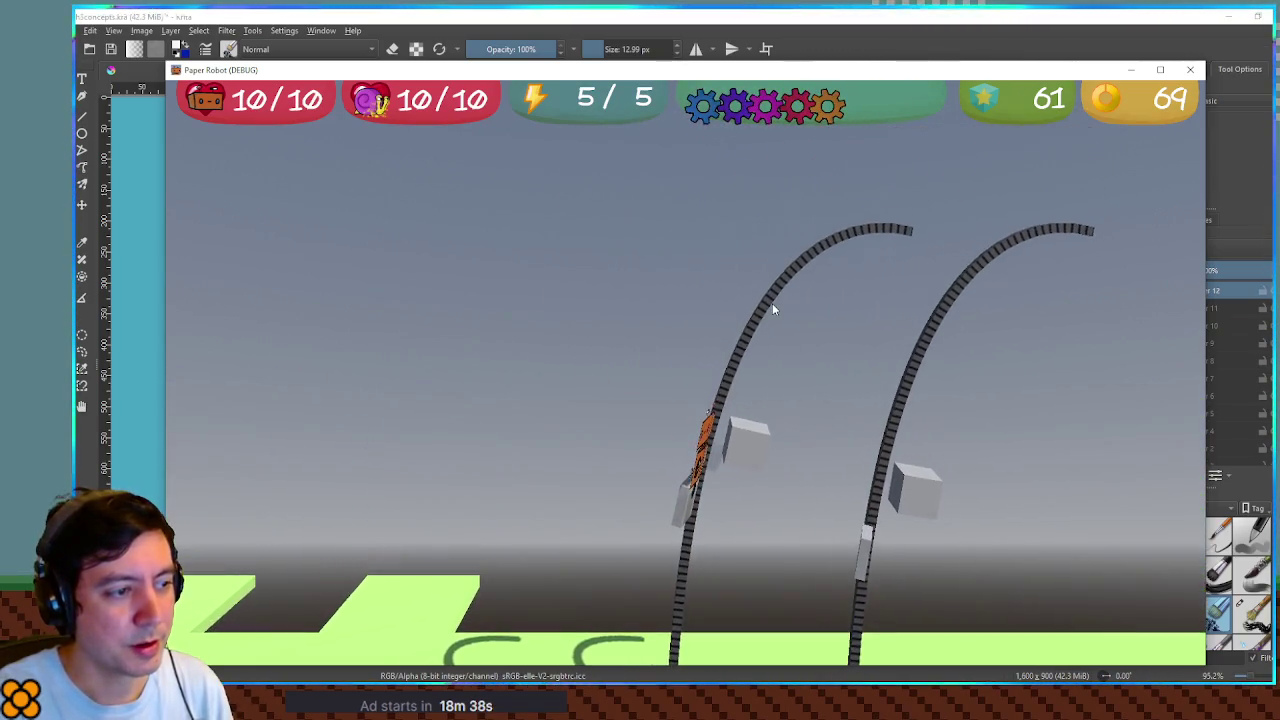
key(space)
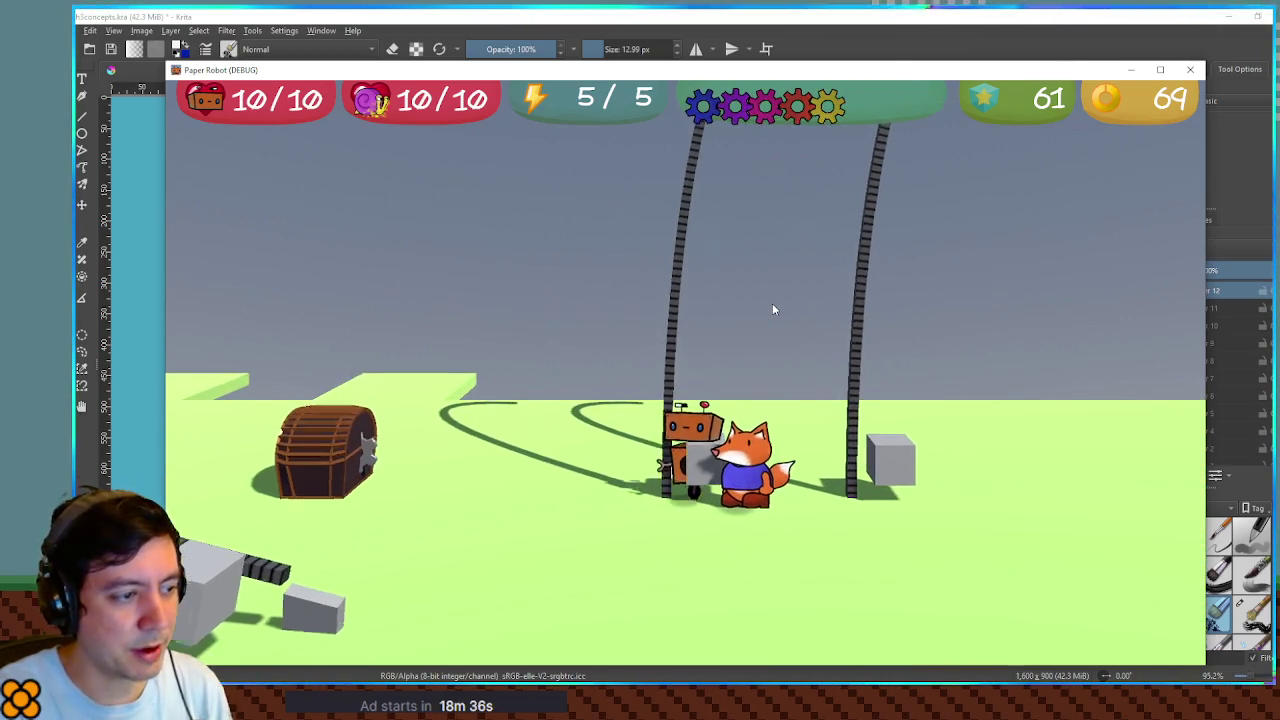
key(space)
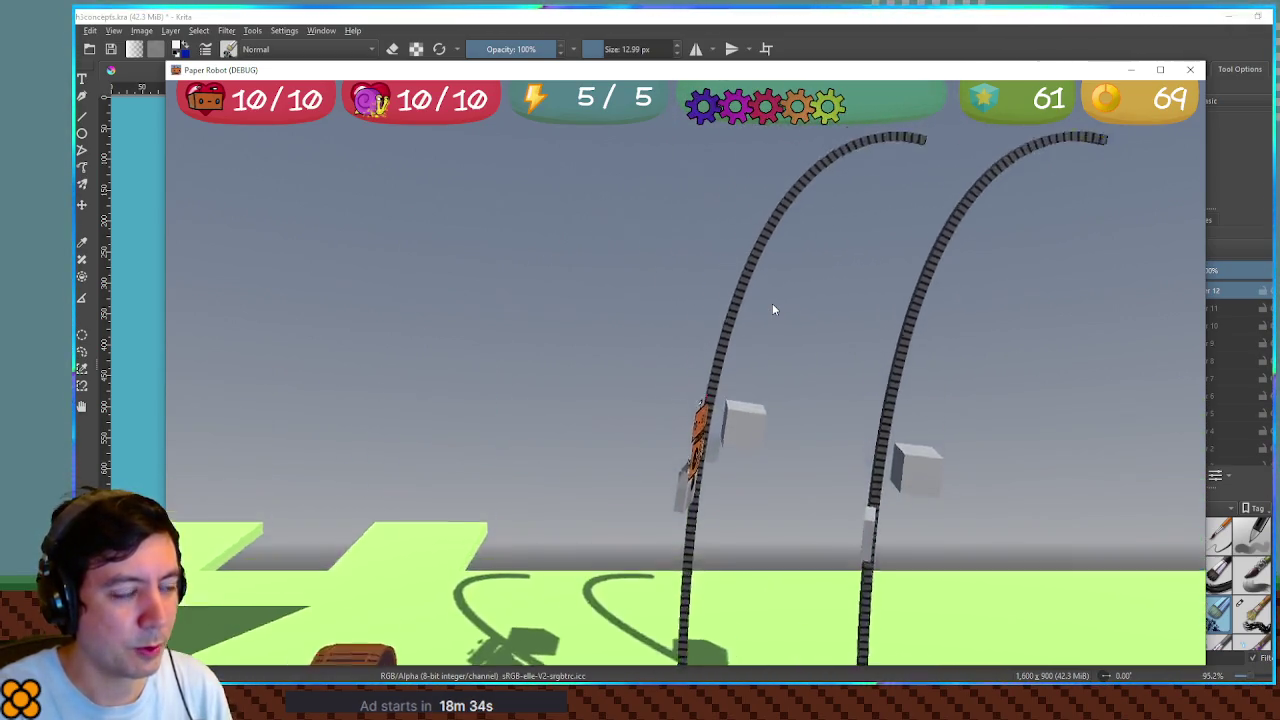
key(space)
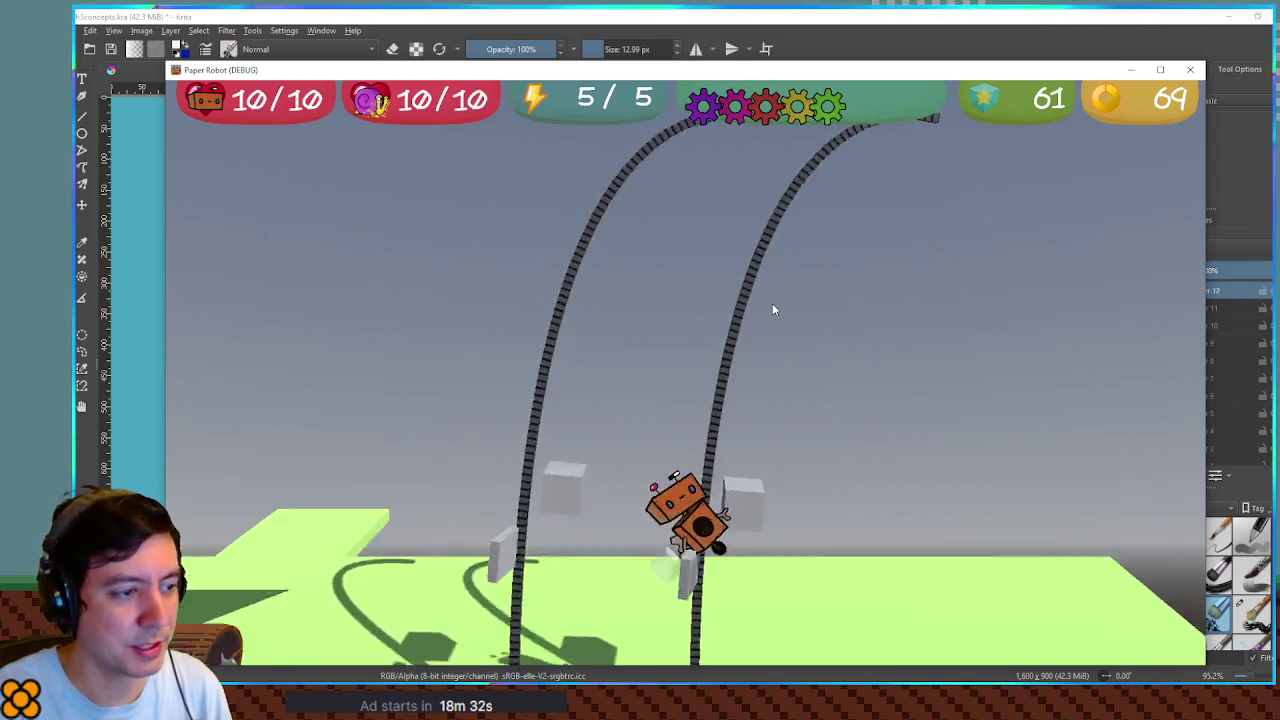
key(space)
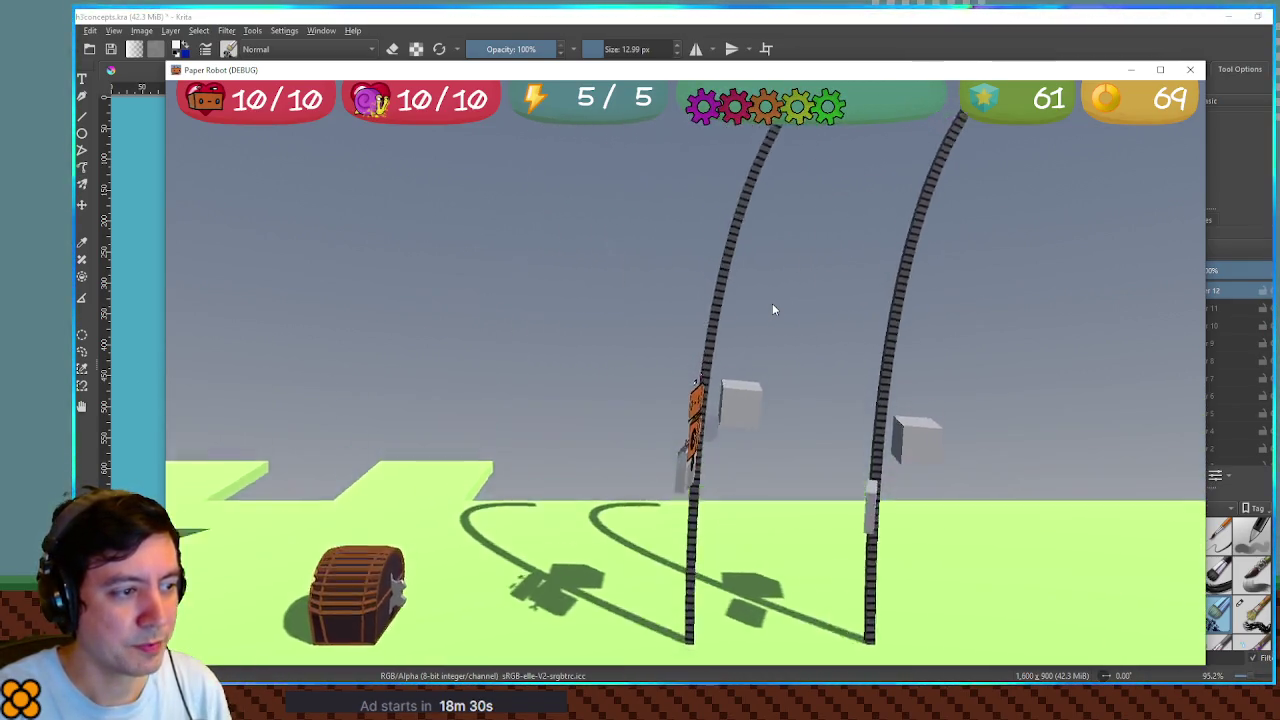
key(space)
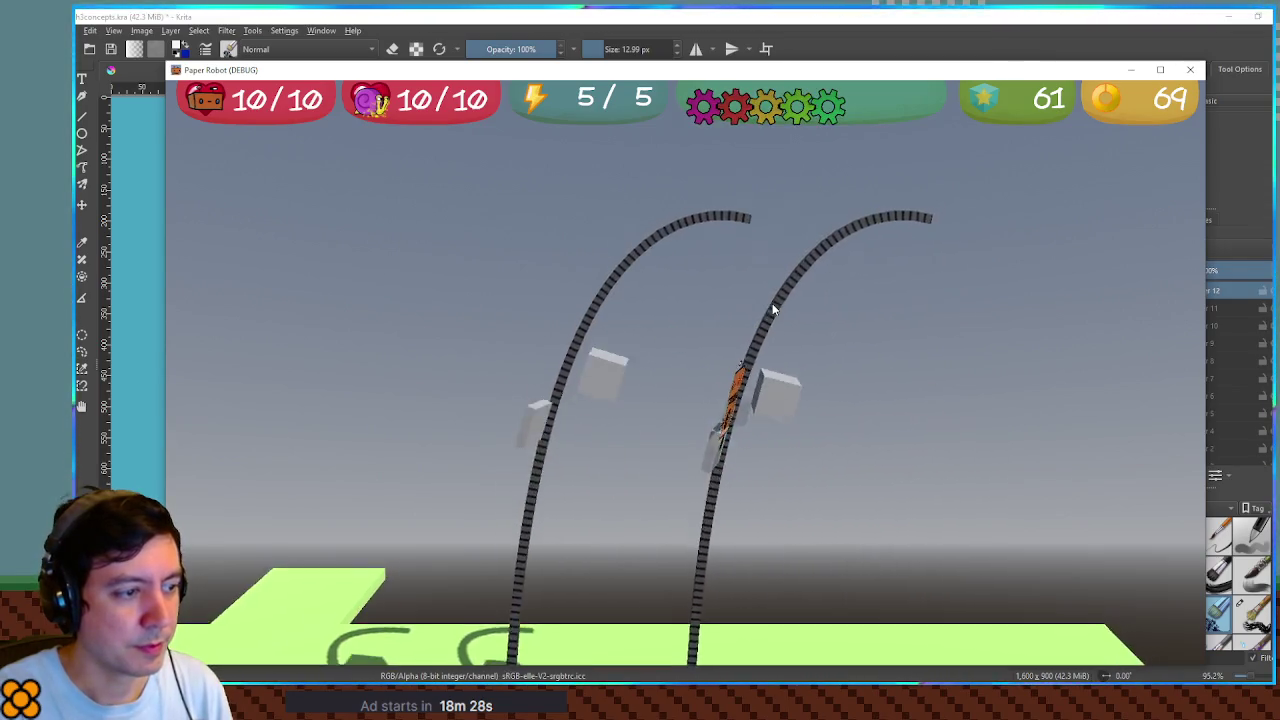
key(space)
key(space)
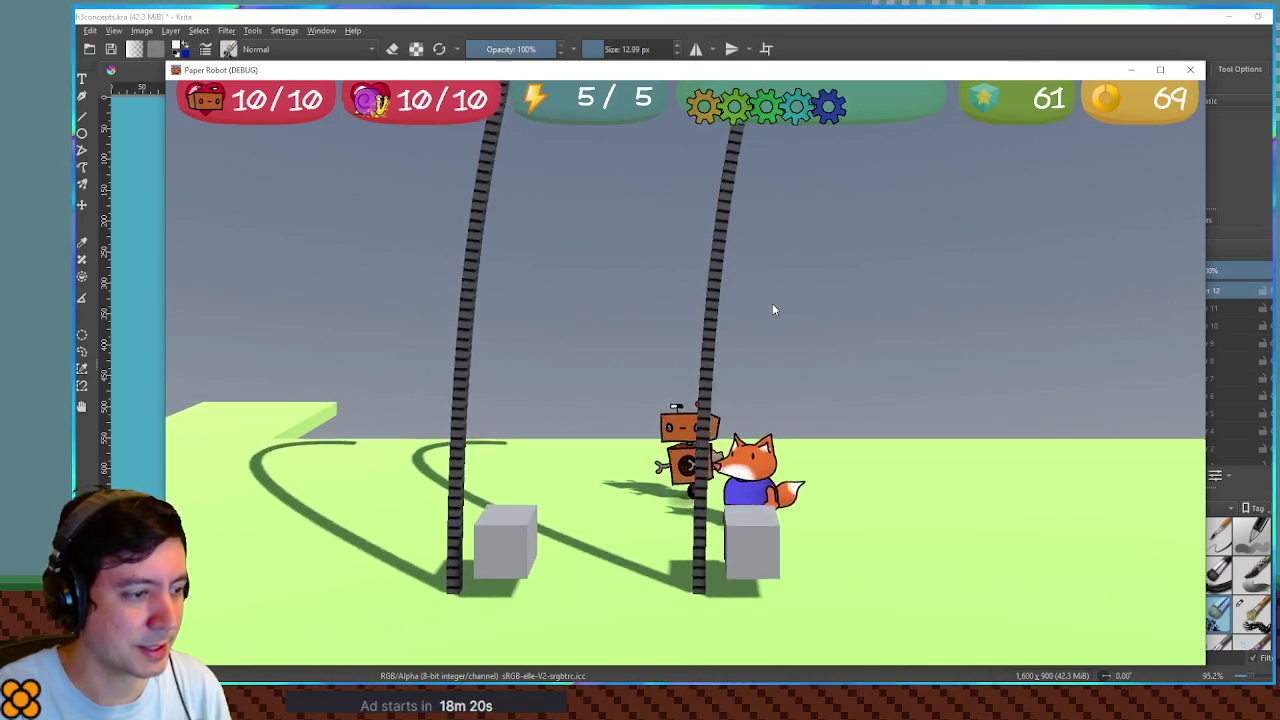
key(a)
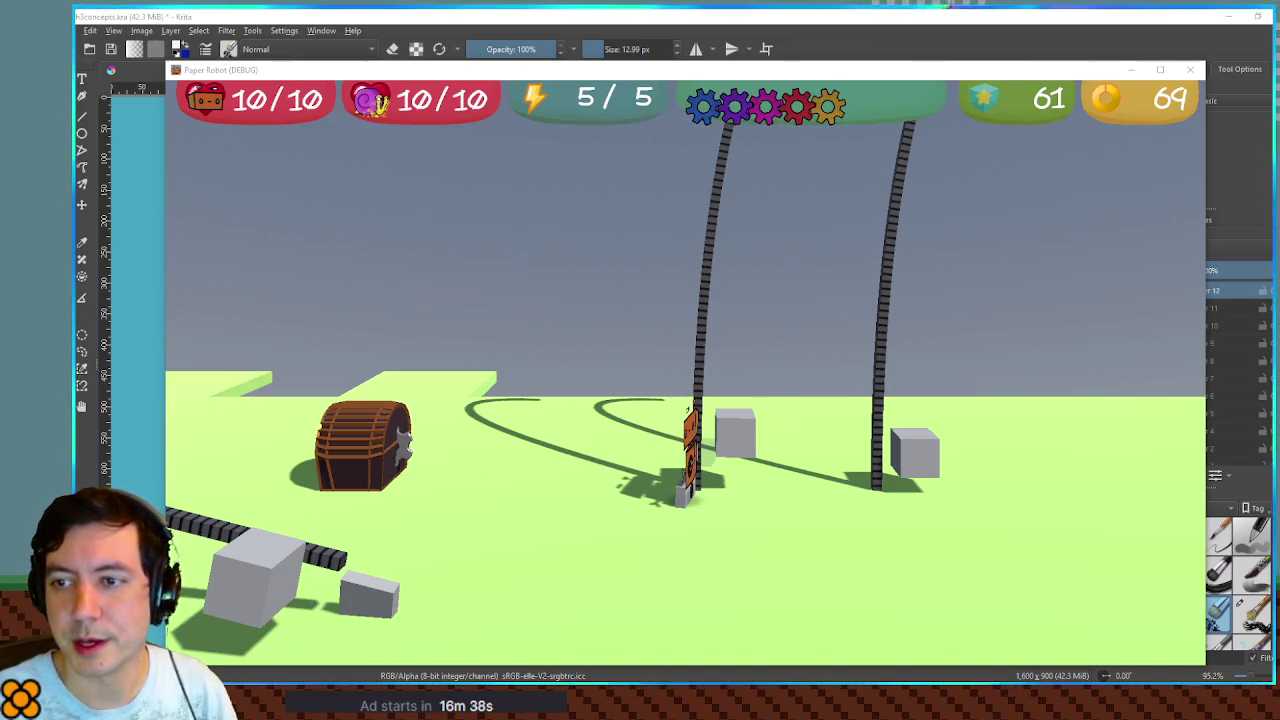
key(alt+Tab)
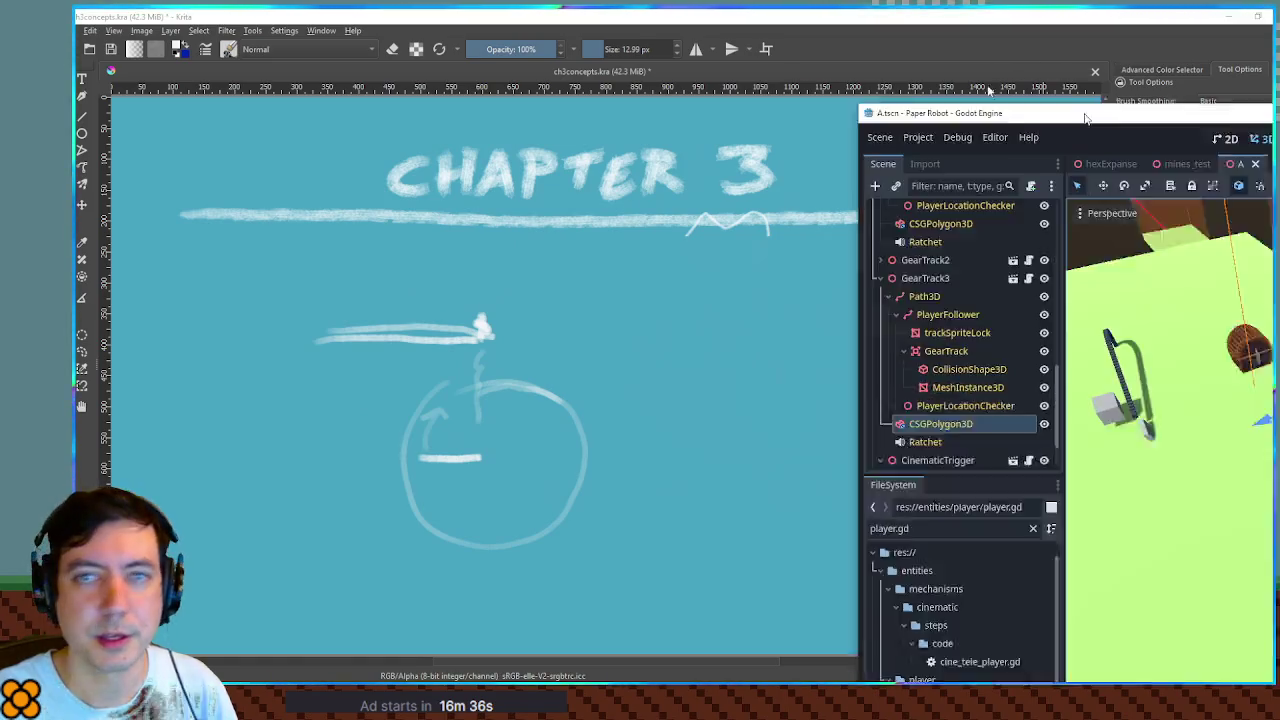
Reshape GearTrack2's Path3D: lower its end point and first Out handle, add a point at x 2.93, save
drag(849, 218, 837, 281)
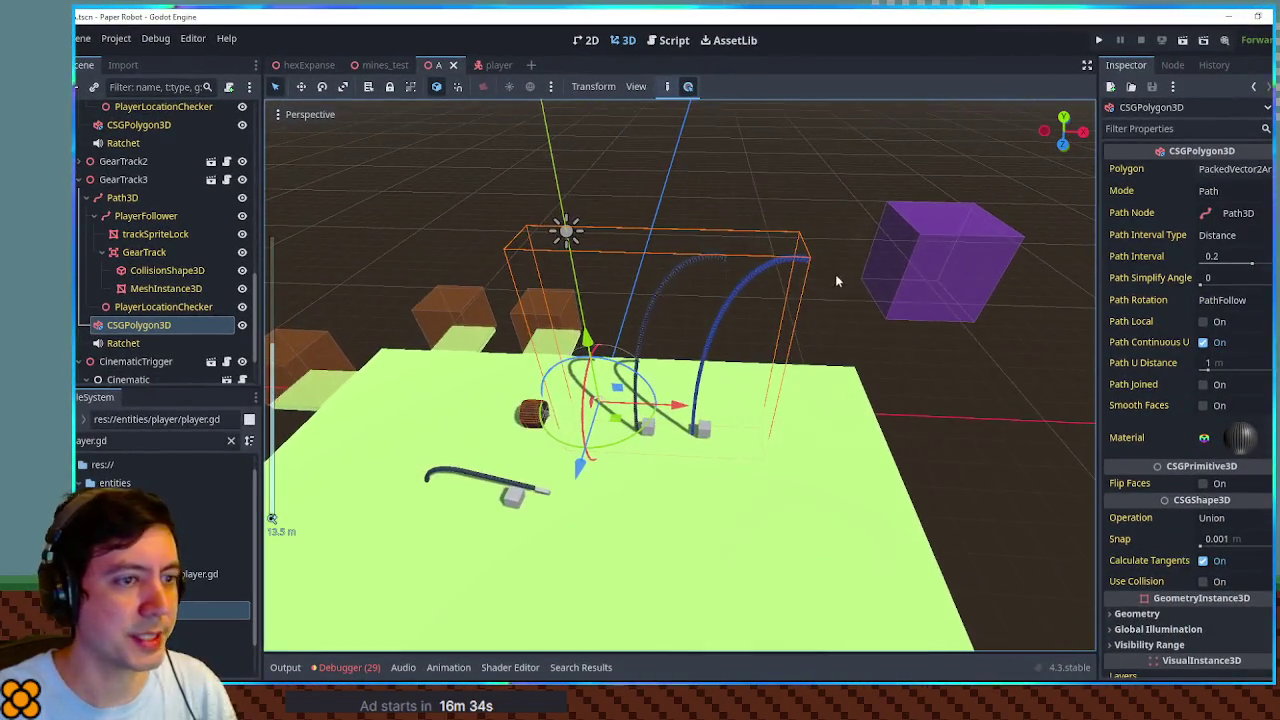
click(697, 262)
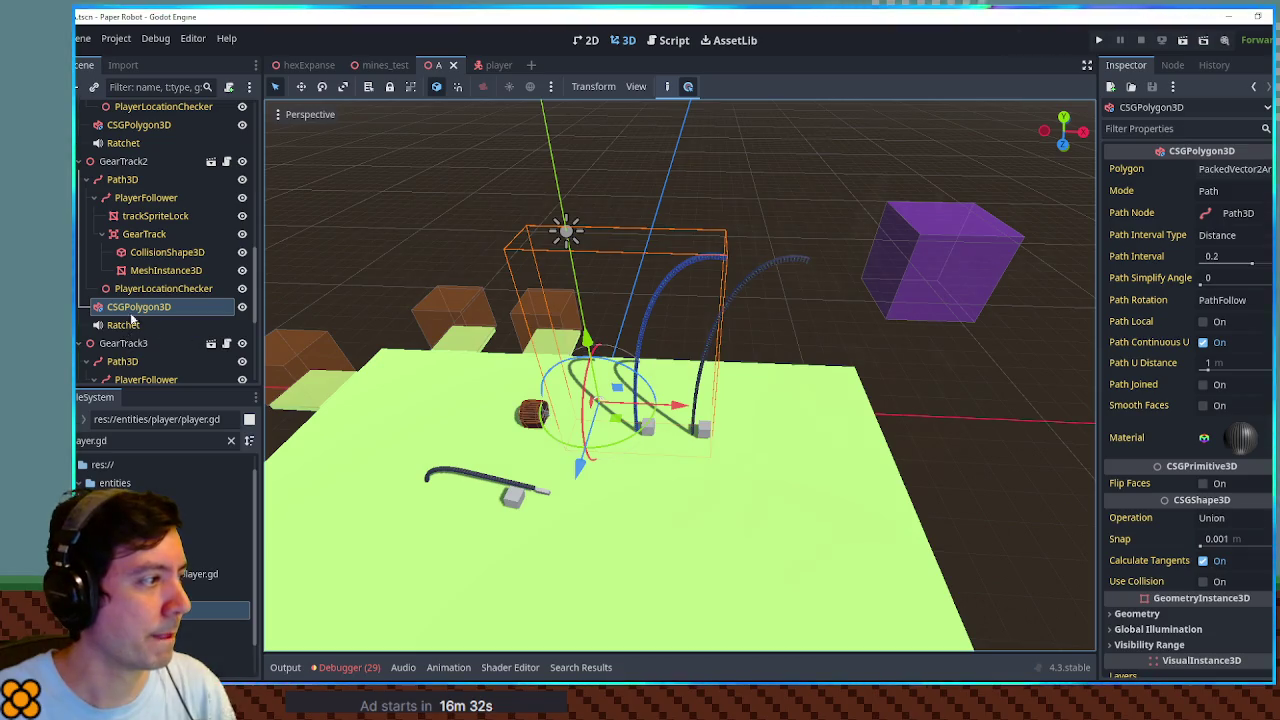
click(137, 181)
click(724, 260)
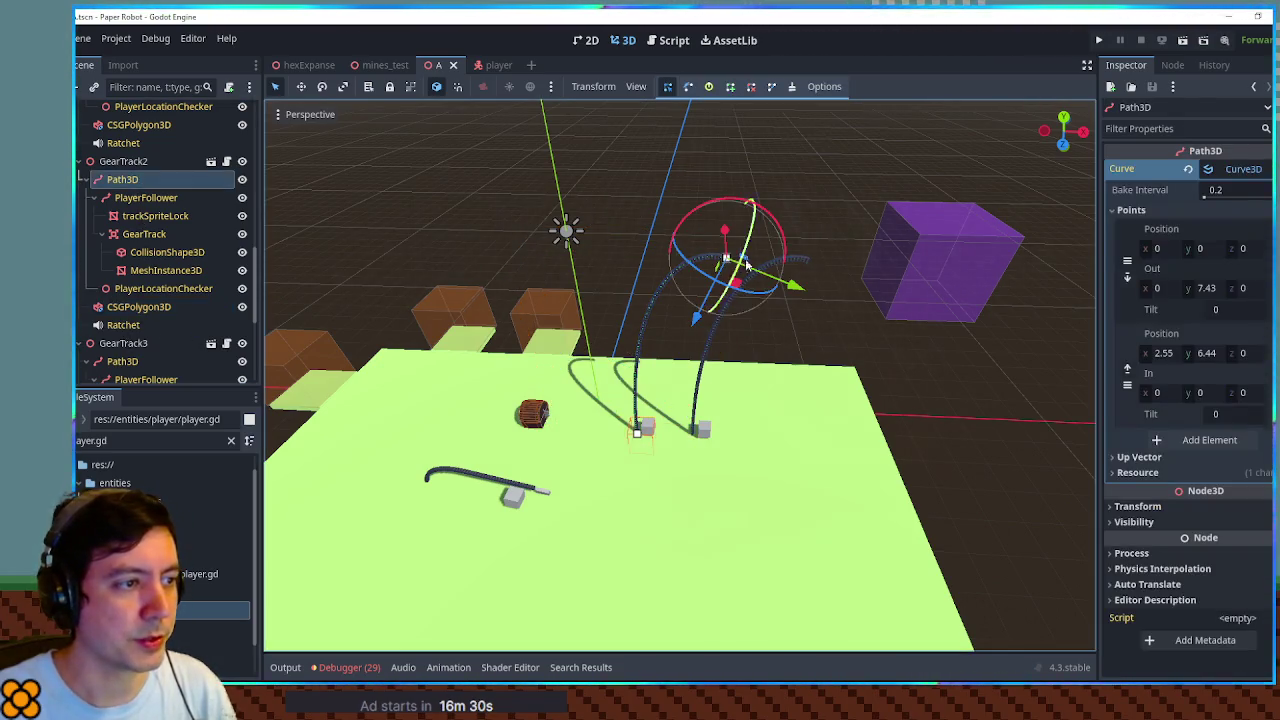
mouse_move(795, 287)
mouse_down()
mouse_move(734, 277)
mouse_move(660, 307)
mouse_move(667, 380)
mouse_up()
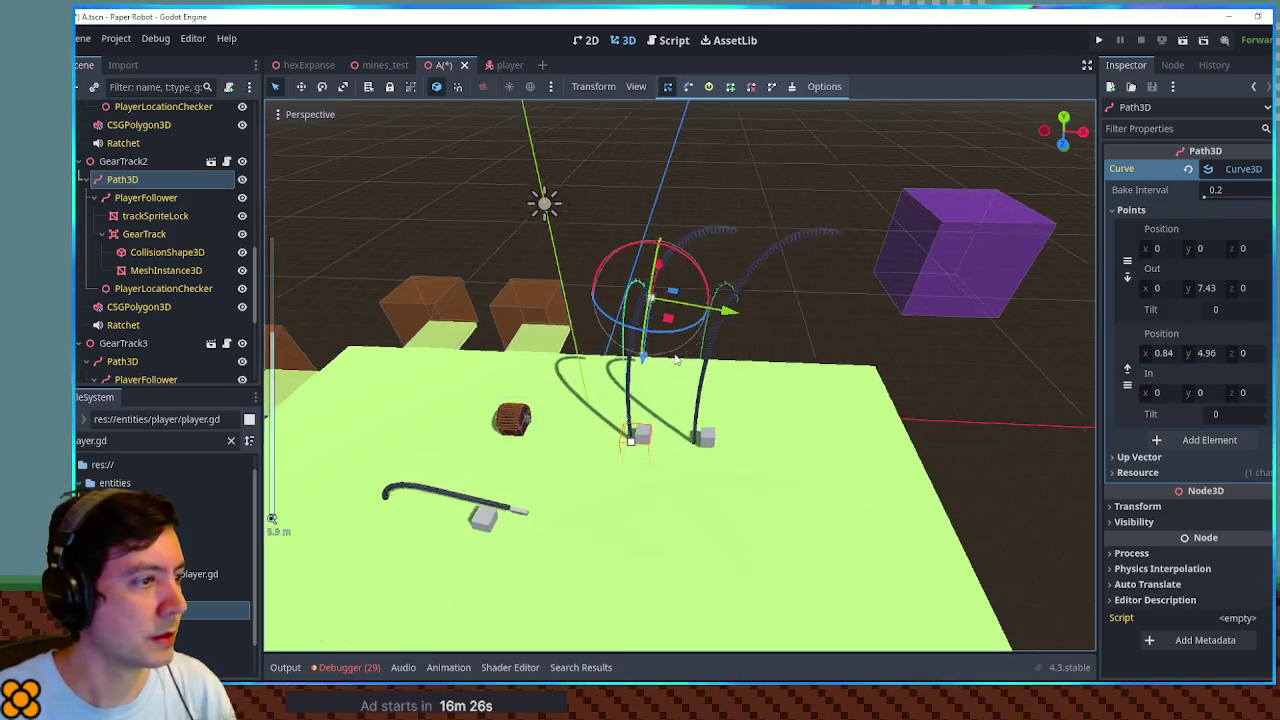
scroll(691, 321, up, 3)
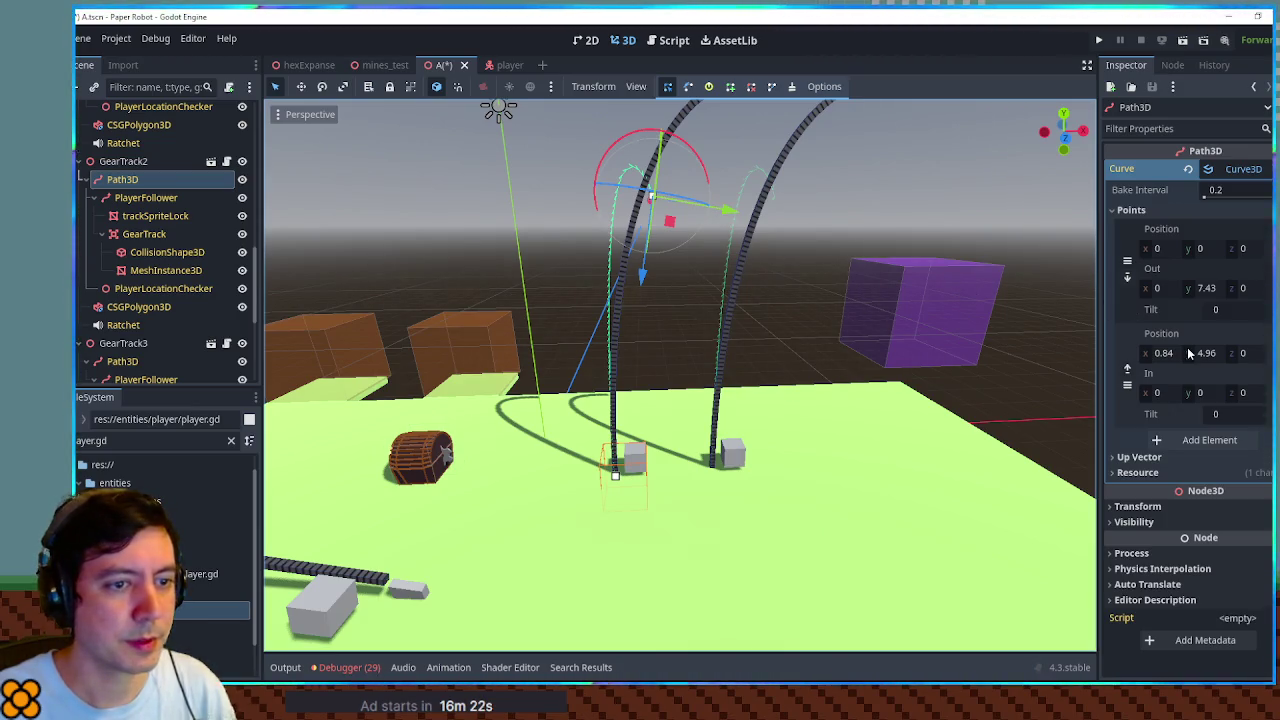
drag(1206, 288, 1150, 288)
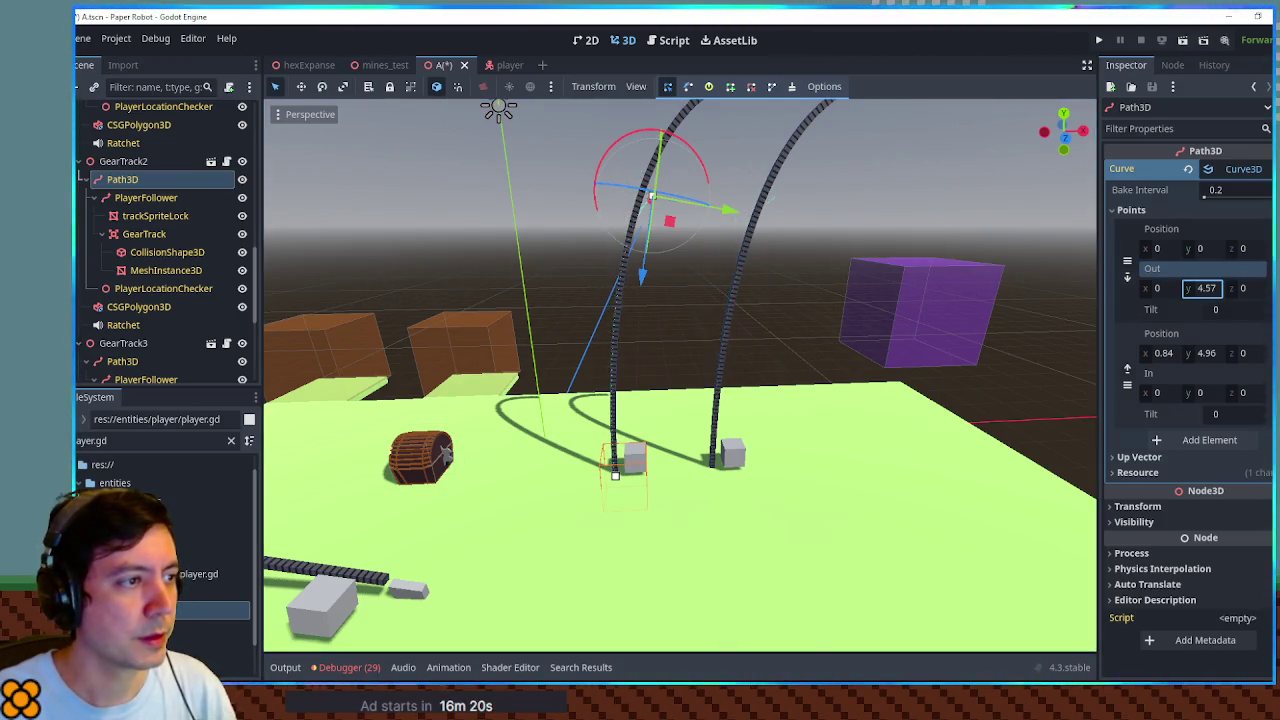
click(1208, 445)
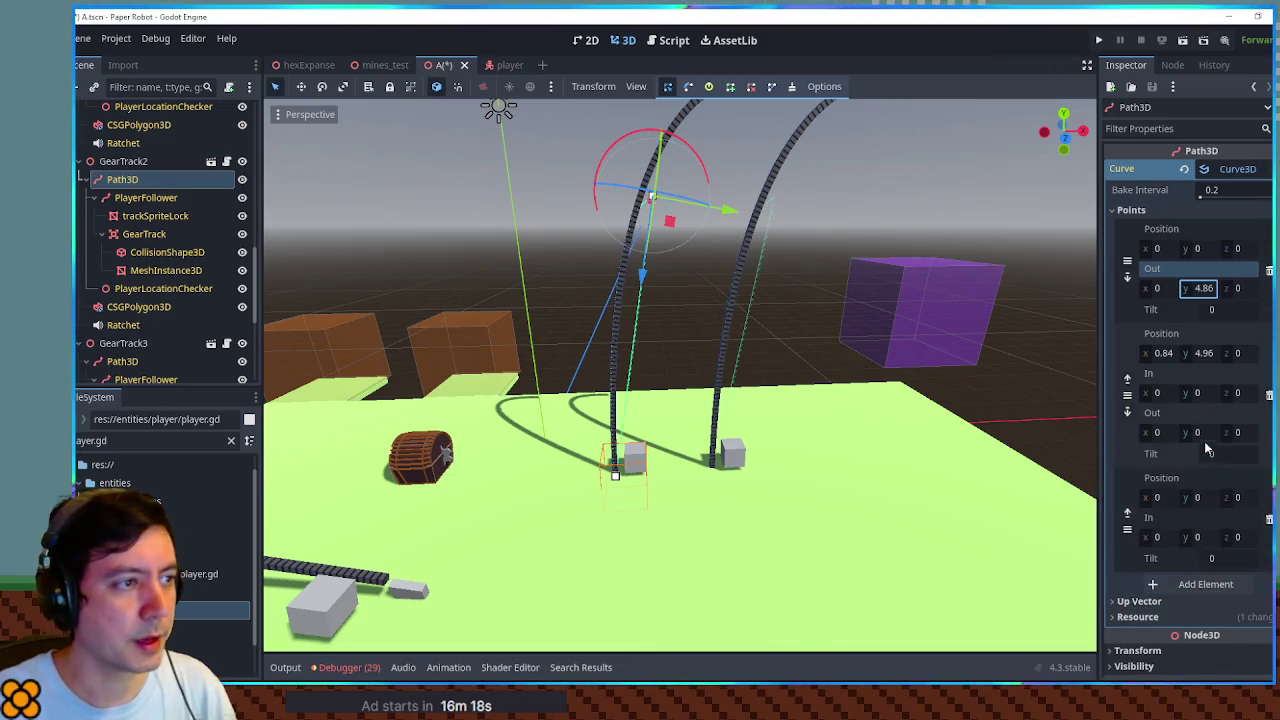
mouse_move(1160, 497)
mouse_down()
mouse_move(1148, 503)
mouse_move(1245, 497)
mouse_up()
text(6.04)
key(ctrl+s)
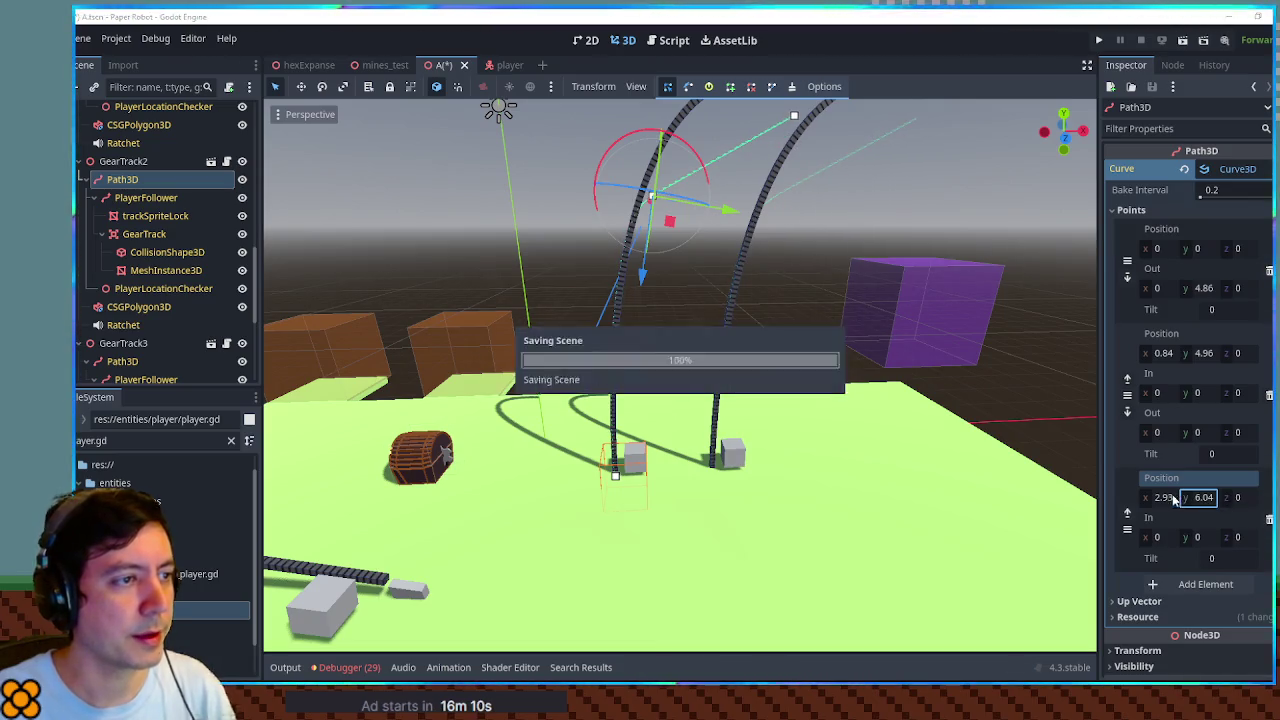
Edit the track meshes' Path Interval, setting GearTrack3's CSGPolygon3D to 0.2, and launch the game
click(140, 306)
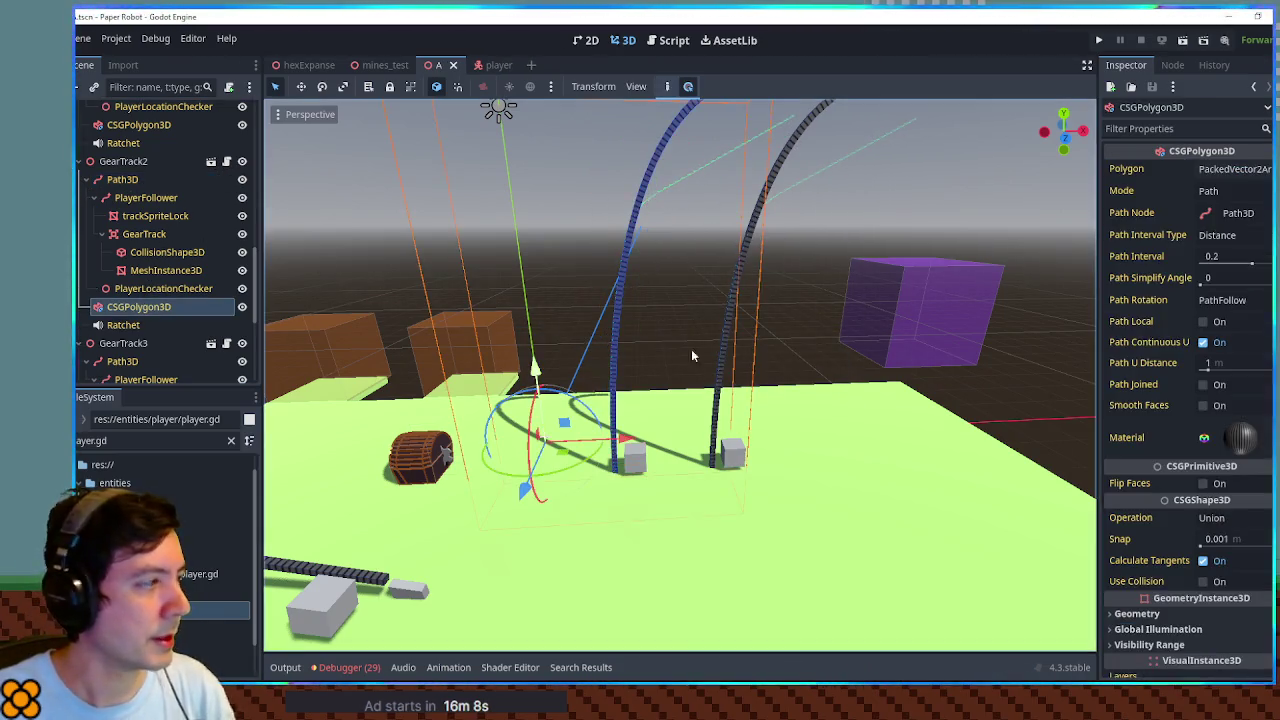
click(1245, 256)
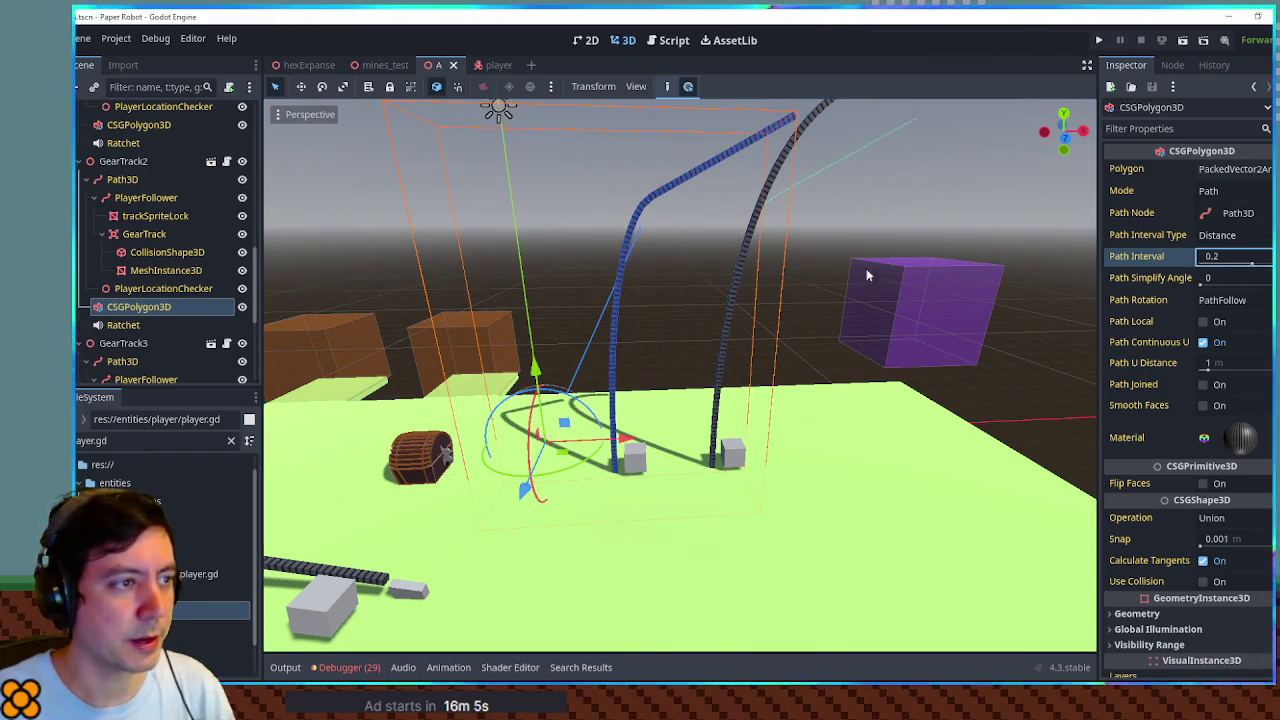
scroll(141, 320, down, 3)
click(140, 349)
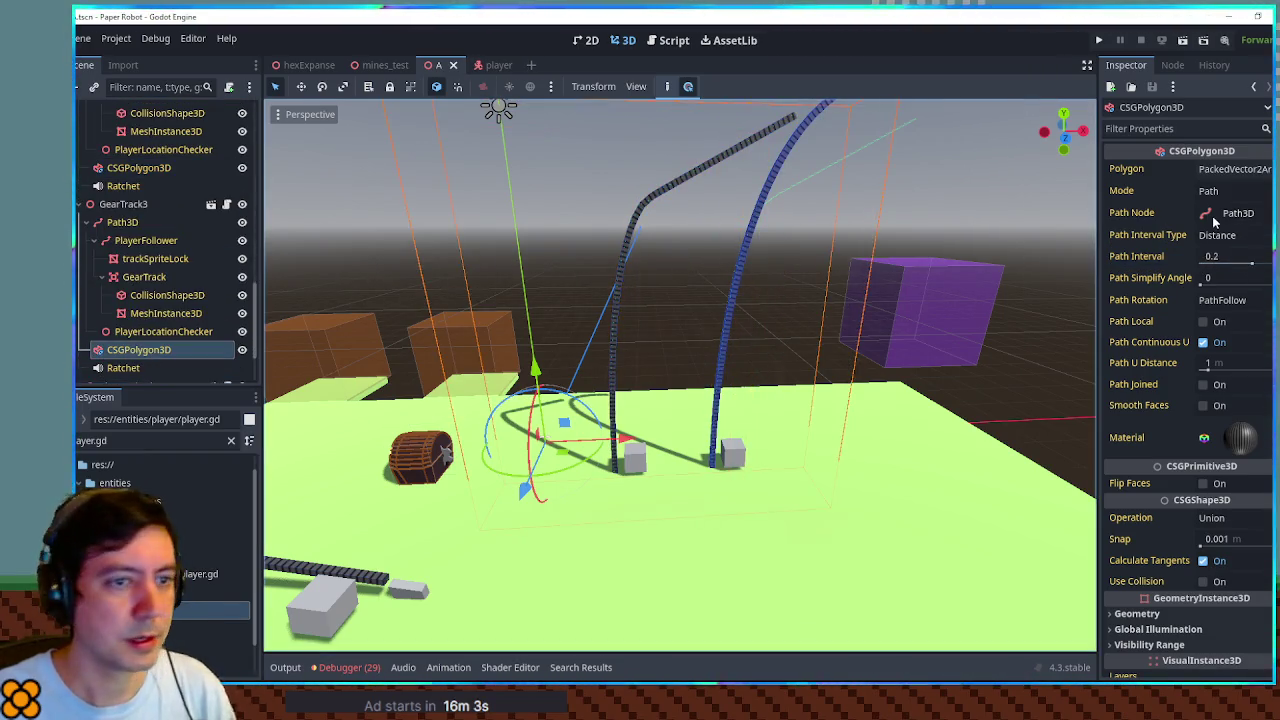
click(1205, 258)
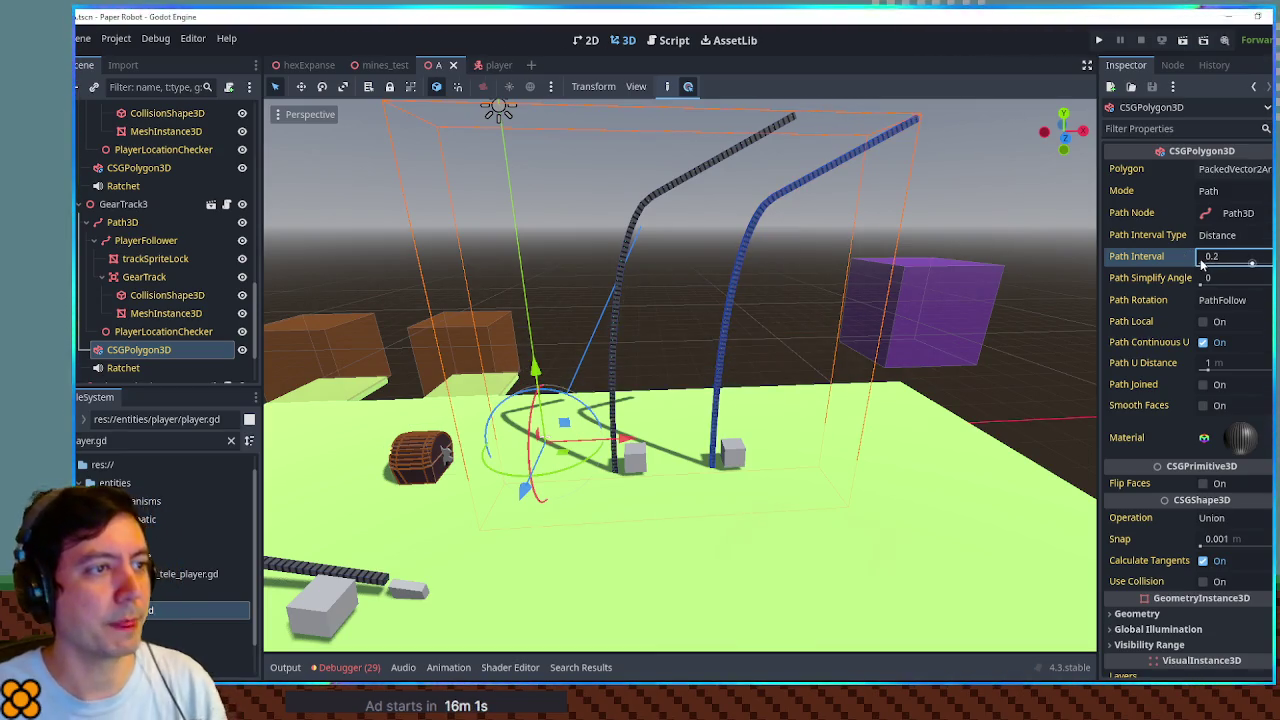
key(F5)
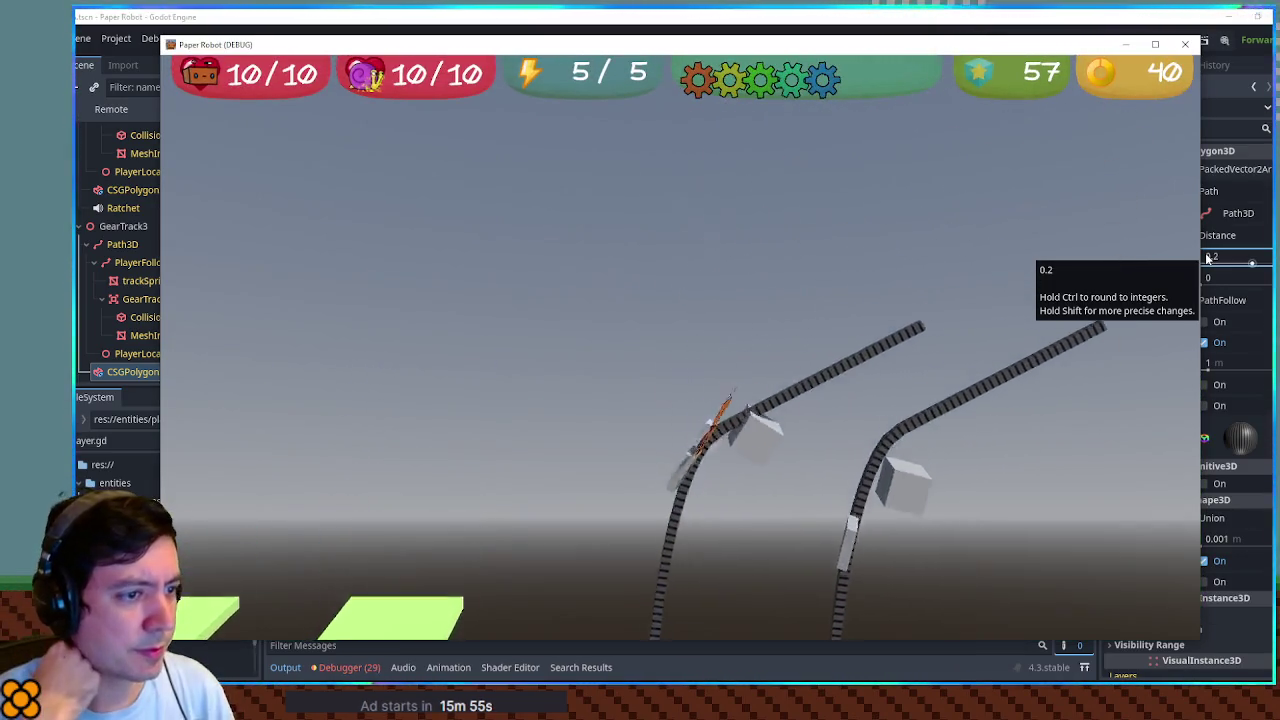
key(a)
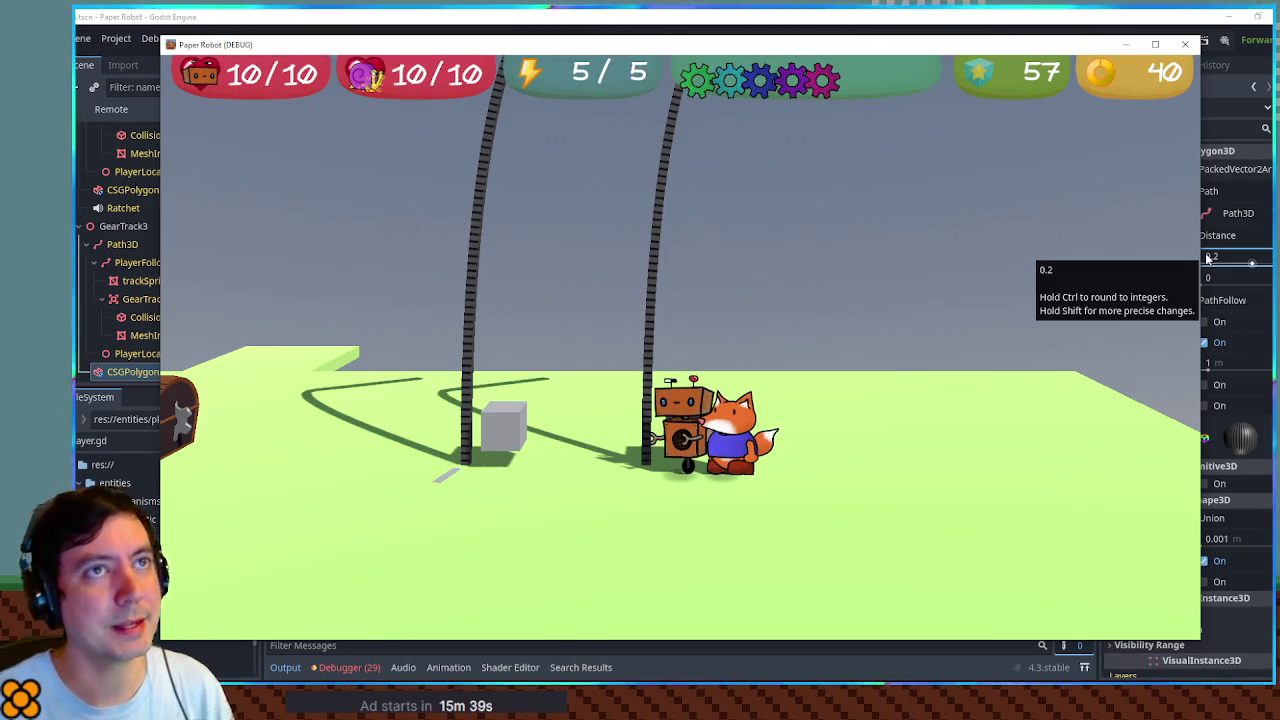
key(F8)
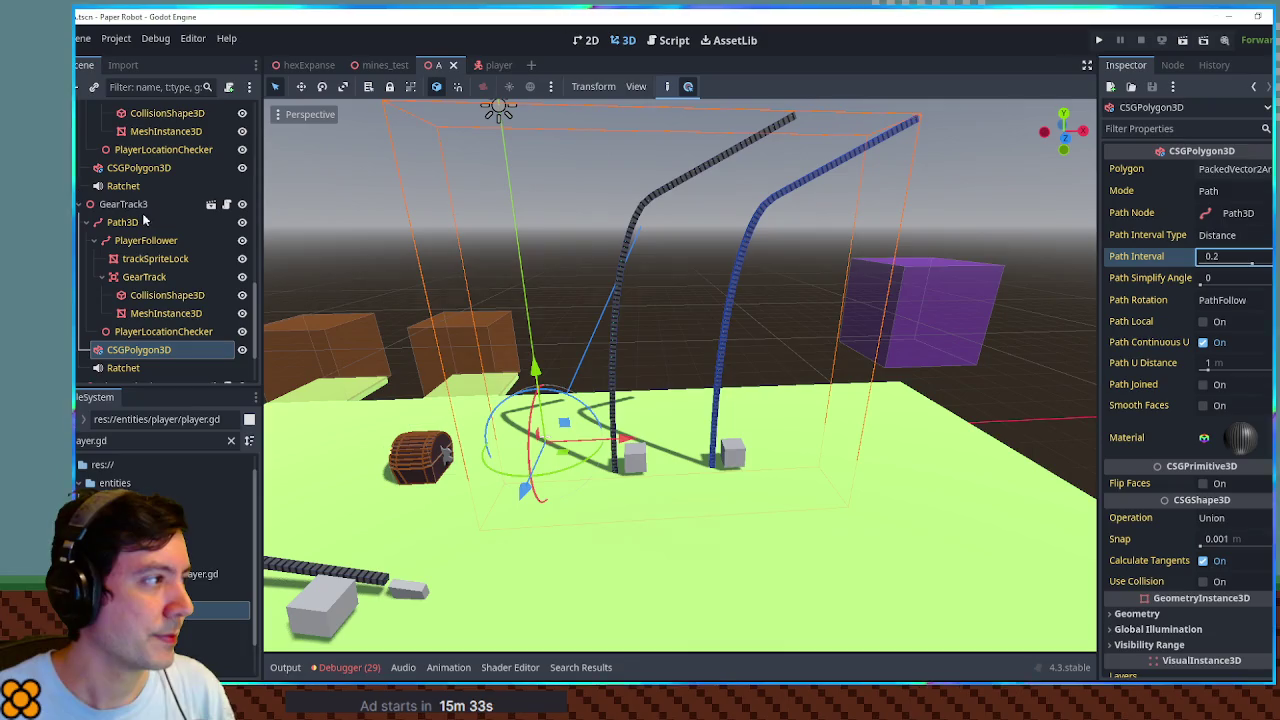
Drag GearTrack3's Path3D top and end points so the curve ends in a flat rightward run, then run
click(135, 222)
click(773, 200)
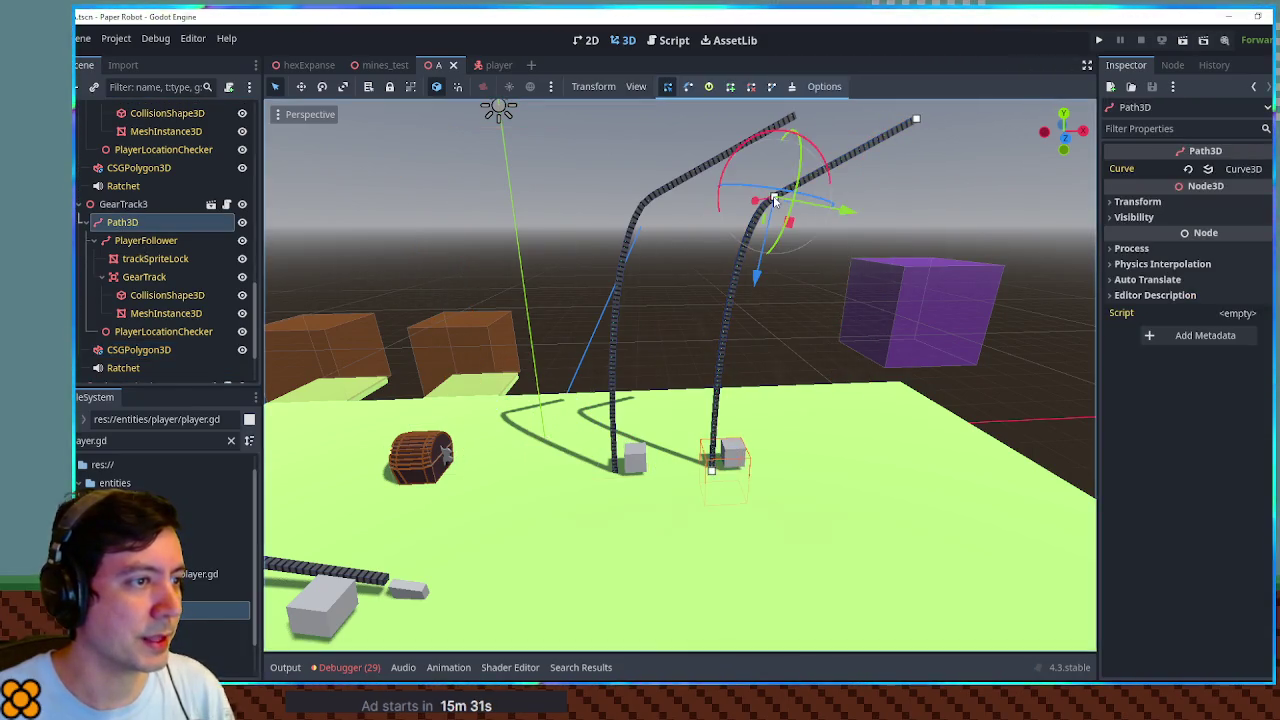
mouse_move(789, 227)
mouse_down()
mouse_move(714, 223)
mouse_move(737, 249)
mouse_move(736, 300)
mouse_move(713, 311)
mouse_move(689, 306)
mouse_move(654, 249)
mouse_up()
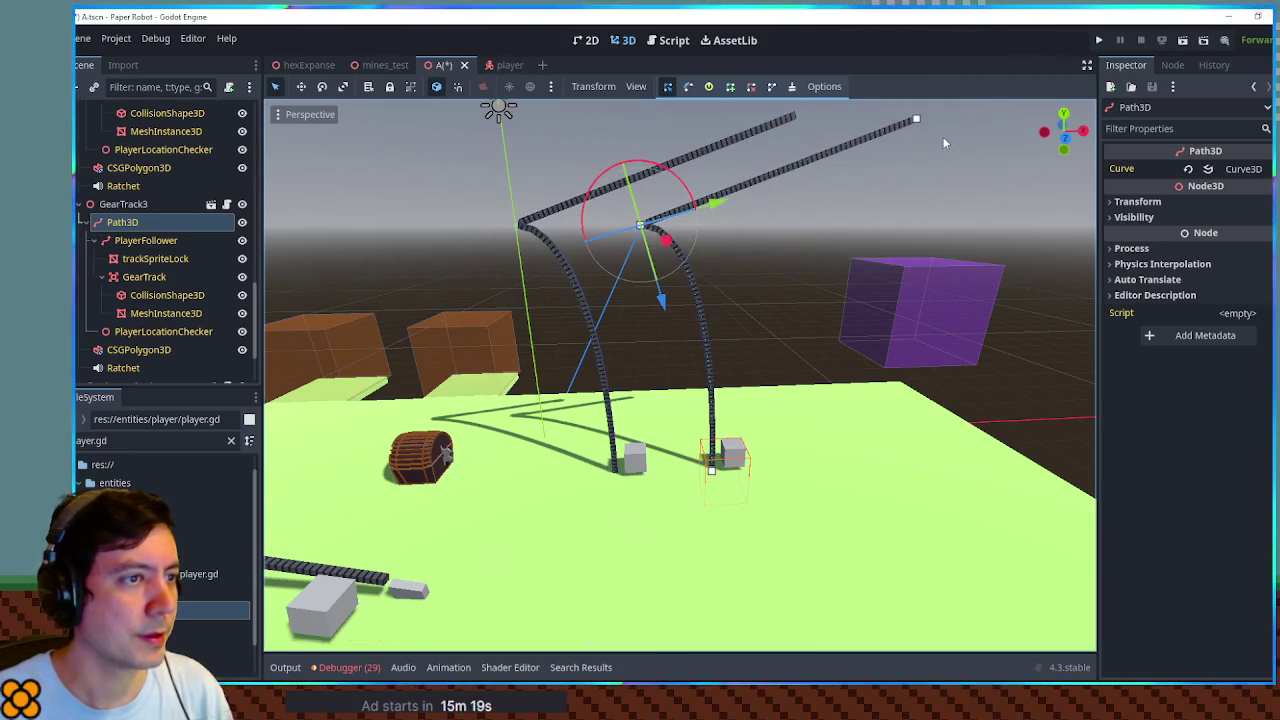
click(918, 122)
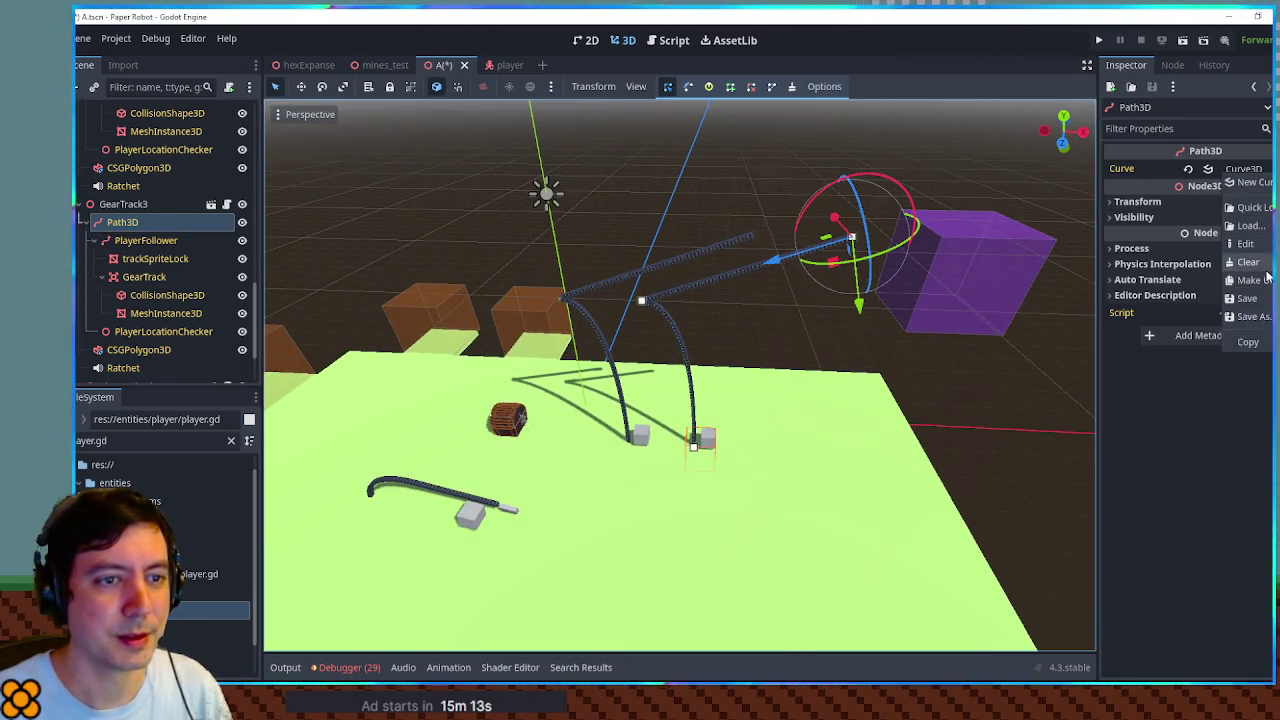
drag(913, 288, 860, 215)
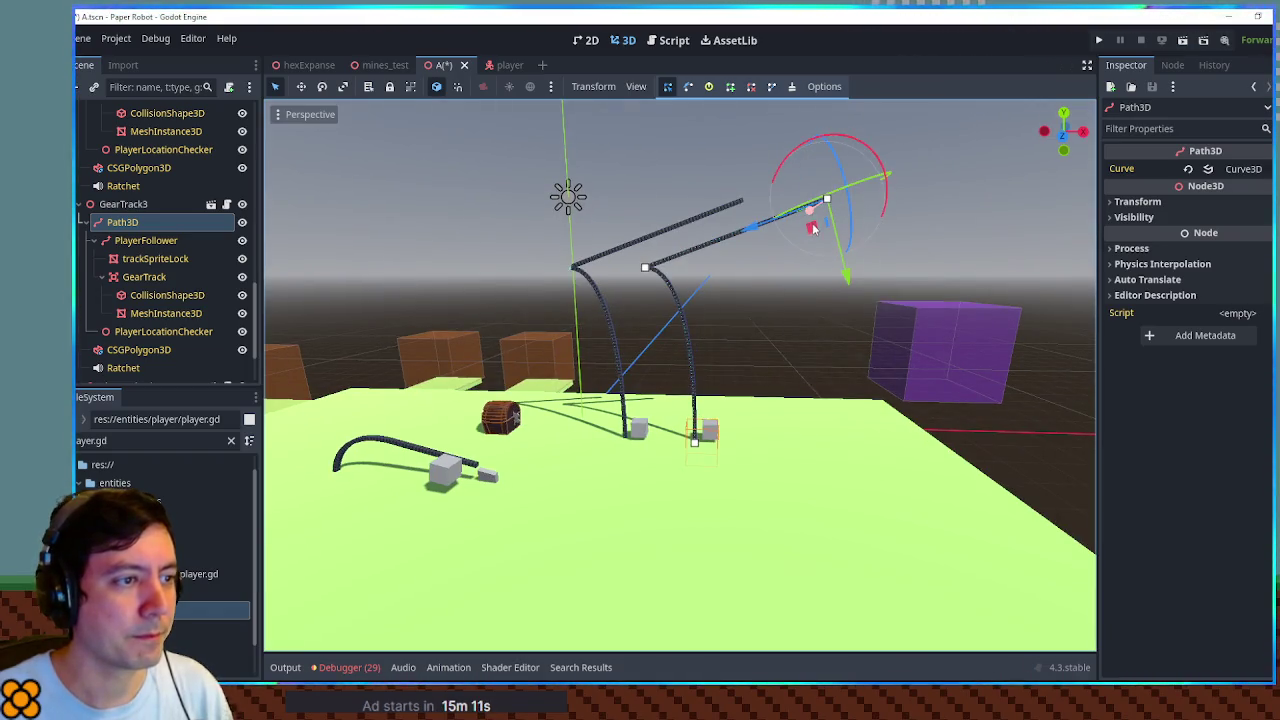
mouse_move(846, 281)
mouse_down()
mouse_move(844, 340)
mouse_move(769, 295)
mouse_move(765, 263)
mouse_move(706, 270)
mouse_move(675, 312)
mouse_up()
click(645, 269)
click(773, 270)
mouse_move(776, 282)
mouse_down()
mouse_move(771, 314)
mouse_move(793, 316)
mouse_up()
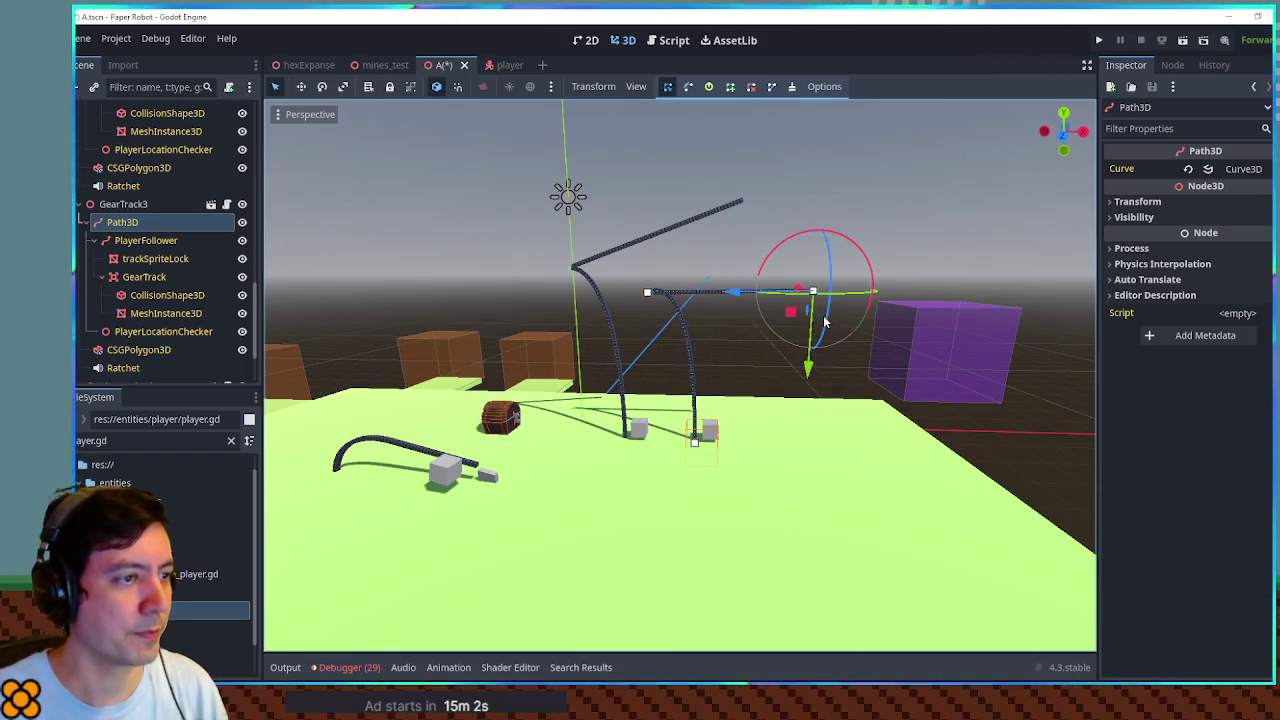
key(F5)
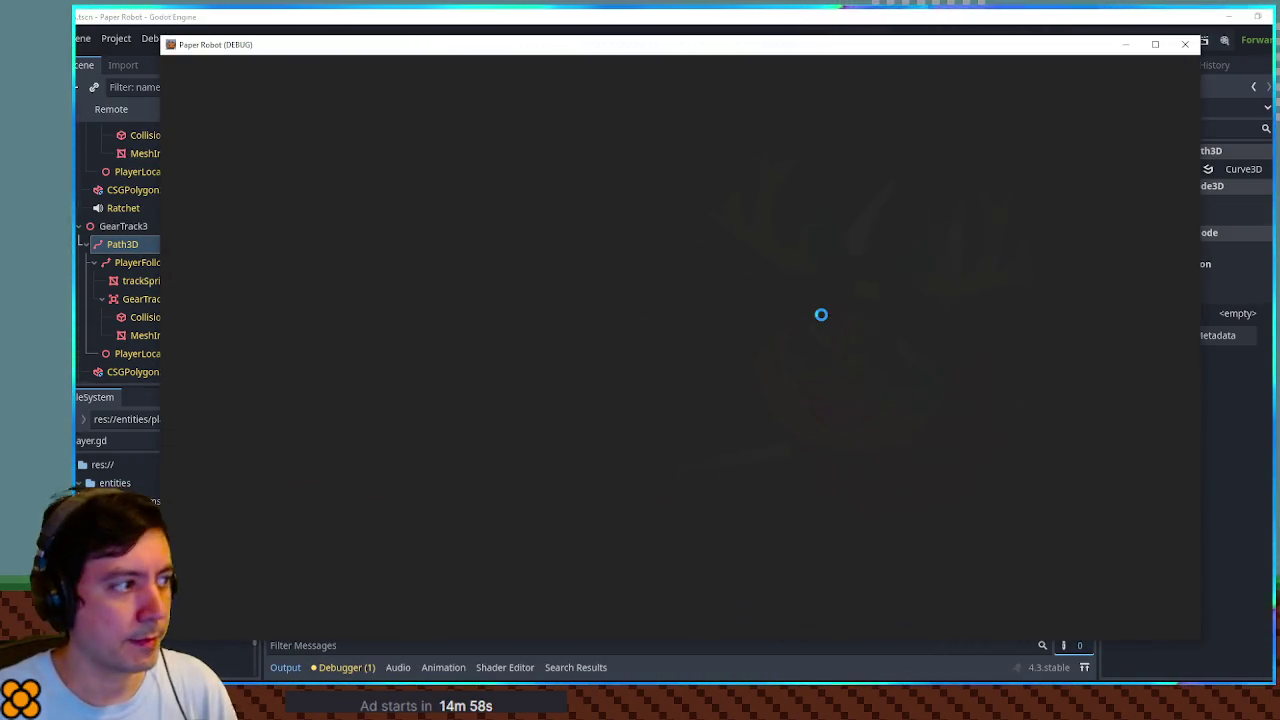
Playtest the robot climbing the reshaped chain track, then close the game and open gear_track.gd
key(d)
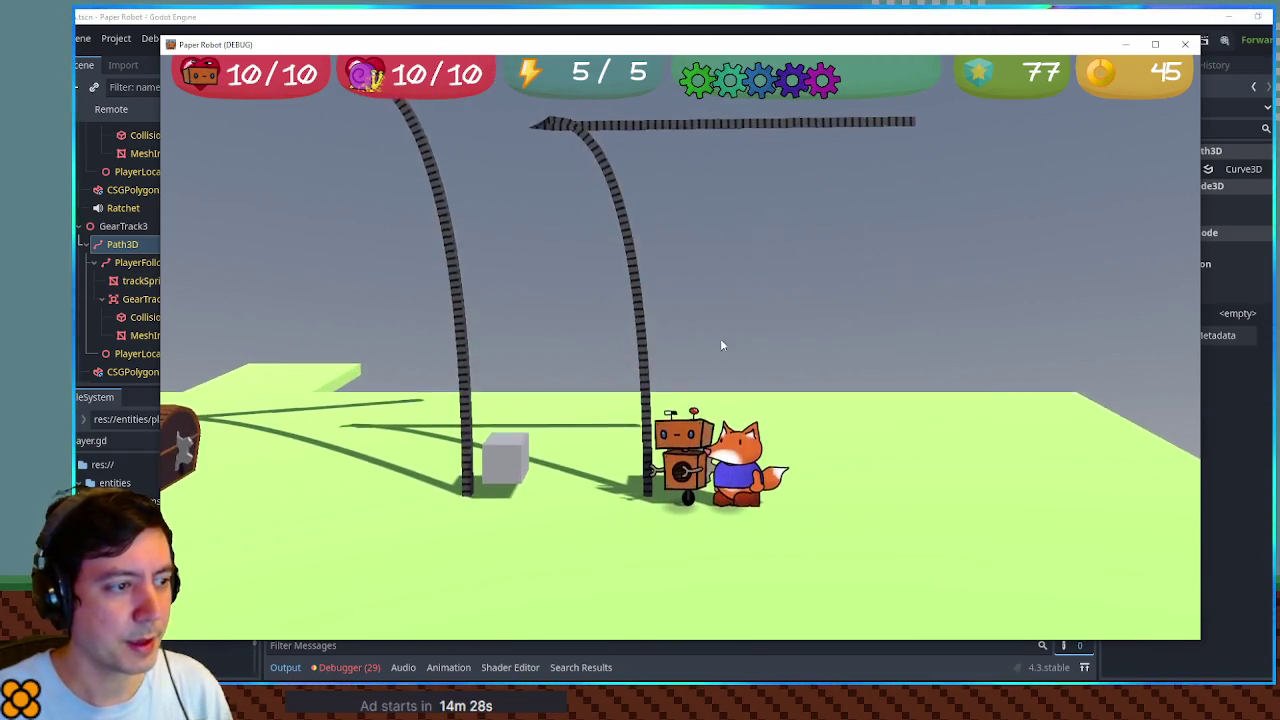
key(a)
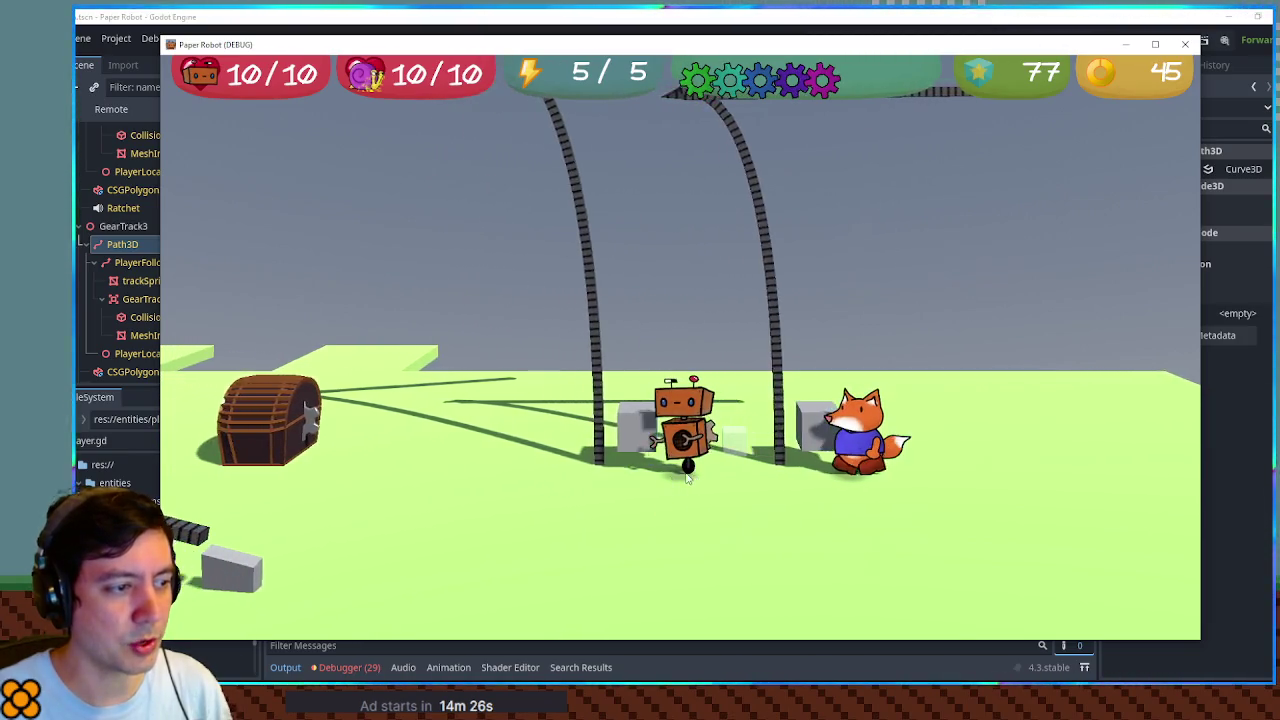
key(d)
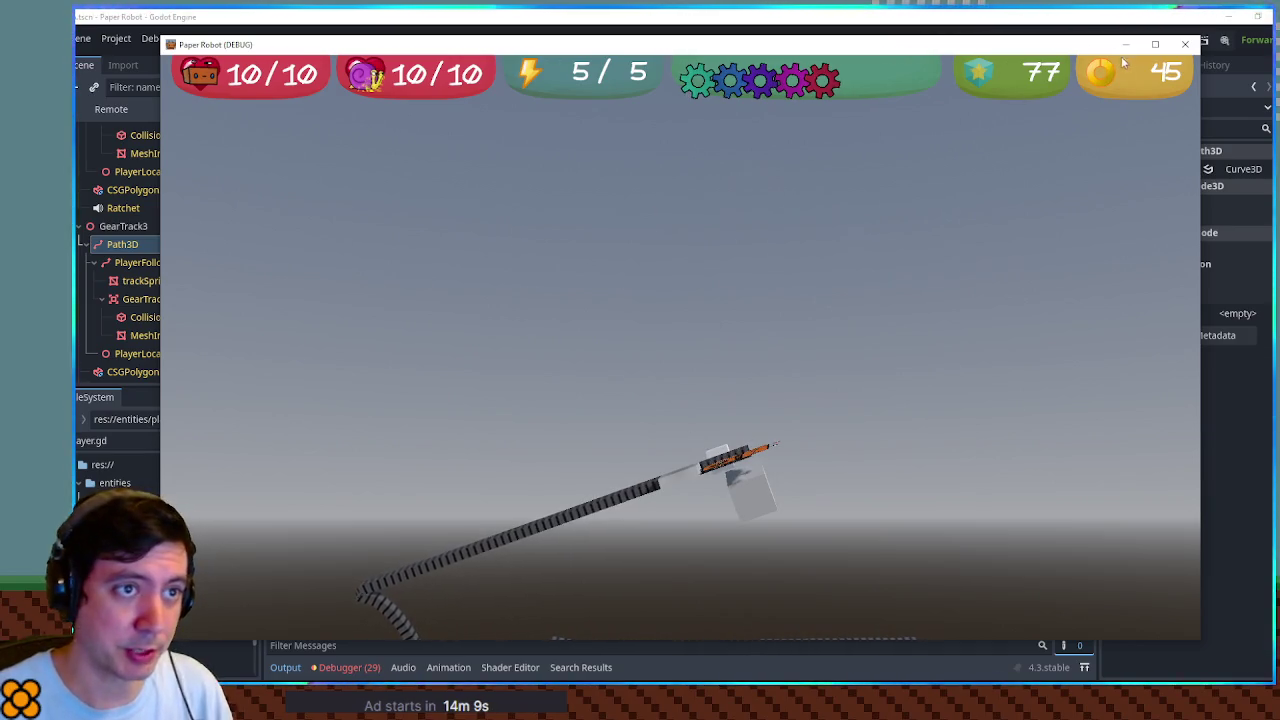
click(1185, 45)
click(674, 41)
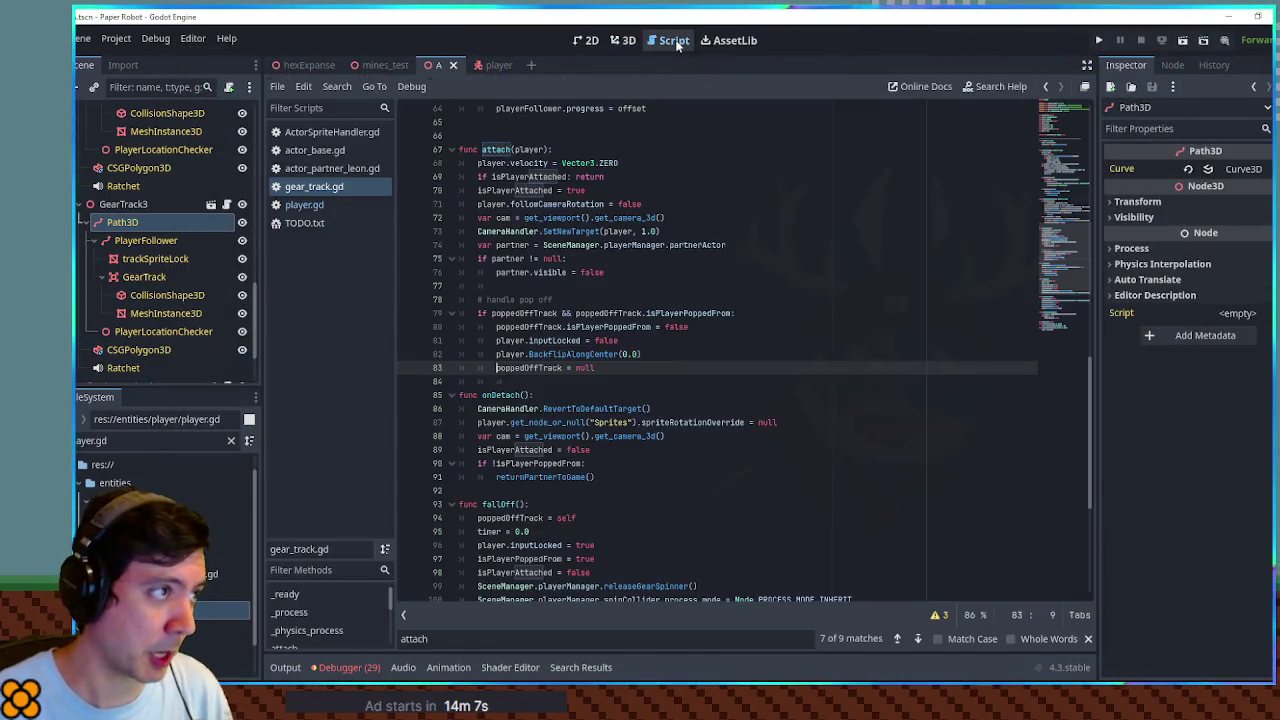
Search gear_track.gd for 'player', fold attach and onDetach, and review the follow_target position lines
click(313, 188)
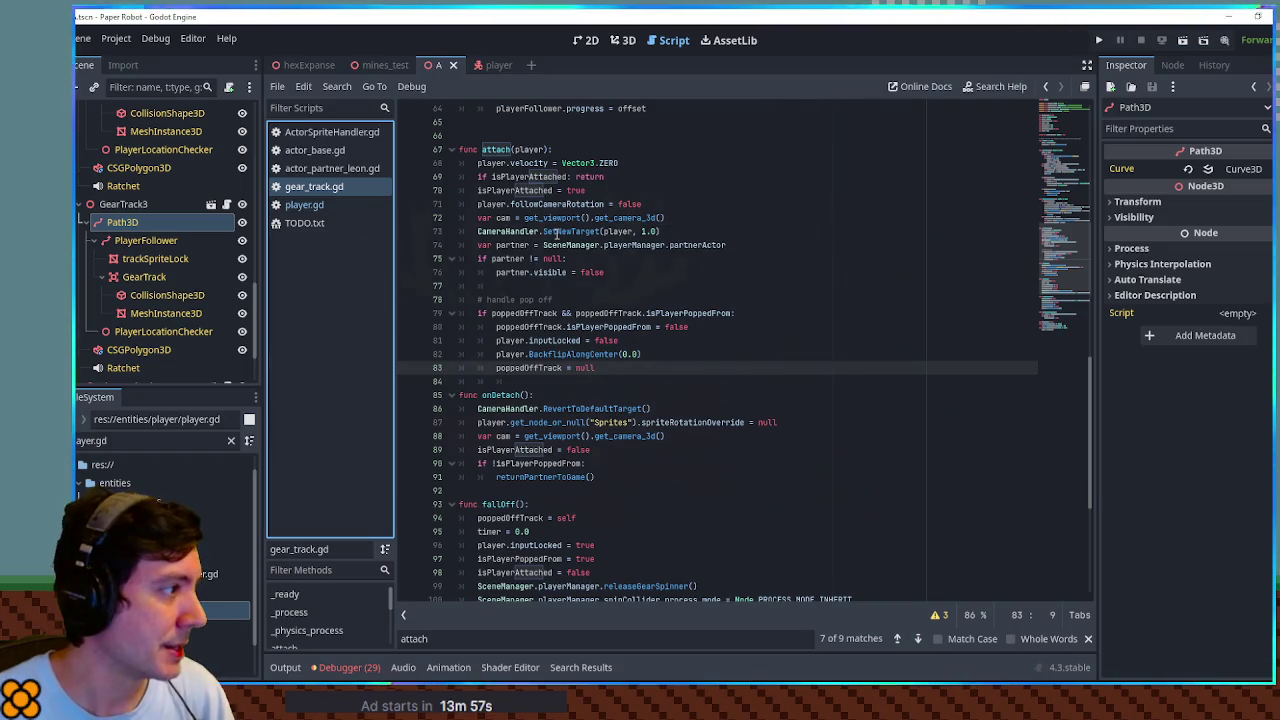
click(606, 268)
key(ctrl+f)
text(player)
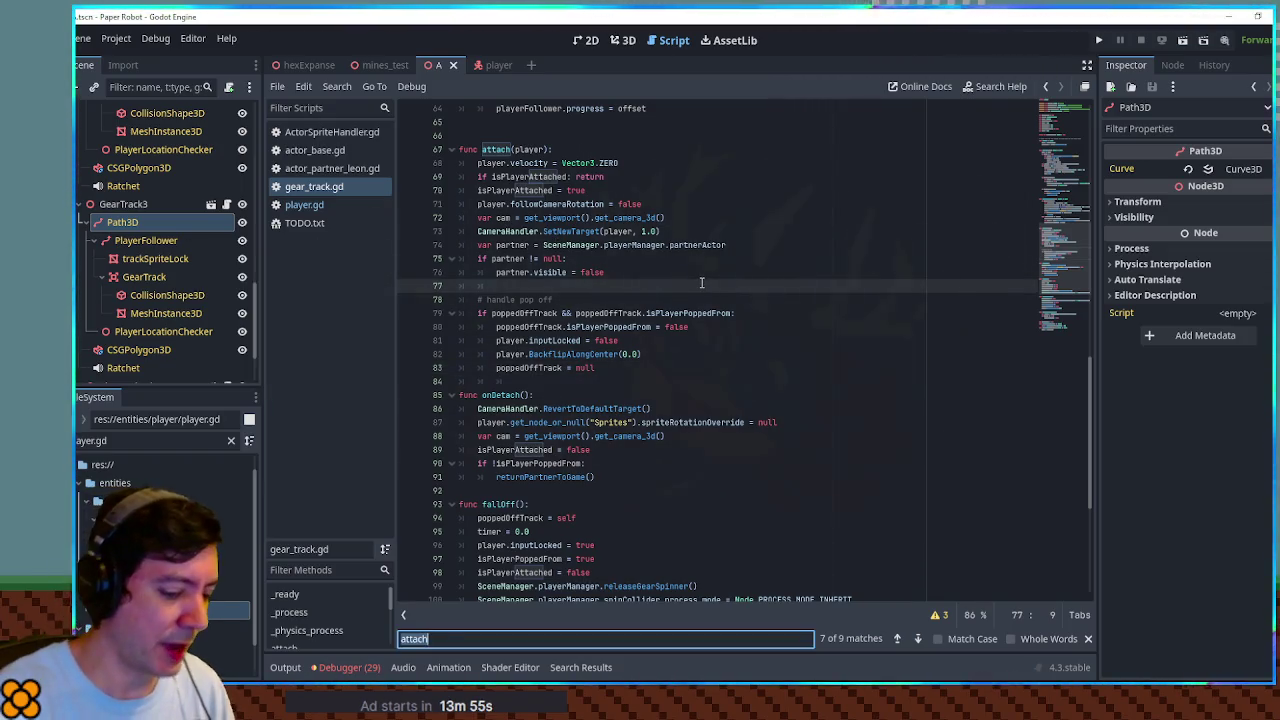
click(451, 190)
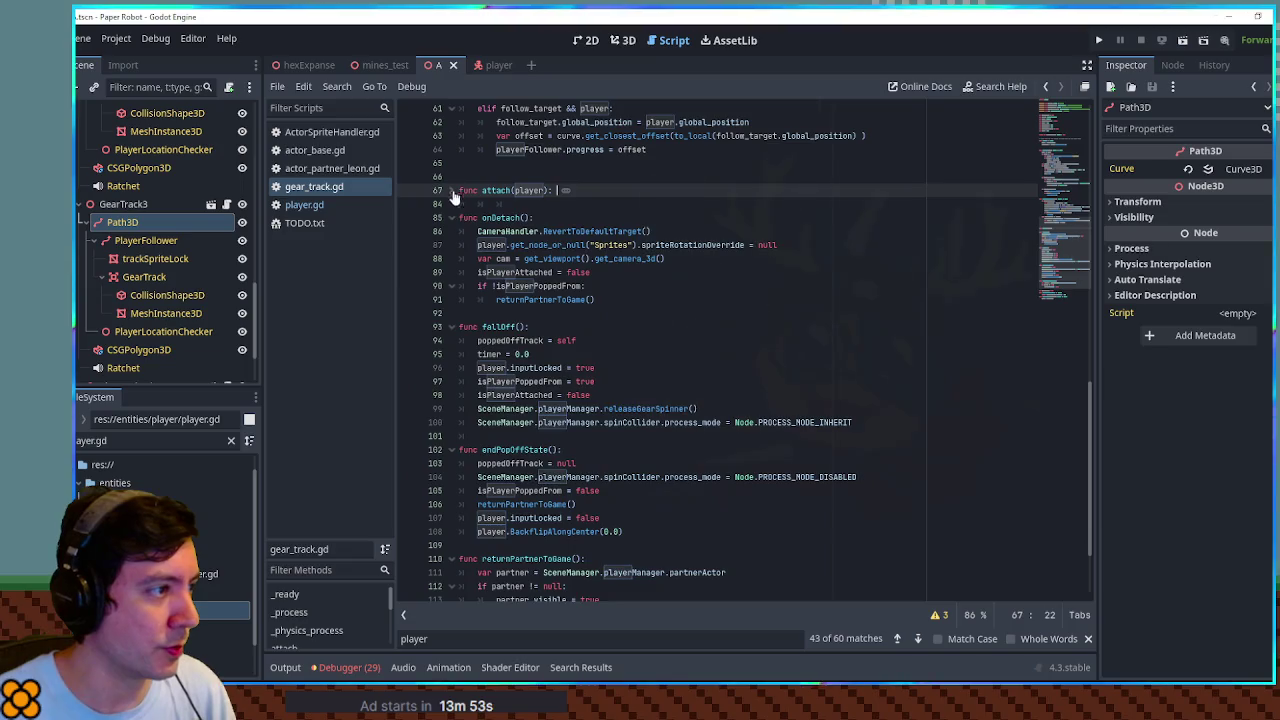
click(451, 217)
click(453, 256)
scroll(457, 300, up, 8)
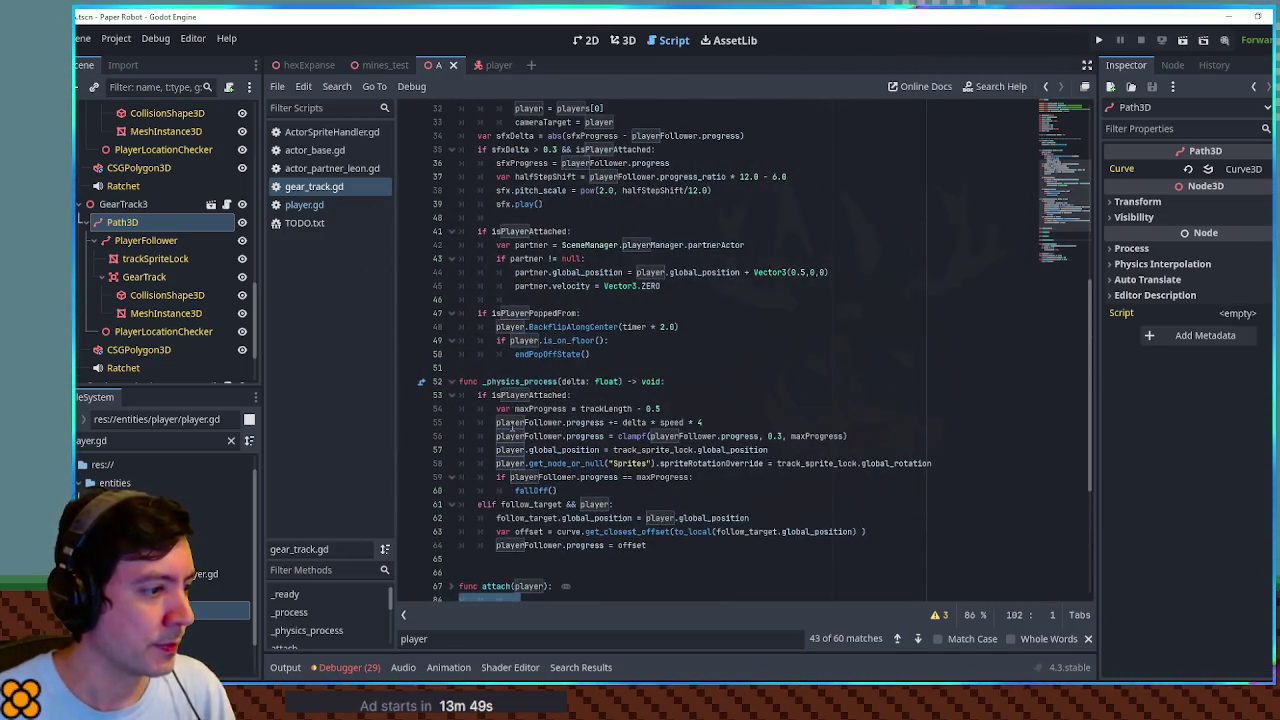
double_click(535, 511)
scroll(600, 466, down, 4)
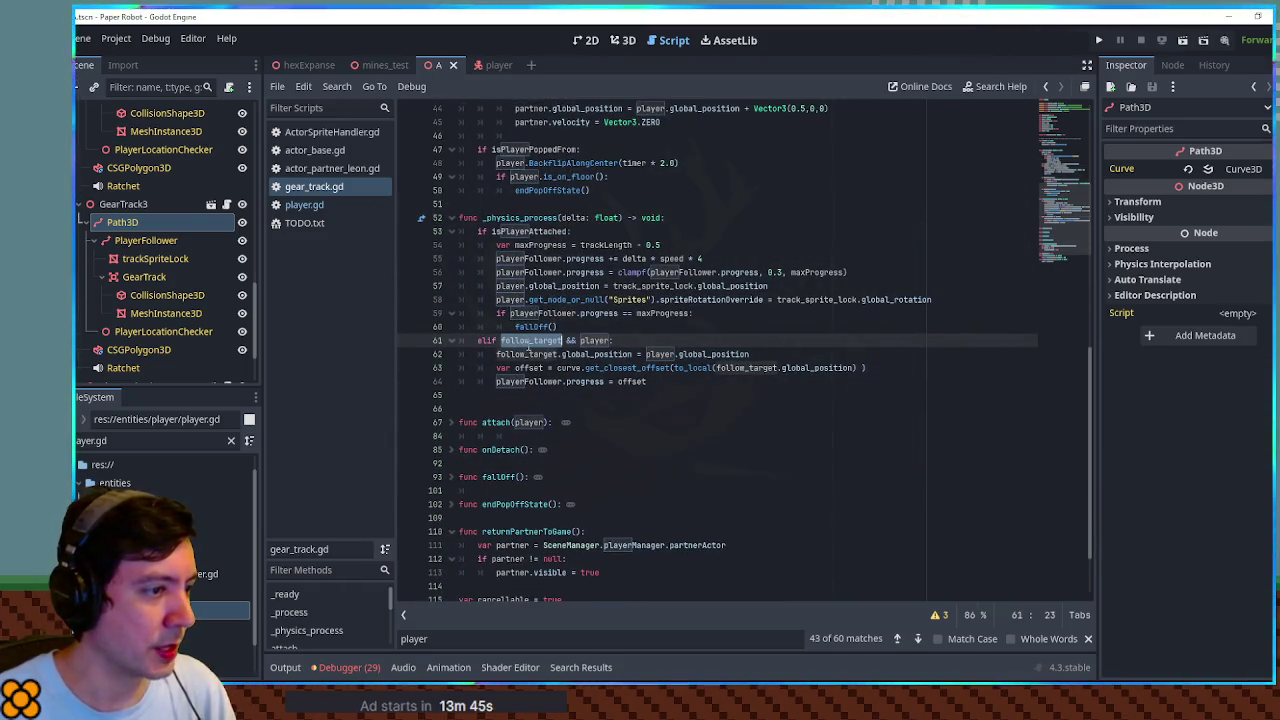
double_click(588, 356)
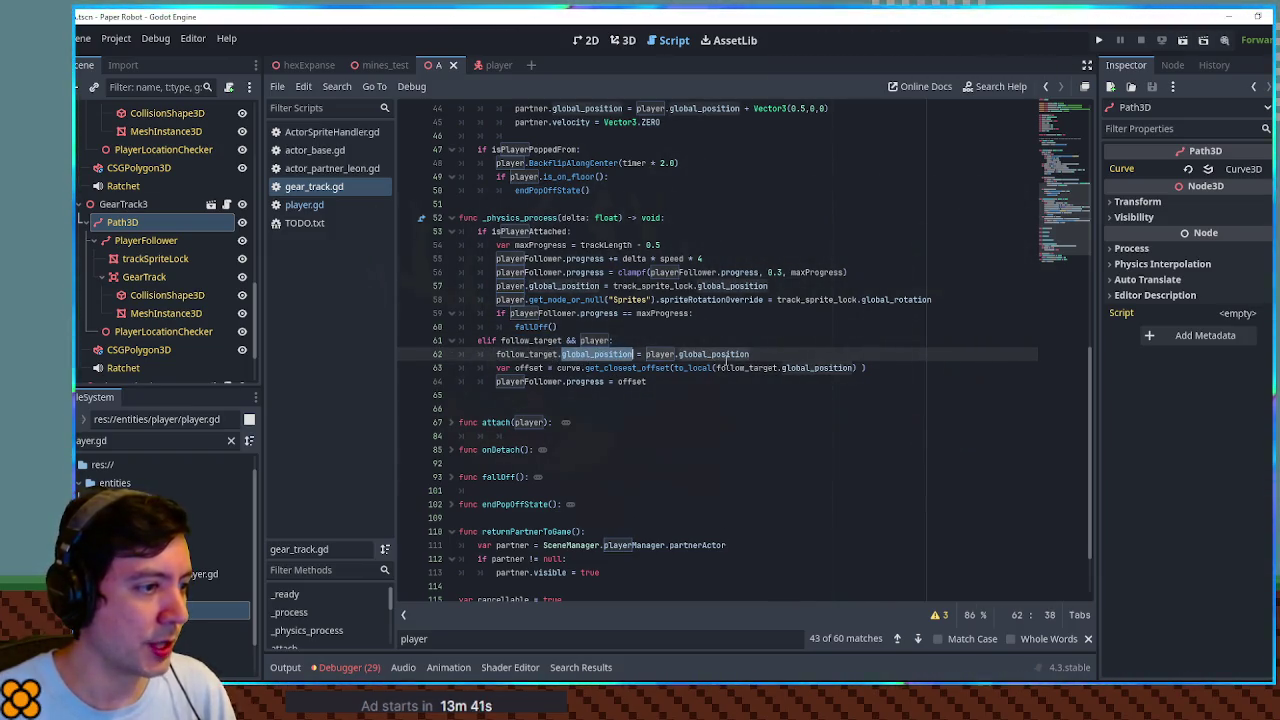
double_click(725, 356)
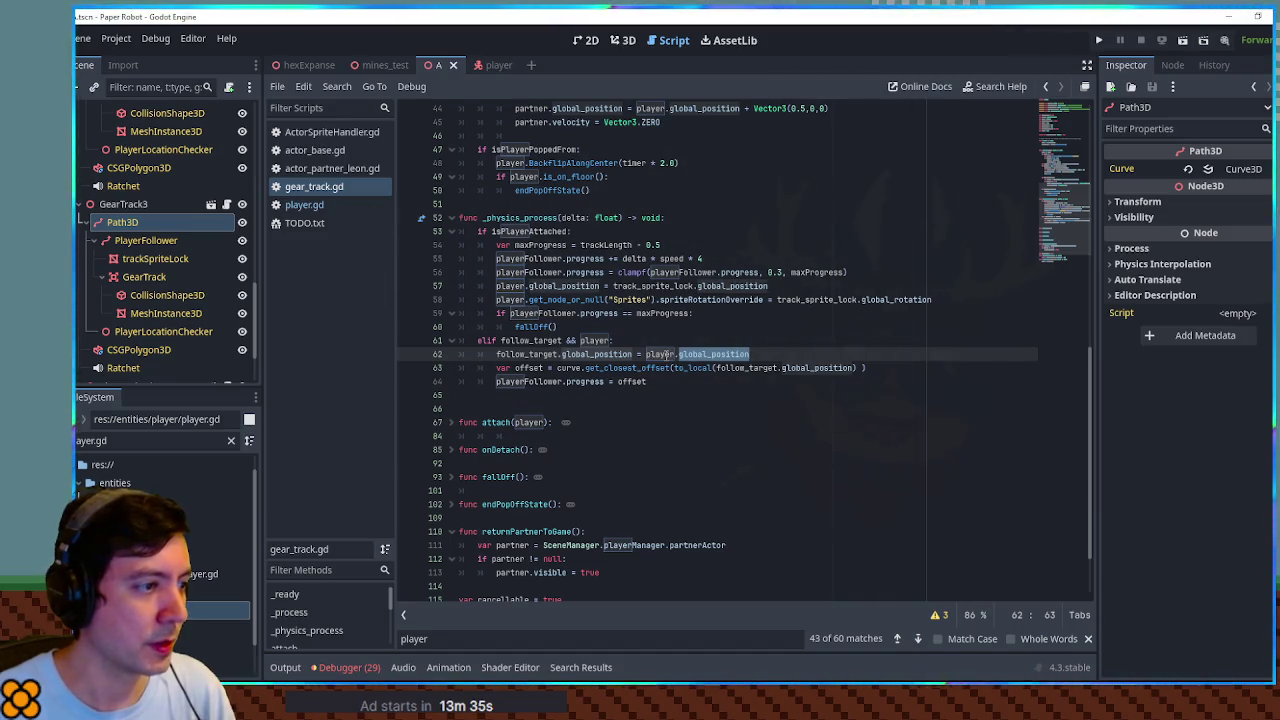
scroll(724, 355, up, 10)
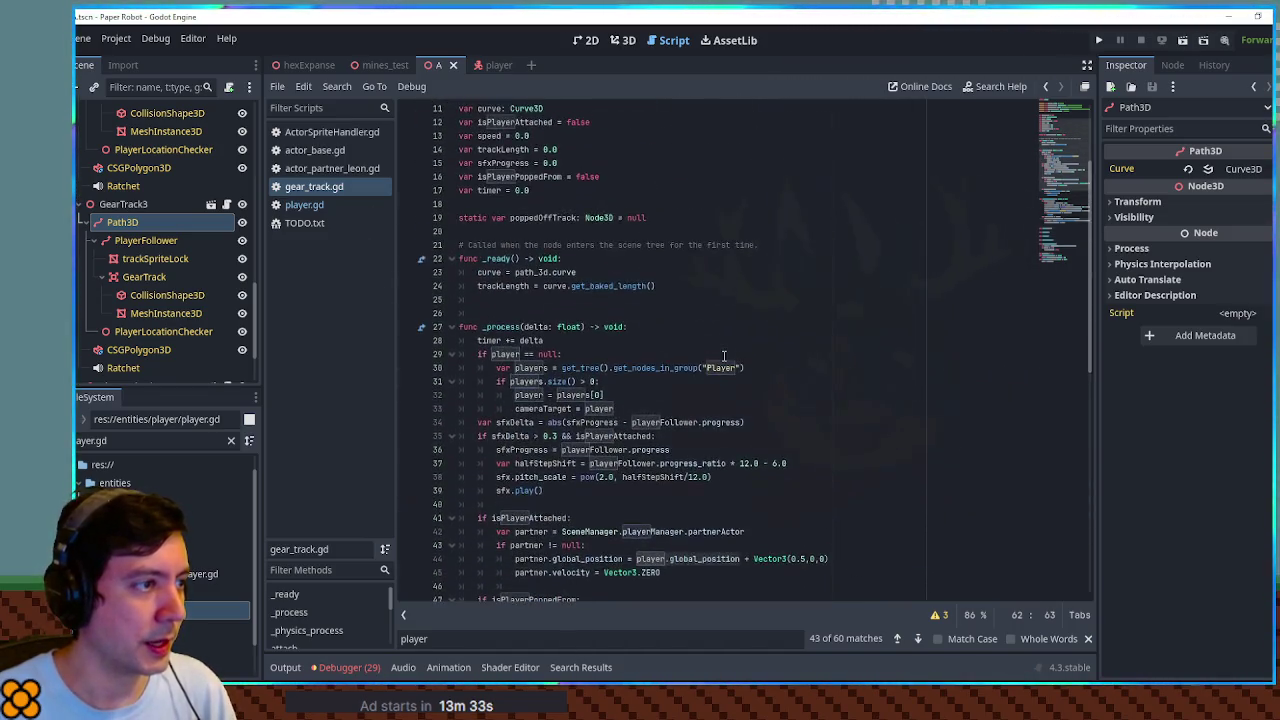
scroll(724, 355, up, 3)
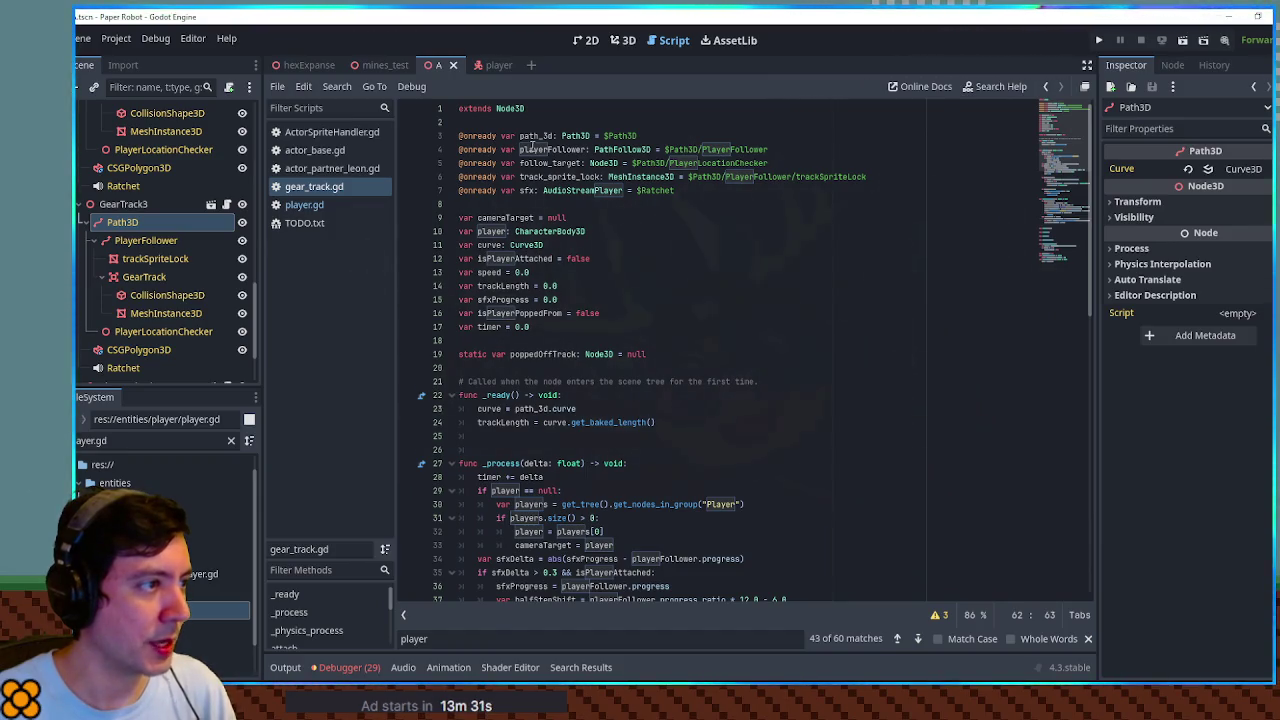
Declare a new playerGear Node3D variable initialised to null below line 17
click(611, 320)
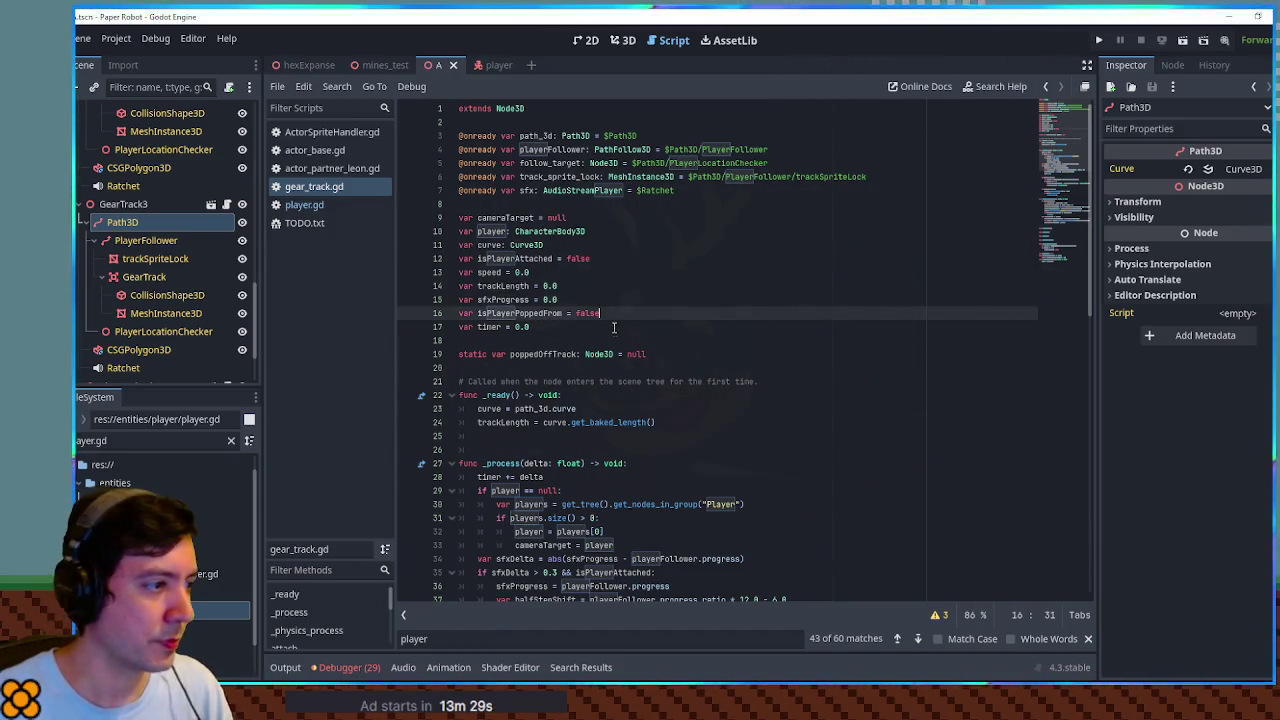
click(612, 330)
key(Return)
text(var players)
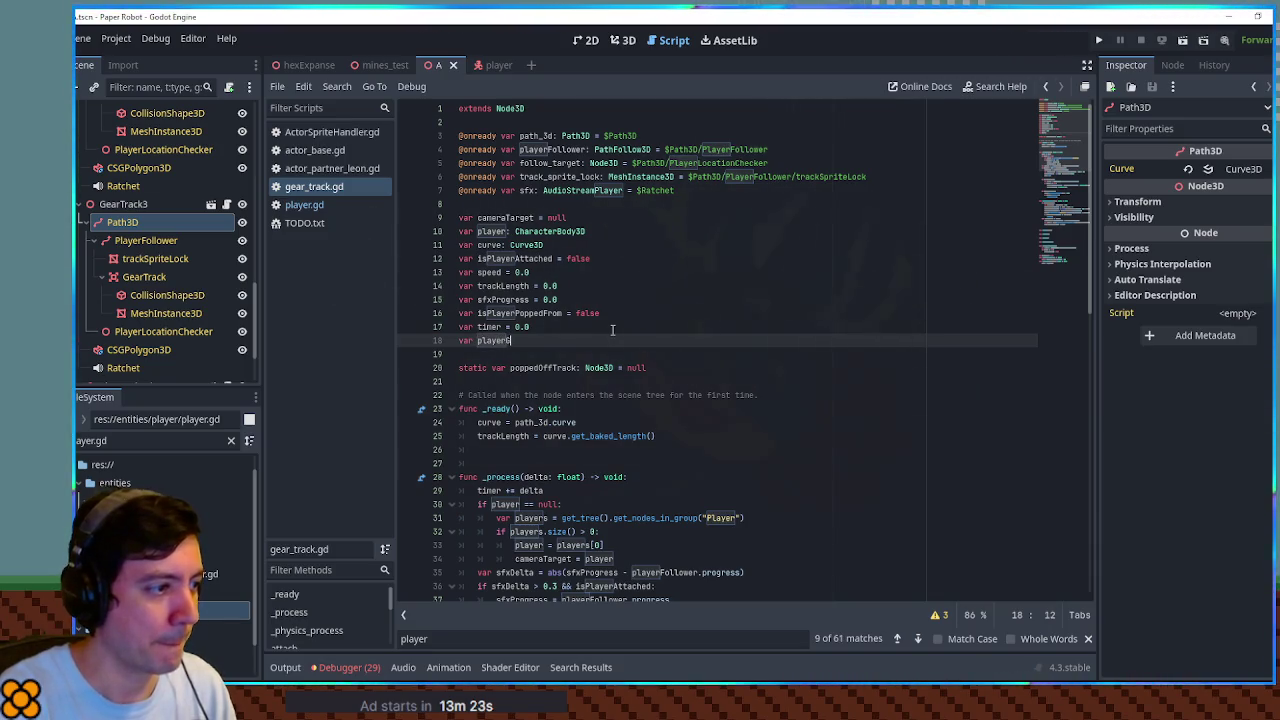
text(ode3D = null)
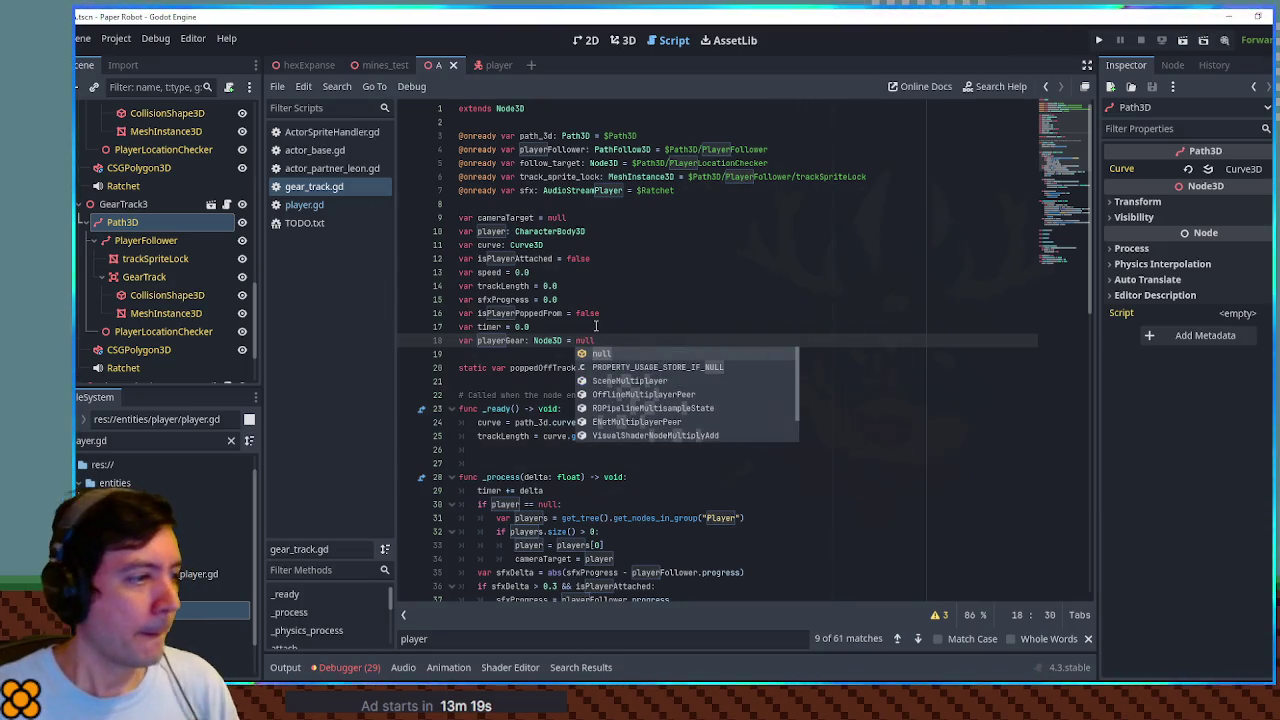
double_click(499, 340)
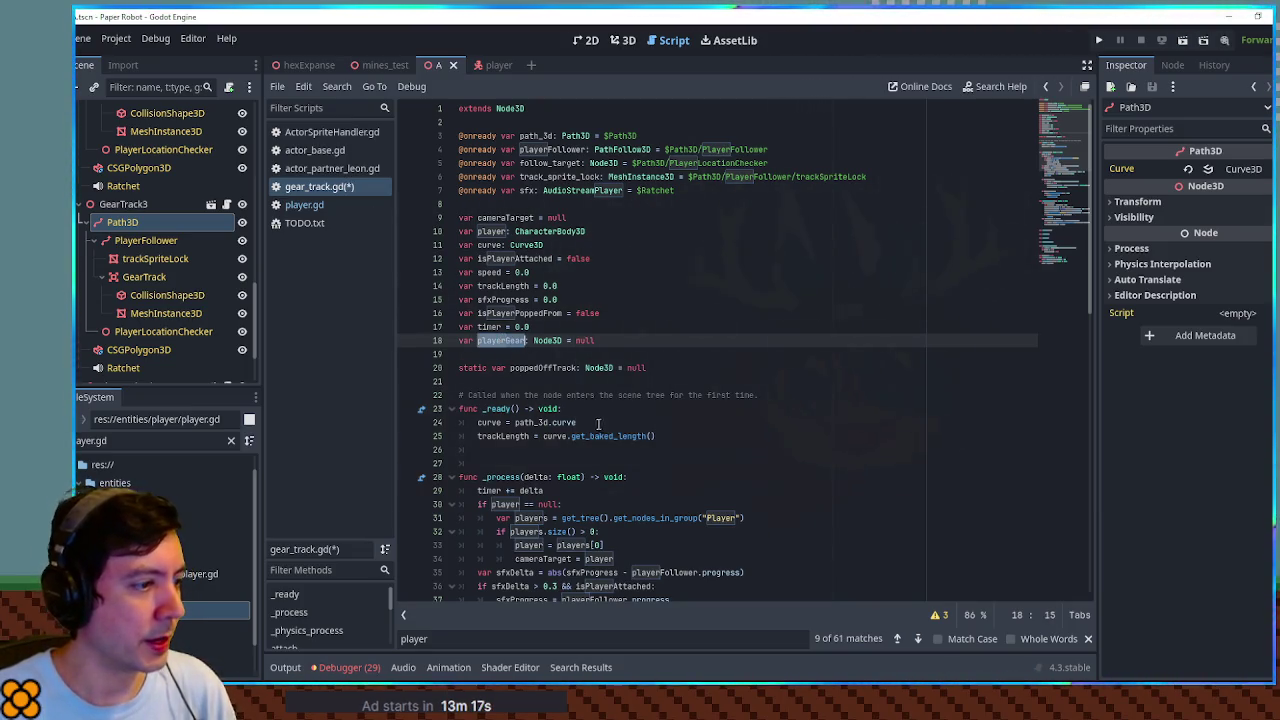
click(510, 367)
Add playerGear = player.get_node("Sprites/Sprite3D/Area3D") below the cameraTarget = player line
scroll(512, 370, down, 4)
key(F3)
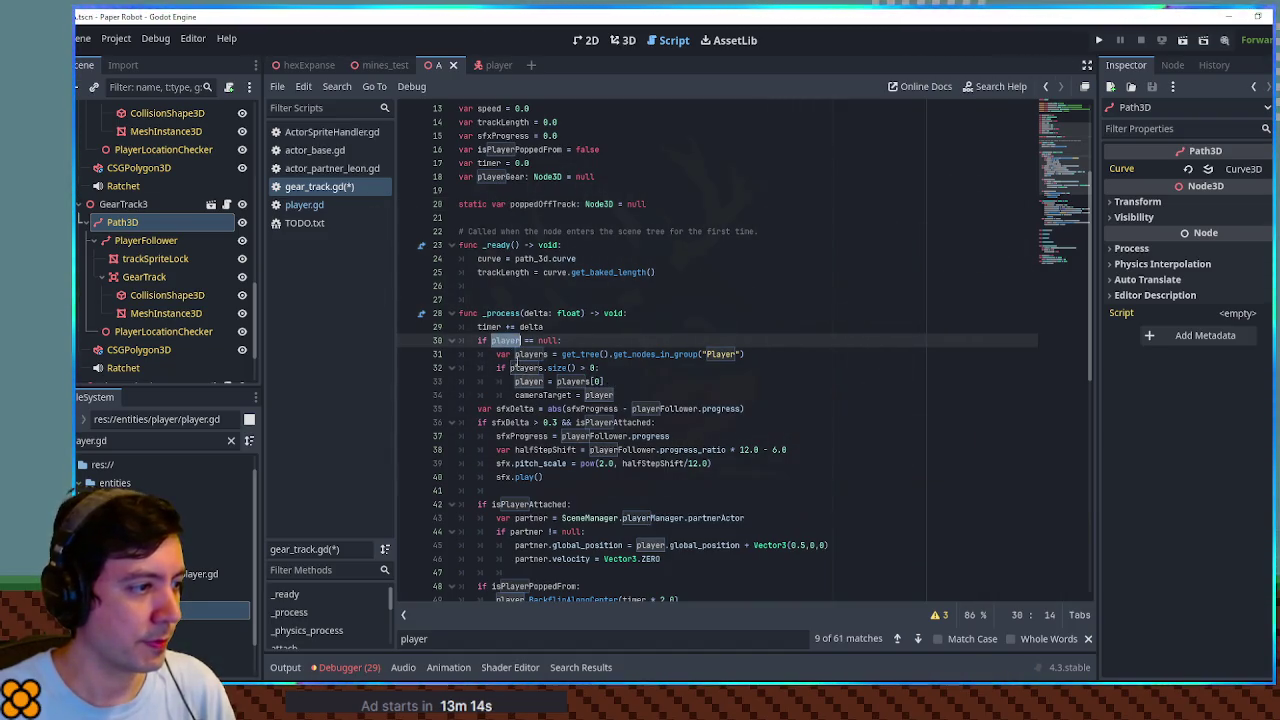
click(567, 354)
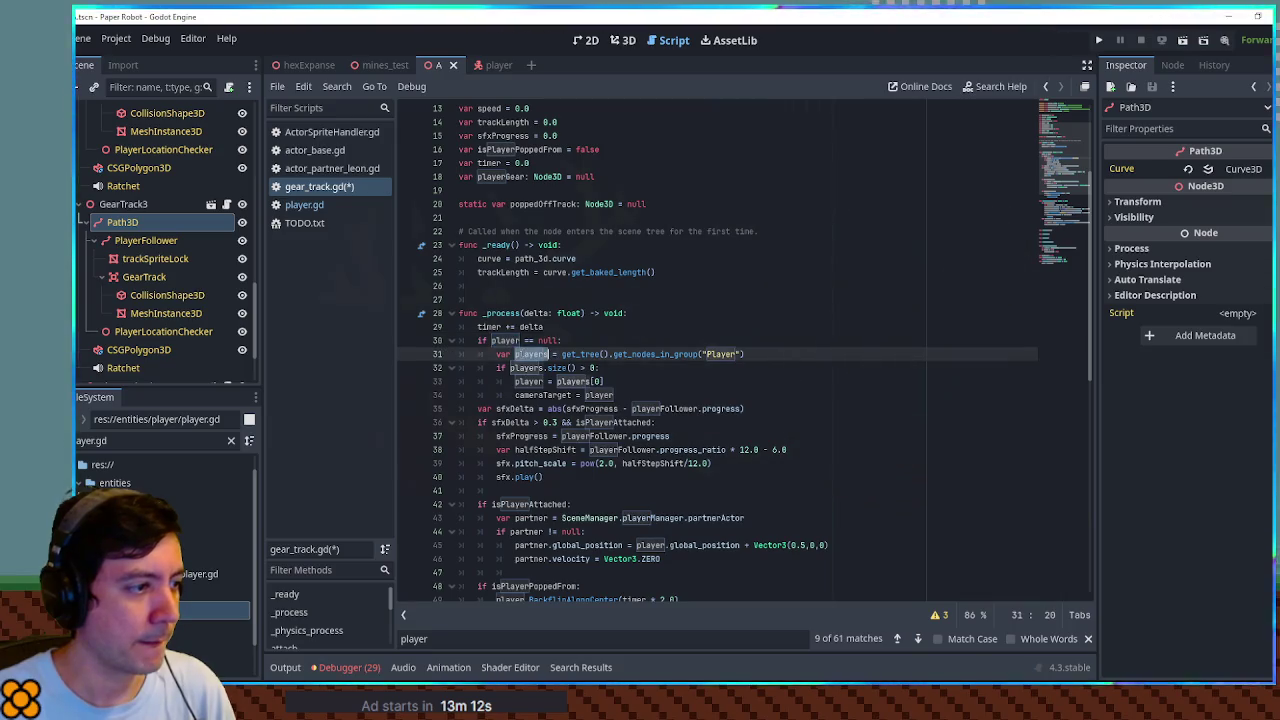
click(653, 396)
key(Return)
text(playerGear =)
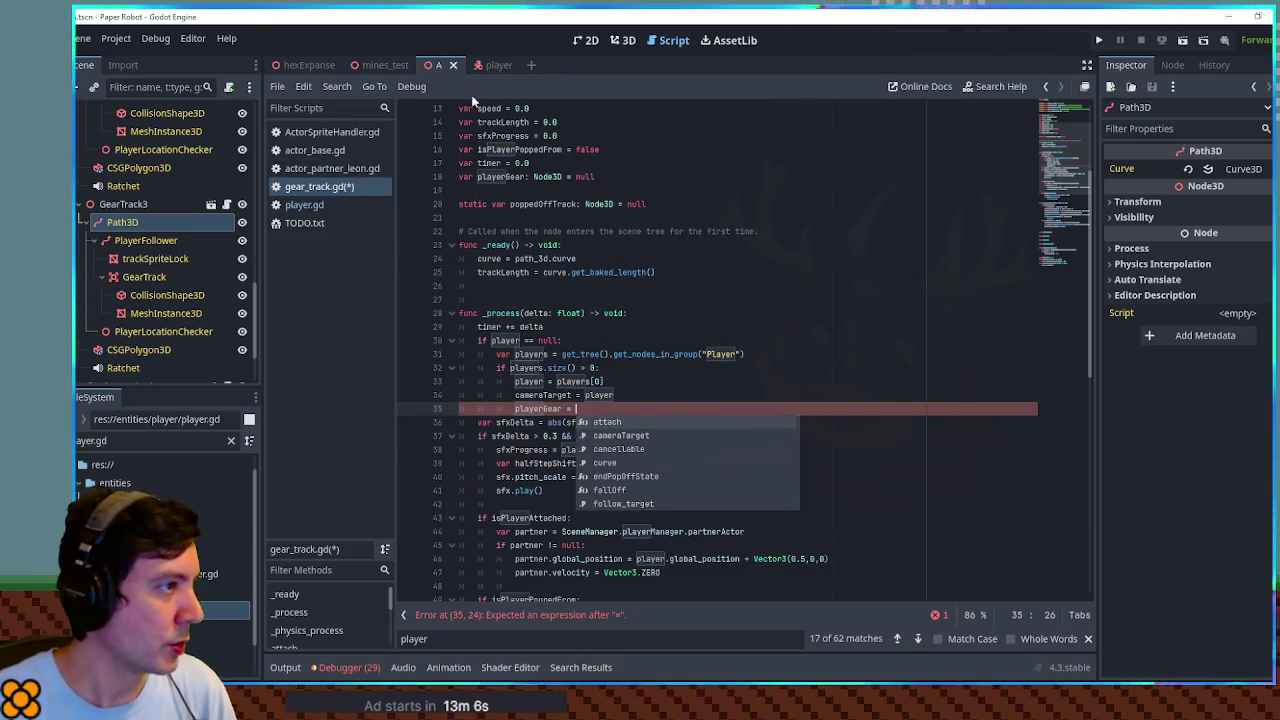
click(495, 67)
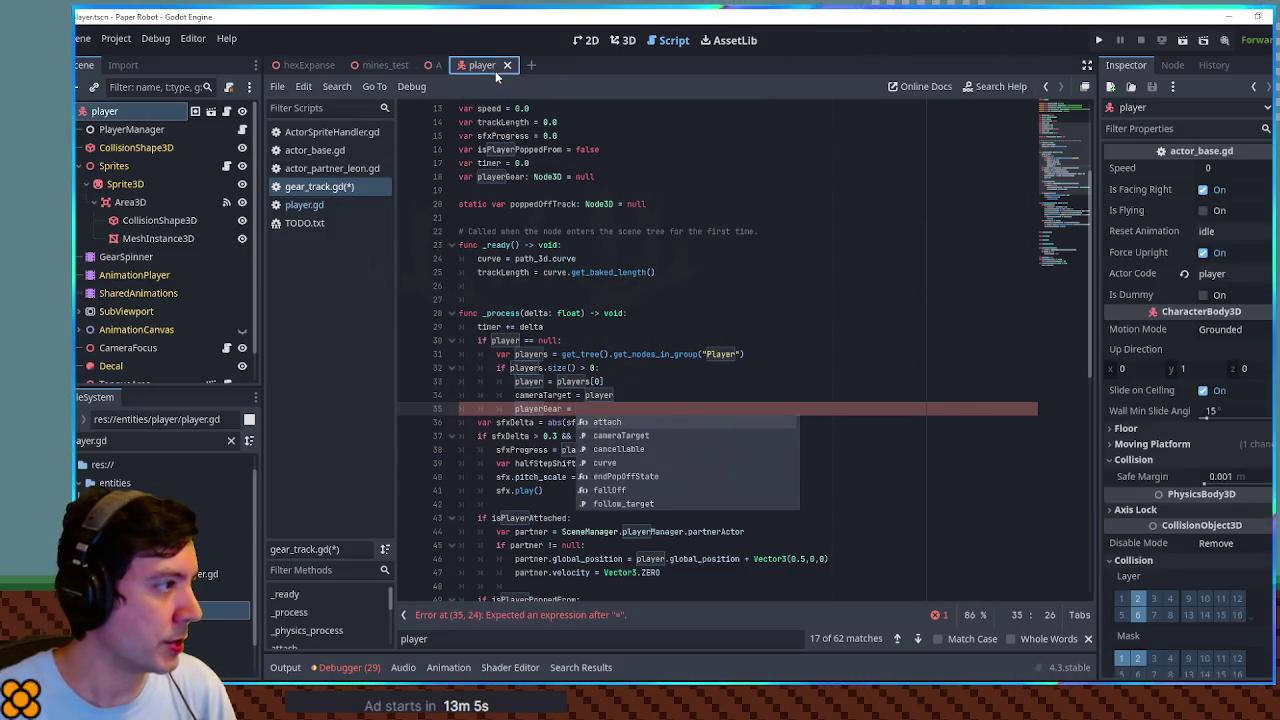
click(128, 202)
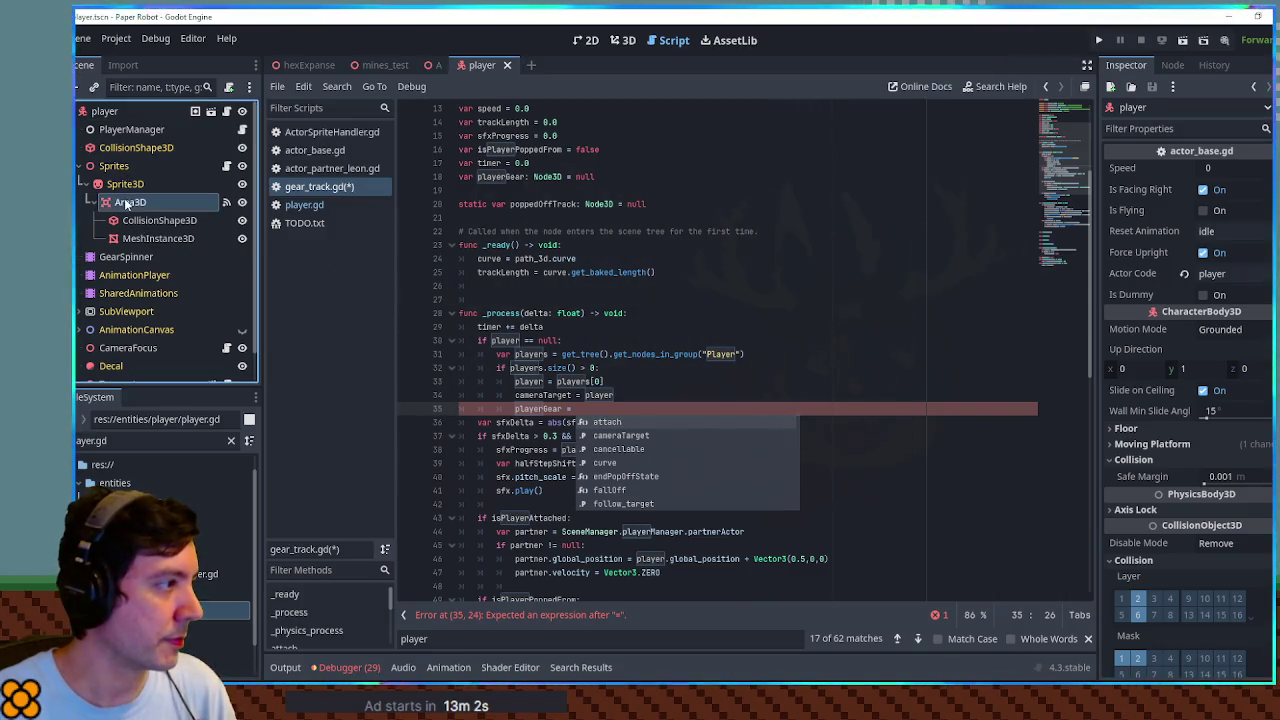
click(599, 406)
text(player.get_node()
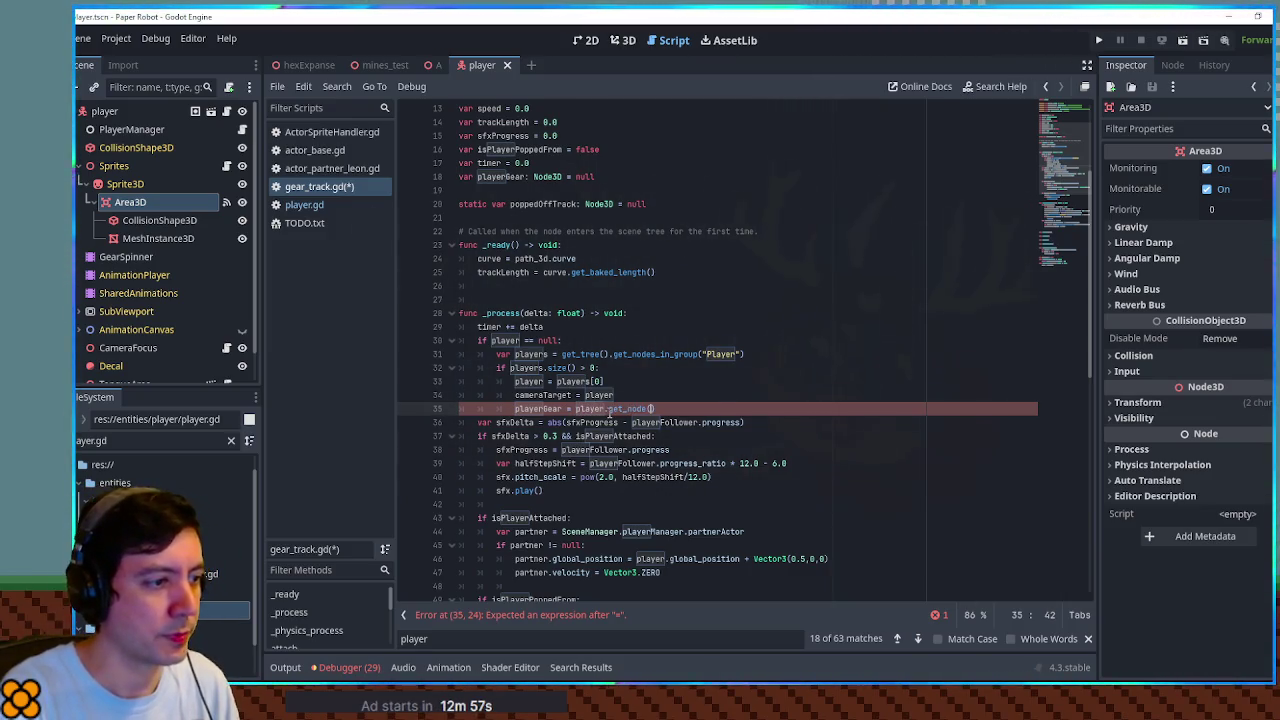
text("Sprites/Sprite3D/Area3D")
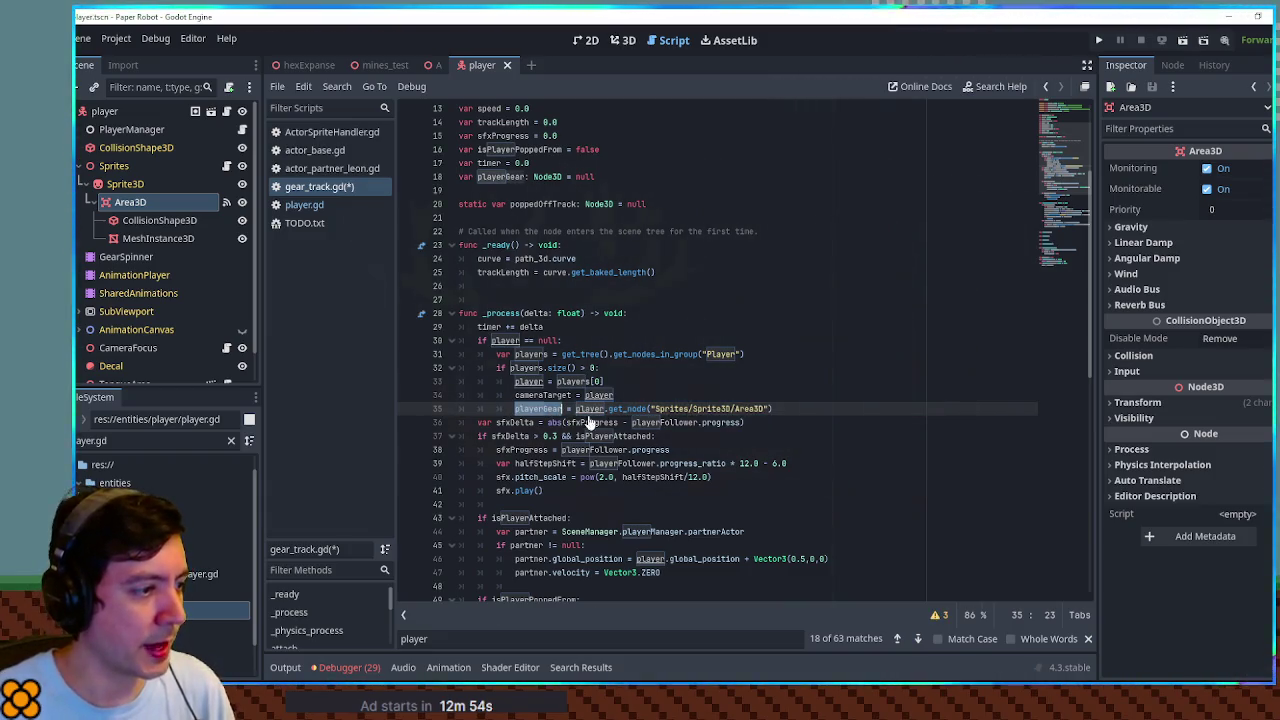
Change line 64 to follow playerGear.global_position, then rerun the gear-track level
scroll(600, 420, down, 8)
click(670, 477)
text(Gear)
click(426, 66)
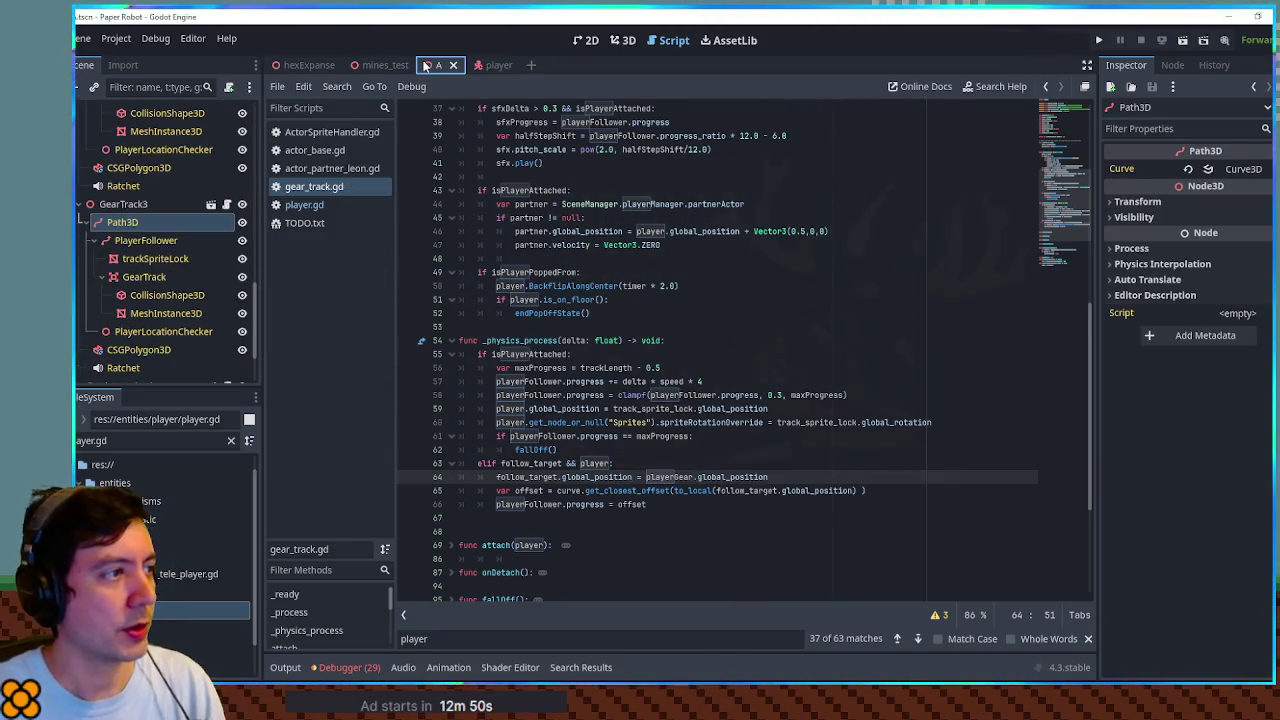
key(F6)
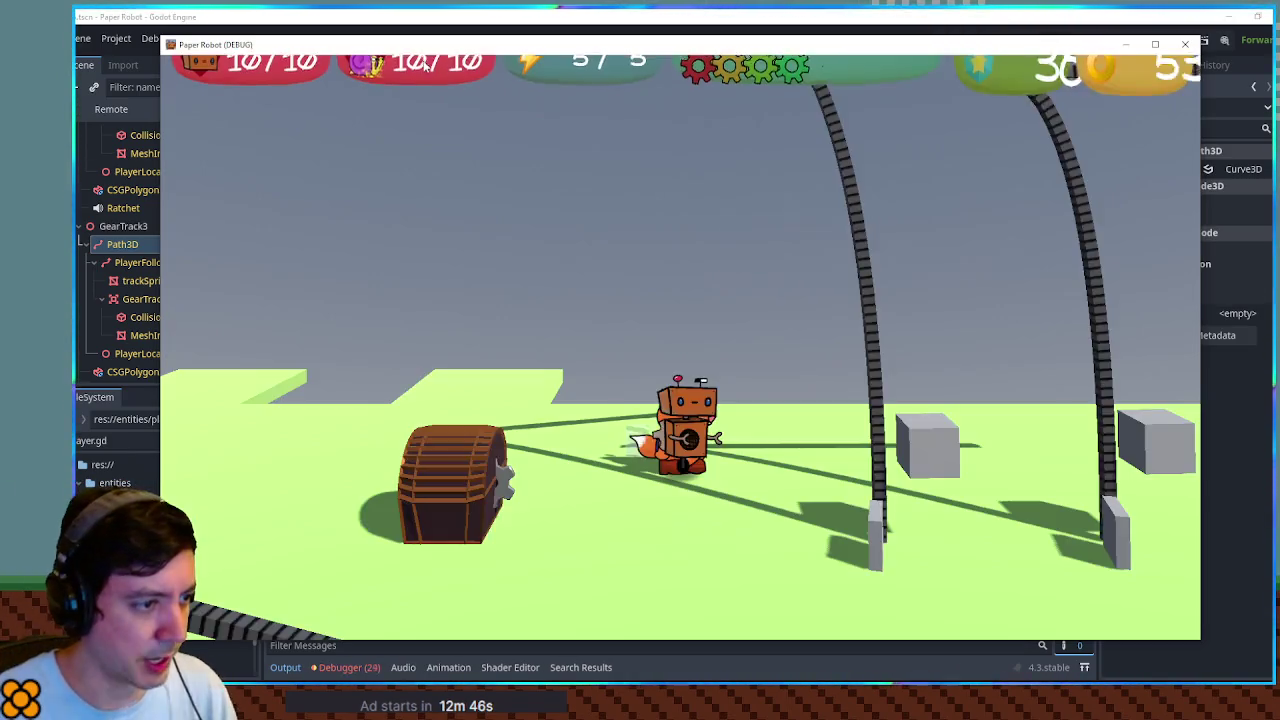
Jump the robot in the running game, minimize the game window, and open the gear_track scene tab
key(space)
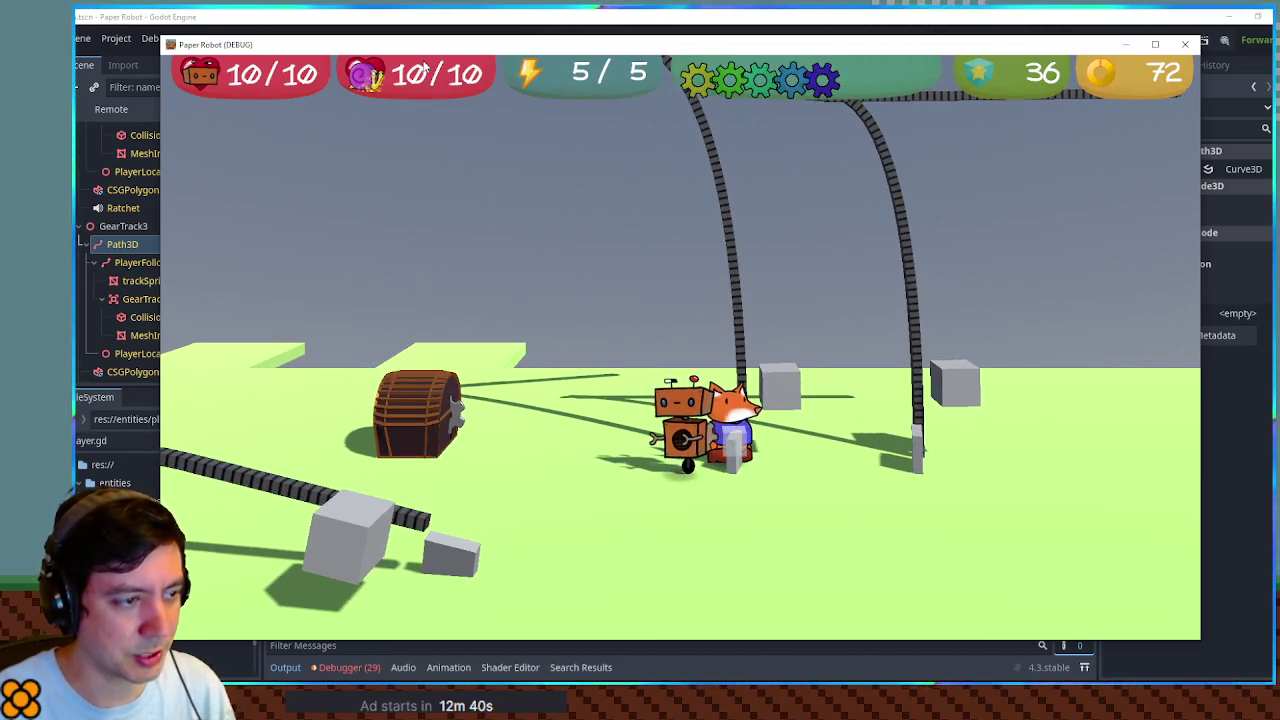
click(1124, 46)
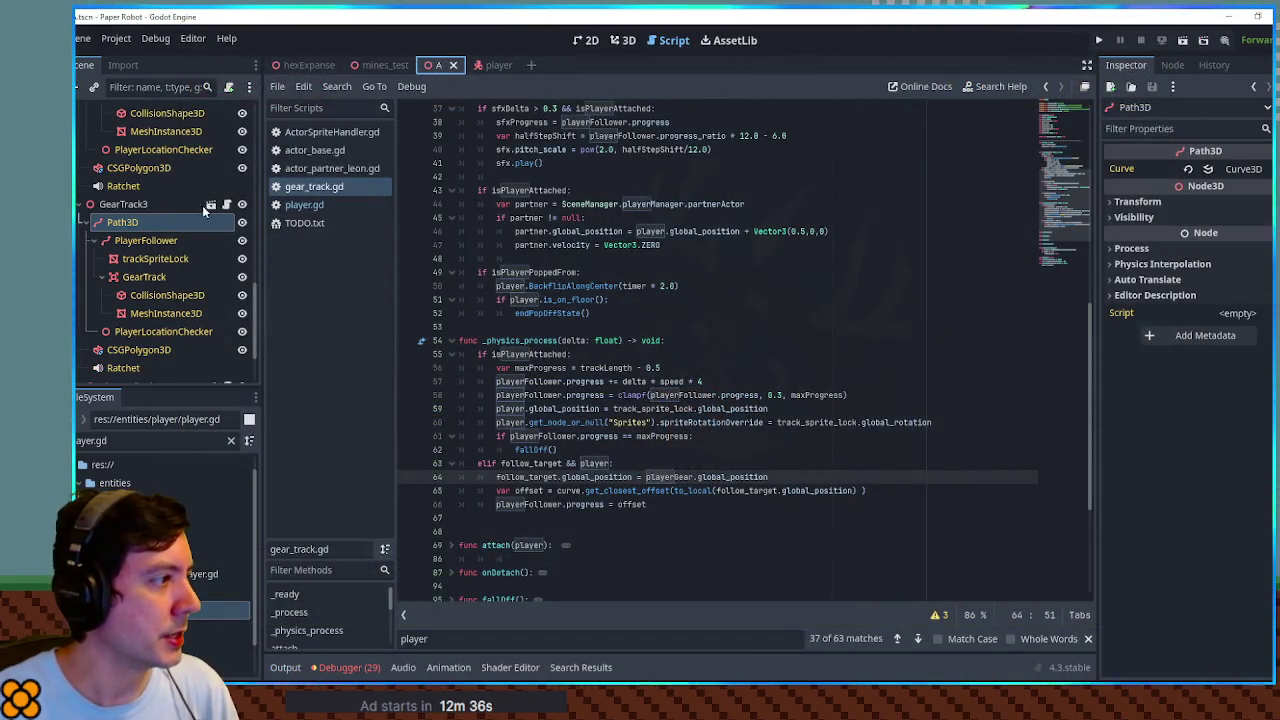
click(212, 205)
Select the trackSpriteLock node, then step through every track_sprite_lock use in gear_track.gd
click(623, 40)
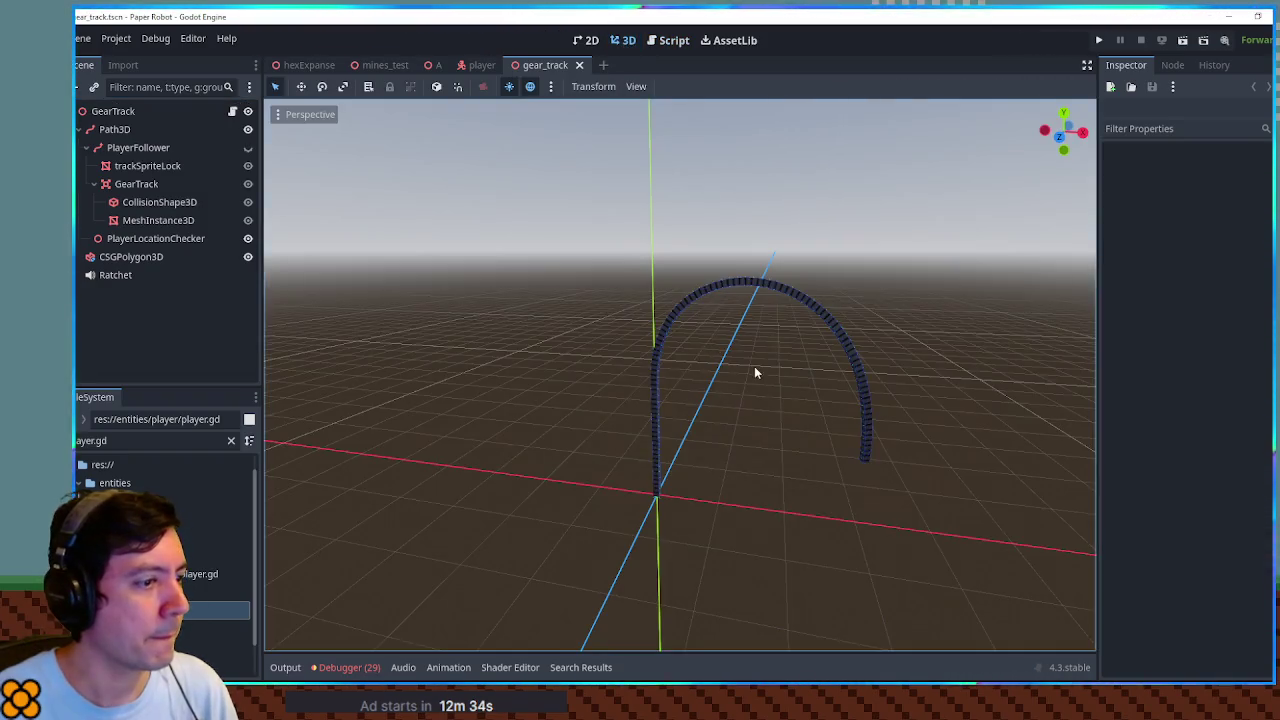
scroll(628, 493, up, 3)
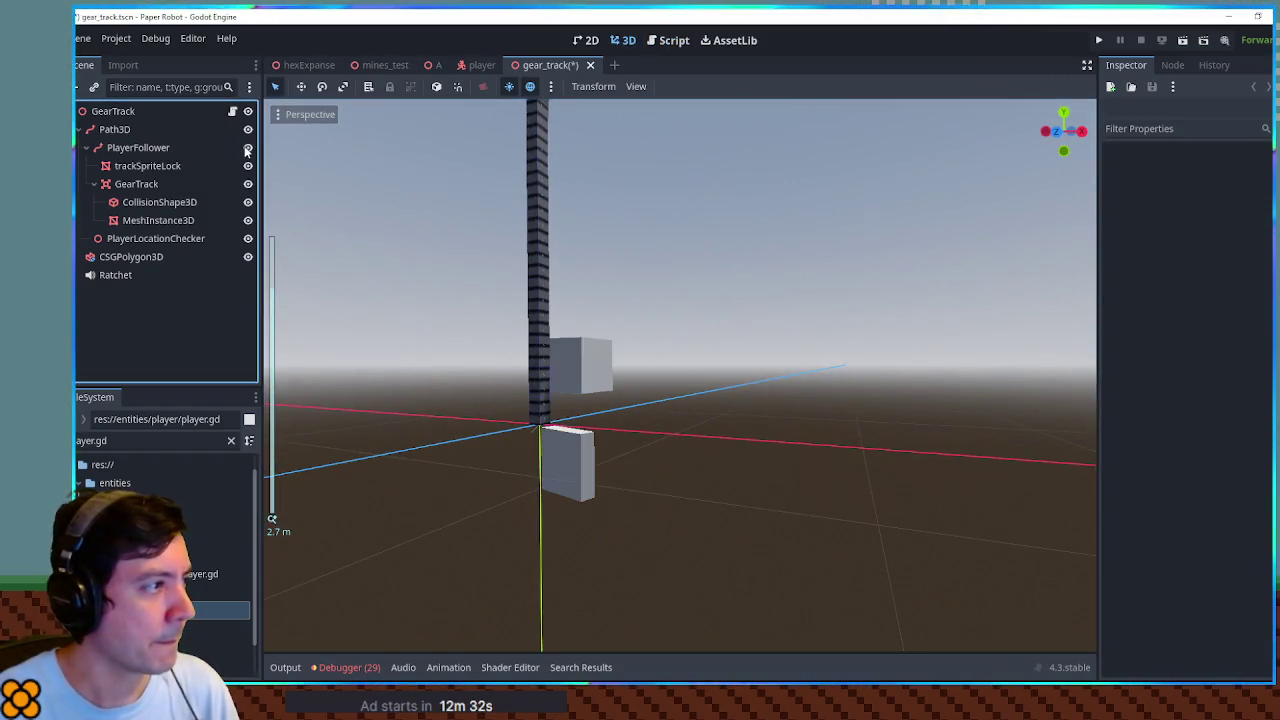
click(141, 166)
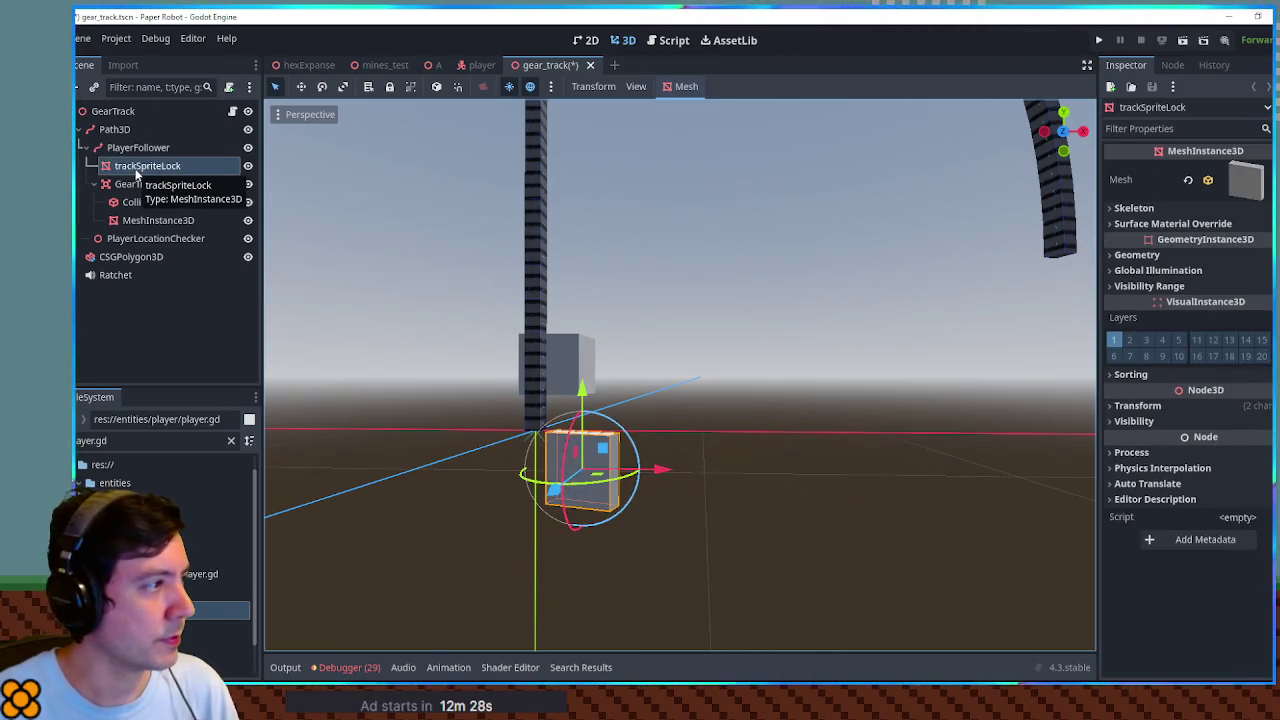
click(665, 42)
key(ctrl+f)
text(trackSpriteLock)
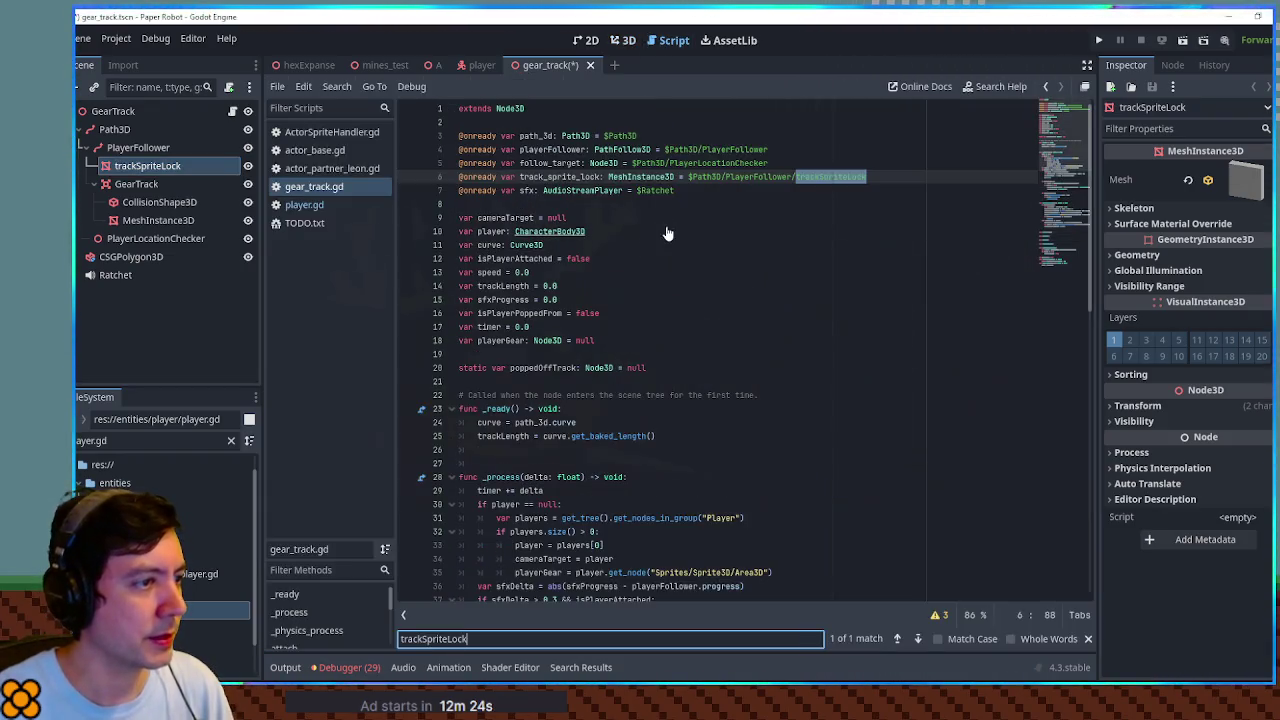
double_click(560, 176)
key(ctrl+f)
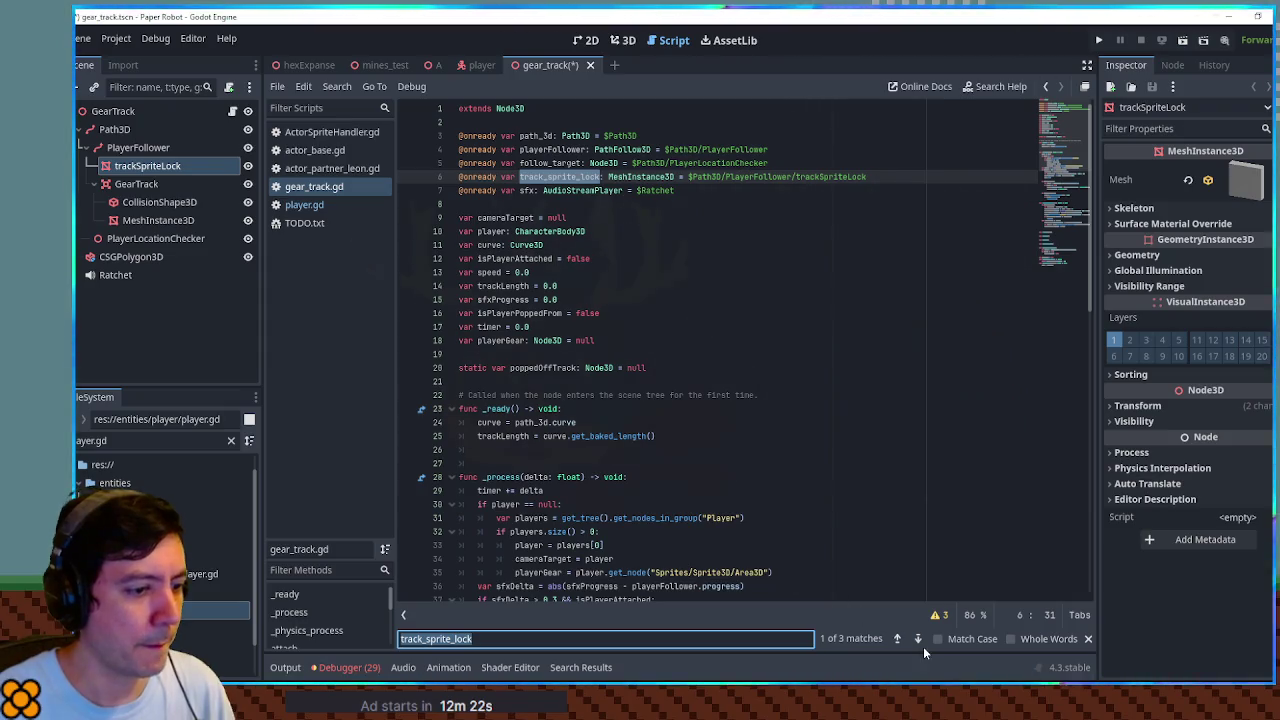
click(916, 644)
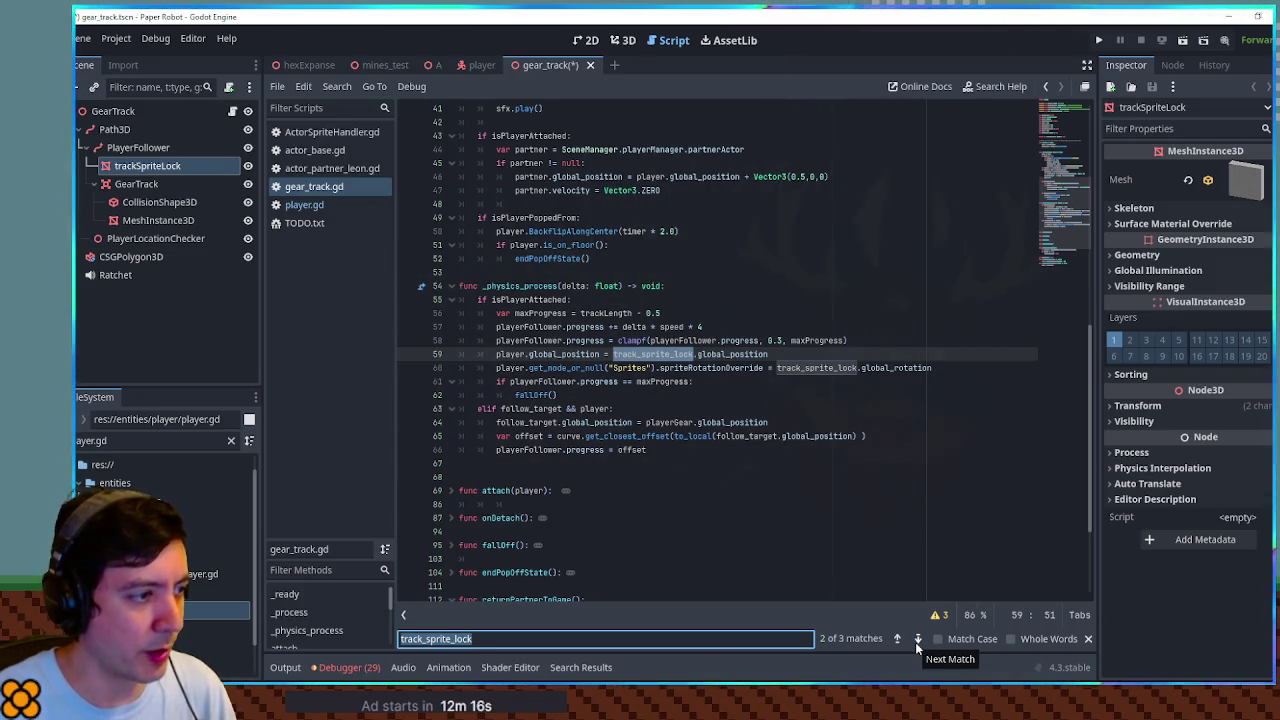
click(916, 641)
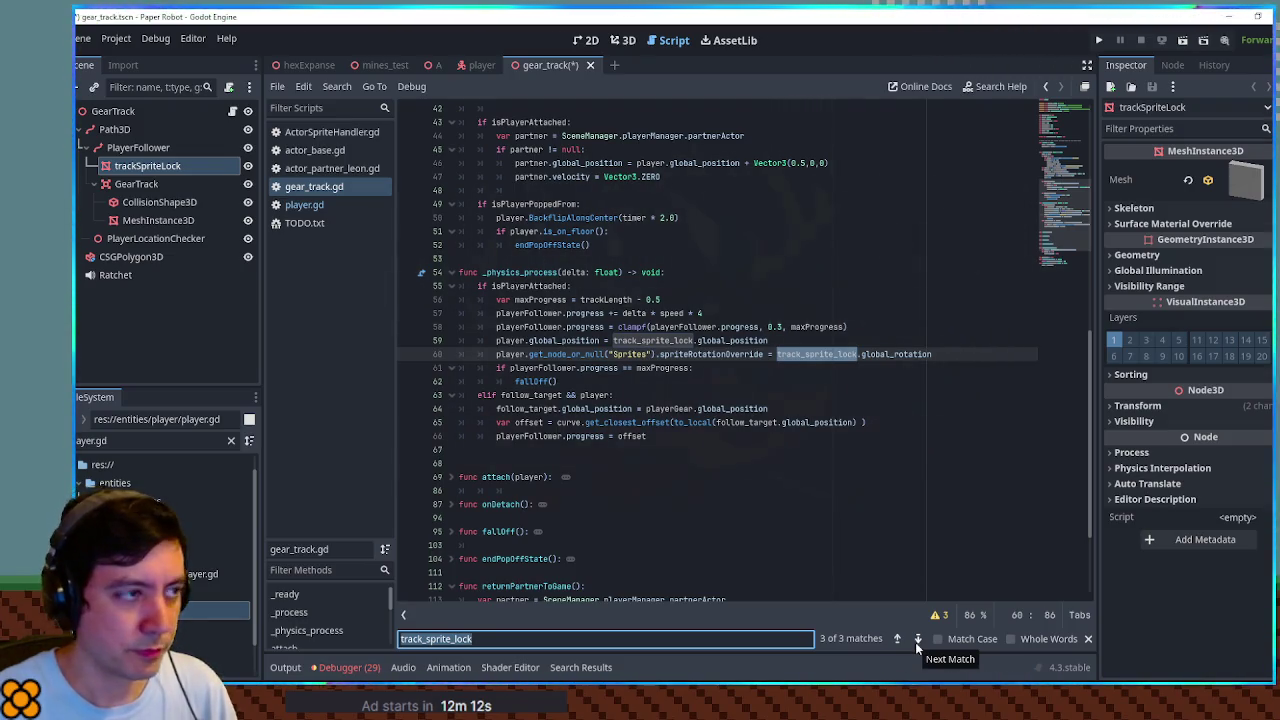
Back in the 3D view, select and orbit around the PlayerLocationChecker node
click(626, 51)
mouse_move(556, 316)
mouse_down()
mouse_move(501, 328)
mouse_move(651, 346)
mouse_move(110, 252)
mouse_up()
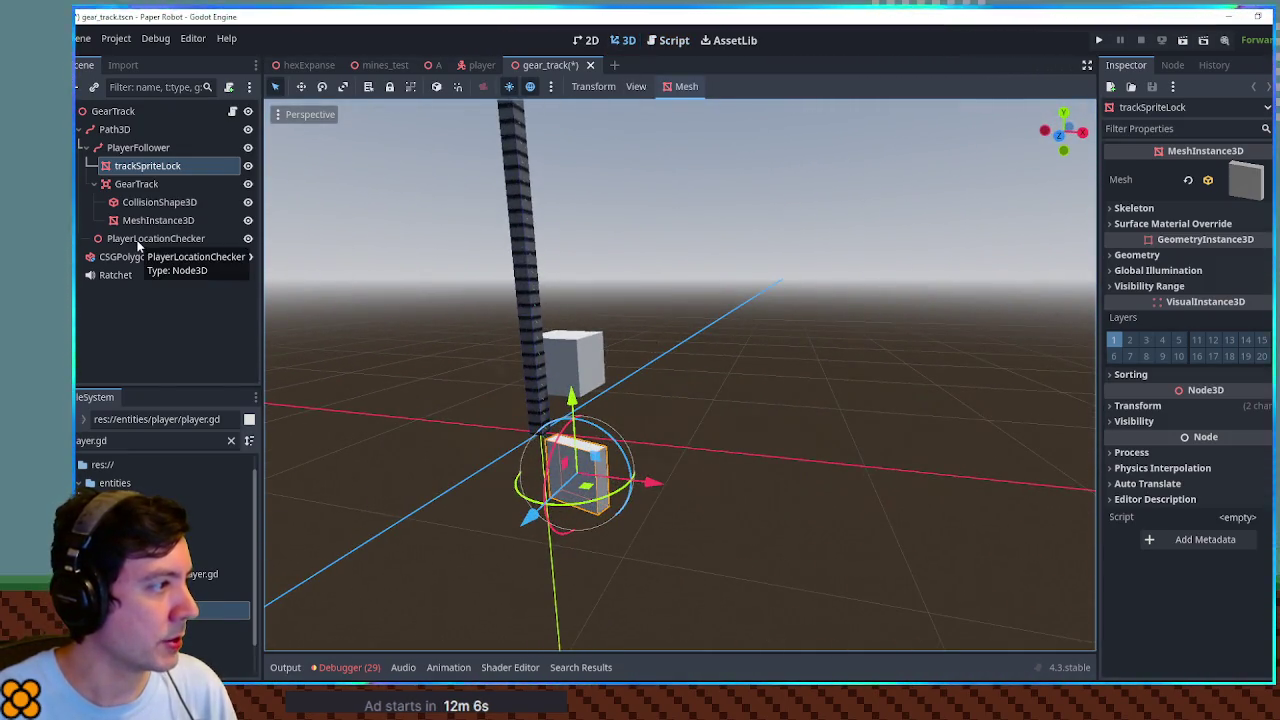
click(141, 238)
mouse_move(513, 360)
mouse_down()
mouse_move(686, 351)
mouse_move(746, 323)
mouse_move(630, 348)
mouse_up()
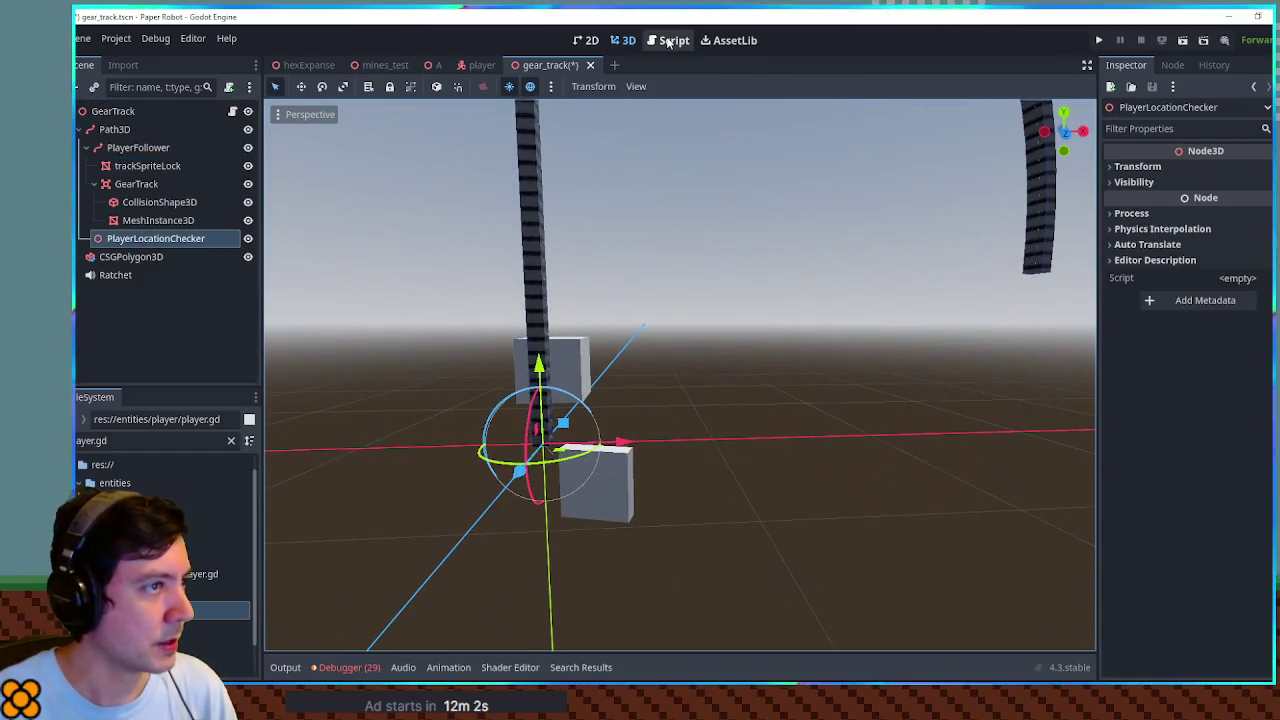
In gear_track.gd, search for and review the uses of follow_target
click(667, 40)
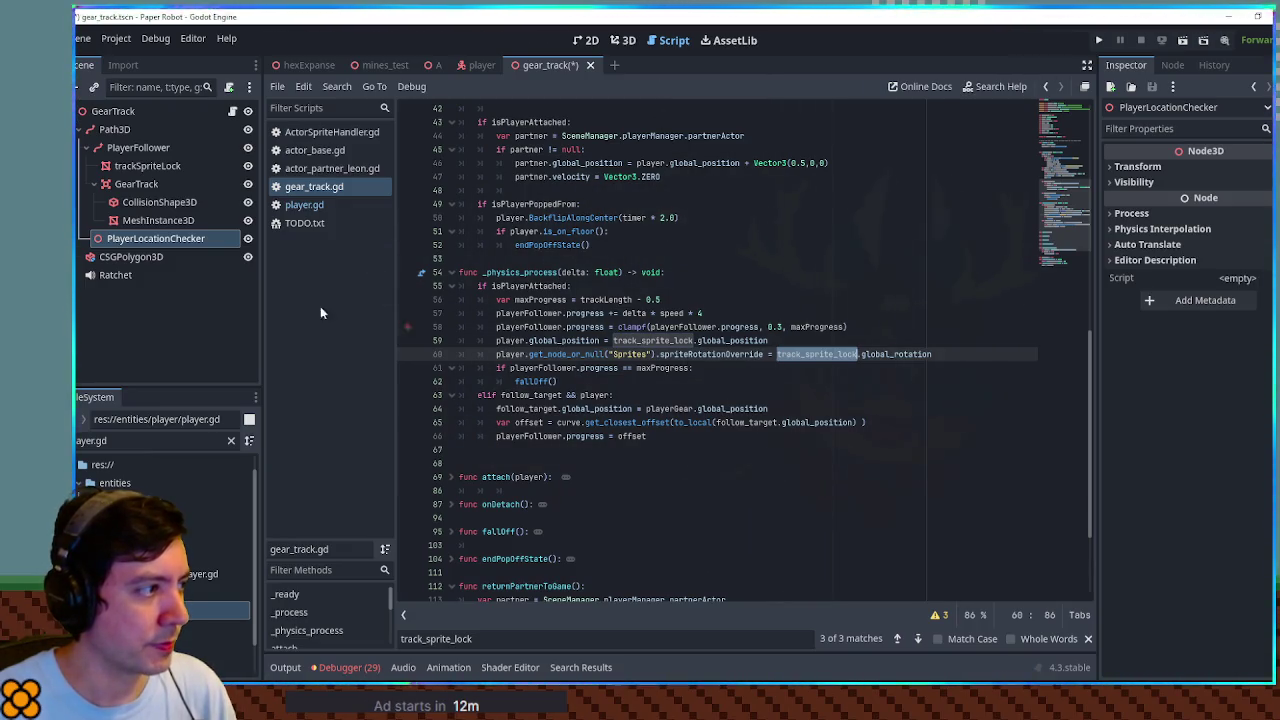
scroll(673, 357, up, 10)
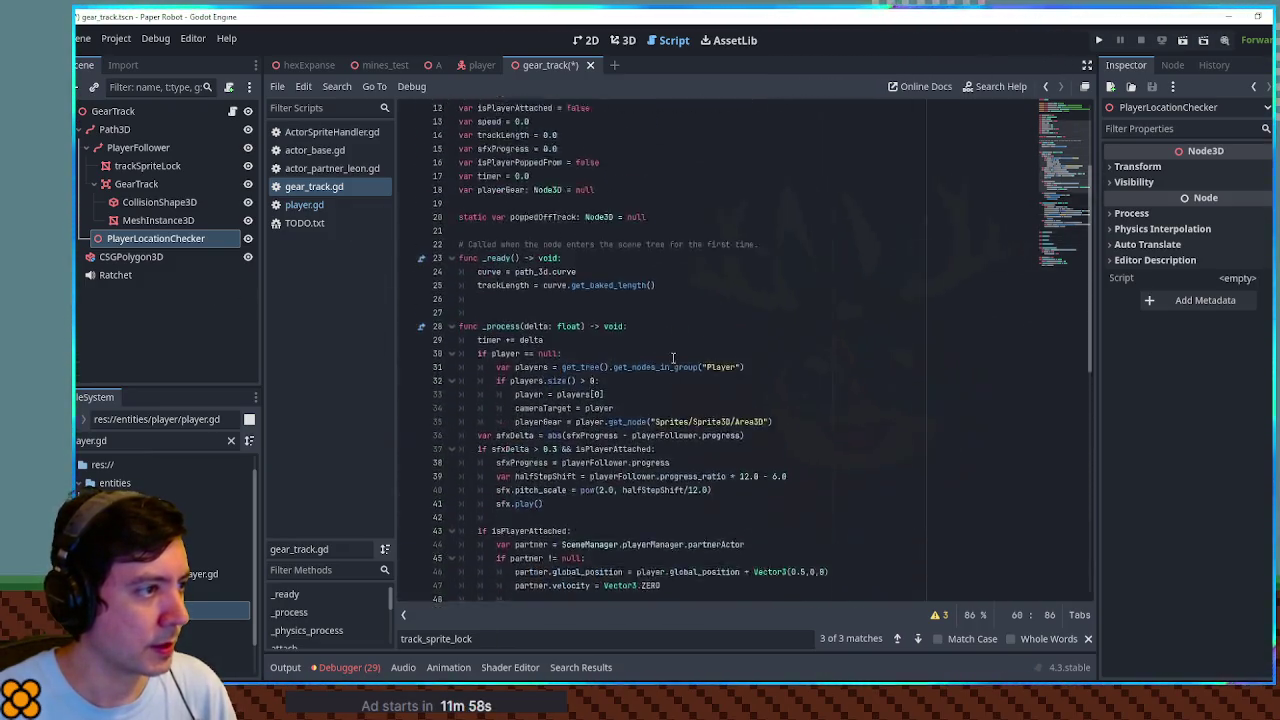
scroll(673, 357, up, 4)
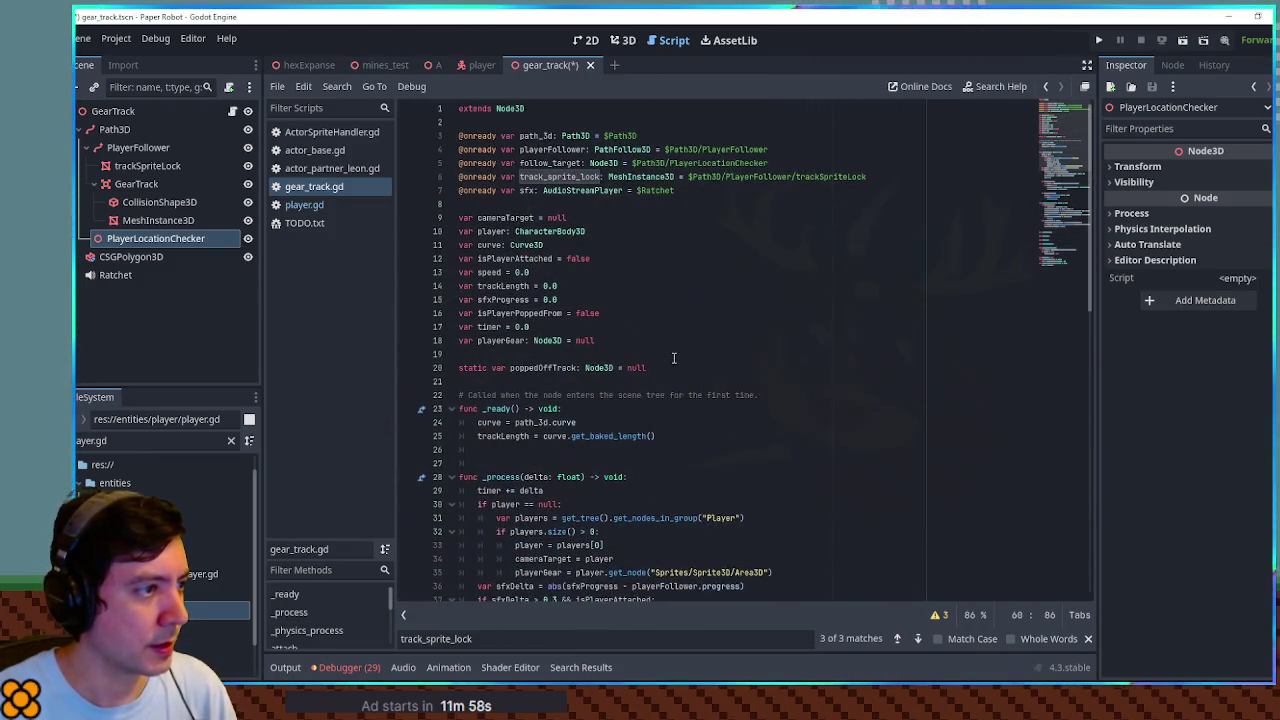
double_click(688, 163)
double_click(550, 163)
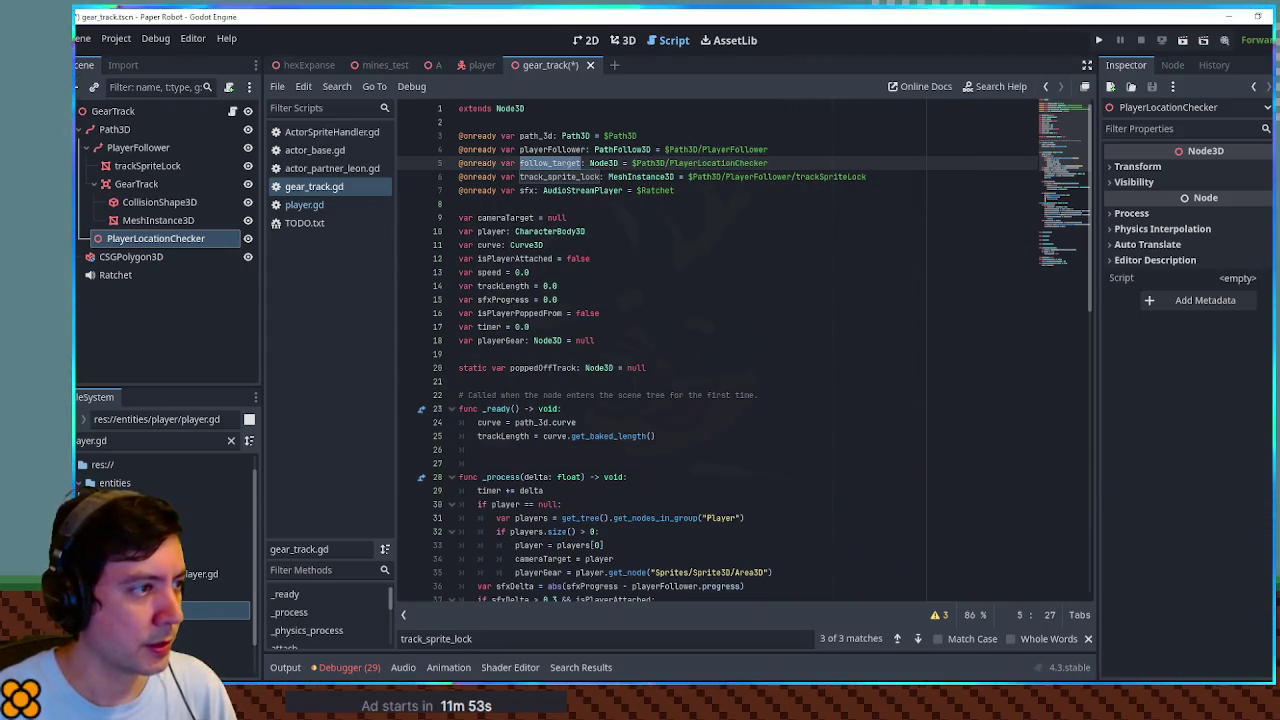
key(ctrl+f)
click(1061, 241)
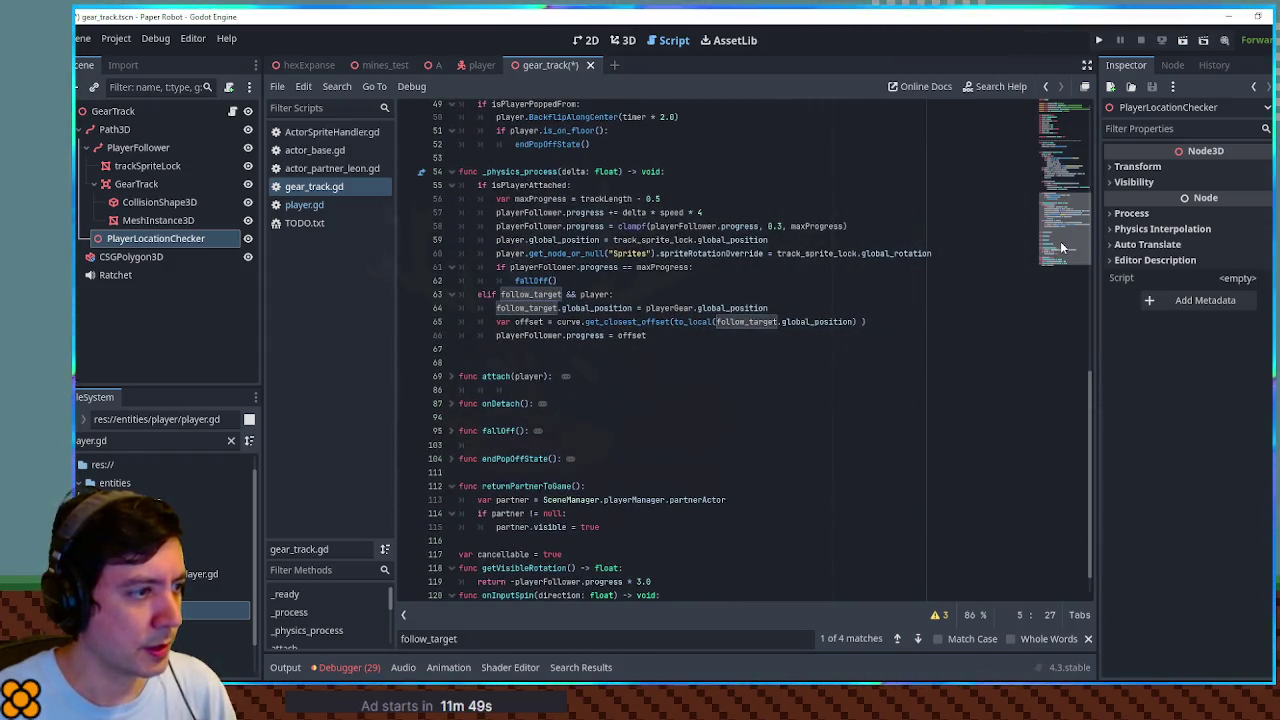
scroll(1061, 246, up, 1)
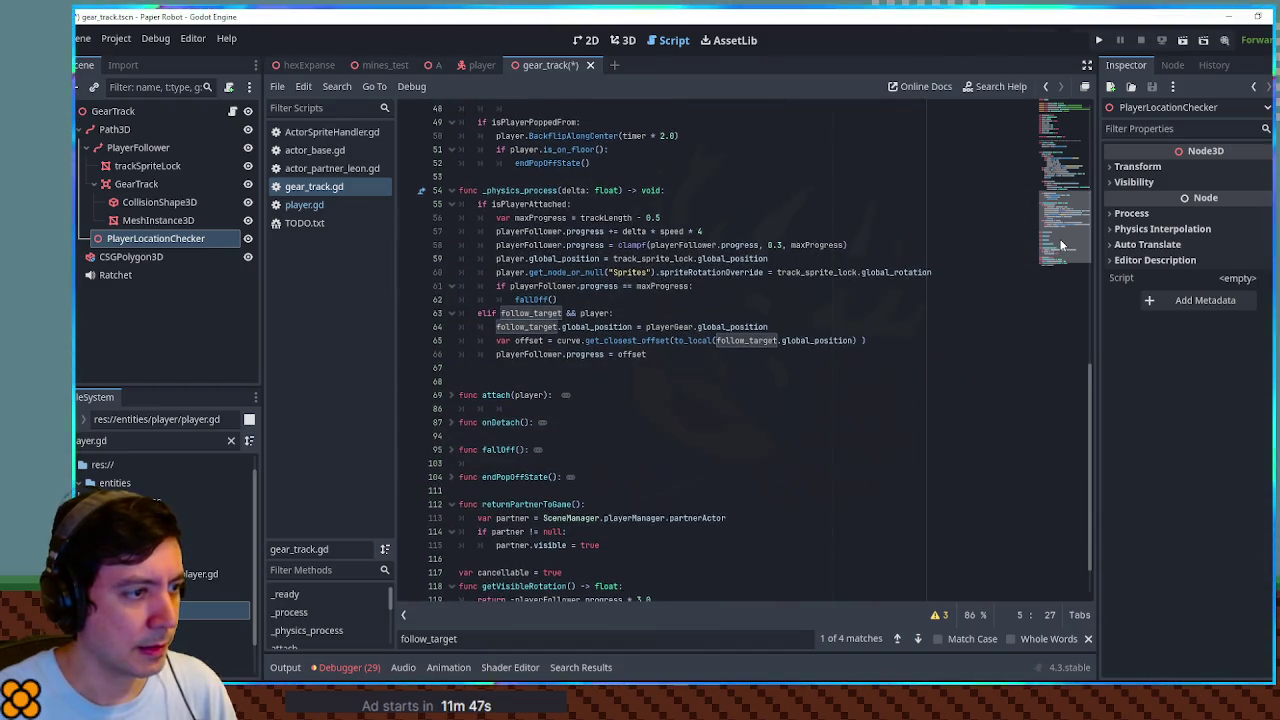
drag(1061, 246, 1057, 145)
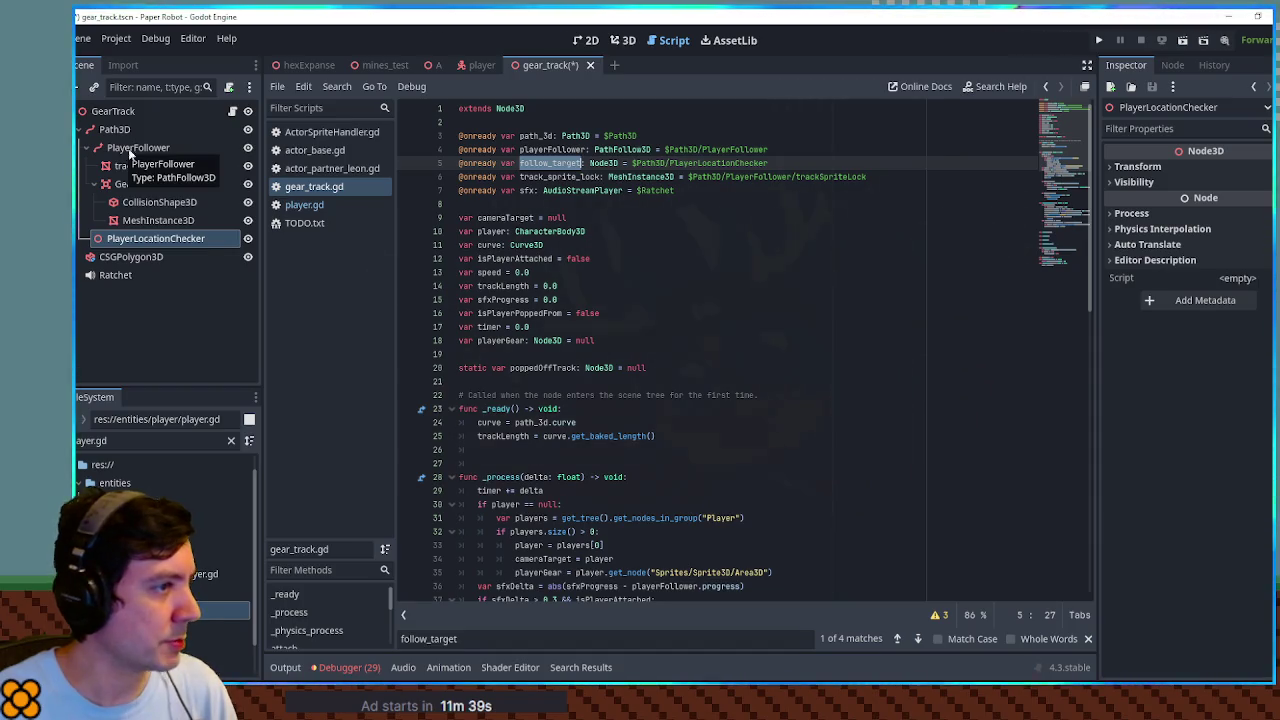
Find the playerFollower uses, then select the PlayerFollower node and view it in 3D
double_click(560, 149)
key(ctrl+f)
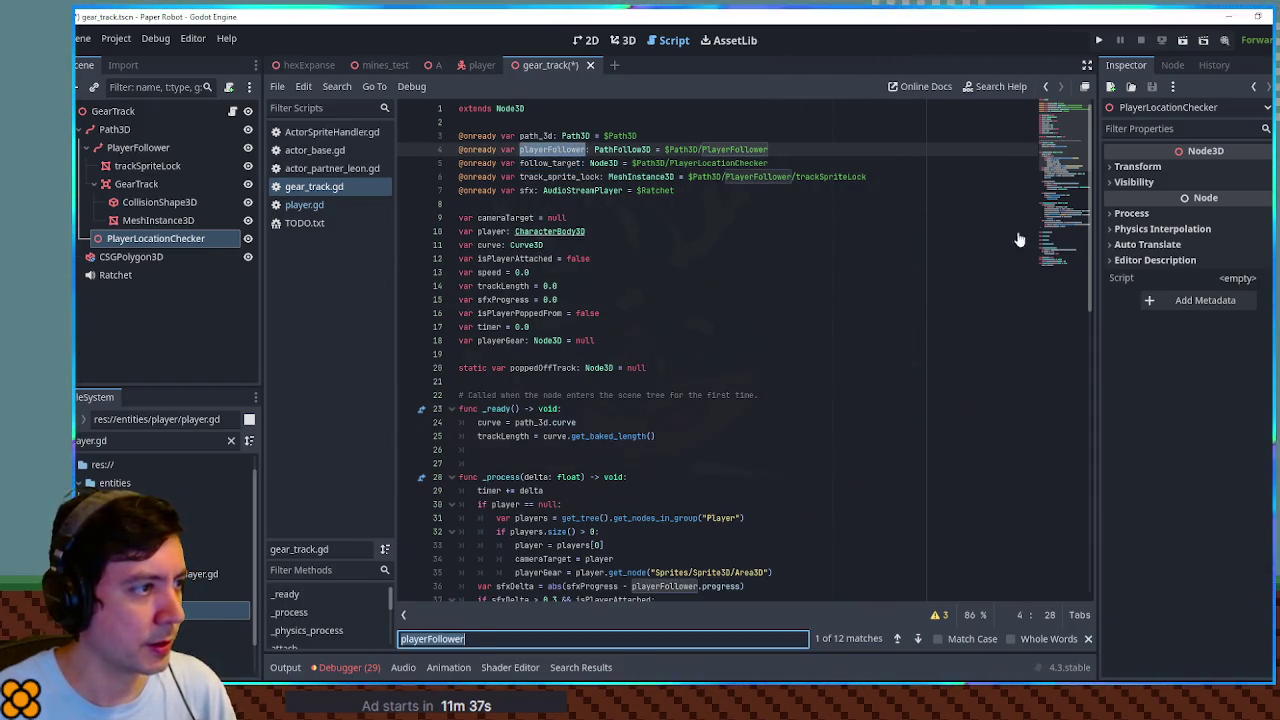
click(1080, 225)
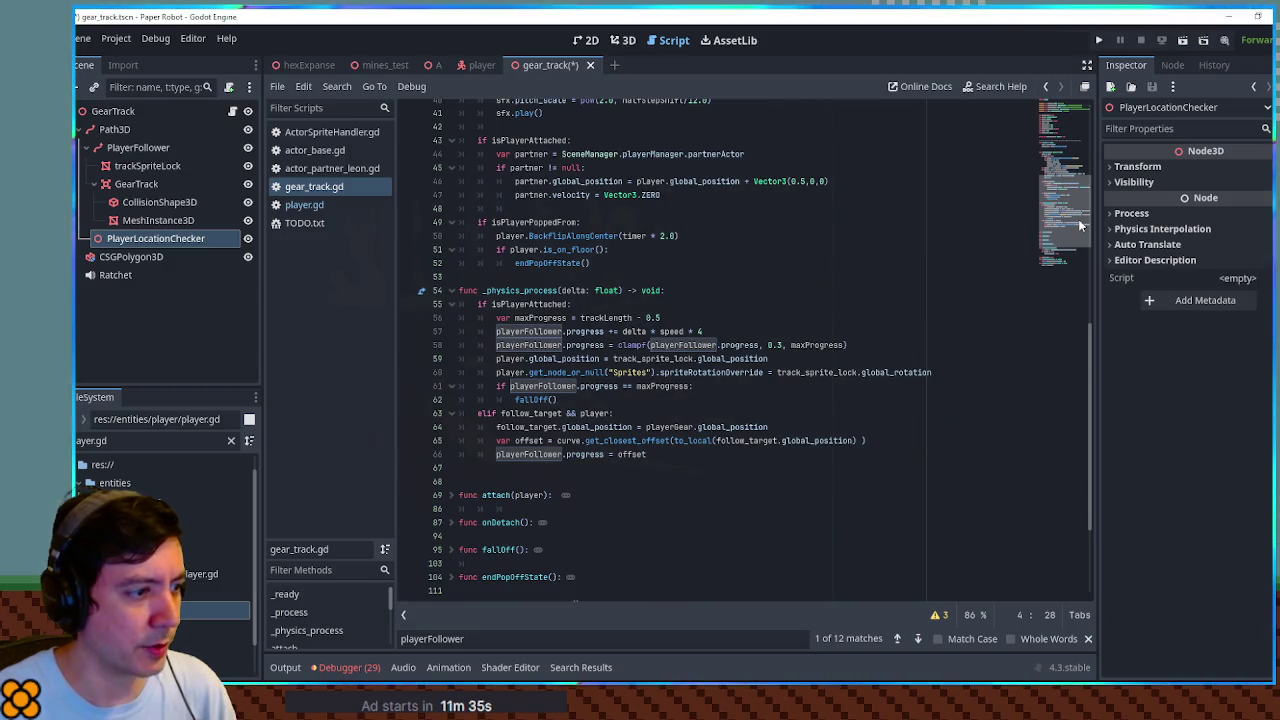
click(1078, 218)
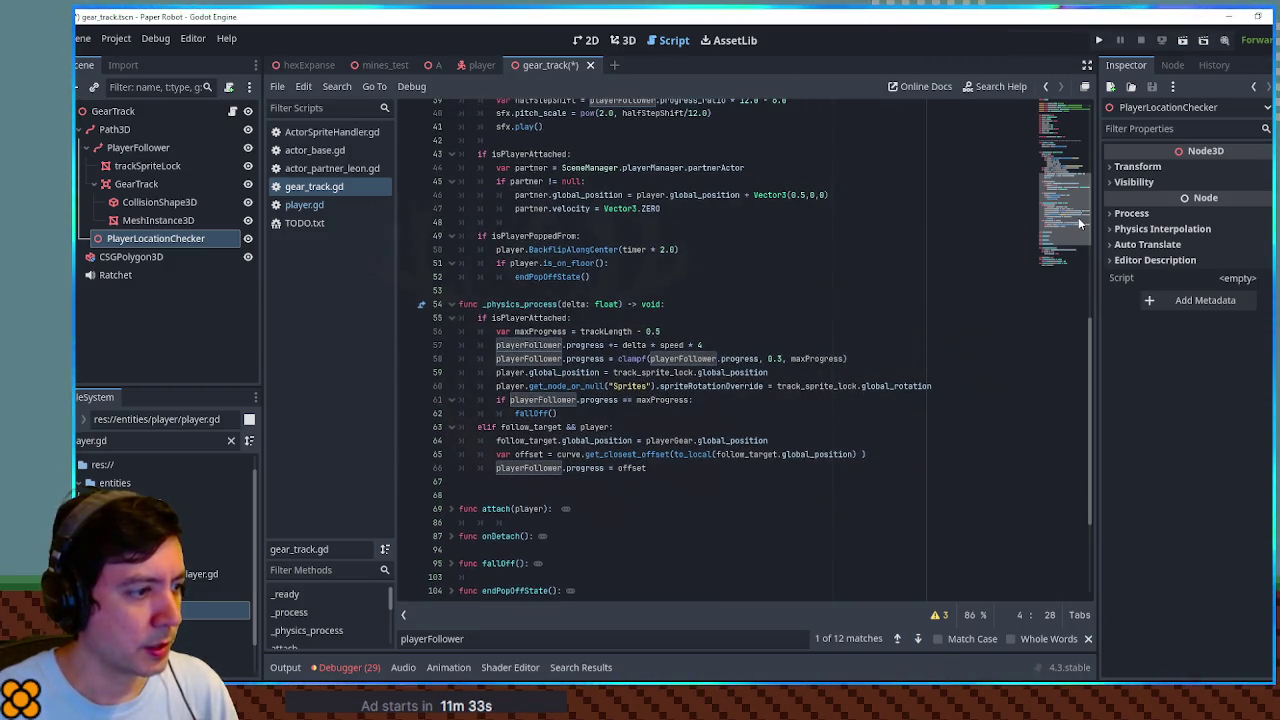
click(138, 147)
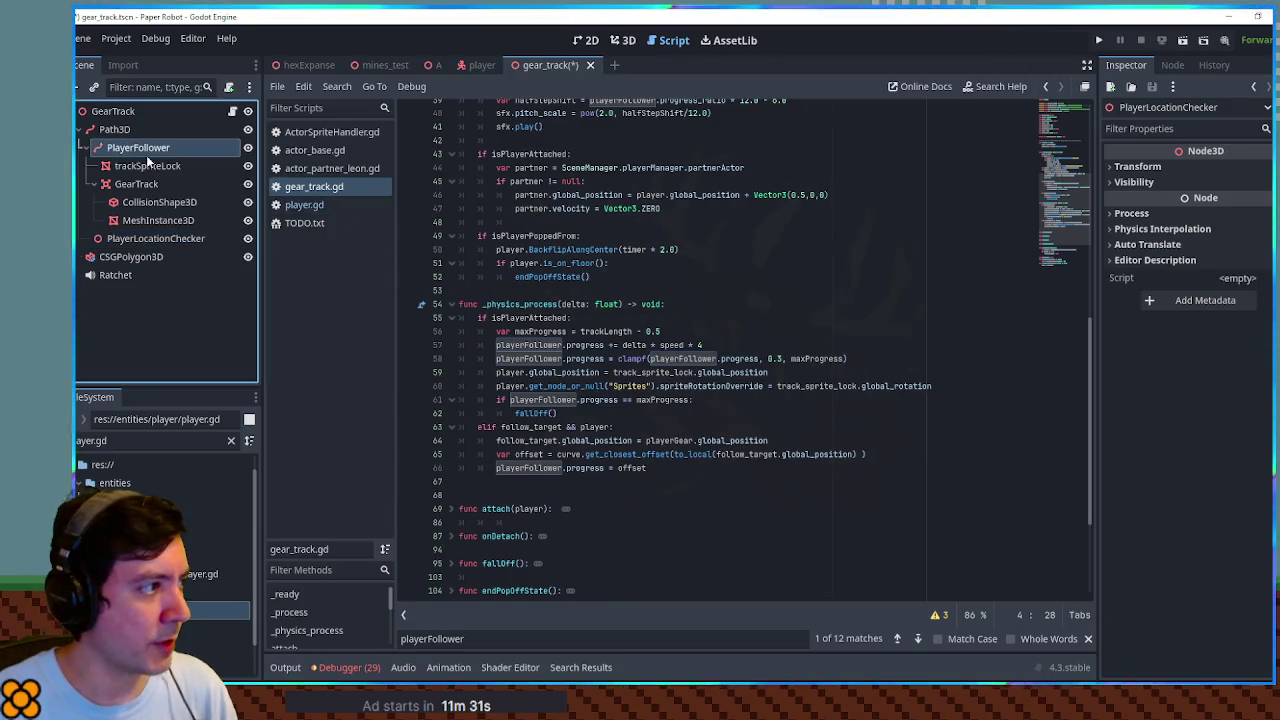
click(623, 40)
Inspect PlayerFollower and the GearTrack box, cancel its move, save gear_track, and switch to scene A
scroll(655, 334, up, 5)
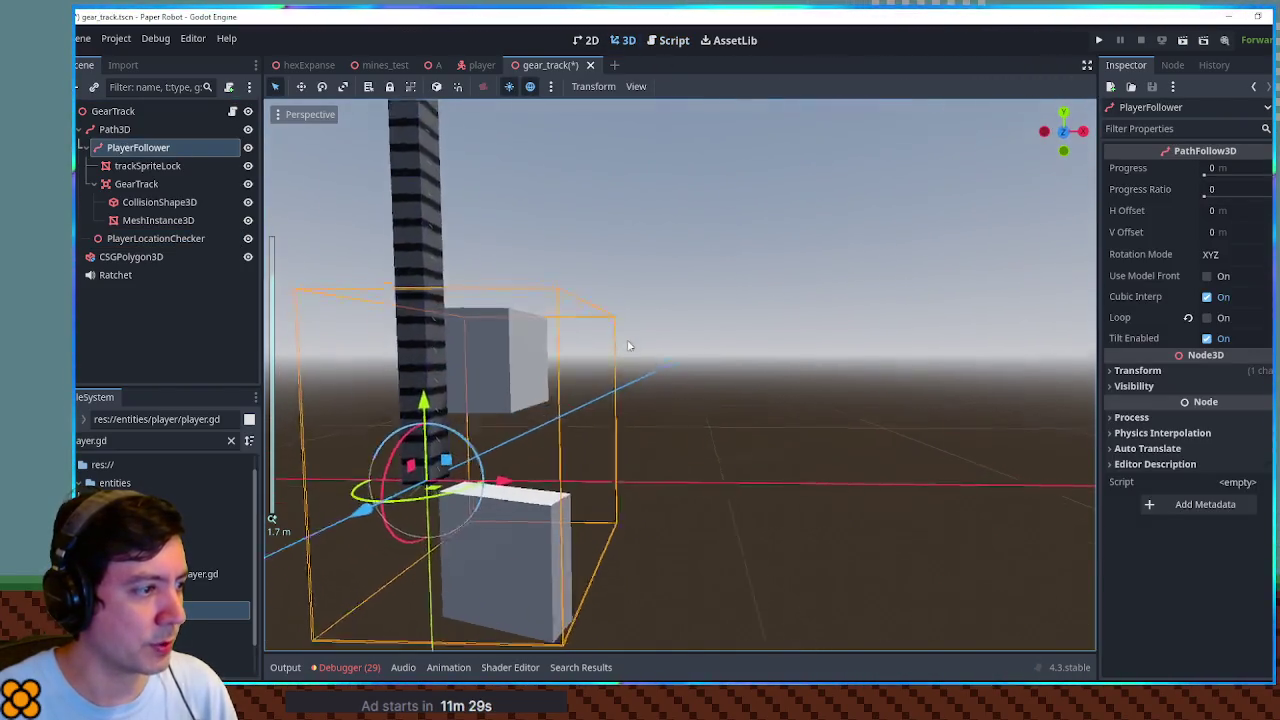
mouse_move(697, 410)
mouse_down()
mouse_move(557, 423)
mouse_move(771, 263)
mouse_up()
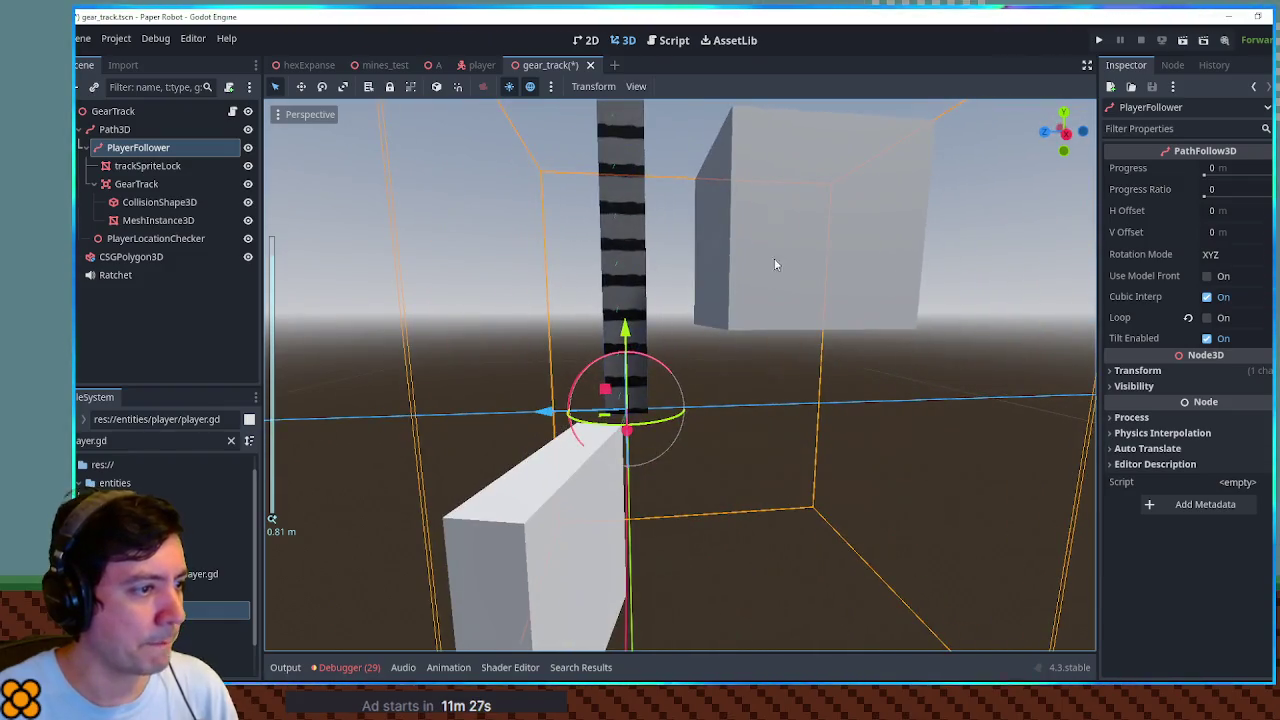
click(141, 183)
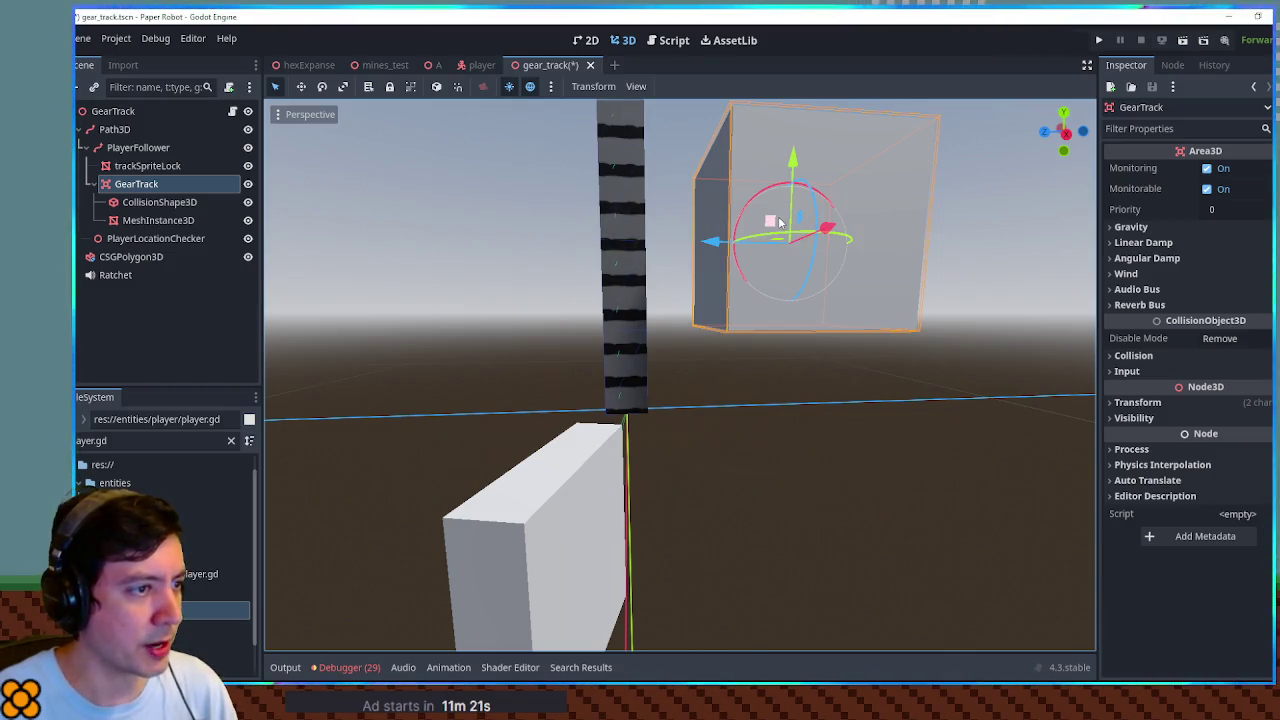
drag(780, 222, 818, 263)
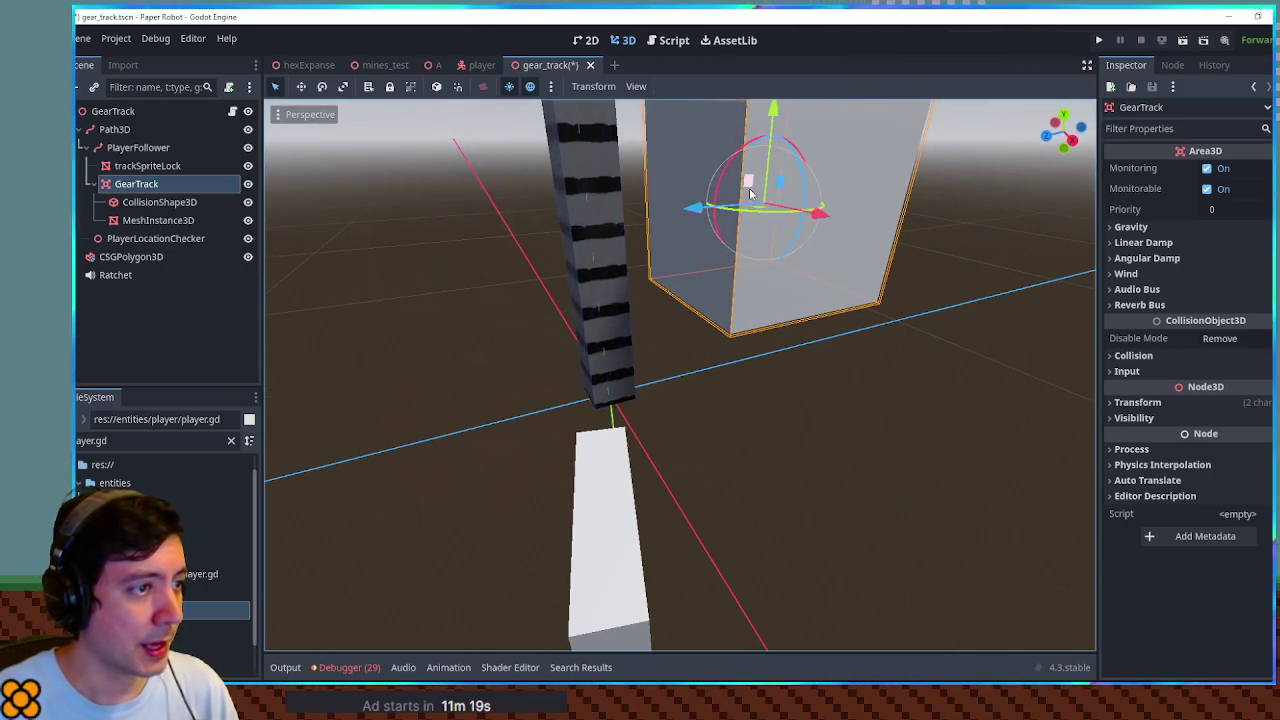
mouse_move(751, 193)
mouse_down()
mouse_move(615, 315)
mouse_move(588, 362)
mouse_up()
right_click(588, 362)
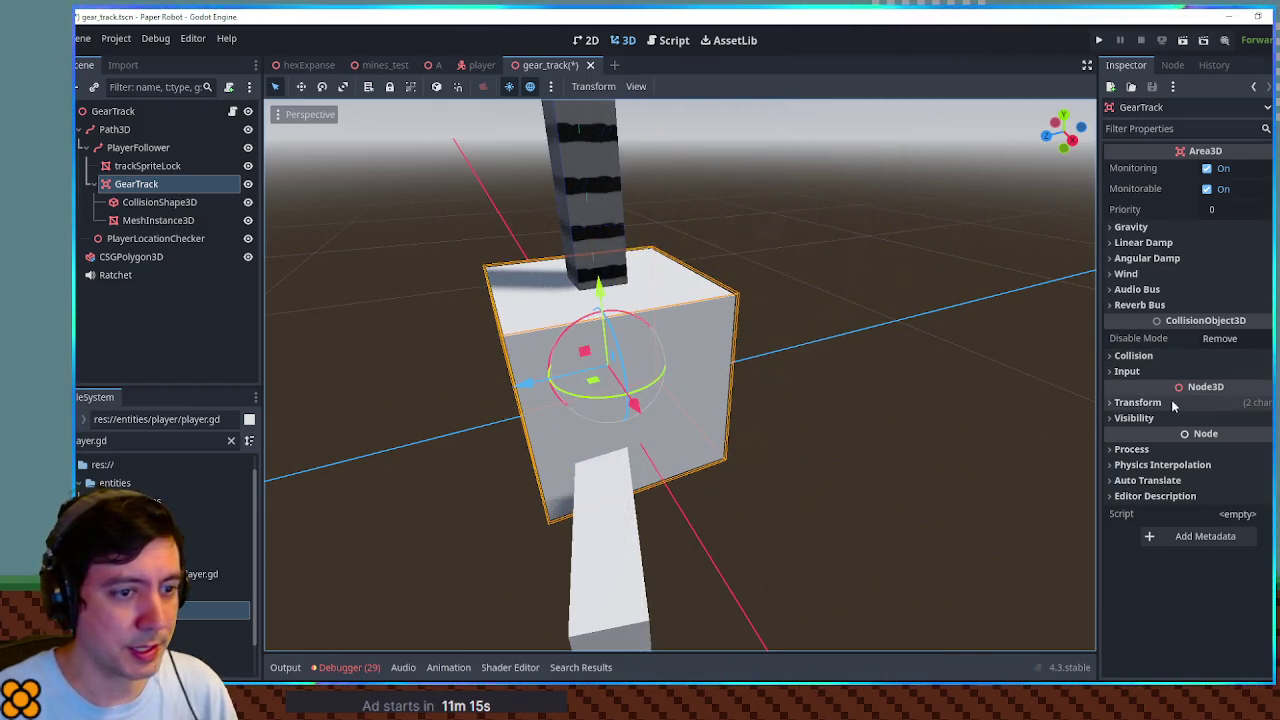
click(1137, 402)
drag(740, 300, 800, 251)
key(ctrl+s)
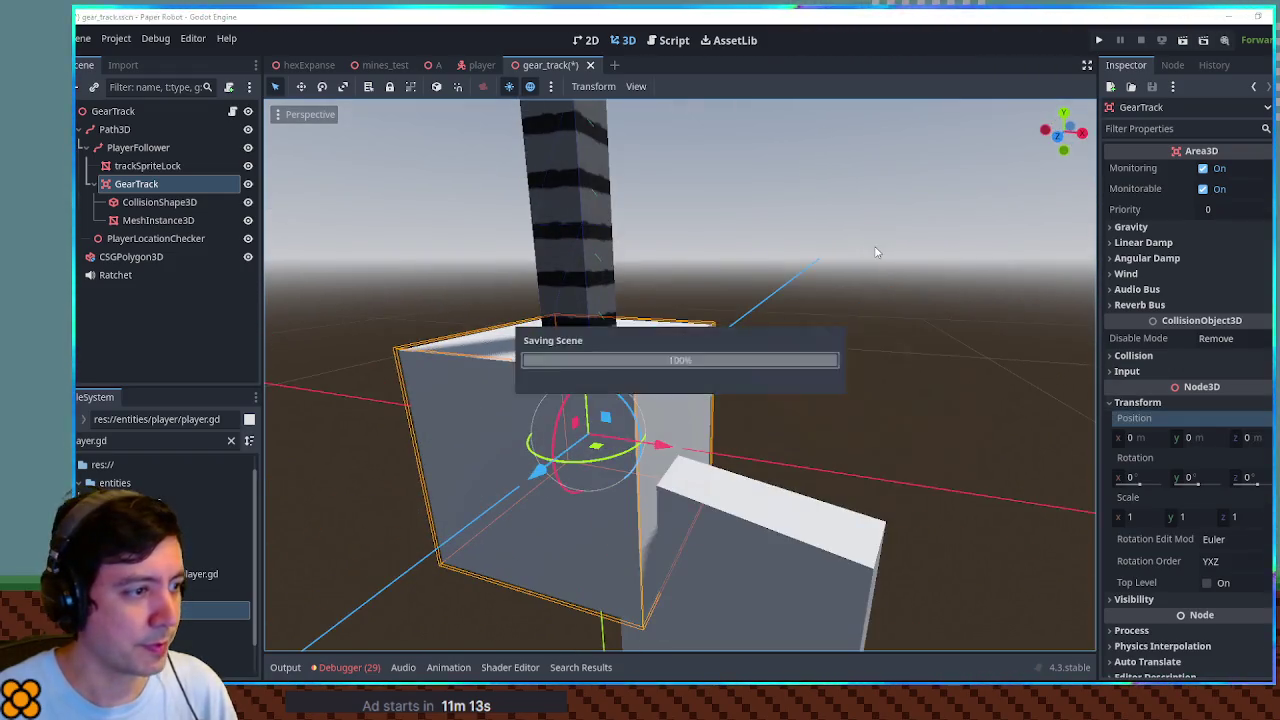
click(438, 65)
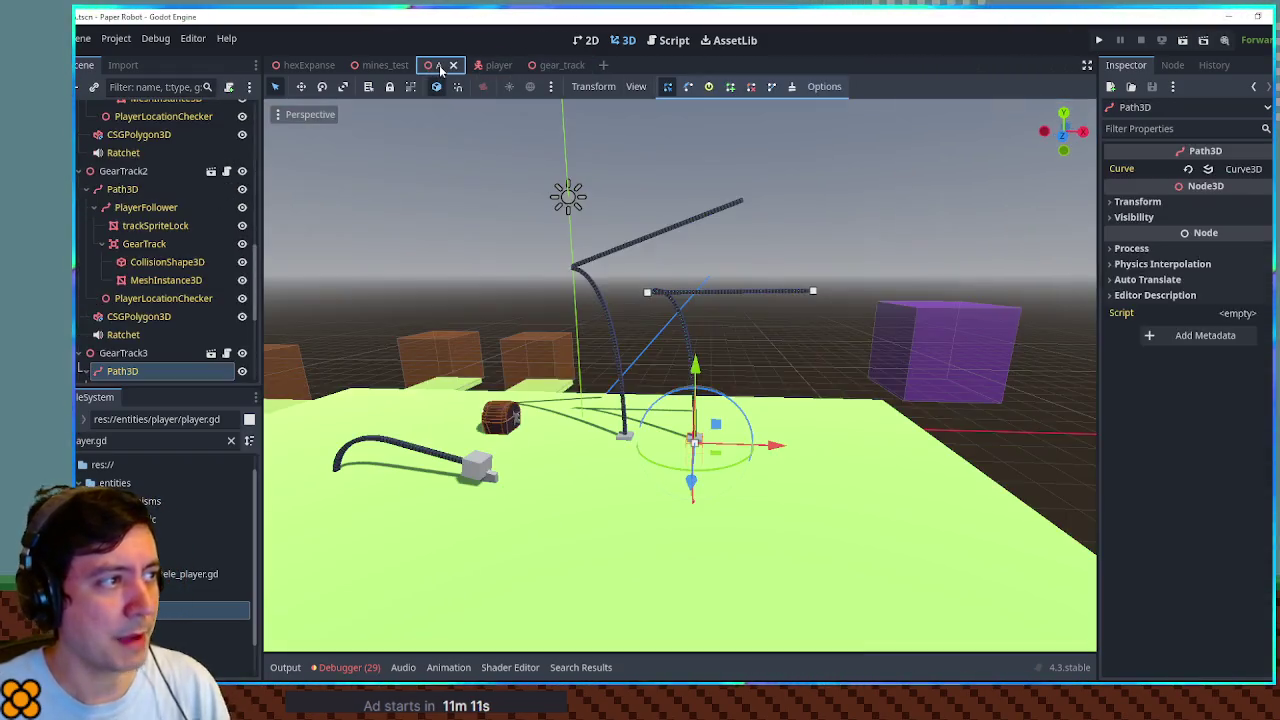
Playtest the level, close the game, and list GearTrack2's Path3D curve points
key(F6)
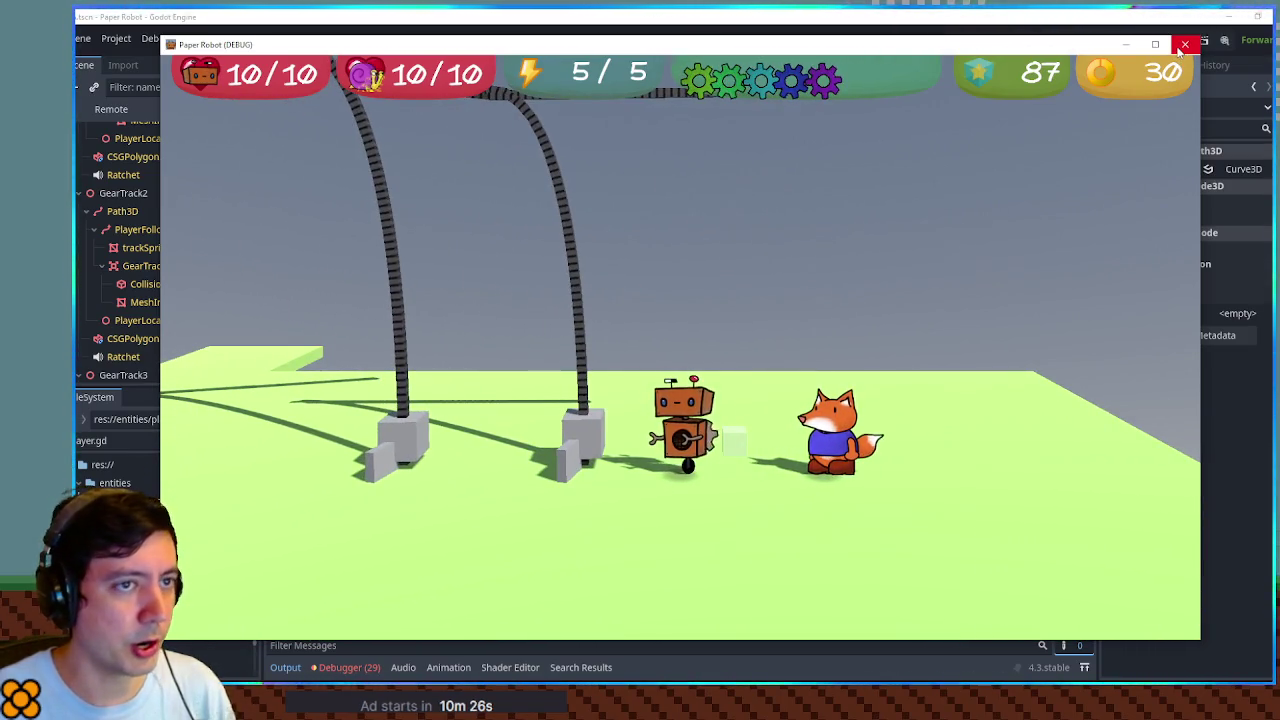
click(1184, 45)
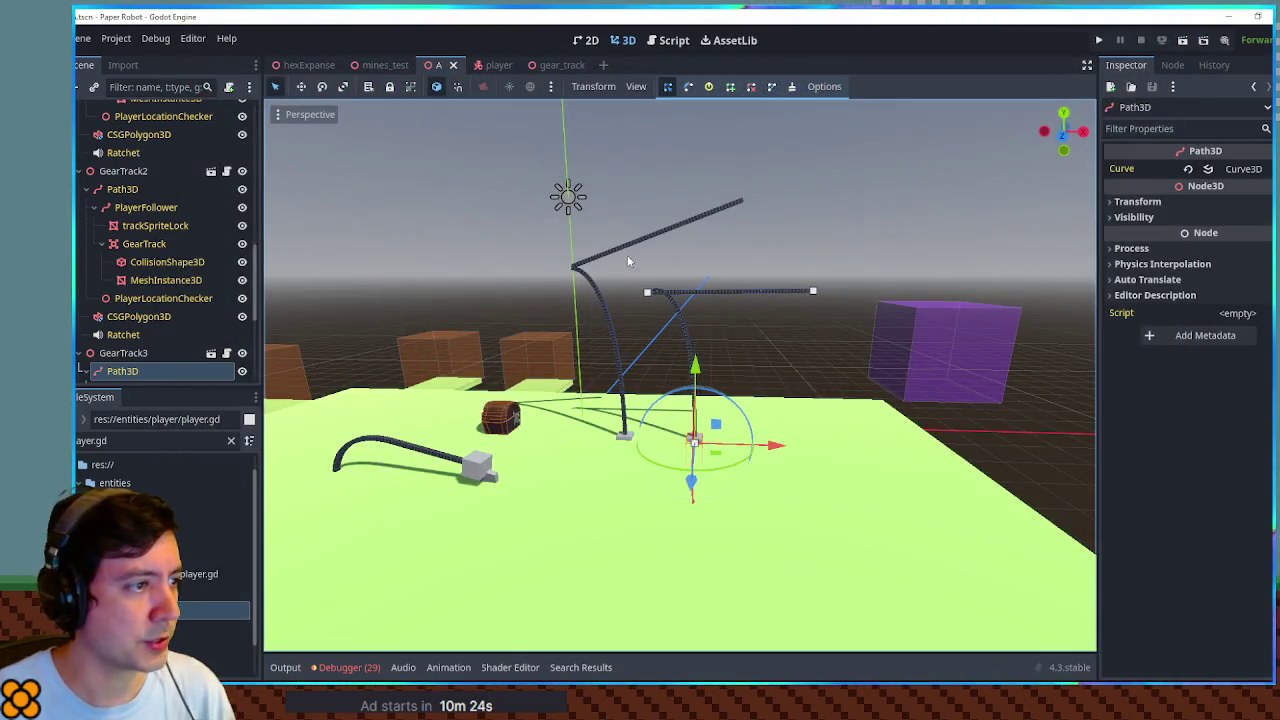
click(624, 253)
scroll(622, 252, up, 3)
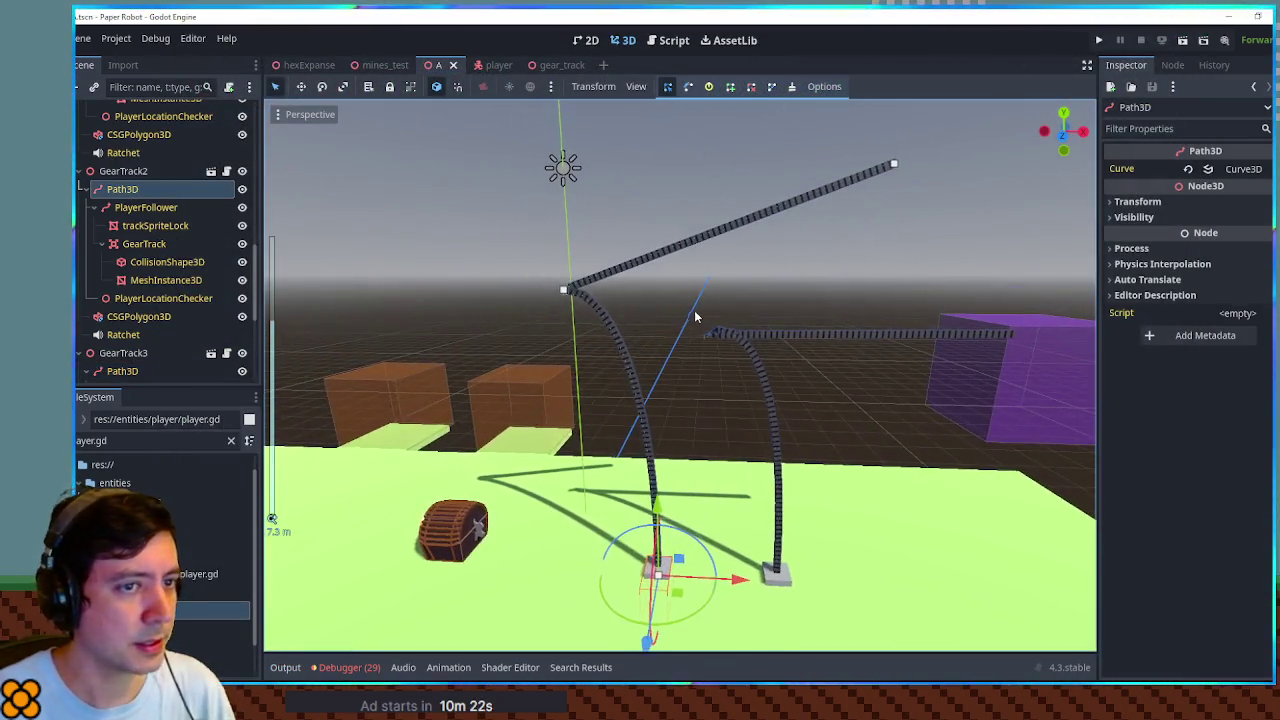
click(1250, 169)
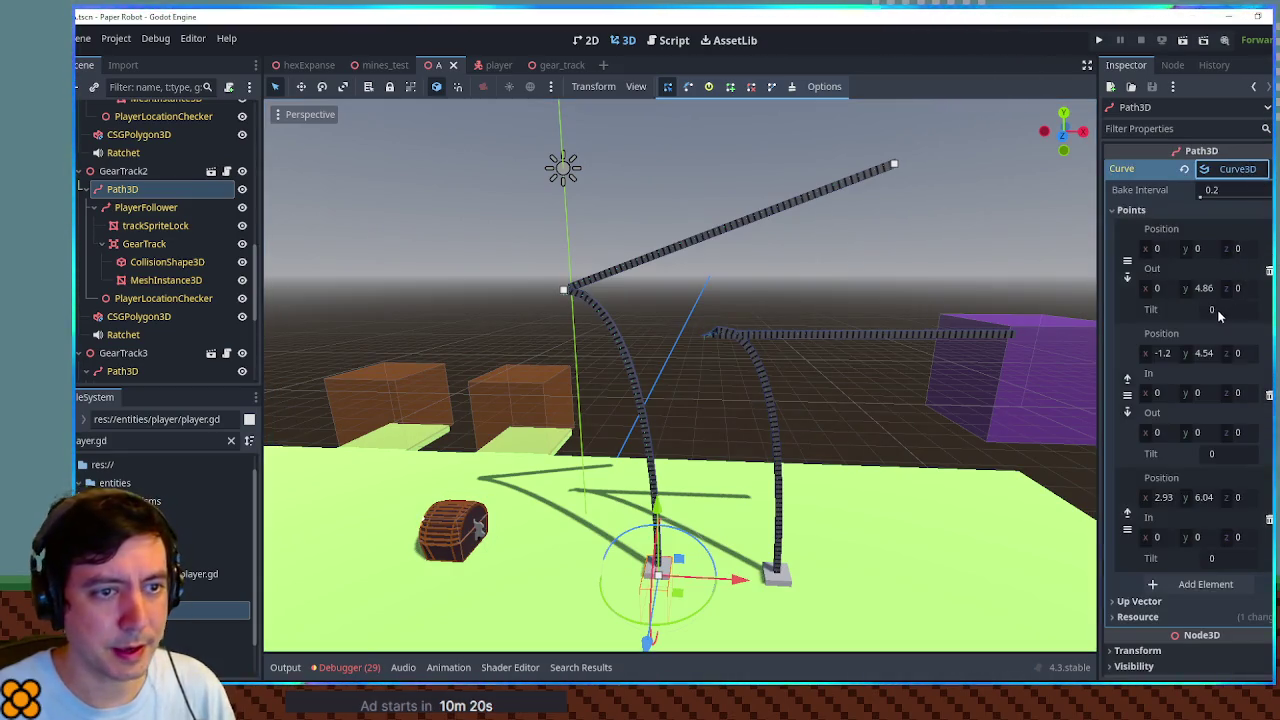
Set GearTrack2's curve point tilts to -1.56
mouse_move(1215, 309)
mouse_down()
mouse_move(1245, 309)
mouse_move(1217, 313)
mouse_up()
text(0.225)
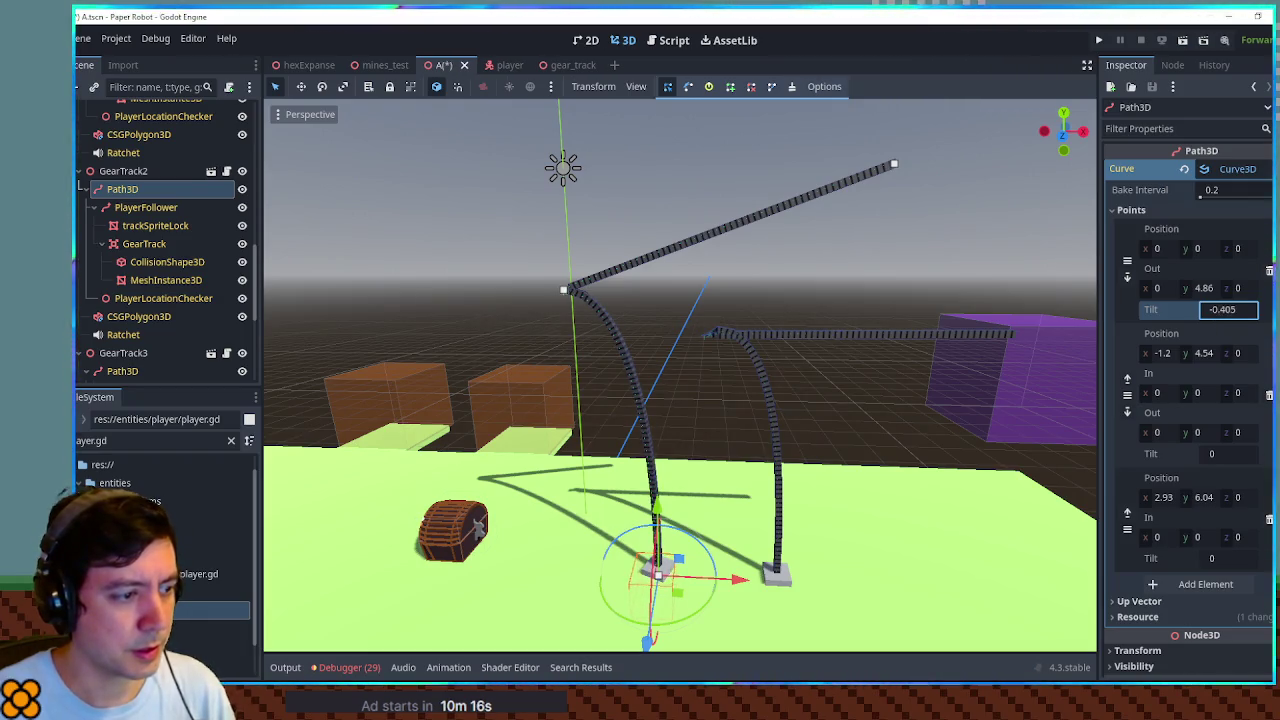
drag(1215, 313, 1190, 313)
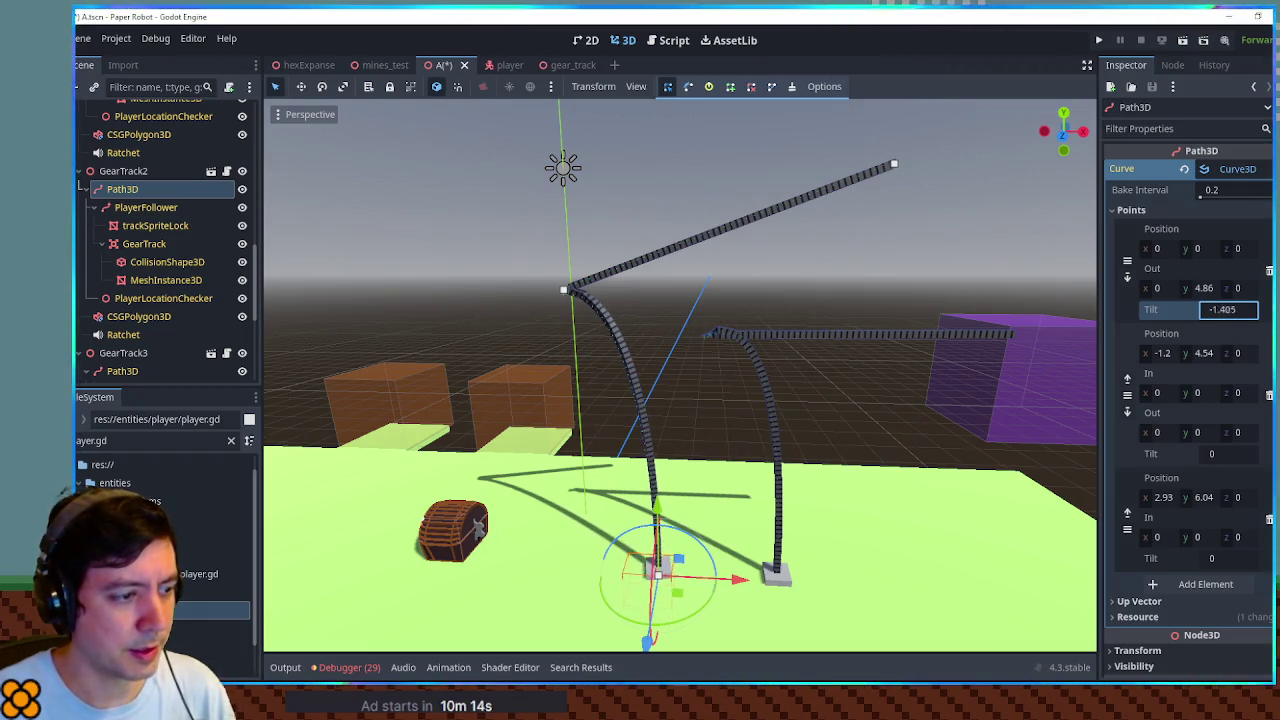
click(1231, 456)
text(-1.56)
click(1232, 560)
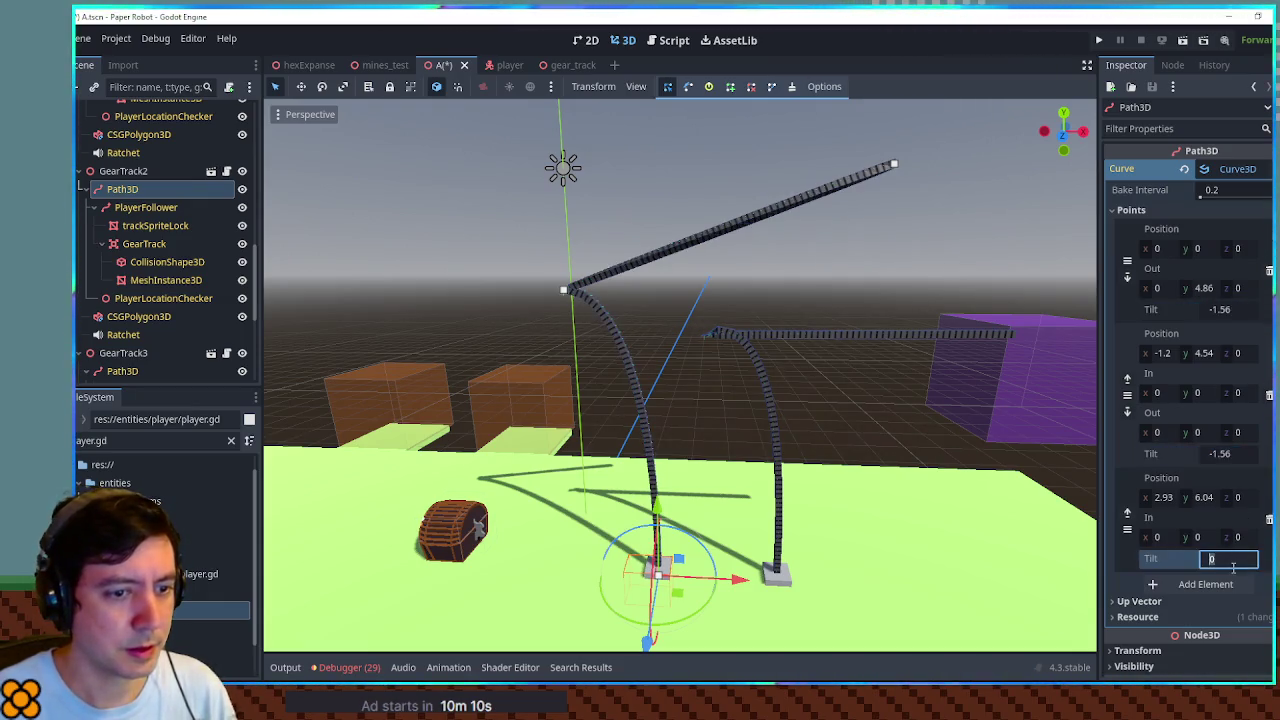
Set each of GearTrack3's curve point tilts to -1.56, then run the game
scroll(123, 268, down, 2)
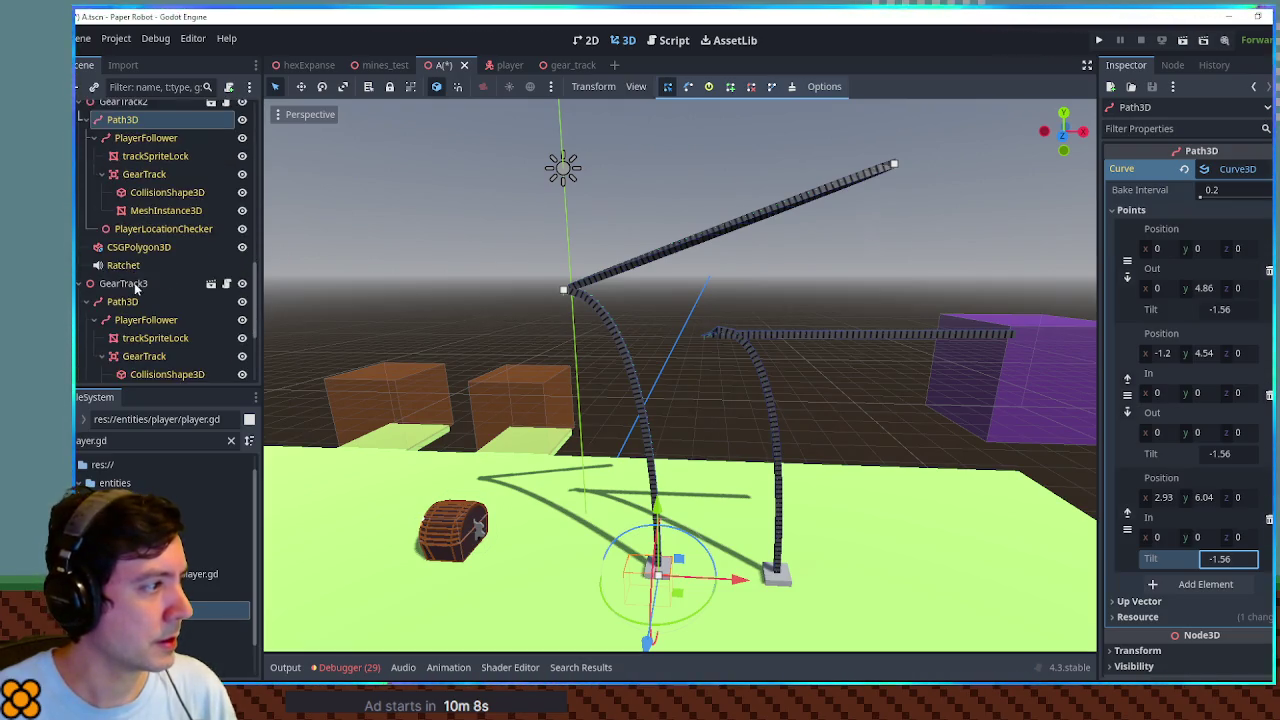
click(122, 301)
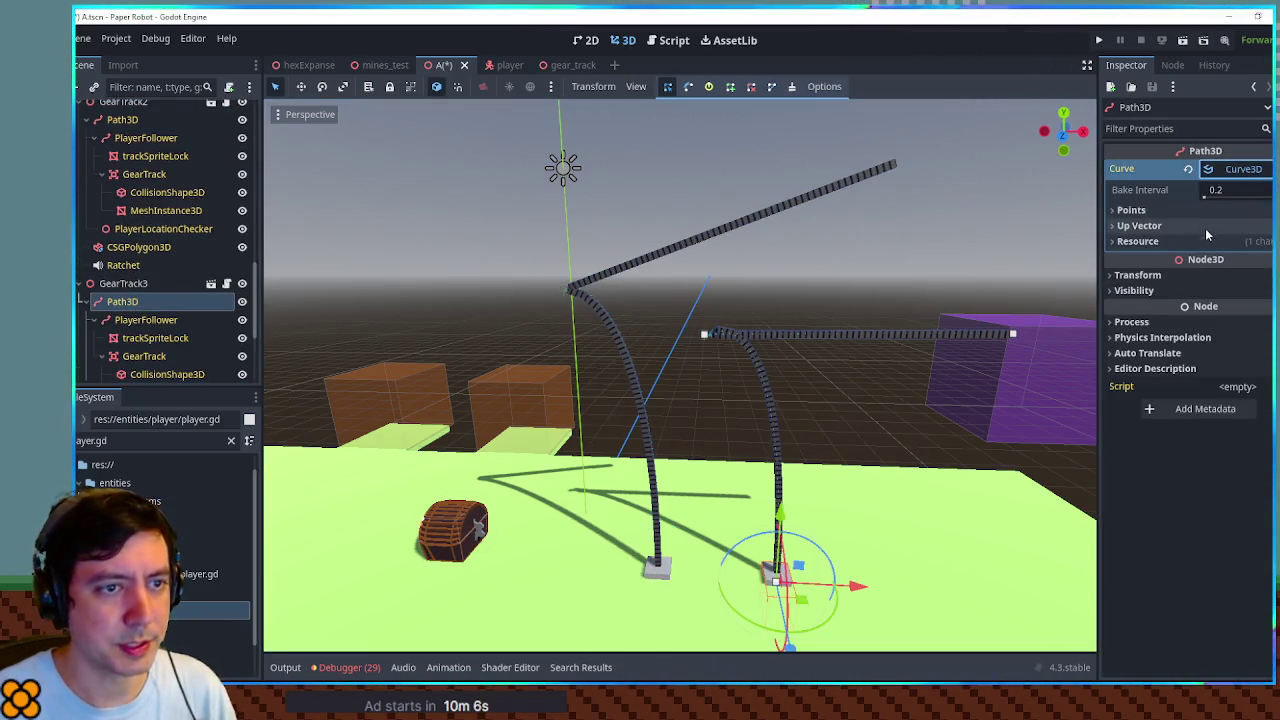
click(1194, 209)
click(1236, 313)
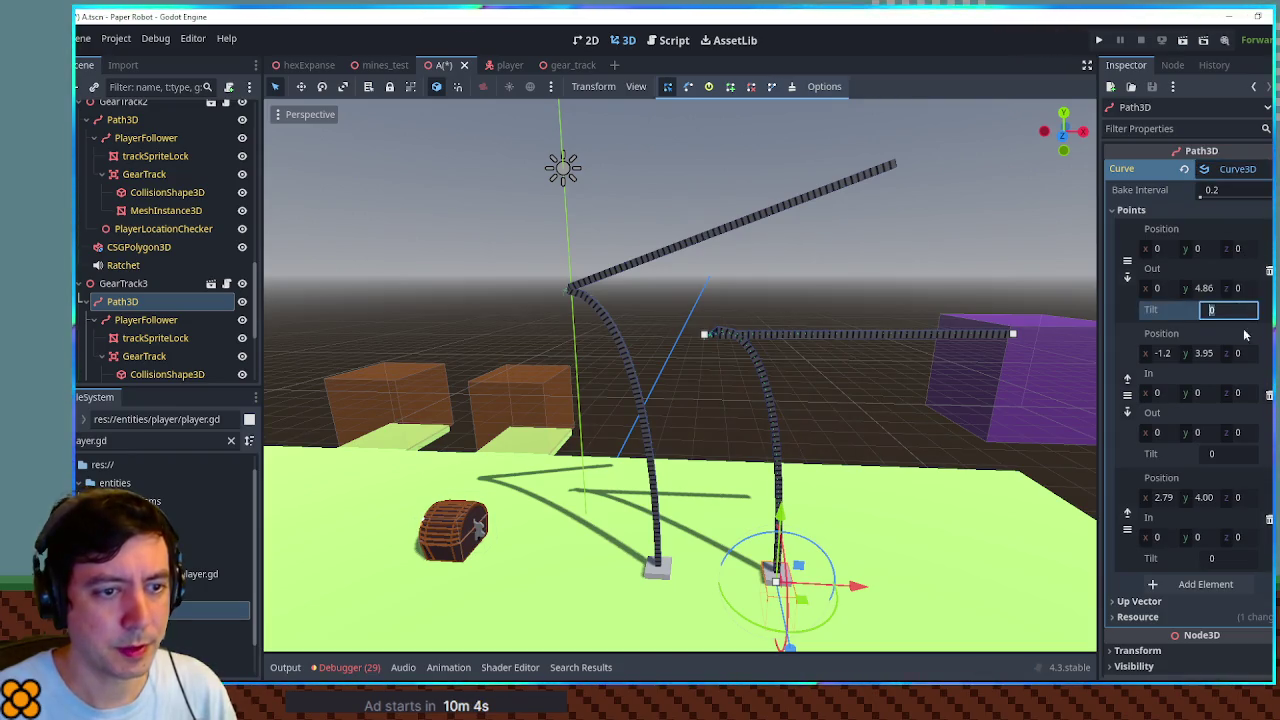
text(-1.56)
click(1232, 455)
click(1229, 559)
text(-1.56)
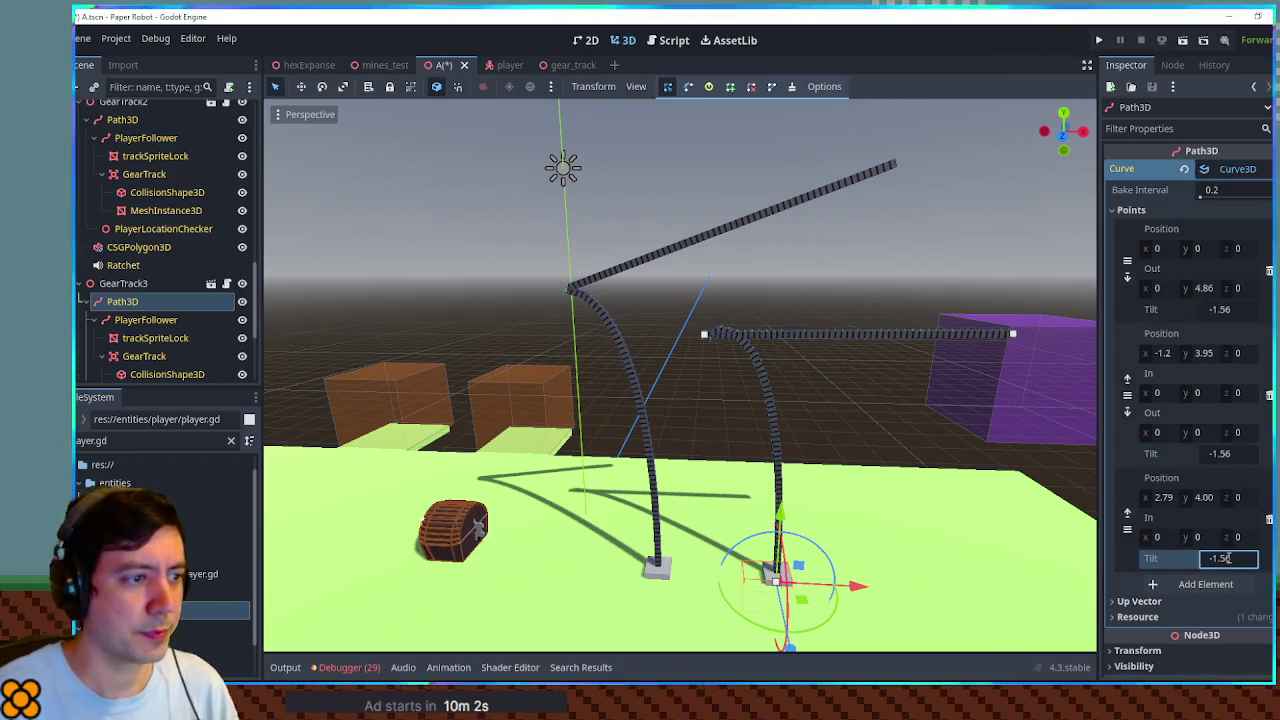
key(Return)
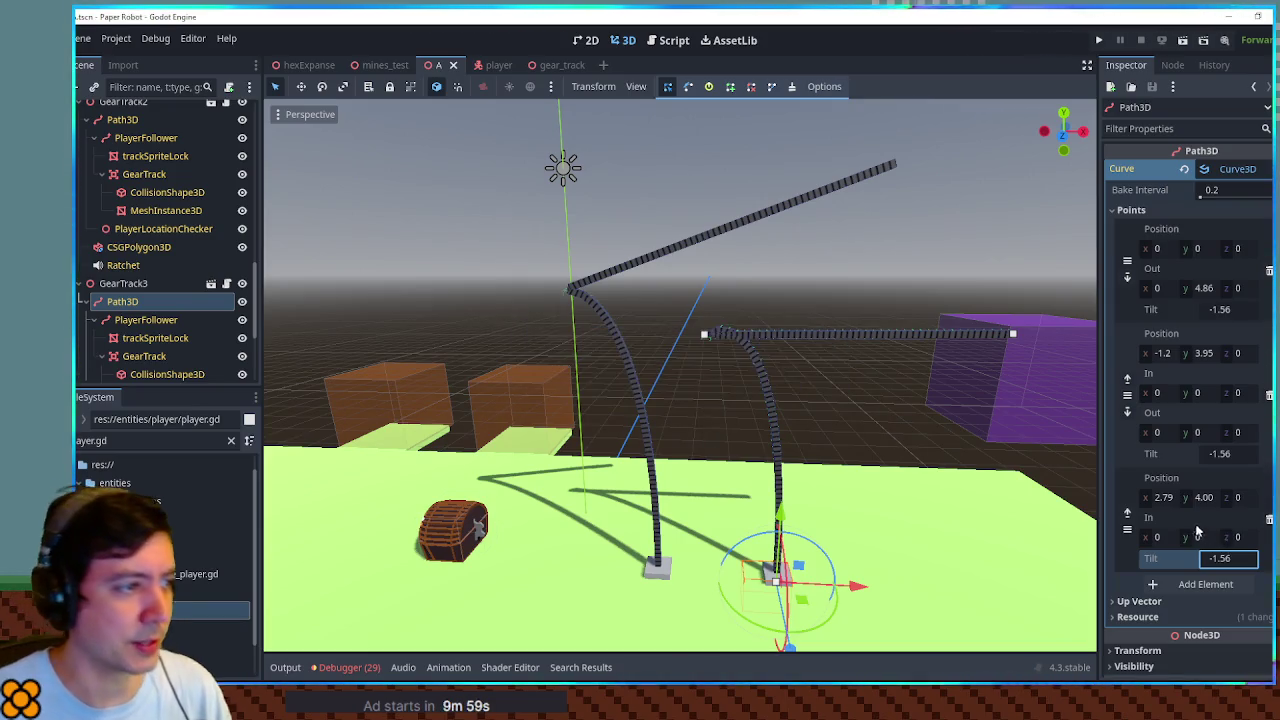
key(F5)
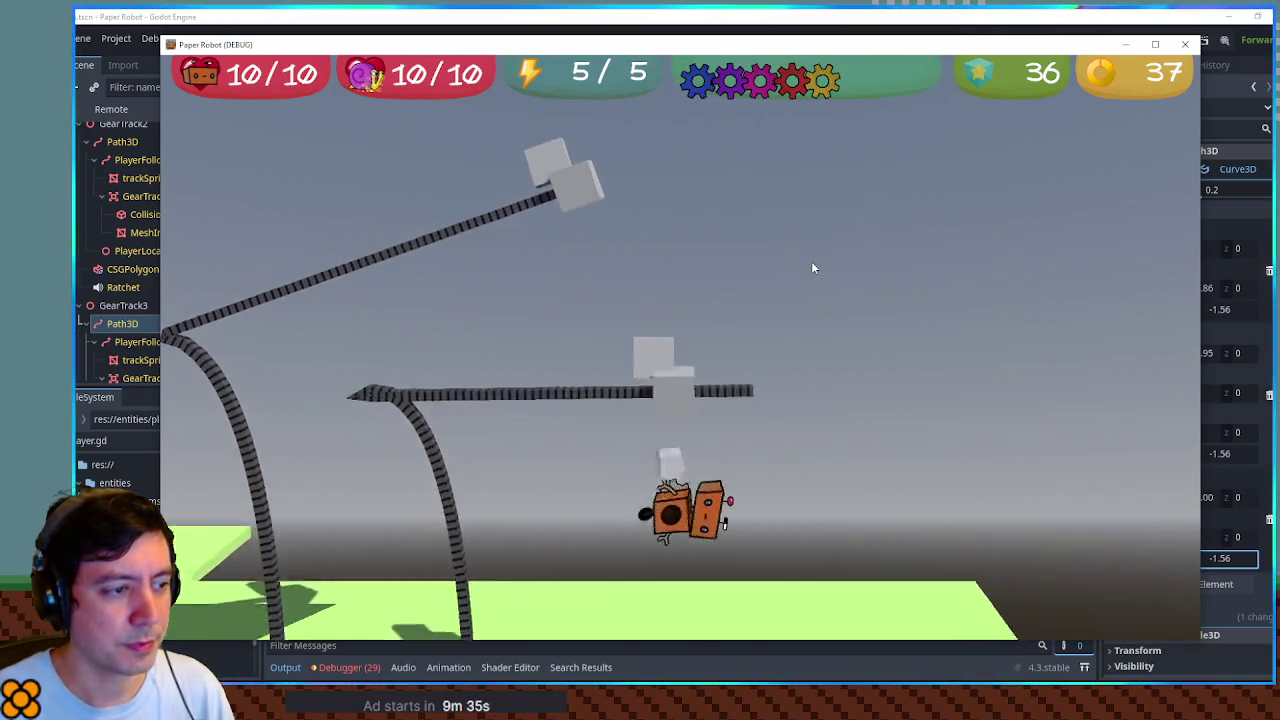
Finish riding the tilted gear tracks and close the game window
click(1184, 44)
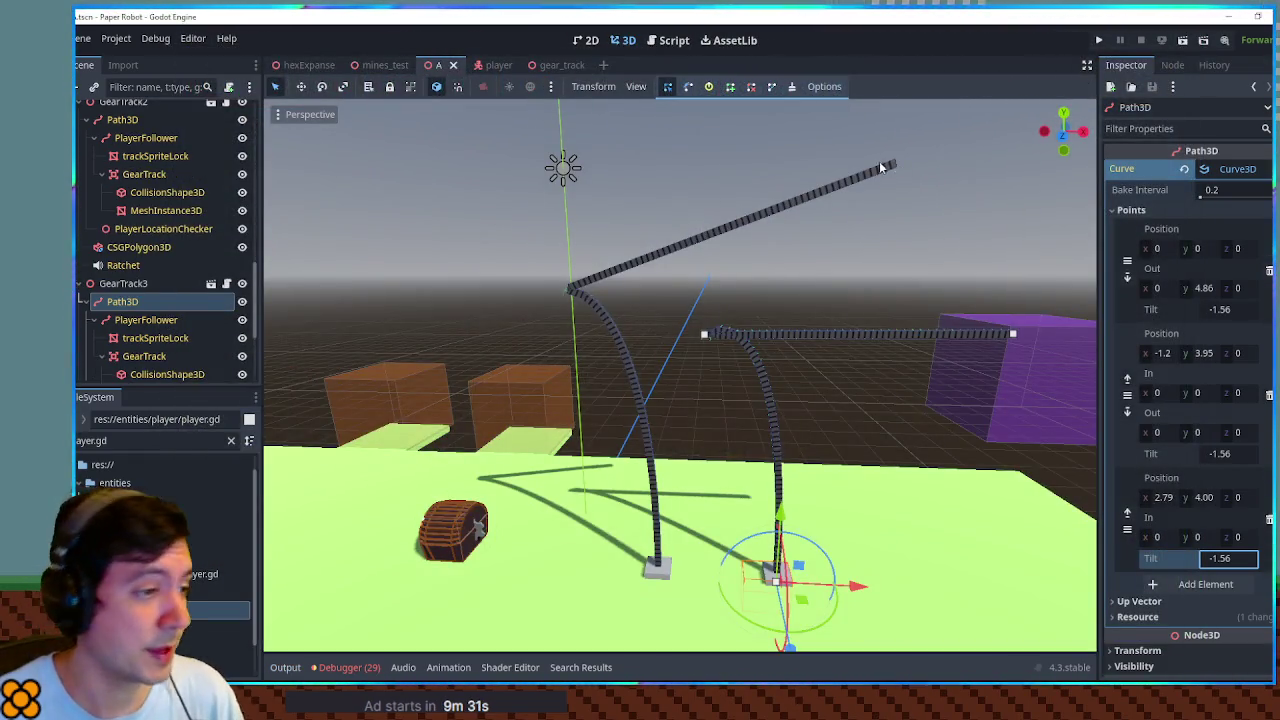
Save and close the gear_track scene
click(556, 66)
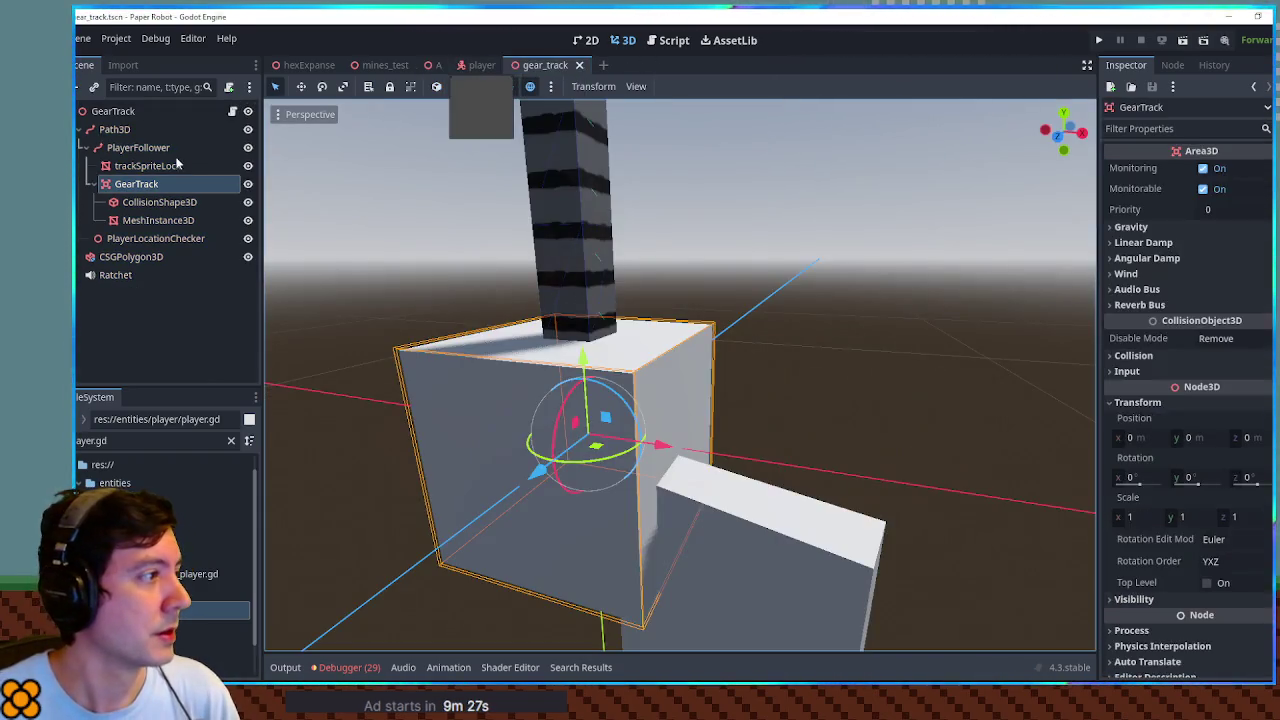
key(ctrl+s)
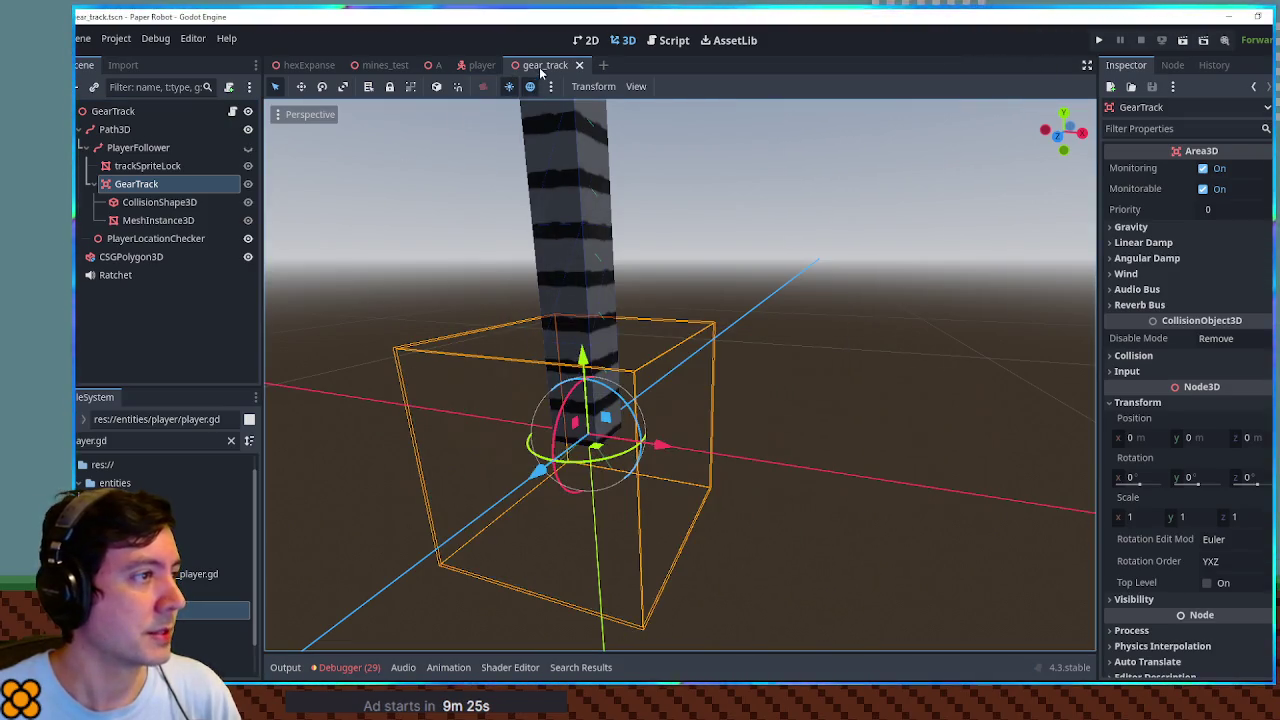
middle_click(545, 66)
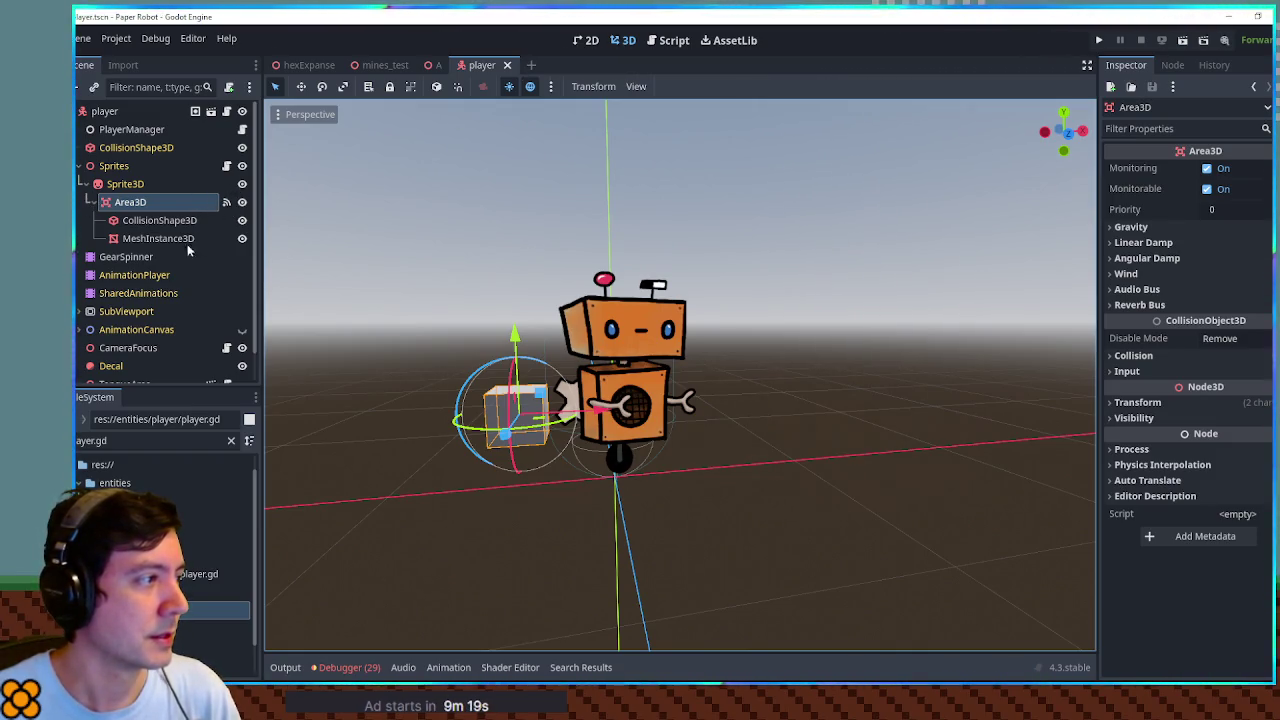
Hide the player's cube mesh, save and close player, close scene A, then switch to Krita
click(241, 238)
key(ctrl+s)
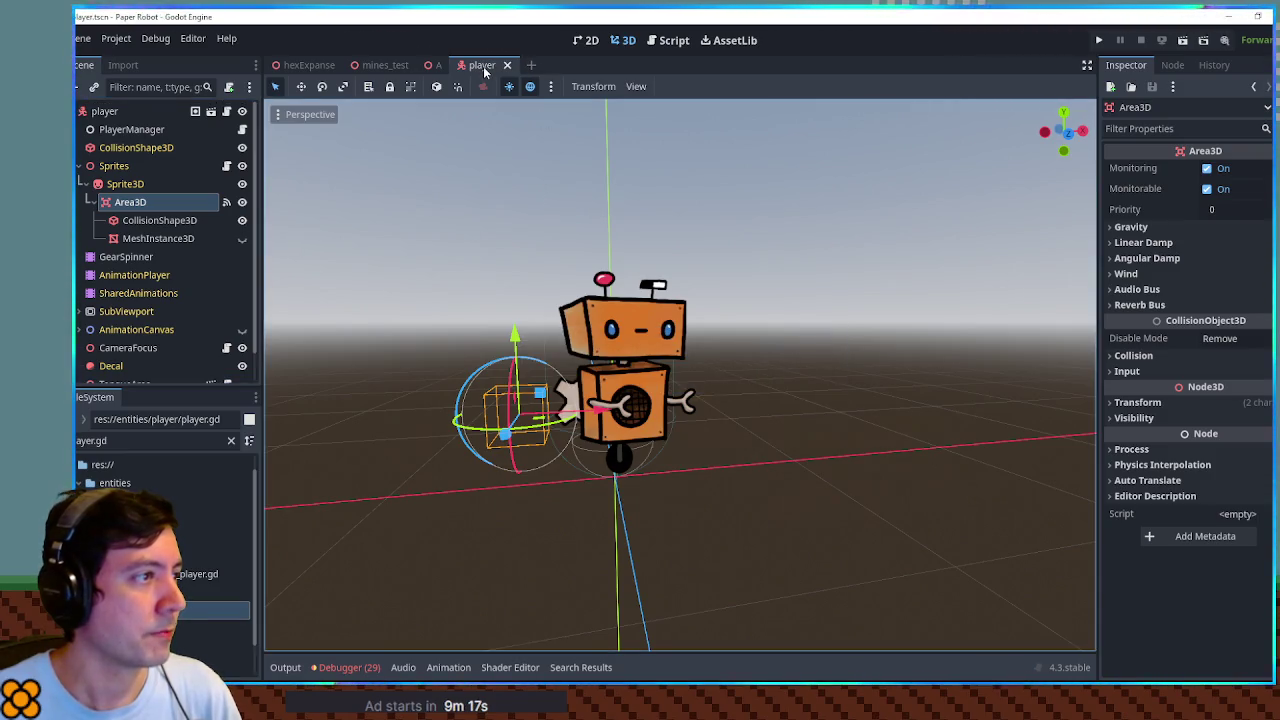
middle_click(483, 66)
middle_click(440, 65)
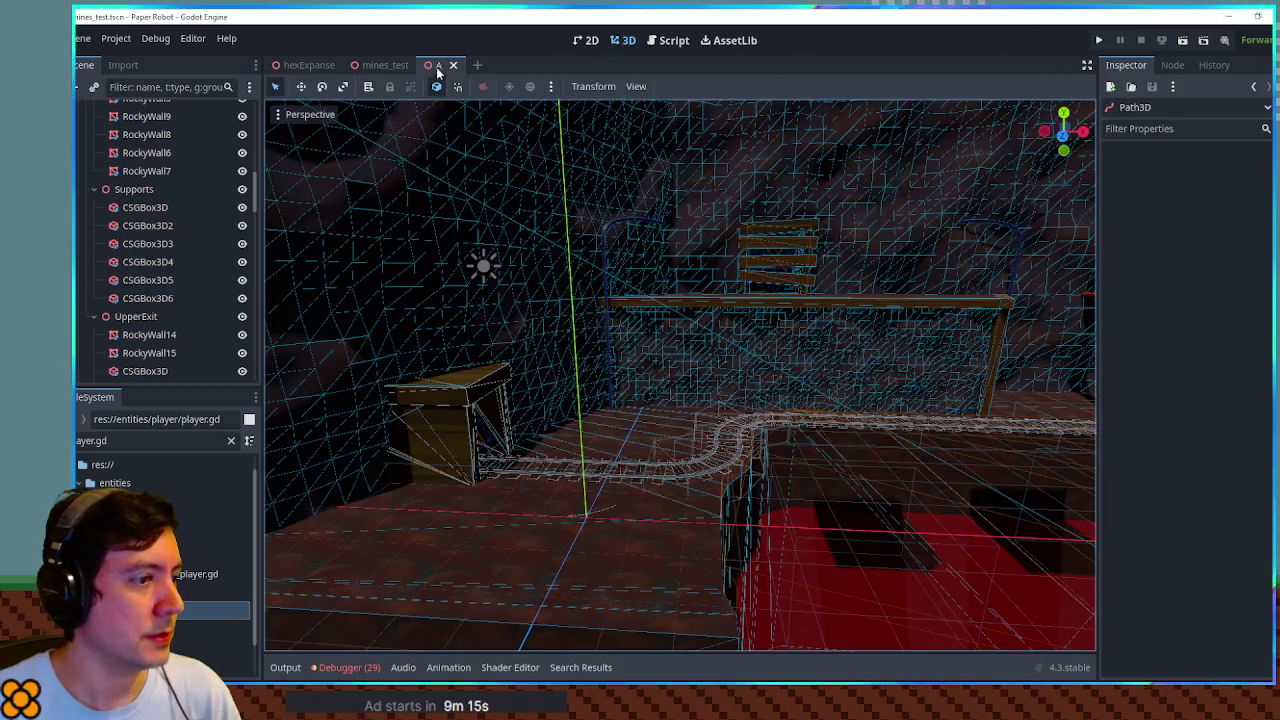
key(f)
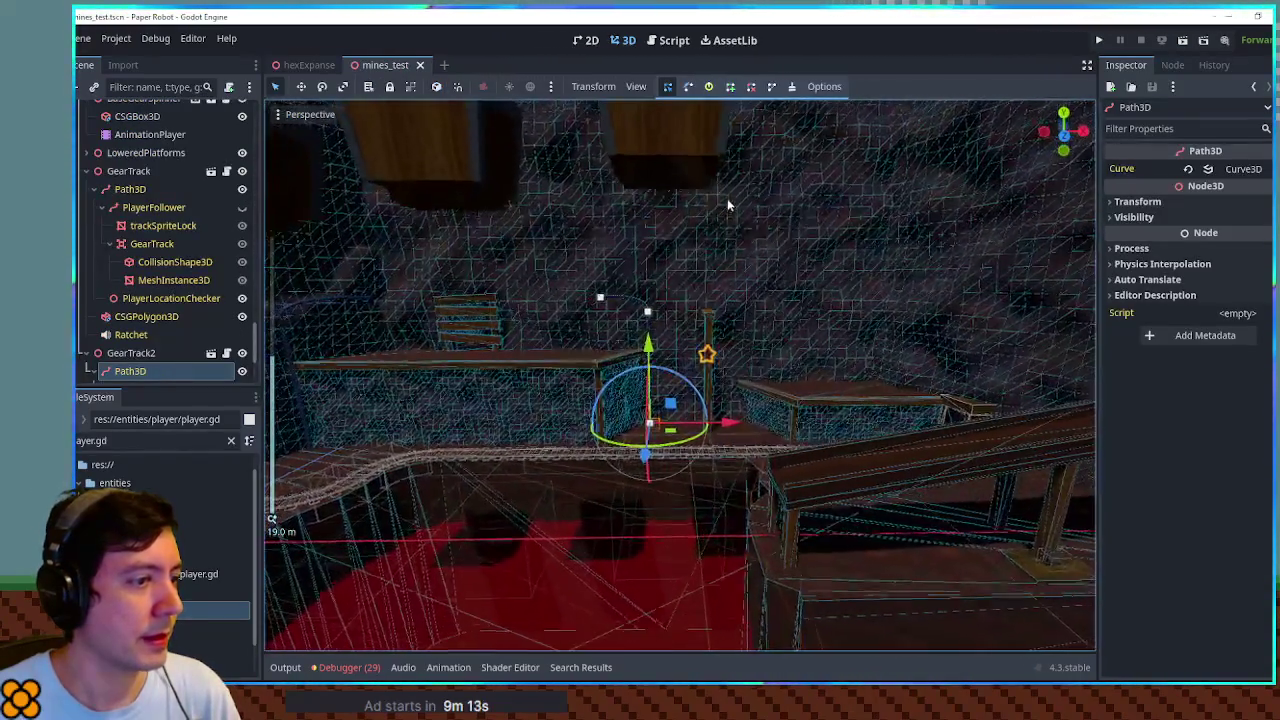
key(alt+Tab)
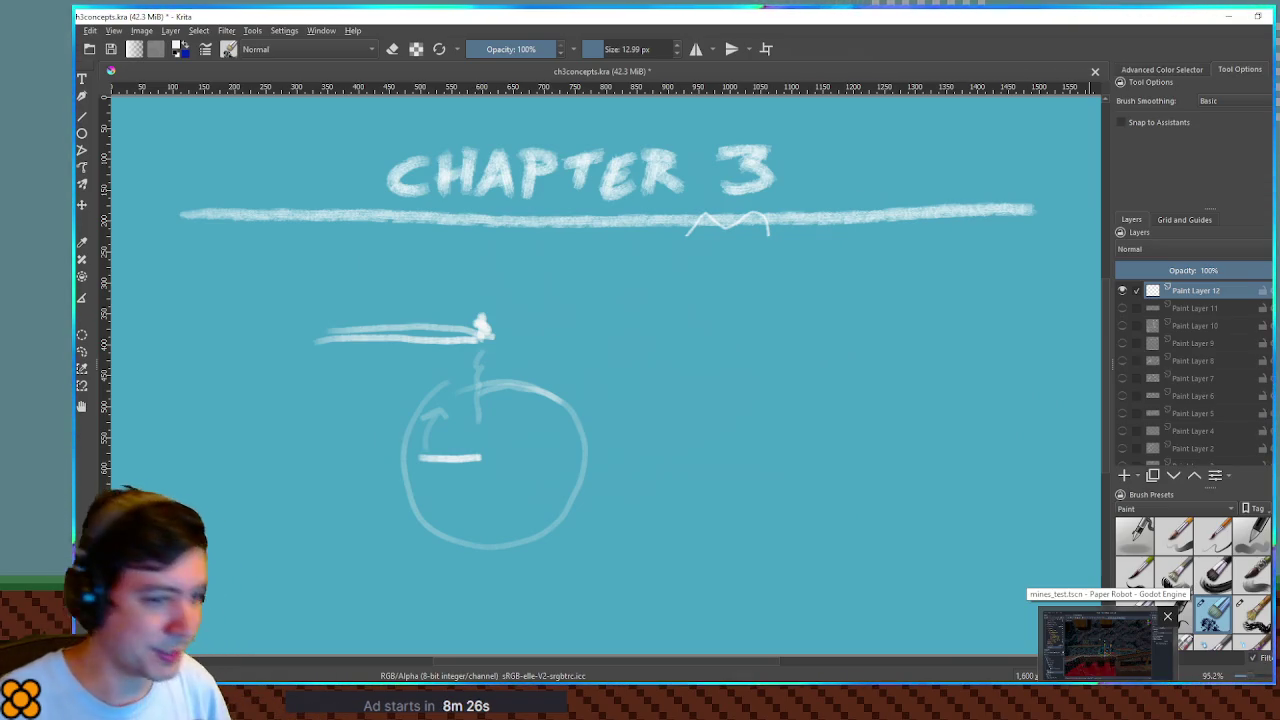
Bring the Godot editor with the mines_test scene back in front of Krita
click(1100, 645)
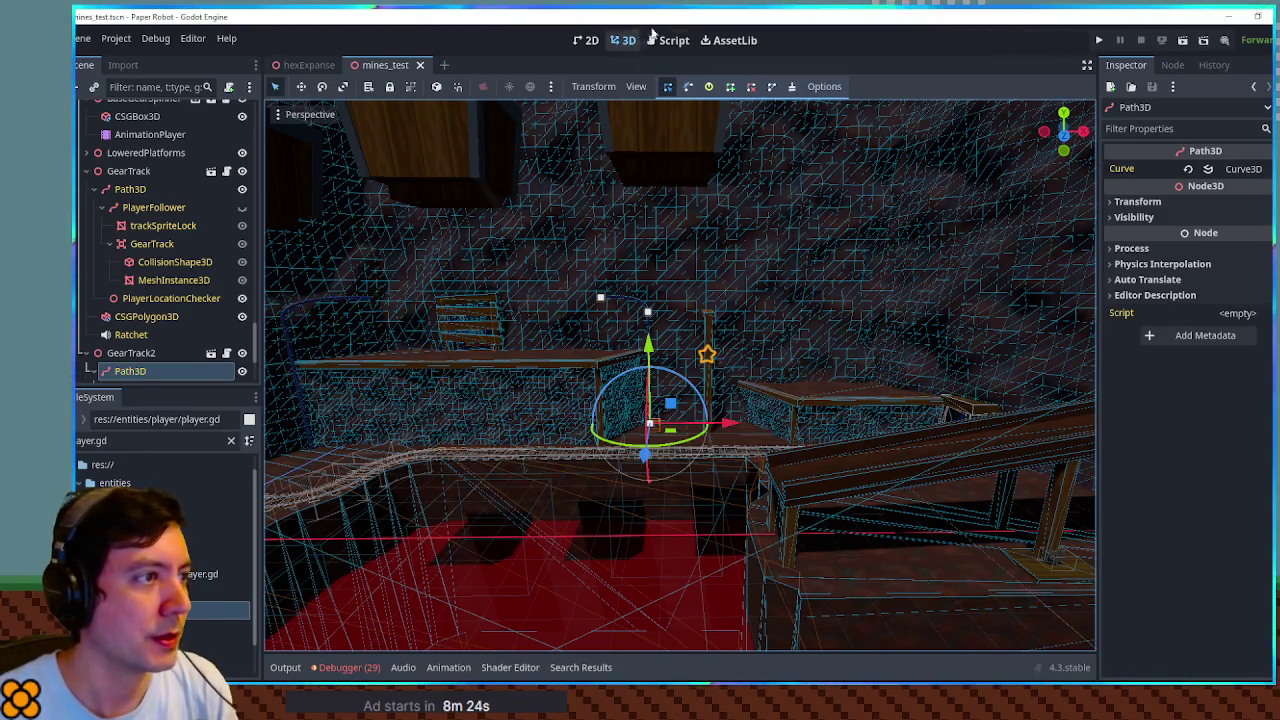
Comment out the fallOff check on lines 61–62 of _physics_process in gear_track.gd
click(667, 40)
scroll(622, 300, up, 5)
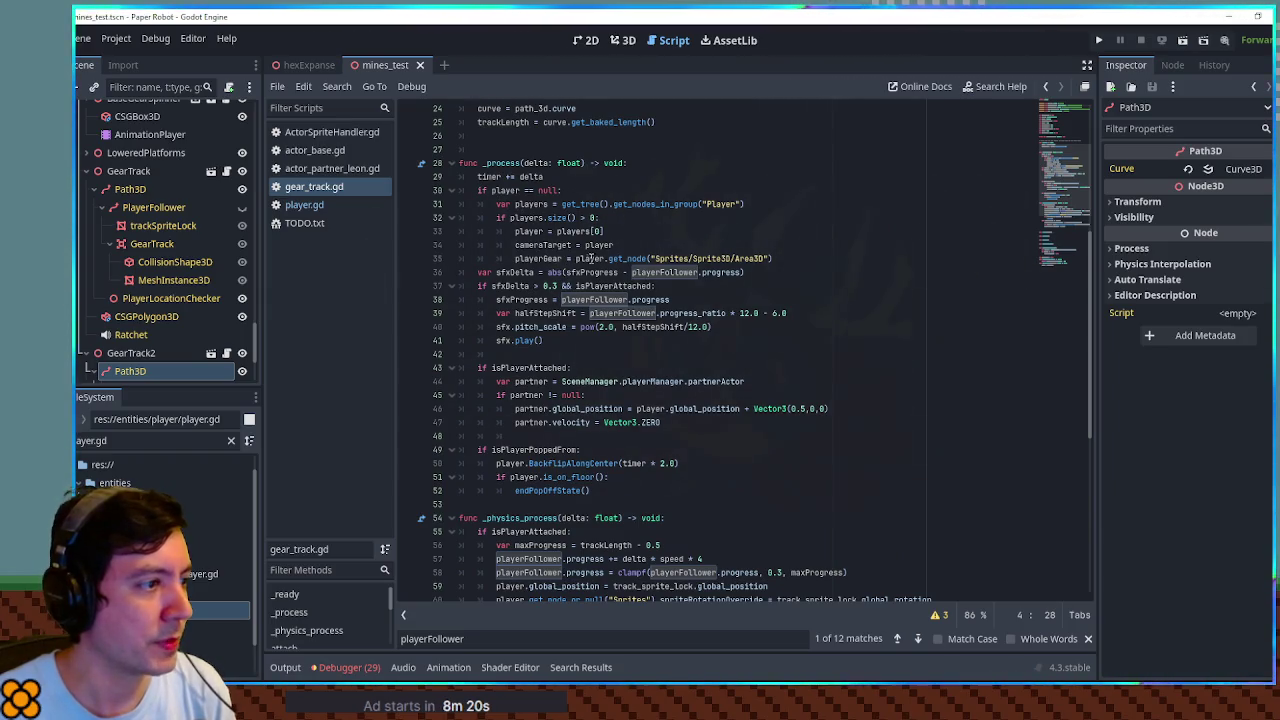
click(325, 186)
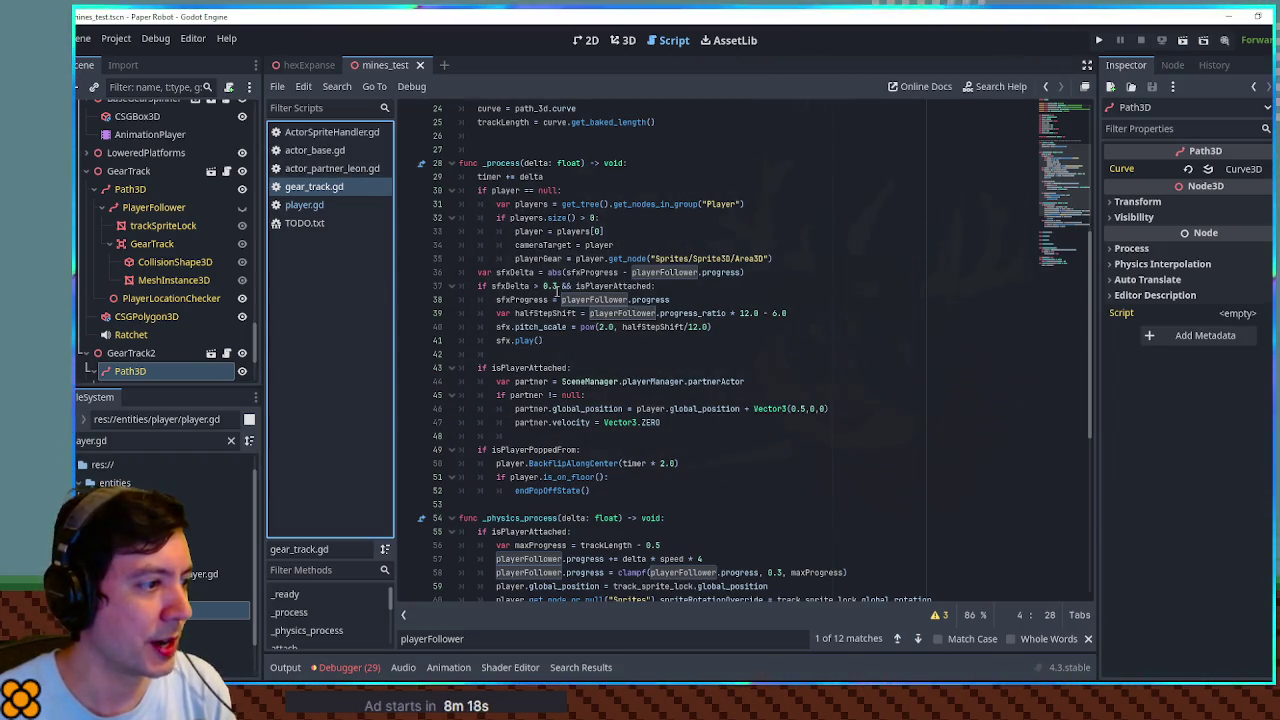
scroll(556, 293, down, 5)
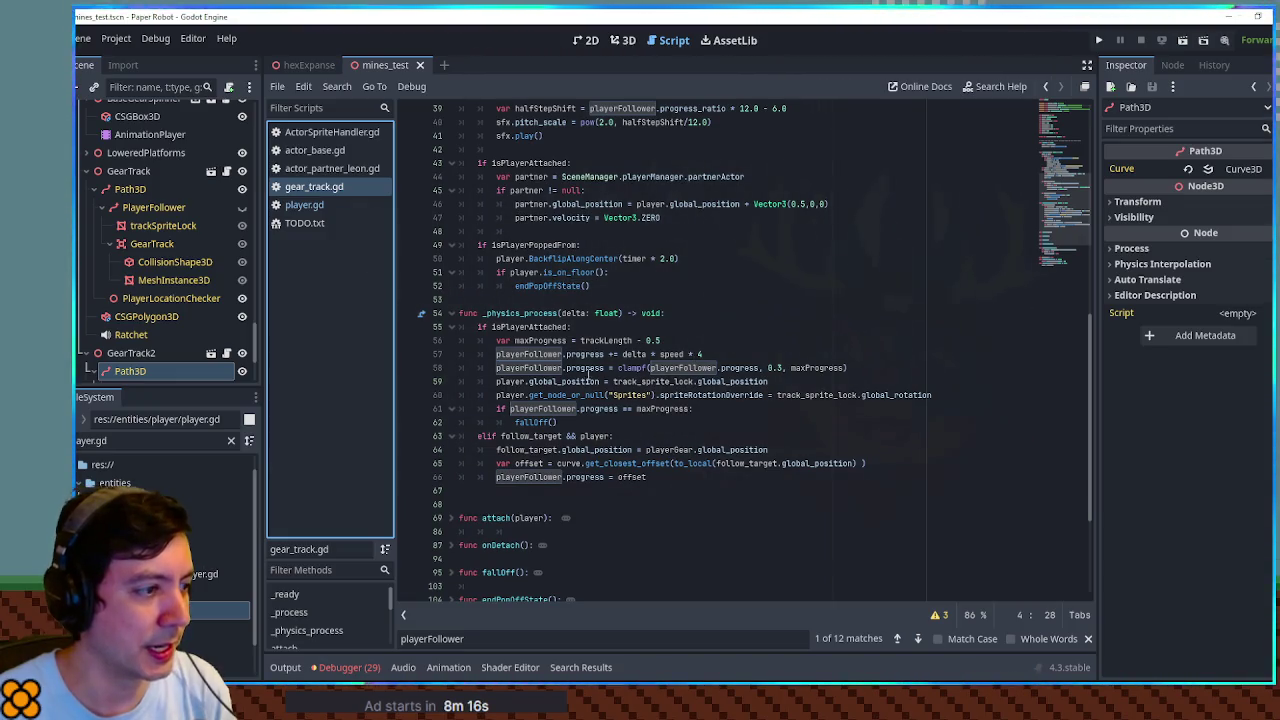
double_click(535, 422)
scroll(625, 404, down, 1)
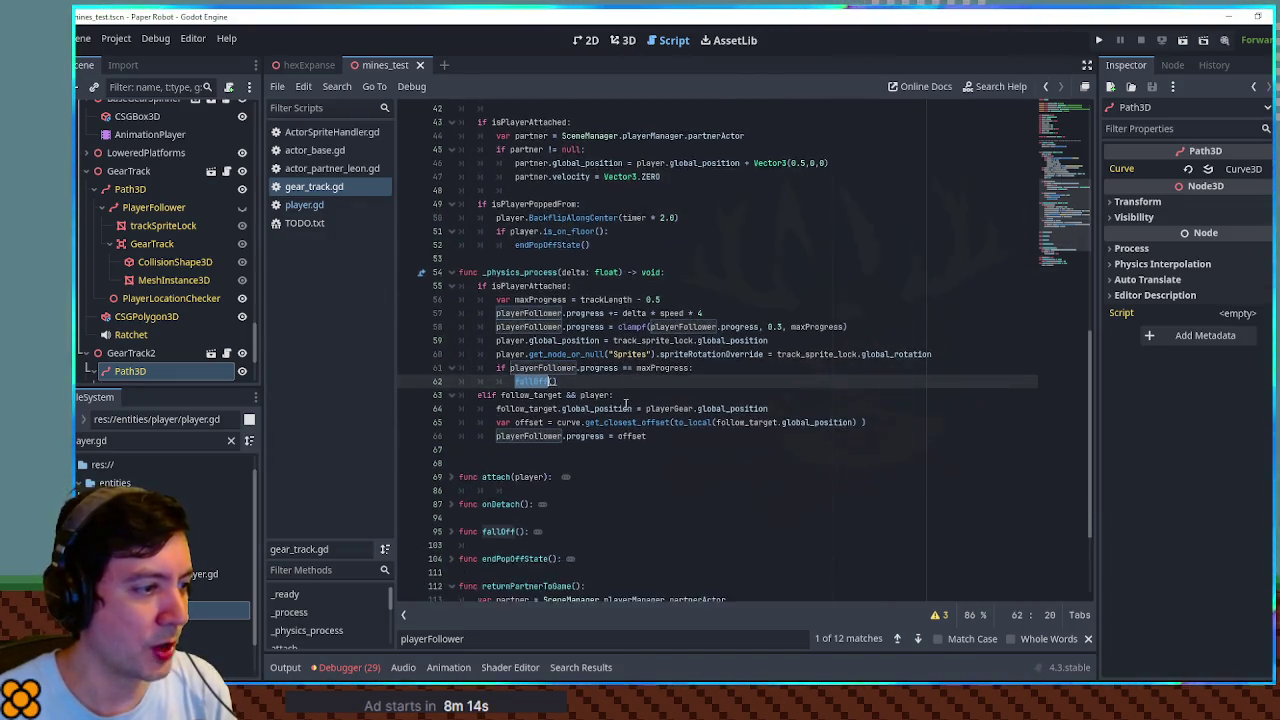
scroll(627, 404, down, 3)
drag(510, 231, 513, 244)
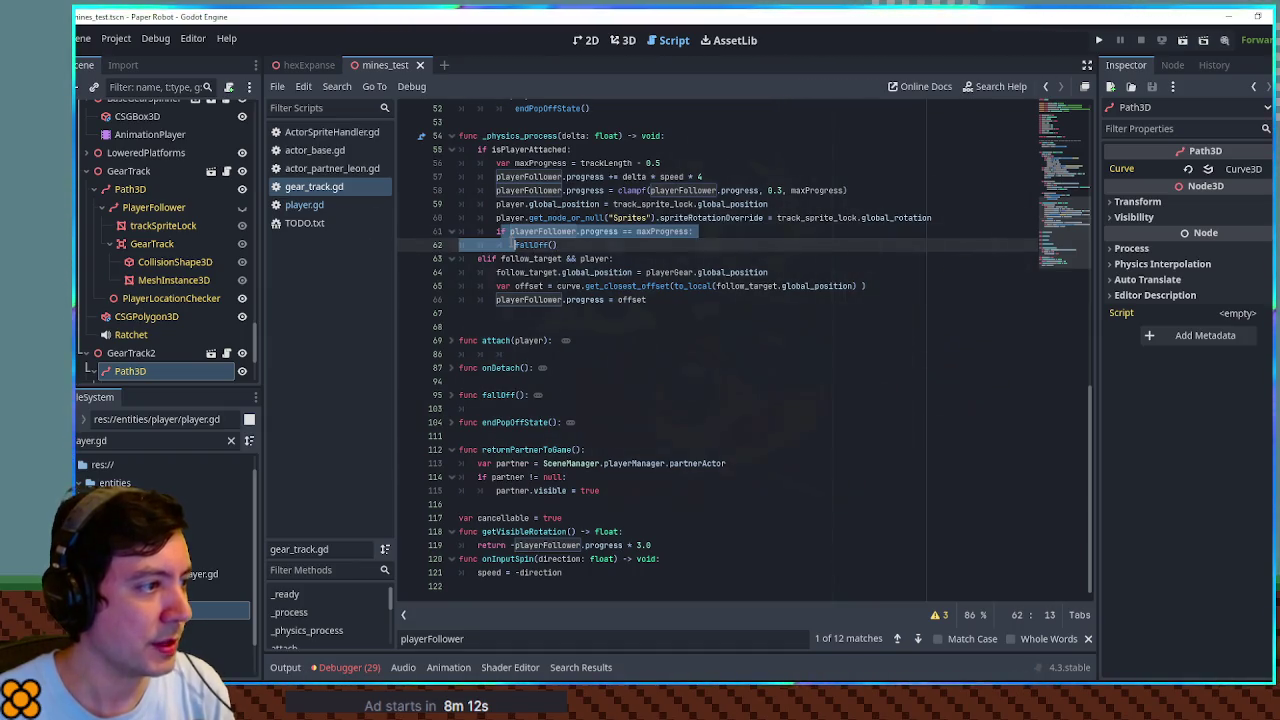
key(ctrl+k)
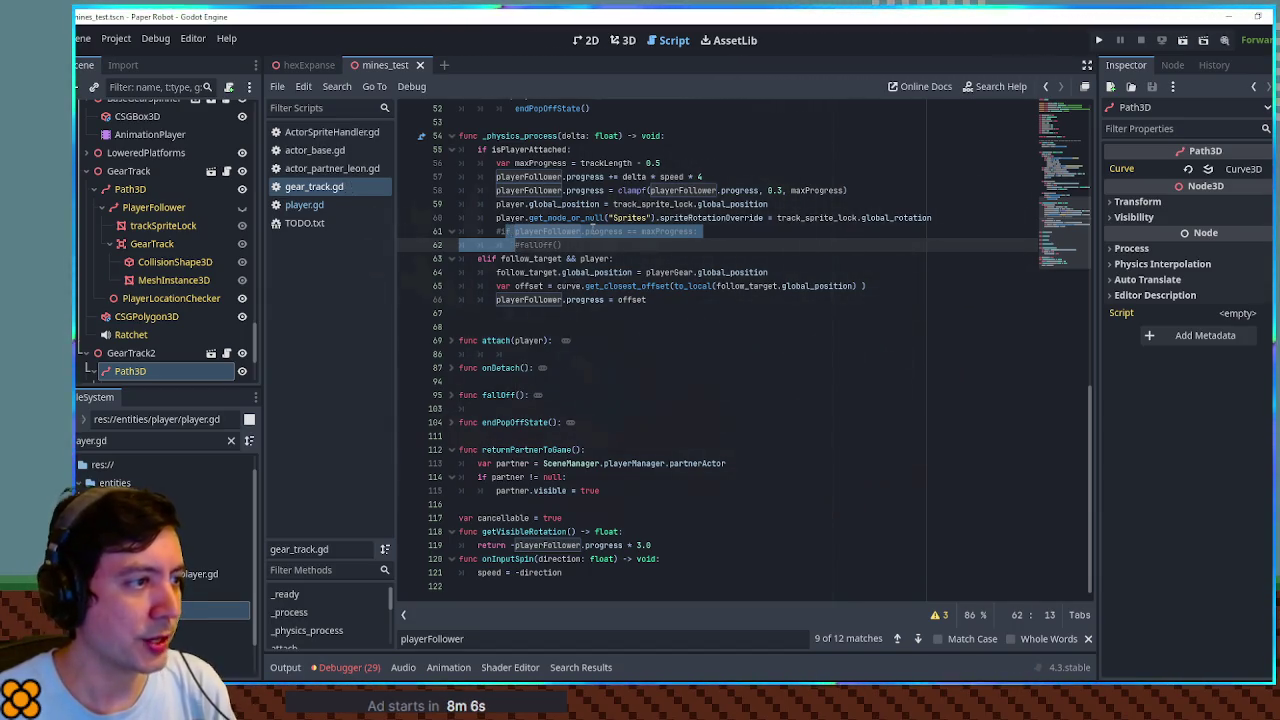
Unfold the onDetach and fallOff functions and select fallOff's releaseGearSpinner call
double_click(520, 245)
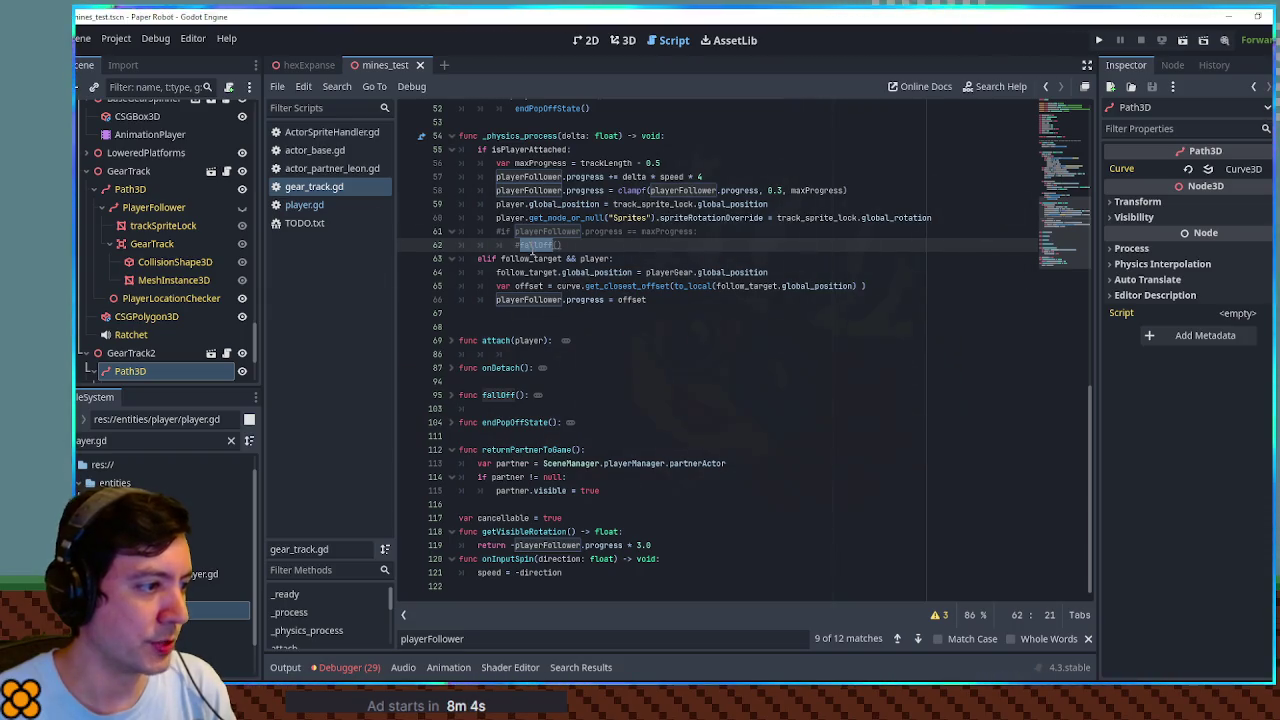
click(451, 368)
scroll(453, 364, down, 2)
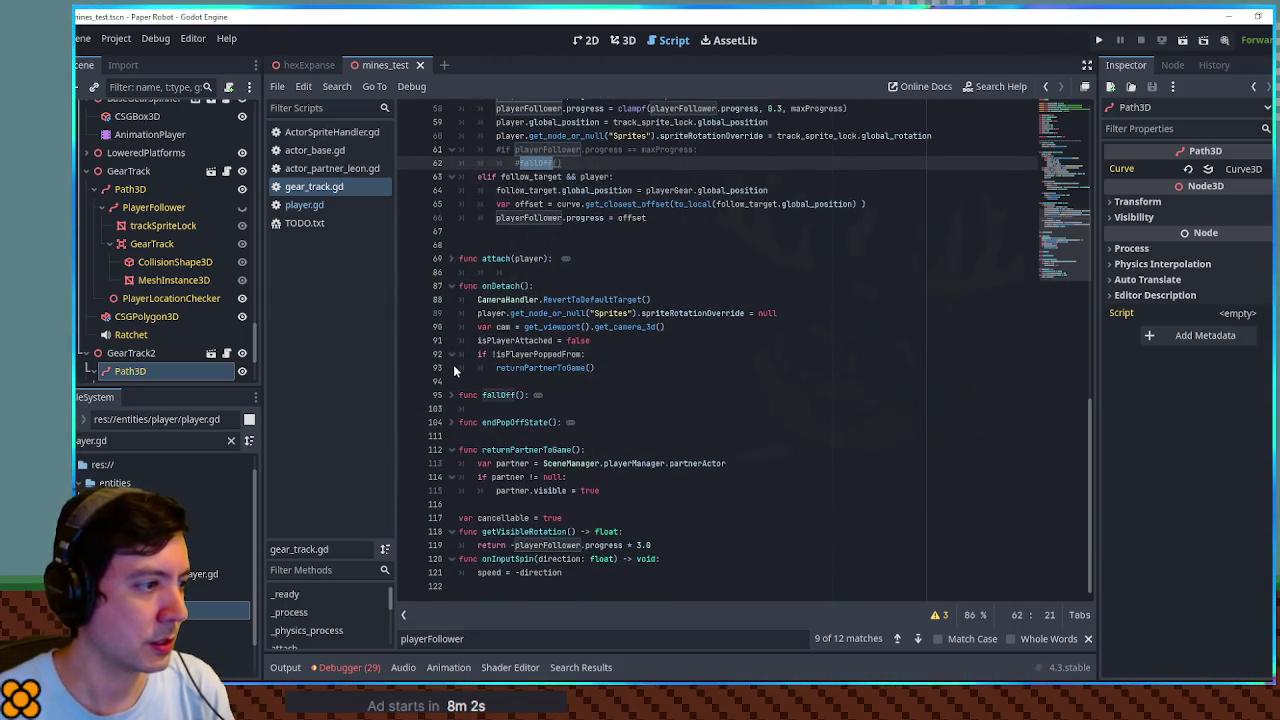
click(451, 395)
scroll(462, 378, down, 2)
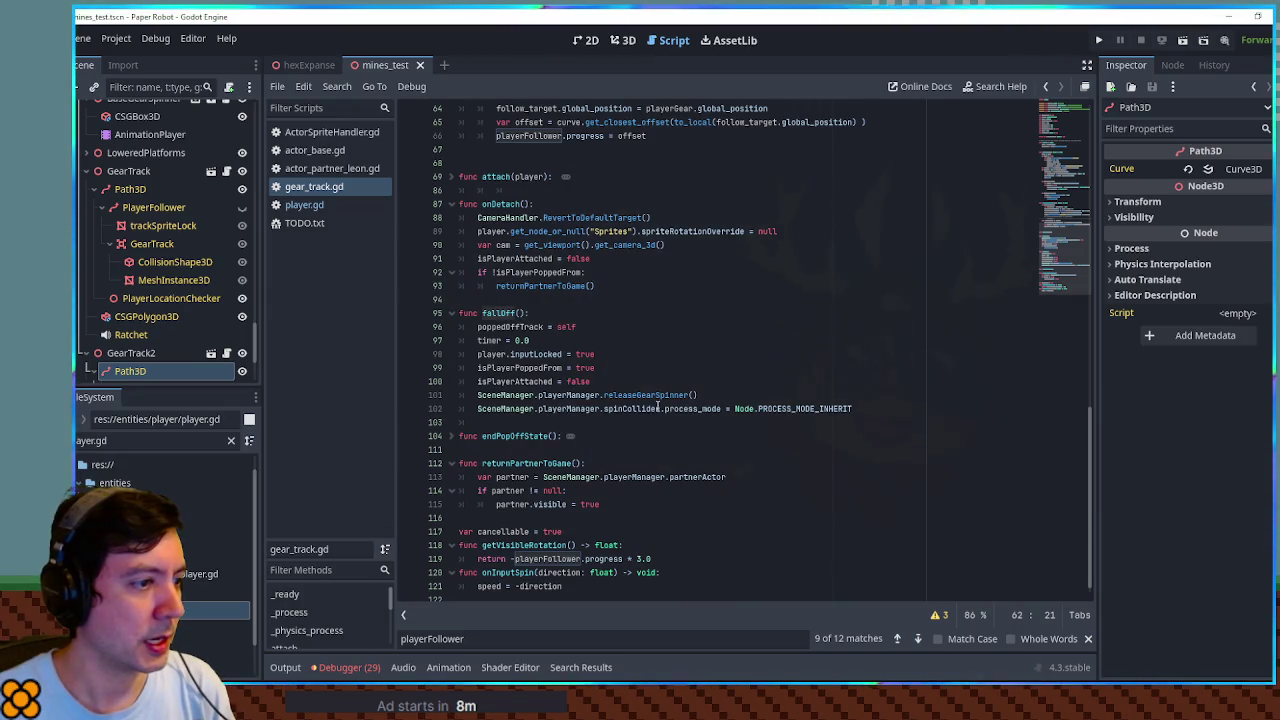
double_click(651, 395)
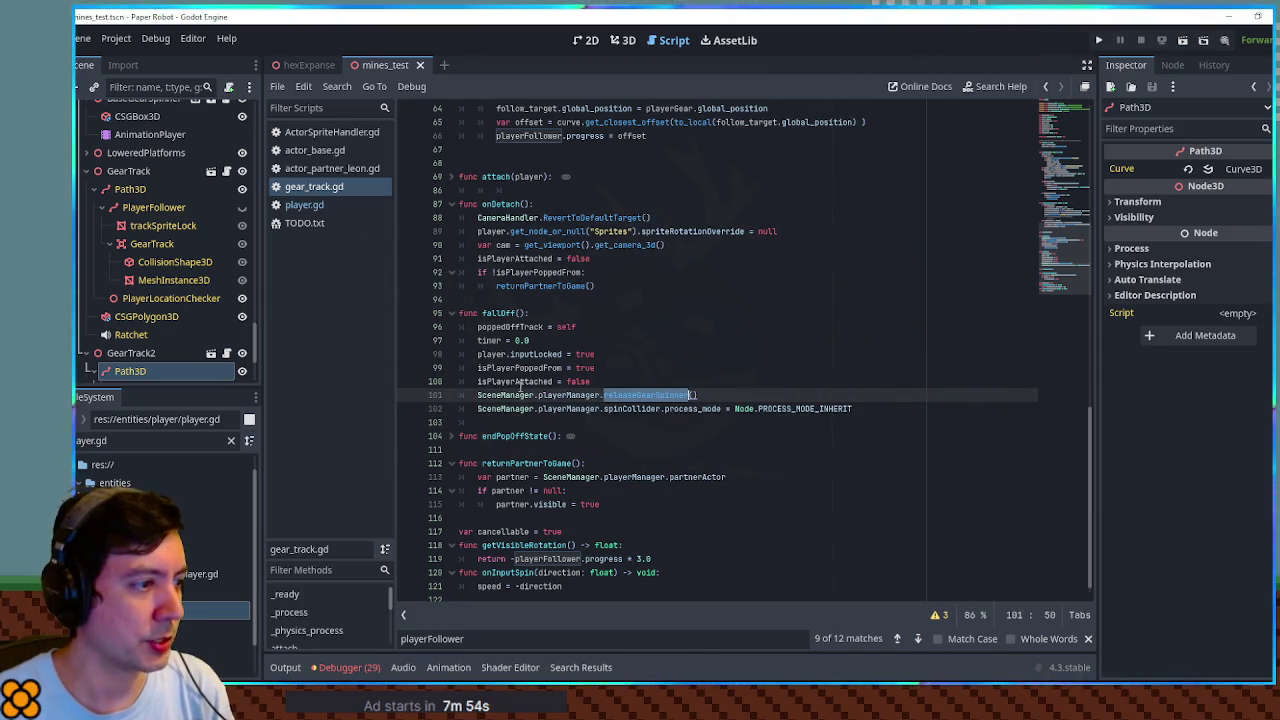
Locate the isPlayerPoppedFrom check and the returnPartnerToGame call in onDetach
click(626, 287)
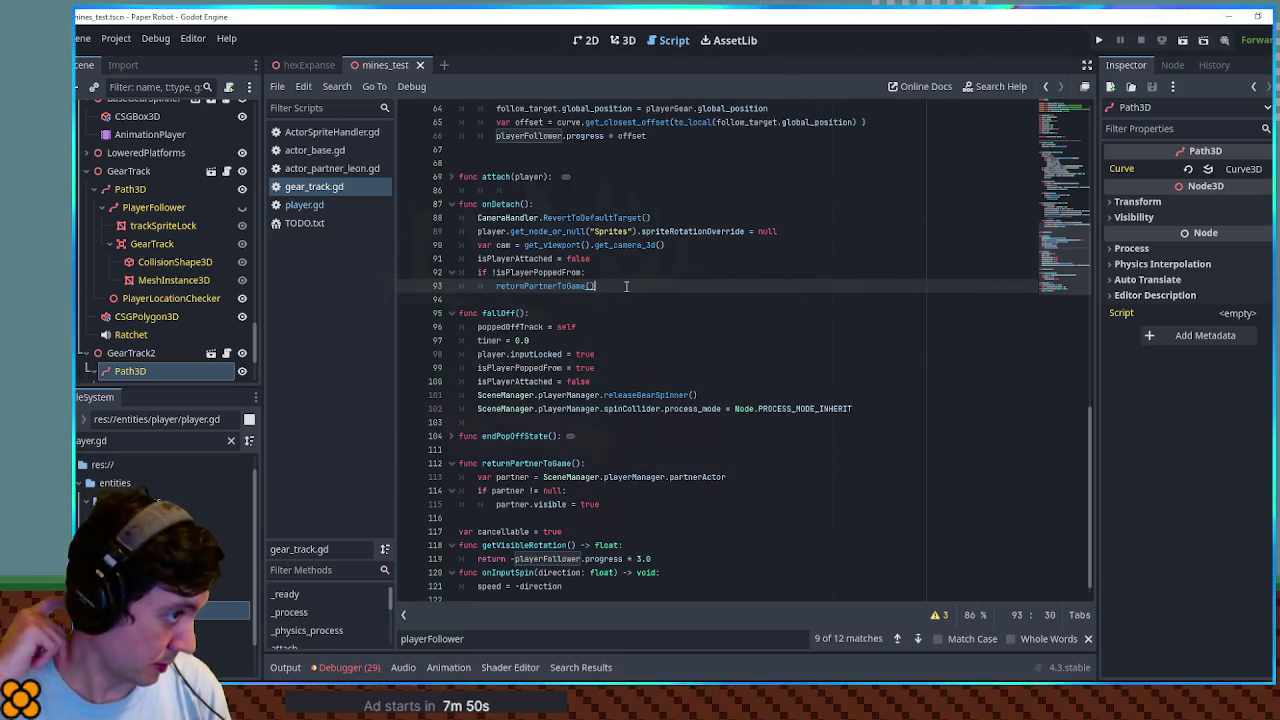
scroll(625, 301, up, 1)
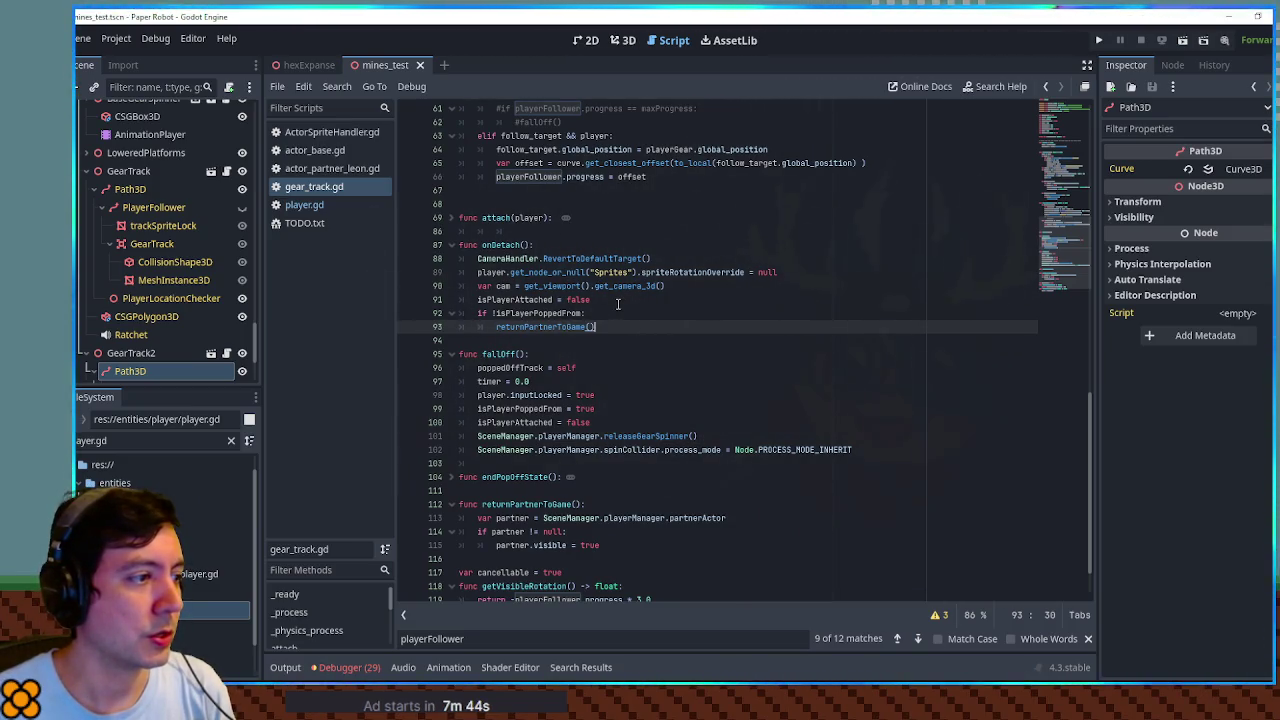
double_click(566, 312)
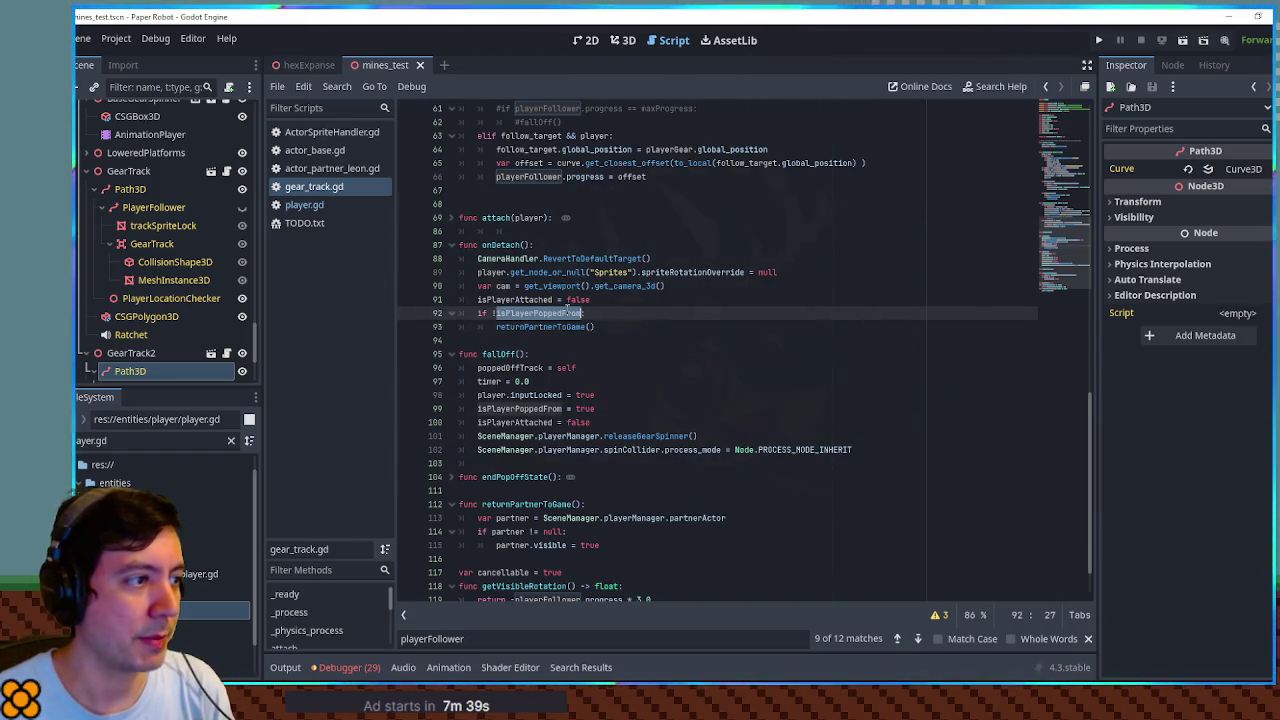
double_click(500, 247)
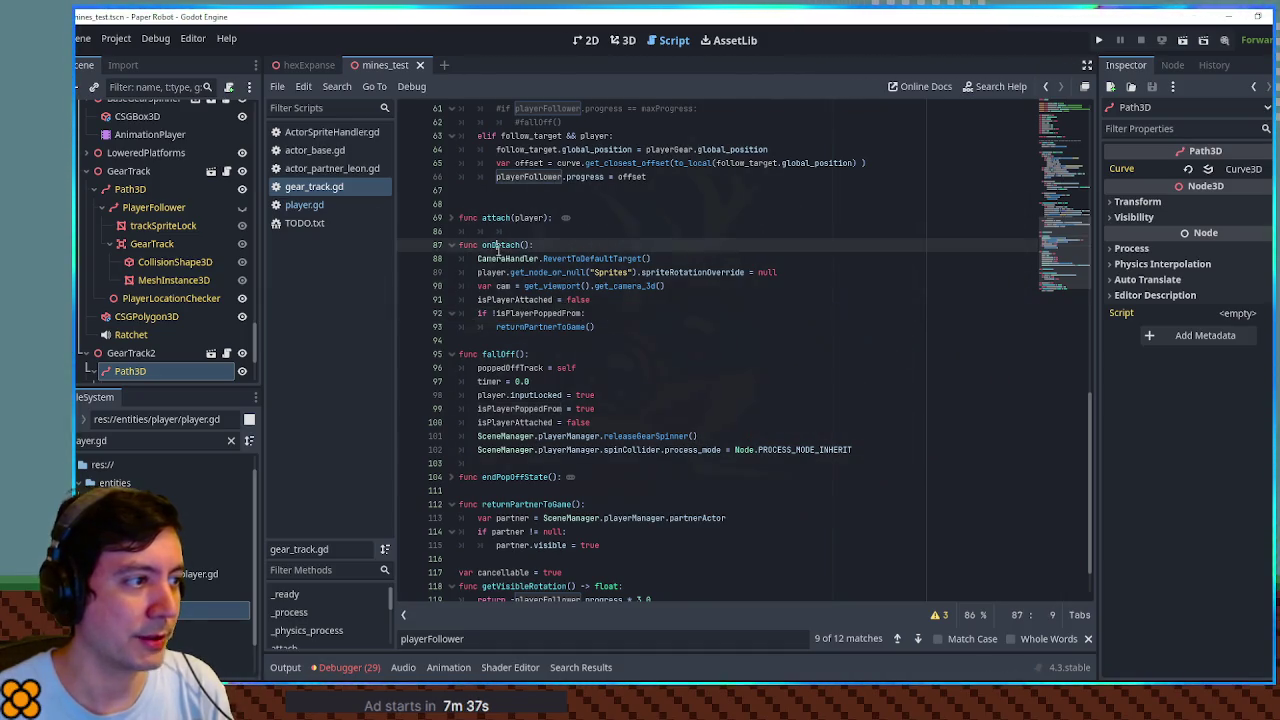
scroll(566, 276, up, 1)
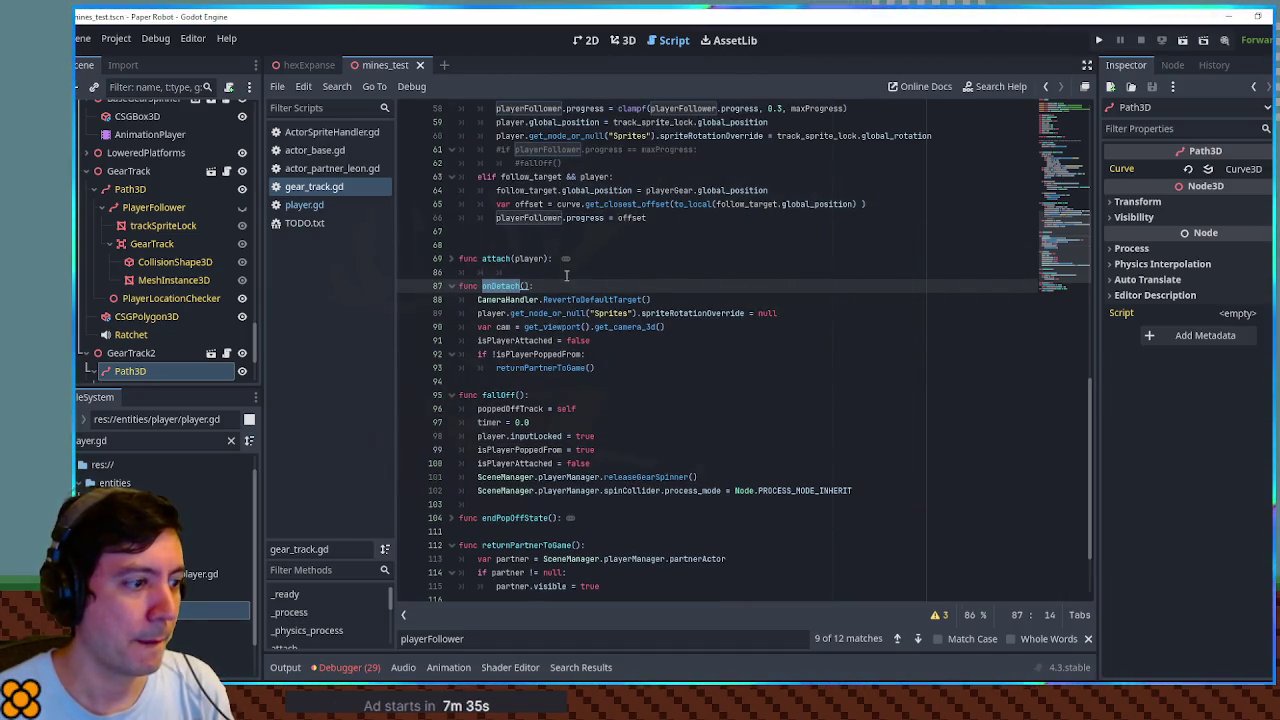
scroll(566, 276, down, 1)
double_click(645, 436)
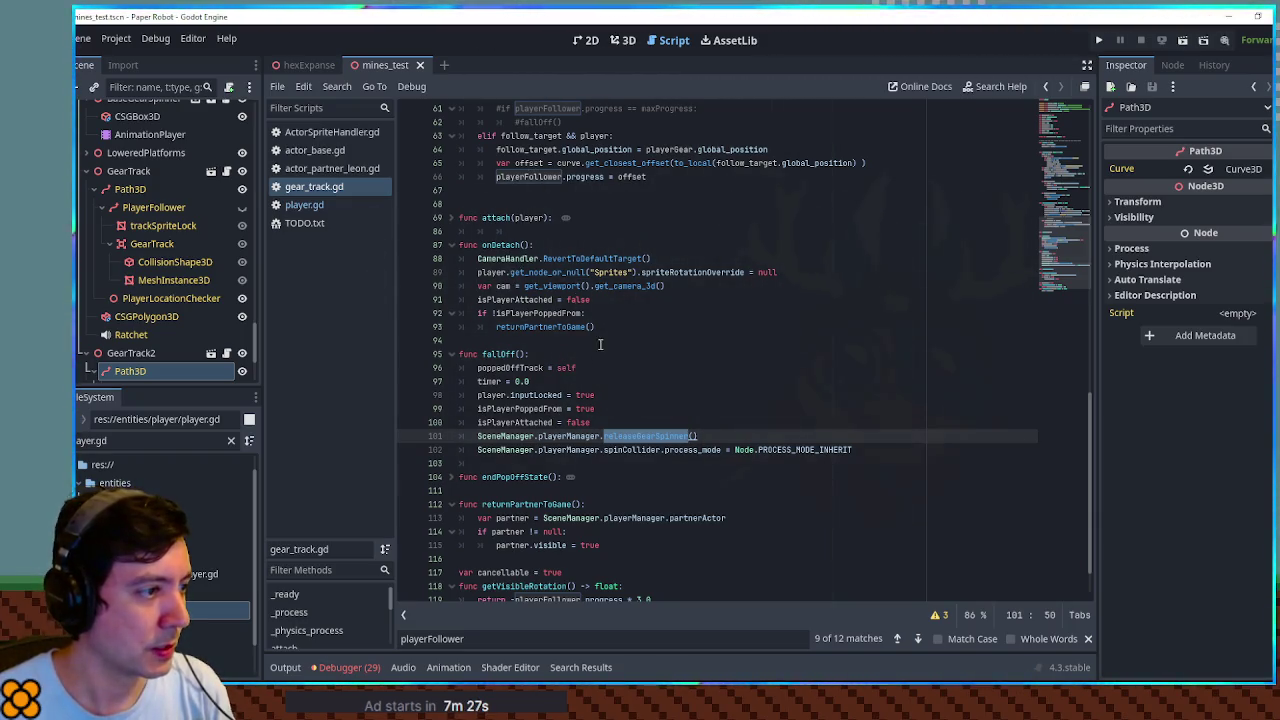
double_click(539, 325)
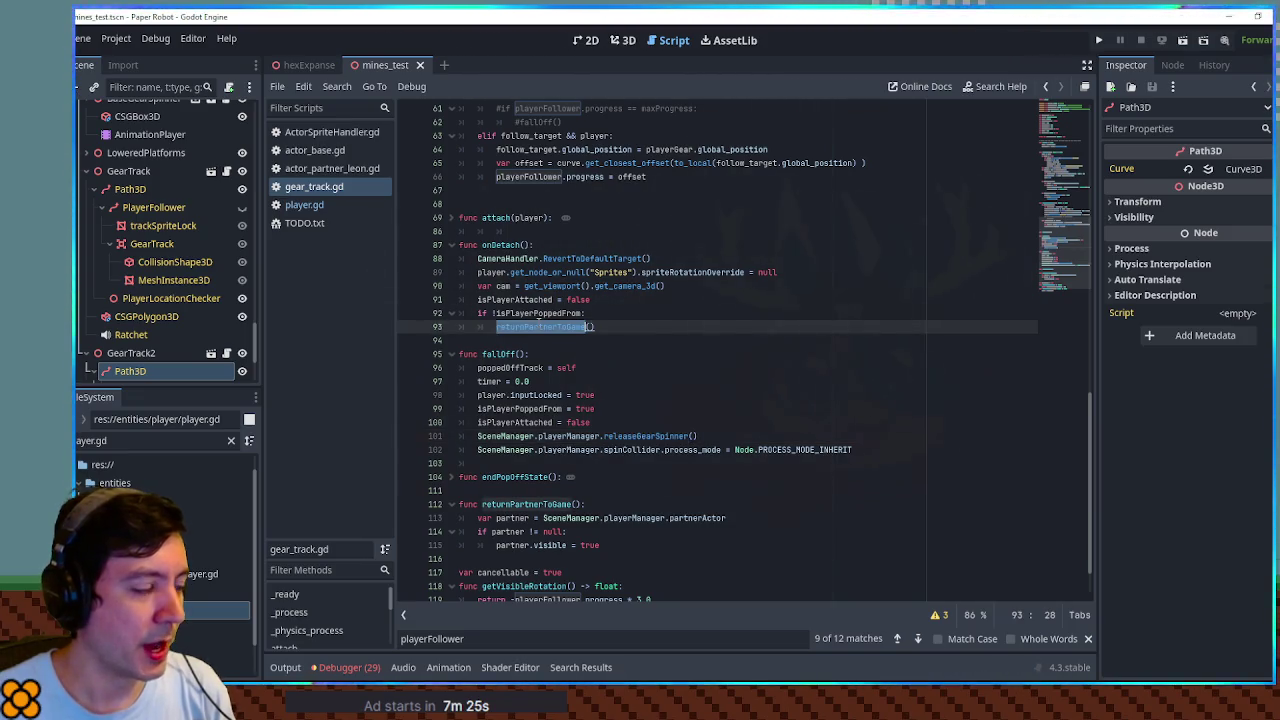
Comment out onDetach's isPlayerPoppedFrom check and returnPartnerToGame line, leaving a blank line below
click(478, 313)
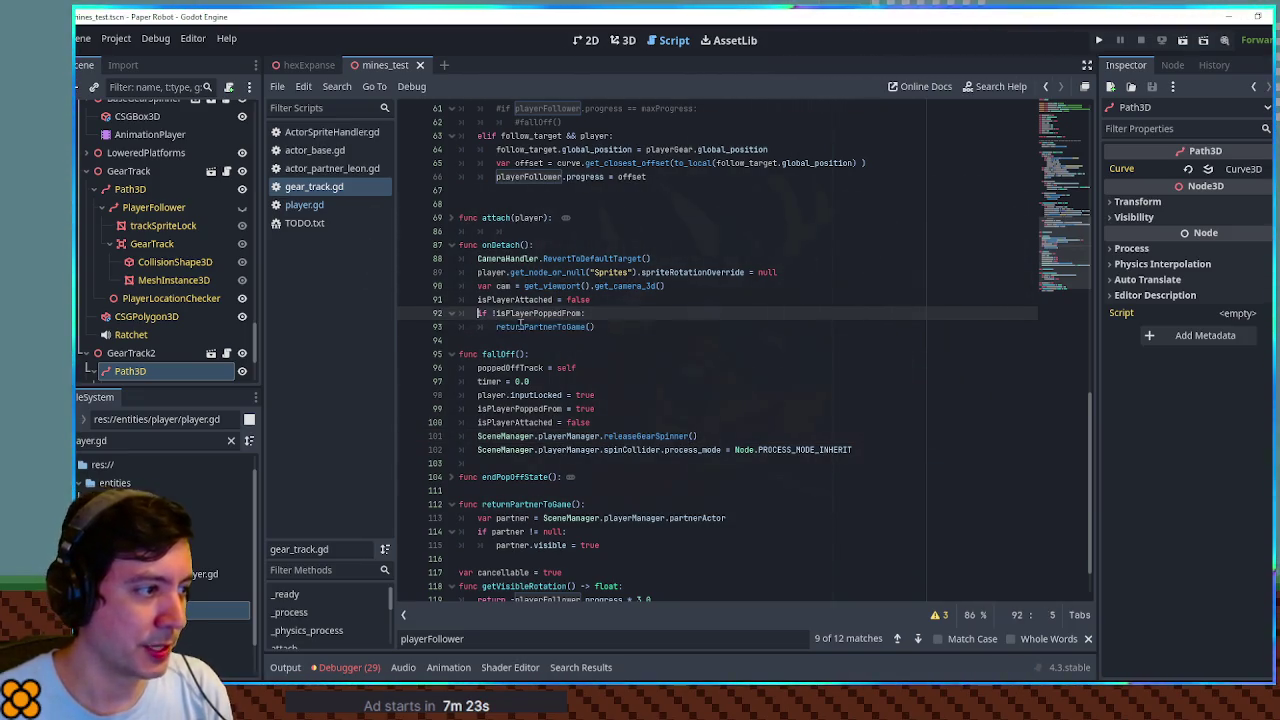
text(#)
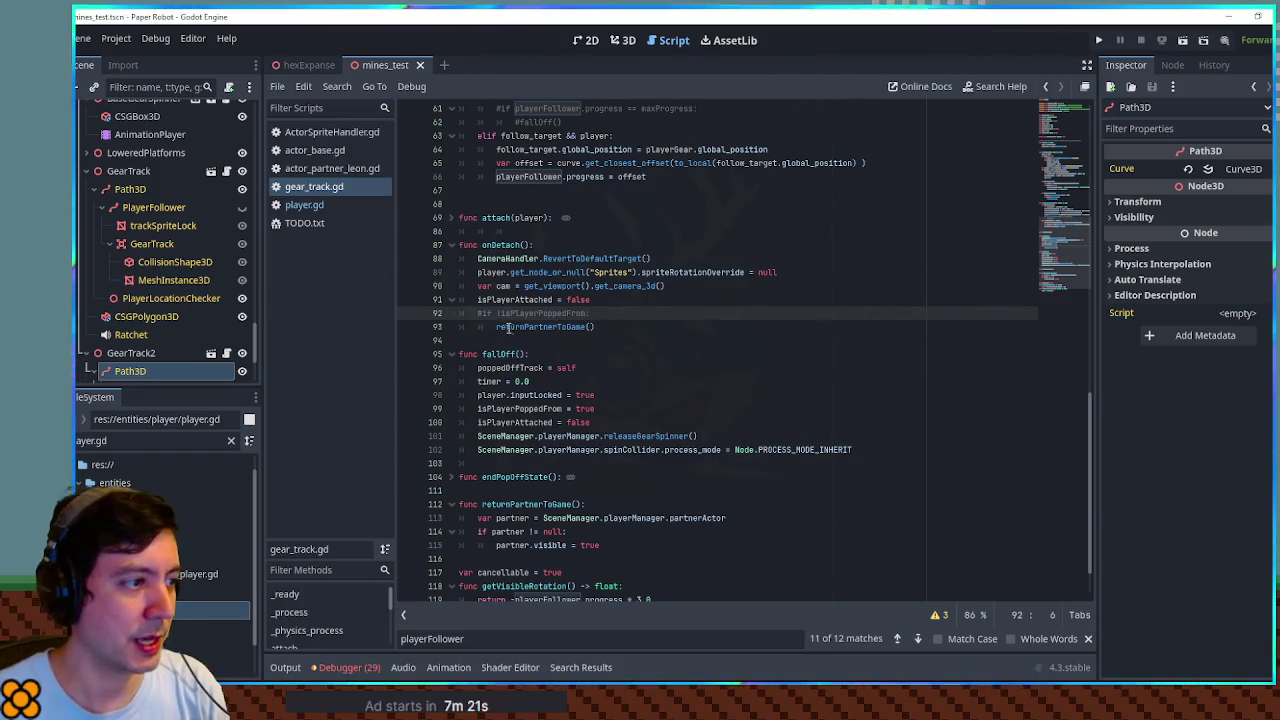
click(497, 327)
text(#)
click(646, 327)
key(Return)
key(Return)
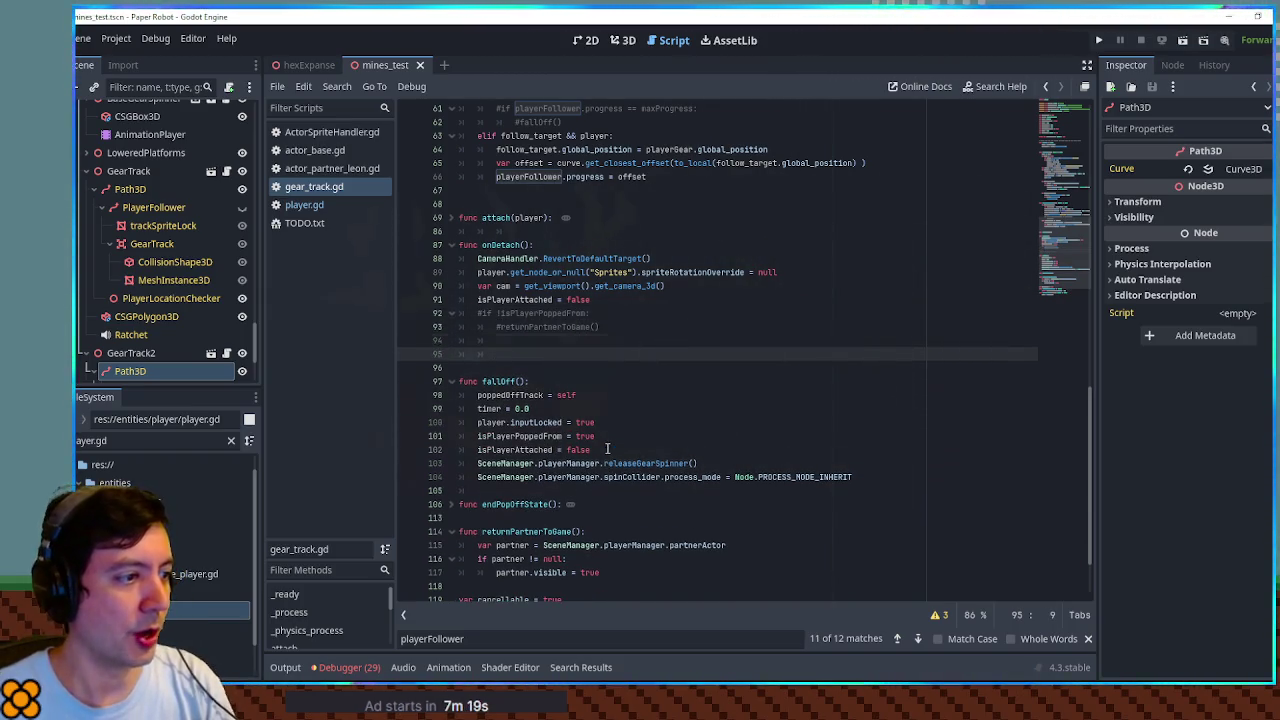
Copy fallOff's pop-off state lines and spinCollider process_mode line into onDetach, then run the game
drag(606, 453, 605, 383)
key(ctrl+c)
click(542, 339)
key(ctrl+v)
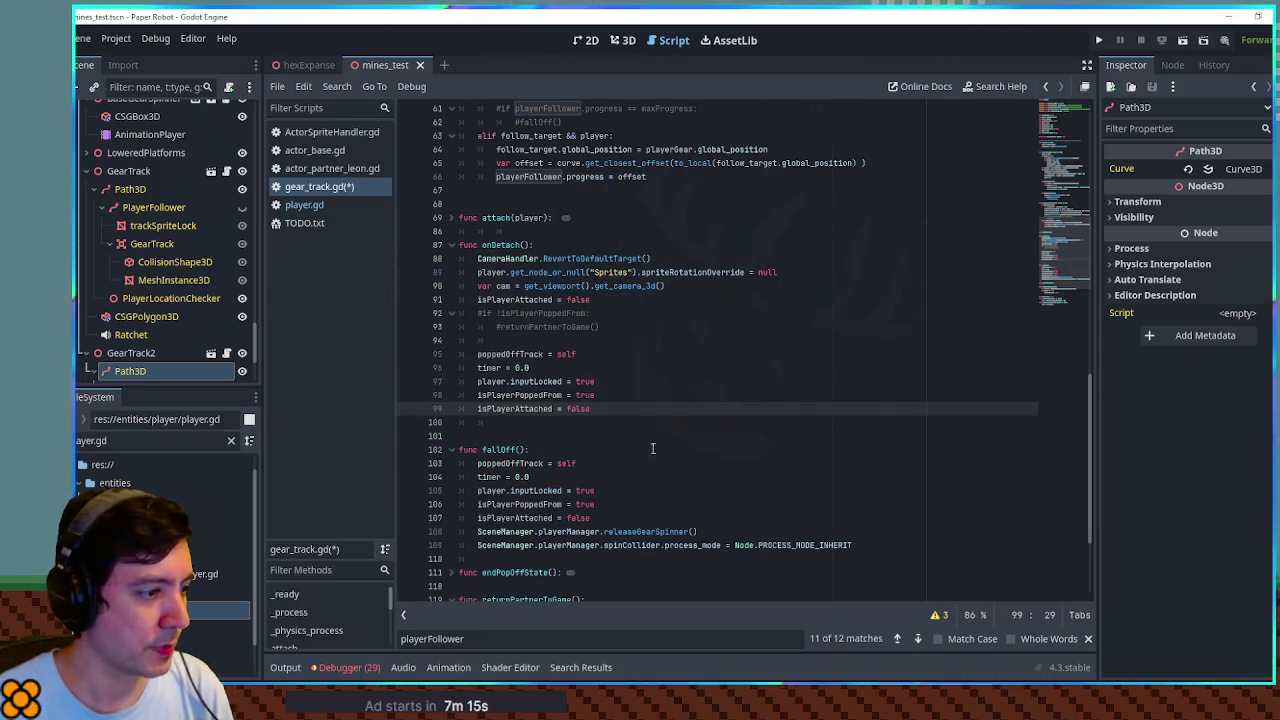
drag(856, 541, 863, 535)
key(ctrl+c)
click(614, 409)
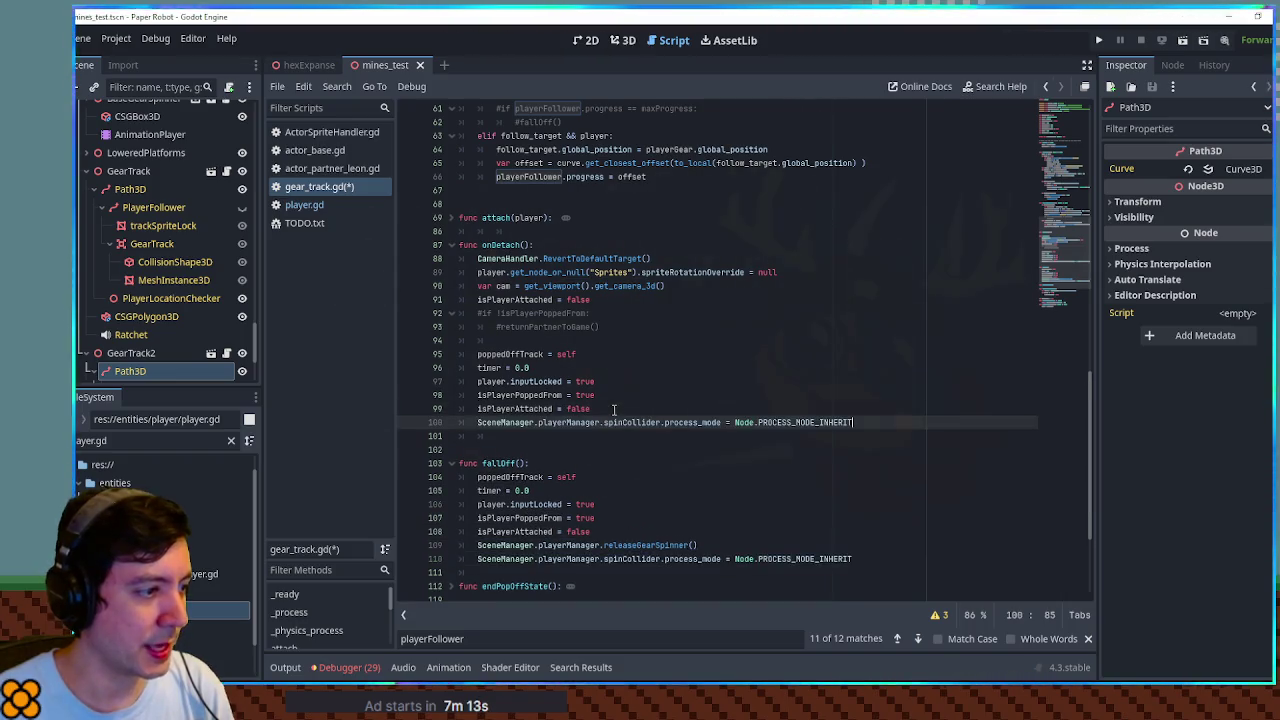
key(ctrl+v)
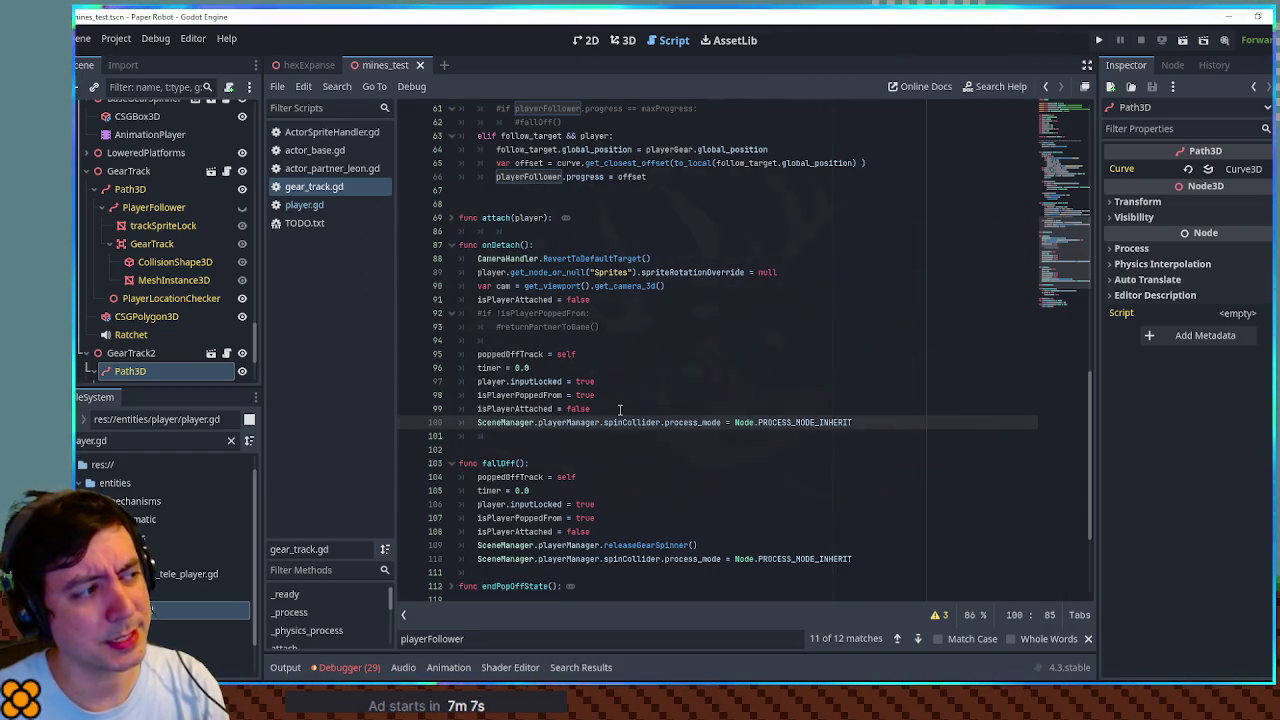
key(F6)
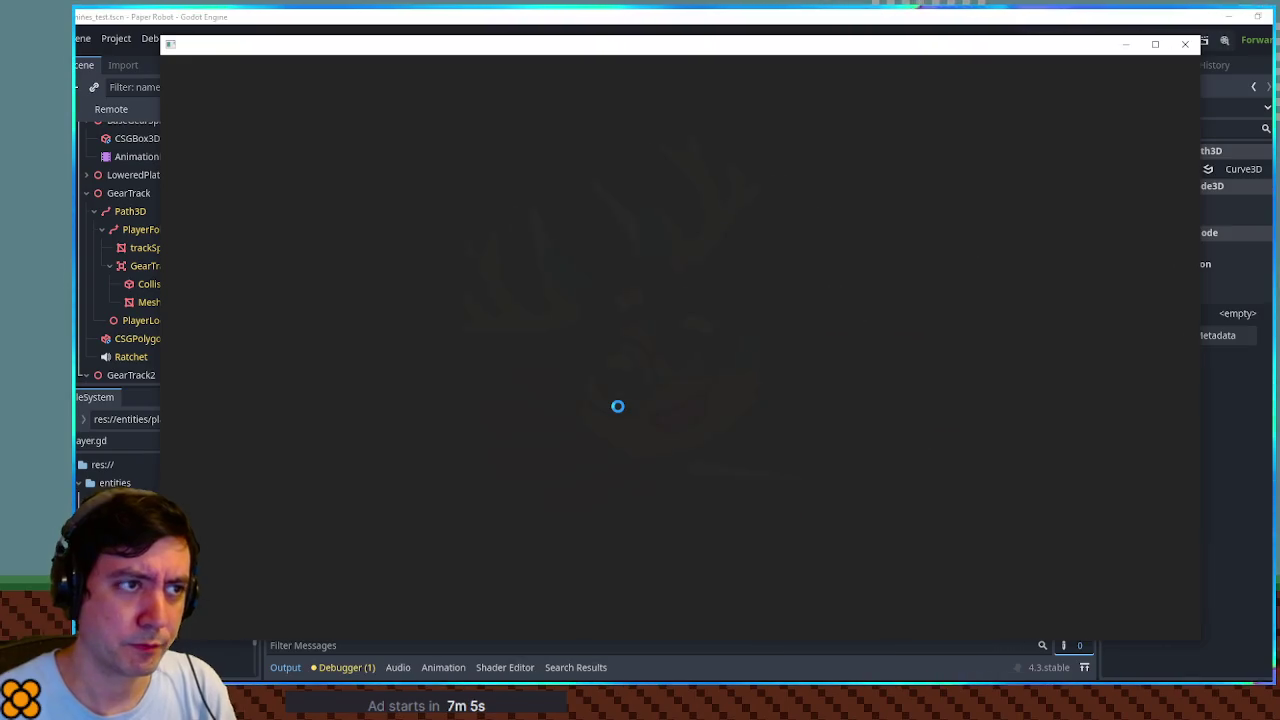